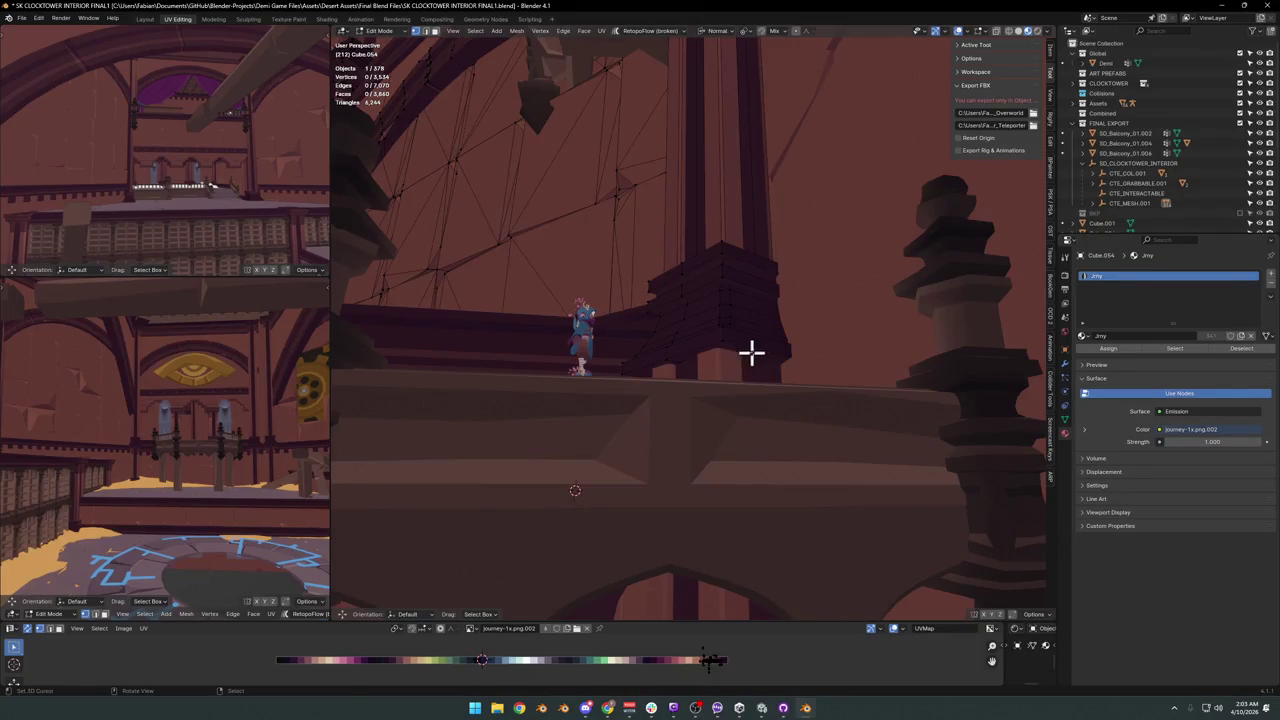
{"action": "scroll", "coordinate": [706, 306], "scroll_direction": "up", "scroll_amount": 3}
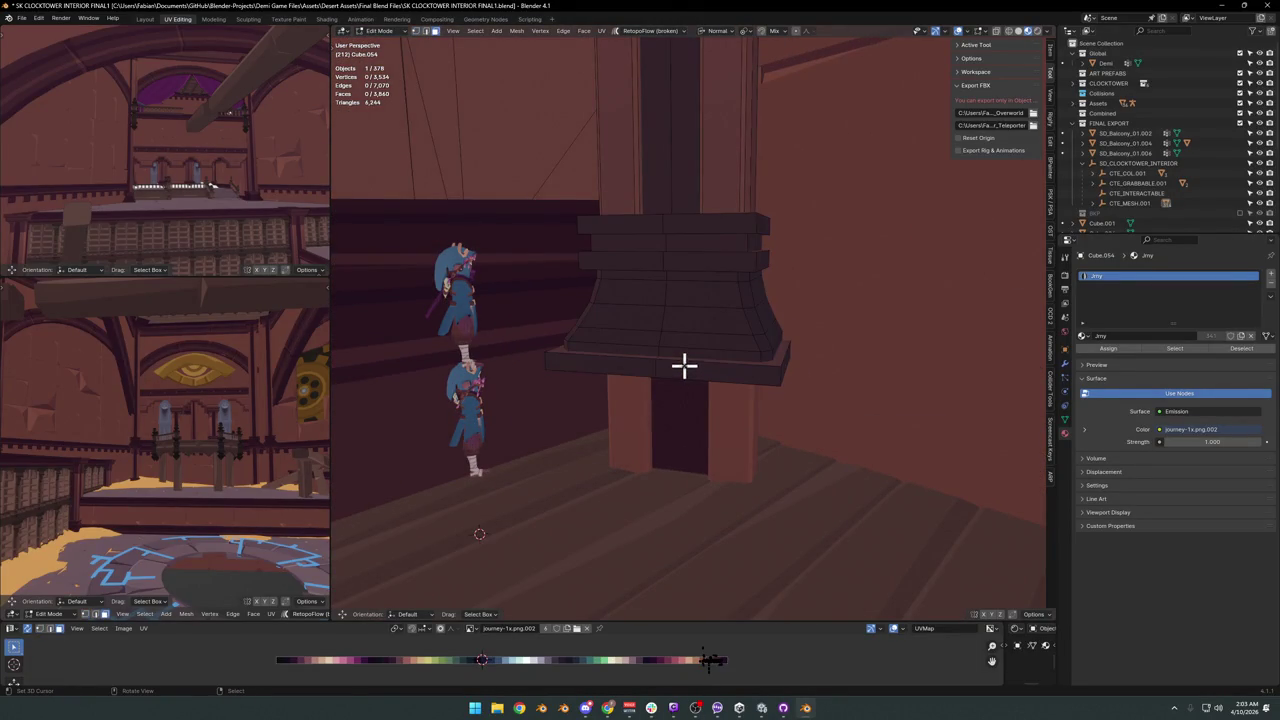
Select the whole connected ledge and lower it onto the floor.
{"action": "key", "text": "l"}
{"action": "mouse_move", "coordinate": [688, 229]}
{"action": "middle_mouse_down"}
{"action": "mouse_move", "coordinate": [694, 297]}
{"action": "mouse_move", "coordinate": [680, 260]}
{"action": "mouse_move", "coordinate": [731, 246]}
{"action": "middle_mouse_up"}
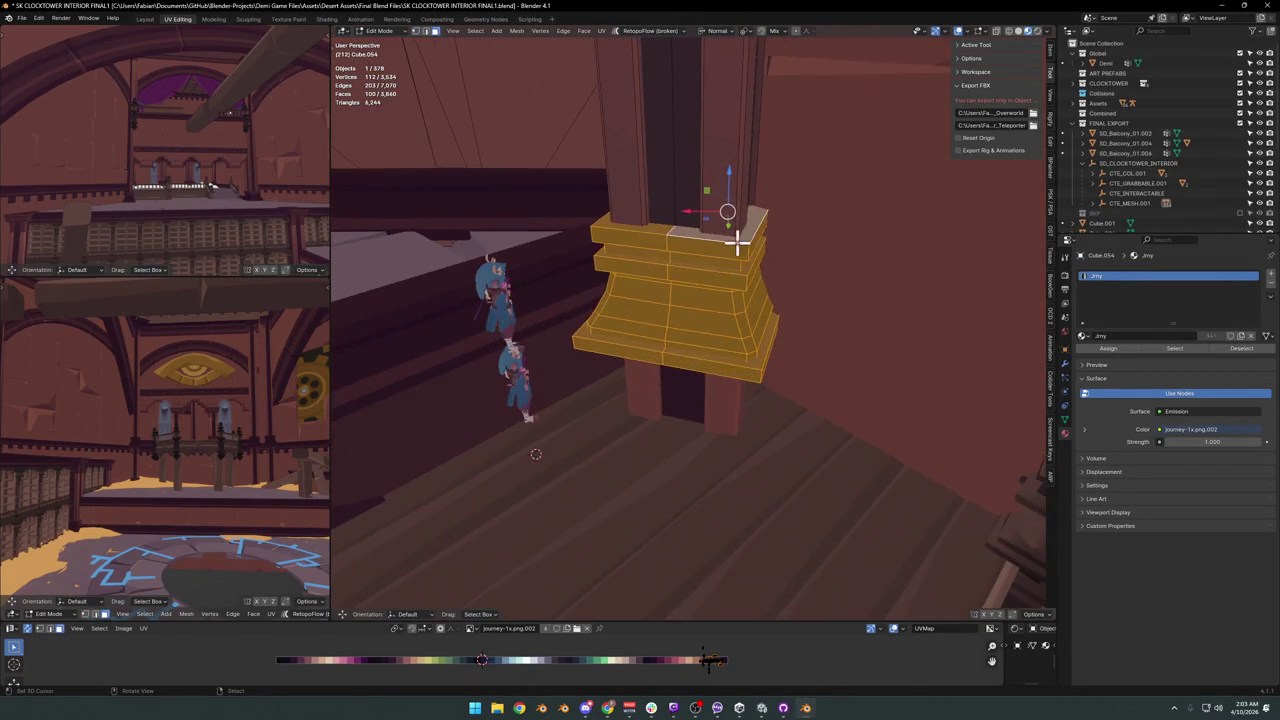
{"action": "key", "text": "e"}
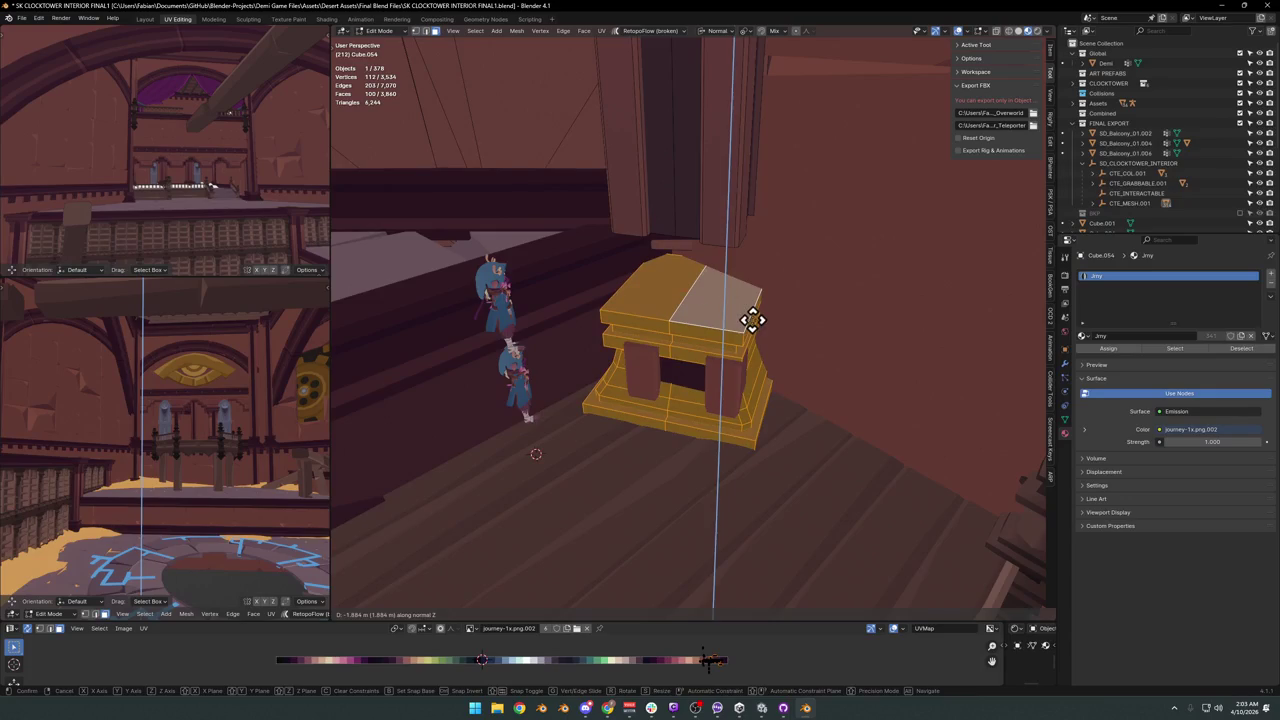
{"action": "left_click", "coordinate": [752, 320]}
{"action": "scroll", "coordinate": [737, 300], "scroll_direction": "down", "scroll_amount": 3}
{"action": "scroll", "coordinate": [723, 297], "scroll_direction": "up", "scroll_amount": 2}
{"action": "scroll", "coordinate": [737, 309], "scroll_direction": "up", "scroll_amount": 3}
{"action": "scroll", "coordinate": [721, 286], "scroll_direction": "up", "scroll_amount": 5}
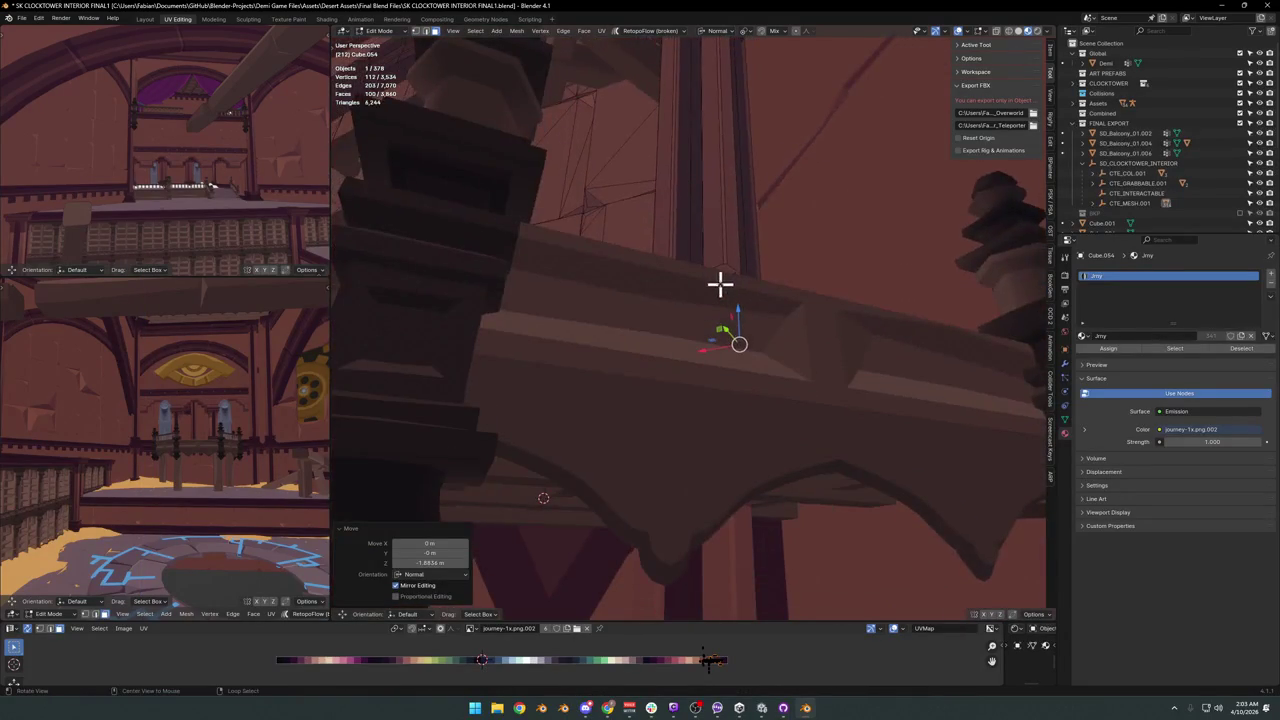
{"action": "scroll", "coordinate": [725, 282], "scroll_direction": "down", "scroll_amount": 5}
{"action": "scroll", "coordinate": [730, 290], "scroll_direction": "up", "scroll_amount": 4}
{"action": "scroll", "coordinate": [723, 248], "scroll_direction": "up", "scroll_amount": 3}
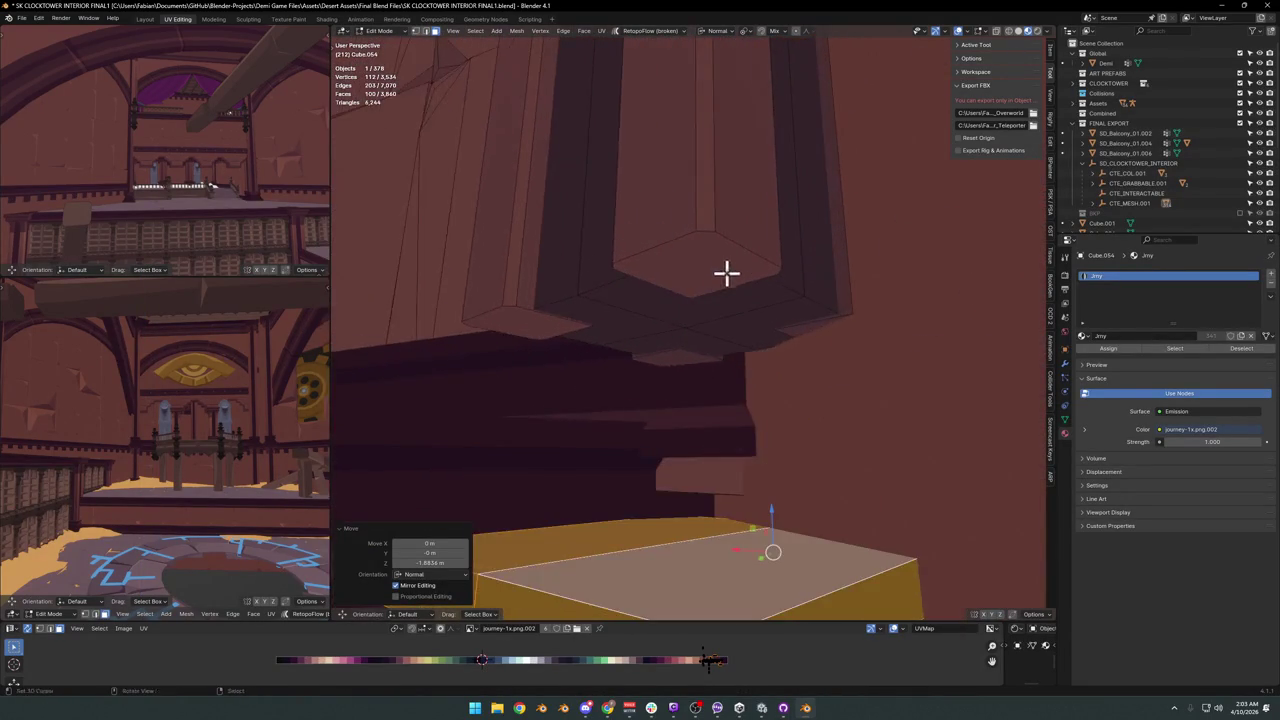
Select the pillar's underside faces and extrude them about 1.6 m down to the floor.
{"action": "middle_click_drag", "start_coordinate": [726, 269], "coordinate": [634, 314]}
{"action": "left_click", "coordinate": [574, 333]}
{"action": "left_click", "coordinate": [638, 326]}
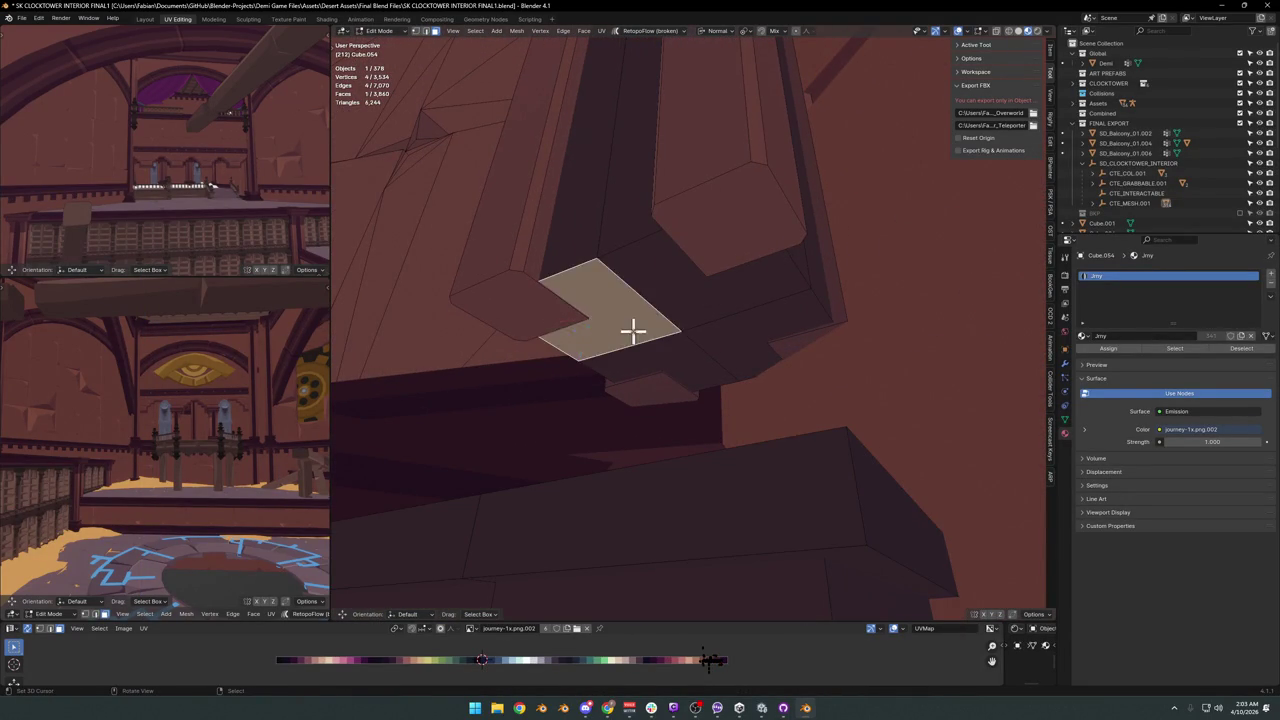
{"action": "left_click", "coordinate": [700, 330], "text": "ctrl"}
{"action": "left_click", "coordinate": [681, 360], "text": "ctrl"}
{"action": "left_click", "coordinate": [743, 246], "text": "ctrl"}
{"action": "left_click", "coordinate": [543, 294], "text": "ctrl"}
{"action": "middle_click_drag", "start_coordinate": [543, 294], "coordinate": [726, 268]}
{"action": "scroll", "coordinate": [726, 269], "scroll_direction": "down", "scroll_amount": 4}
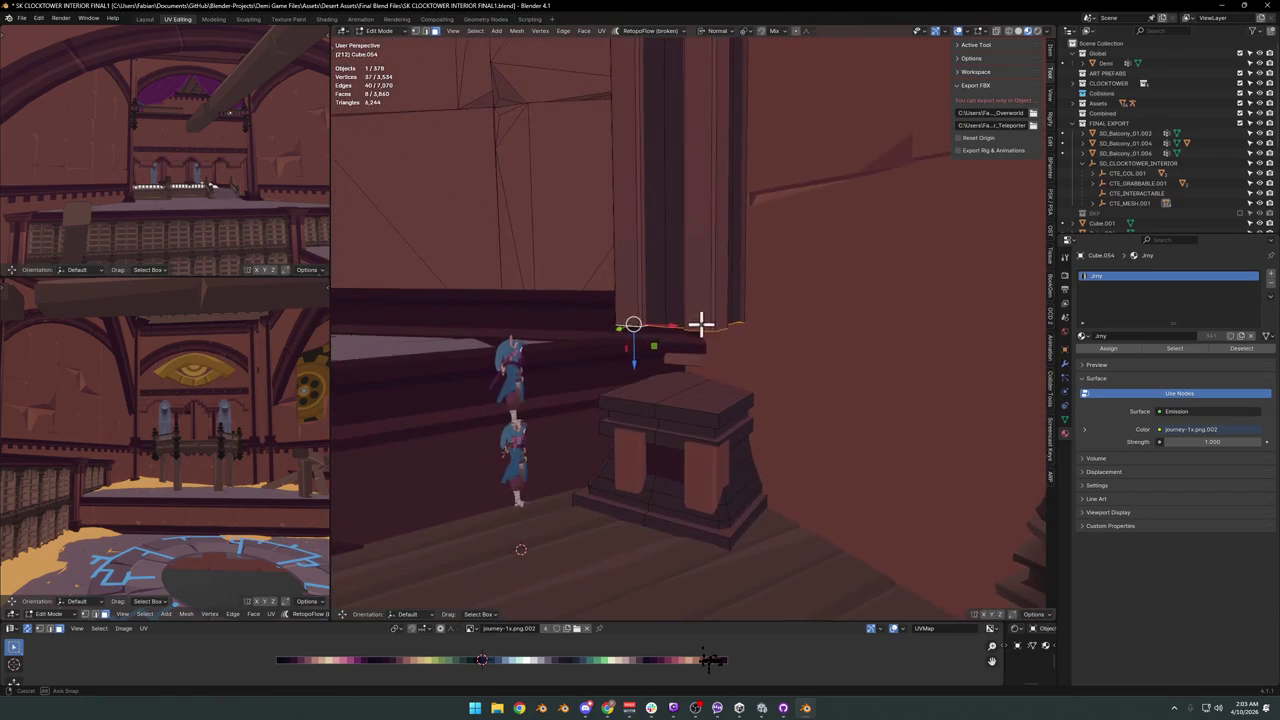
{"action": "key", "text": "e"}
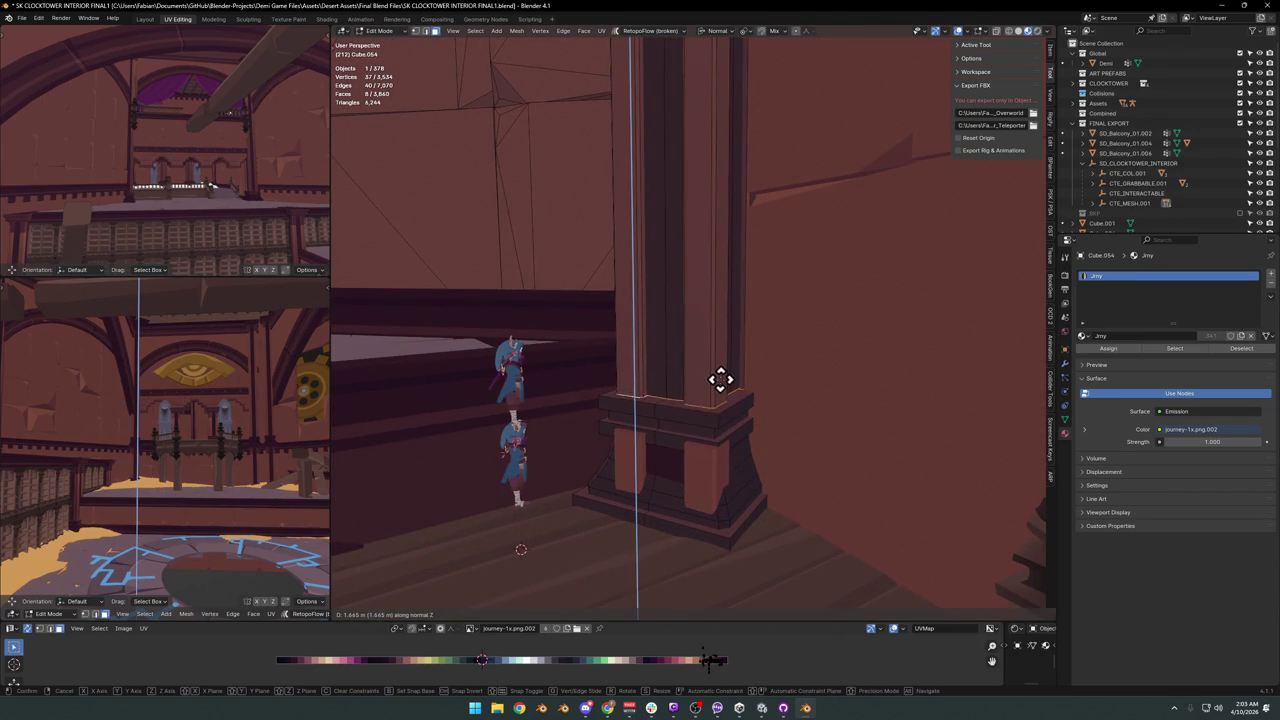
{"action": "left_click", "coordinate": [720, 377]}
{"action": "key", "text": "Tab"}
{"action": "key", "text": "ctrl+z"}
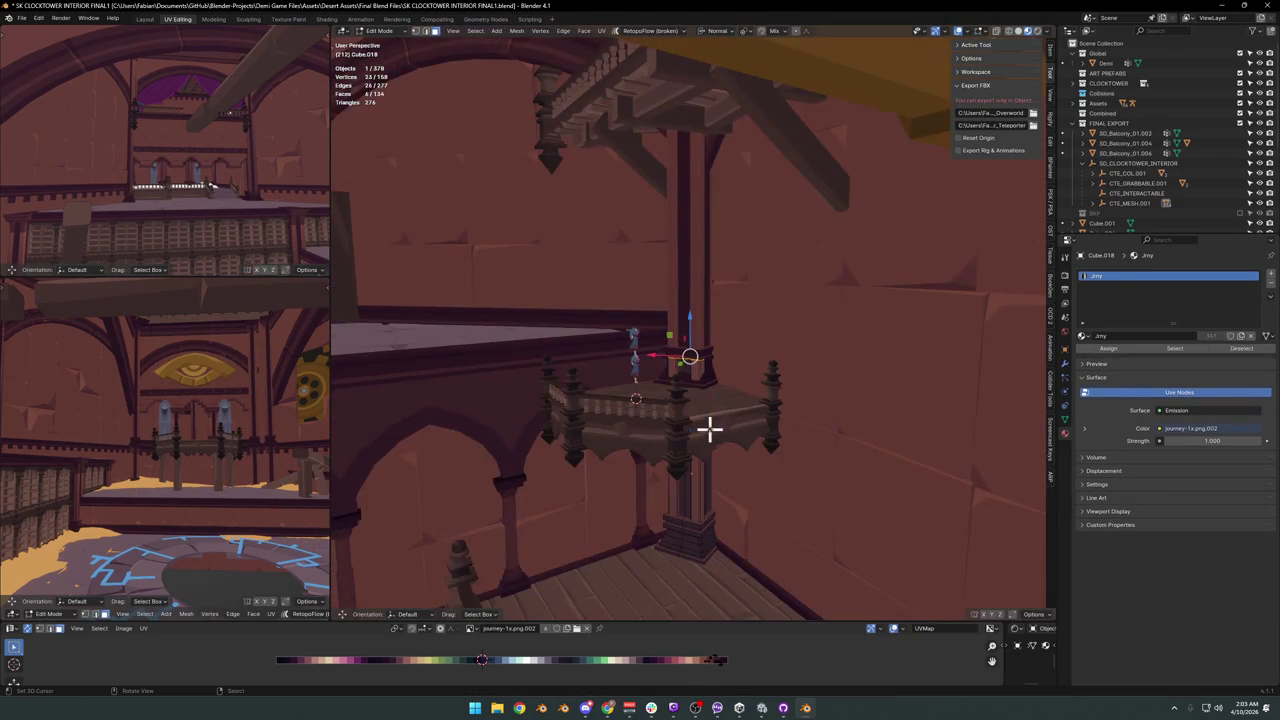
Cancel the stray extrusion and undo back to object mode.
{"action": "key", "text": "e"}
{"action": "key", "text": "Escape"}
{"action": "key", "text": "ctrl+z"}
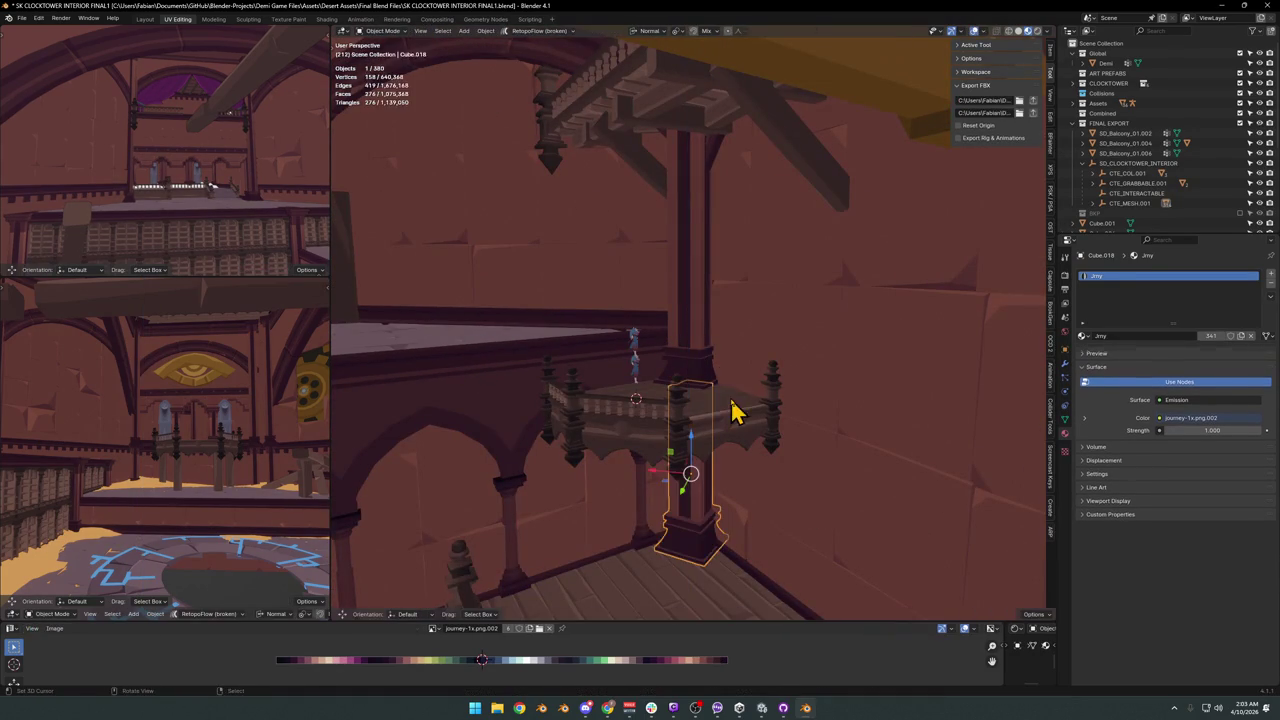
{"action": "key", "text": "ctrl+z"}
{"action": "mouse_move", "coordinate": [733, 408]}
{"action": "middle_mouse_down", "text": "shift"}
{"action": "mouse_move", "coordinate": [725, 355]}
{"action": "mouse_move", "coordinate": [717, 371]}
{"action": "mouse_move", "coordinate": [509, 237]}
{"action": "middle_mouse_up", "text": "shift"}
Duplicate a wooden beam and snap the copy onto the balcony.
{"action": "left_click", "coordinate": [486, 288]}
{"action": "key", "text": "g"}
{"action": "right_click", "coordinate": [543, 301]}
{"action": "middle_click", "coordinate": [916, 335], "text": "alt"}
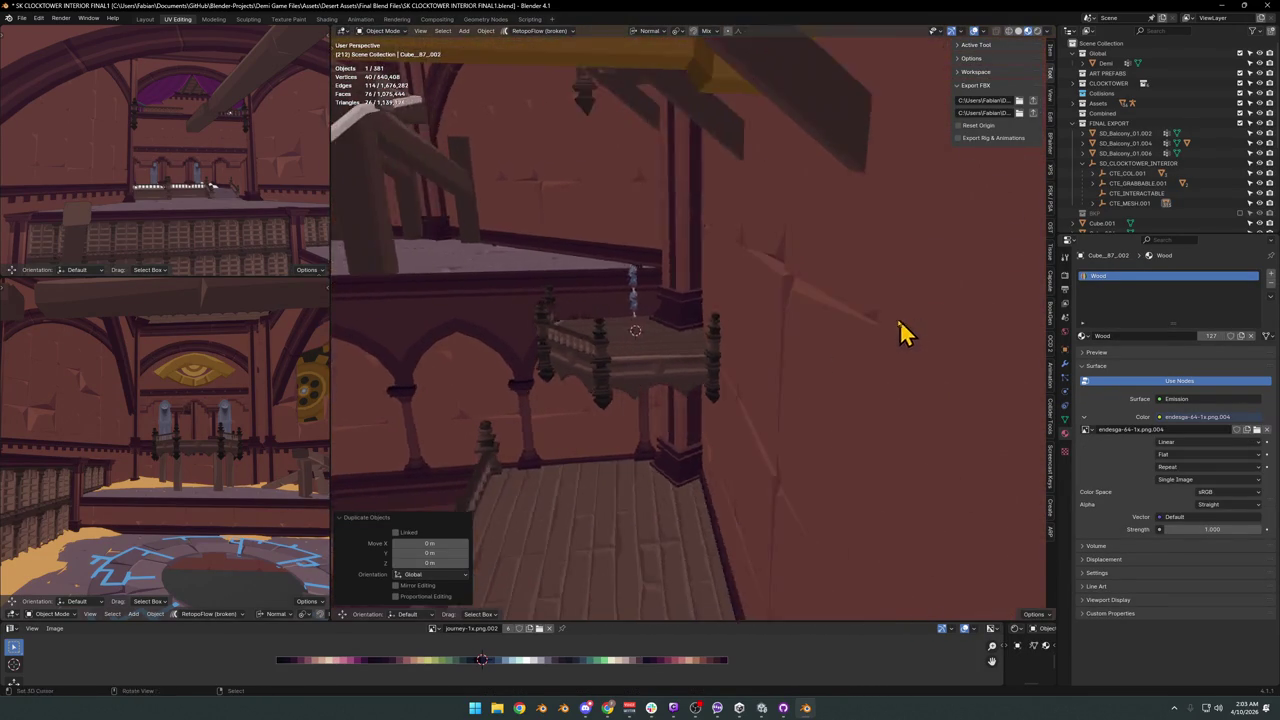
{"action": "key", "text": "shift+s"}
{"action": "mouse_move", "coordinate": [771, 351]}
{"action": "middle_mouse_down"}
{"action": "mouse_move", "coordinate": [872, 366]}
{"action": "mouse_move", "coordinate": [740, 345]}
{"action": "middle_mouse_up"}
Rotate the beam copy, tilt it -17.6° around X, and scale it to about half size.
{"action": "key", "text": "r"}
{"action": "left_click", "coordinate": [860, 335]}
{"action": "key", "text": "r"}
{"action": "key", "text": "x"}
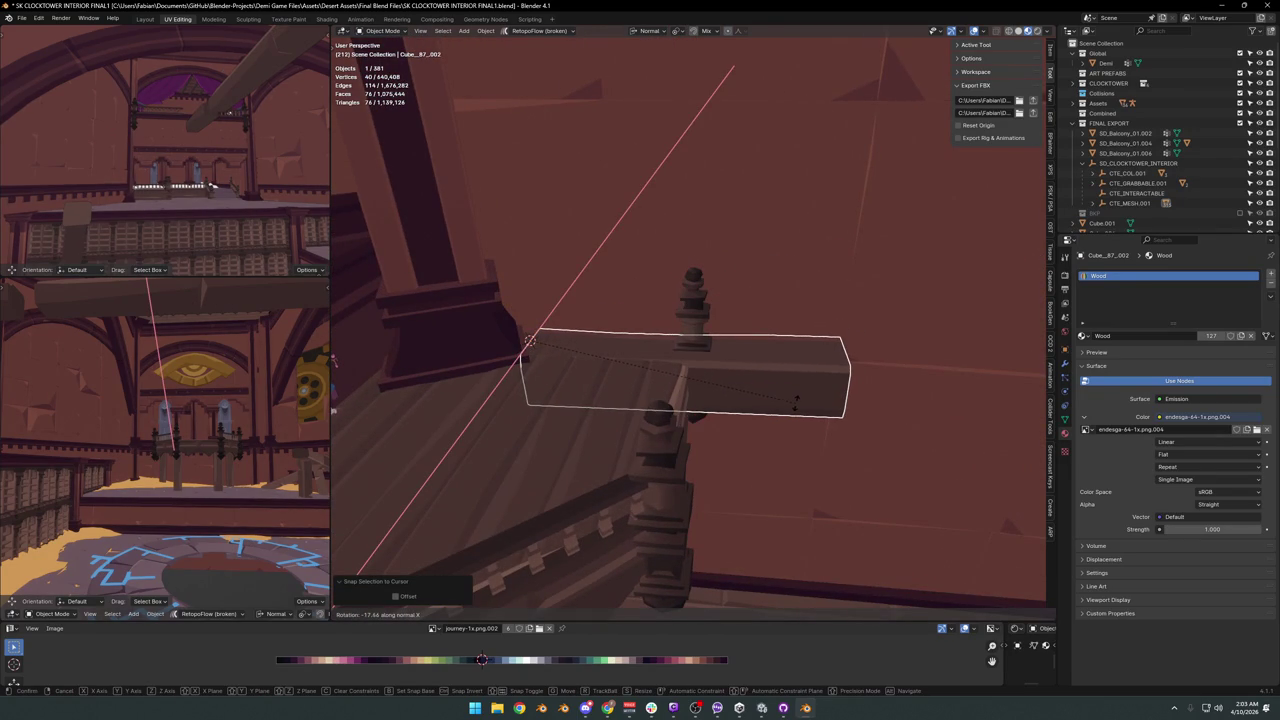
{"action": "left_click", "coordinate": [800, 415]}
{"action": "key", "text": "s"}
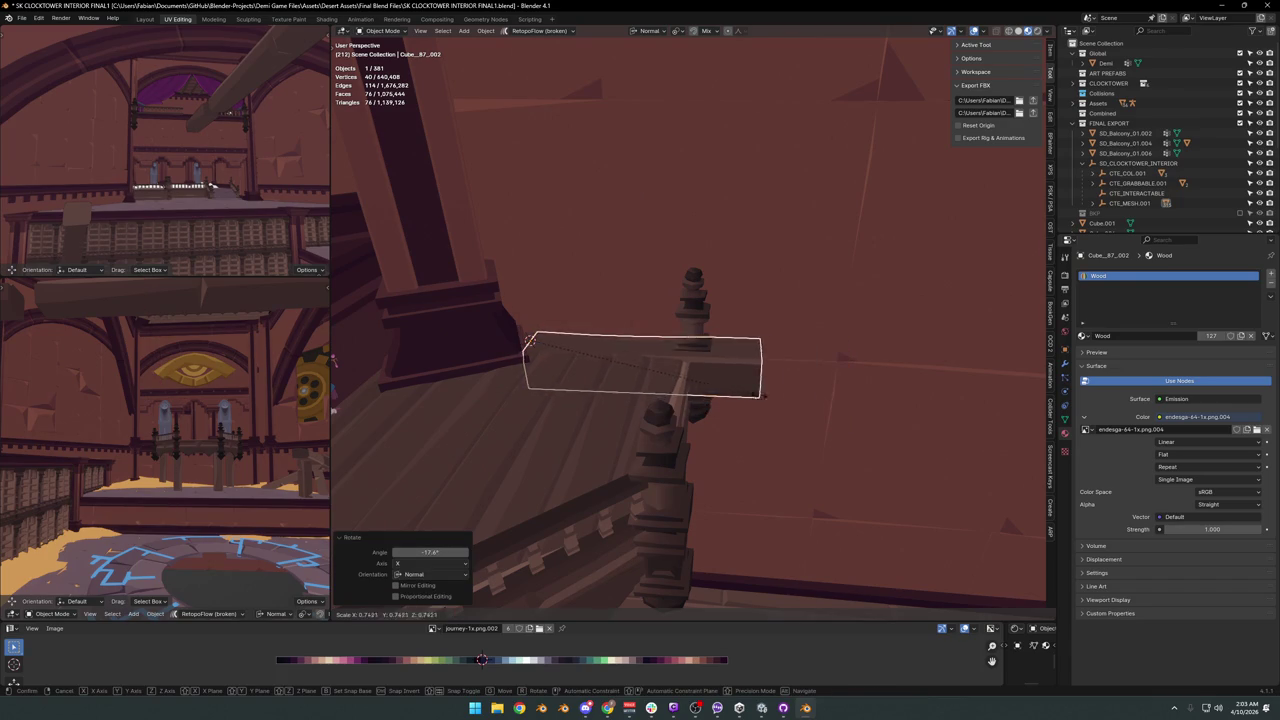
{"action": "left_click", "coordinate": [694, 391]}
{"action": "middle_click_drag", "start_coordinate": [694, 391], "coordinate": [694, 371]}
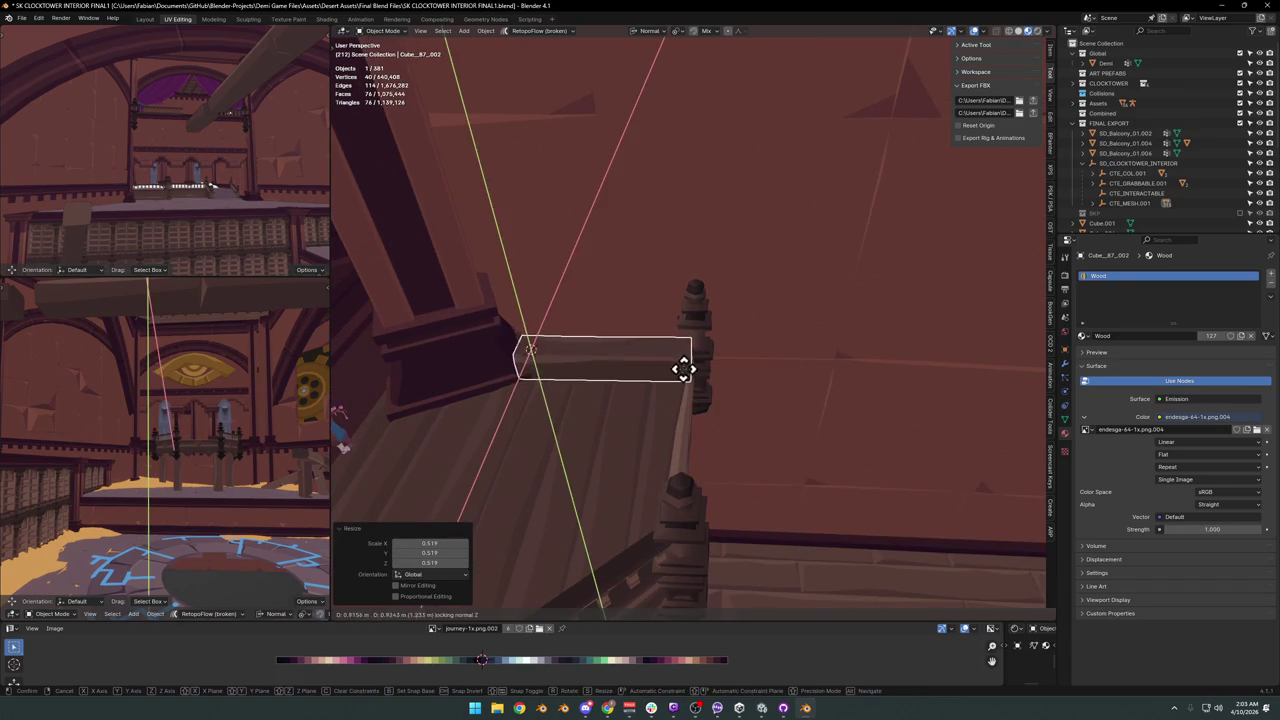
Position the beam copy by moving it down along Z, then along X and Y.
{"action": "key", "text": "g"}
{"action": "key", "text": "z"}
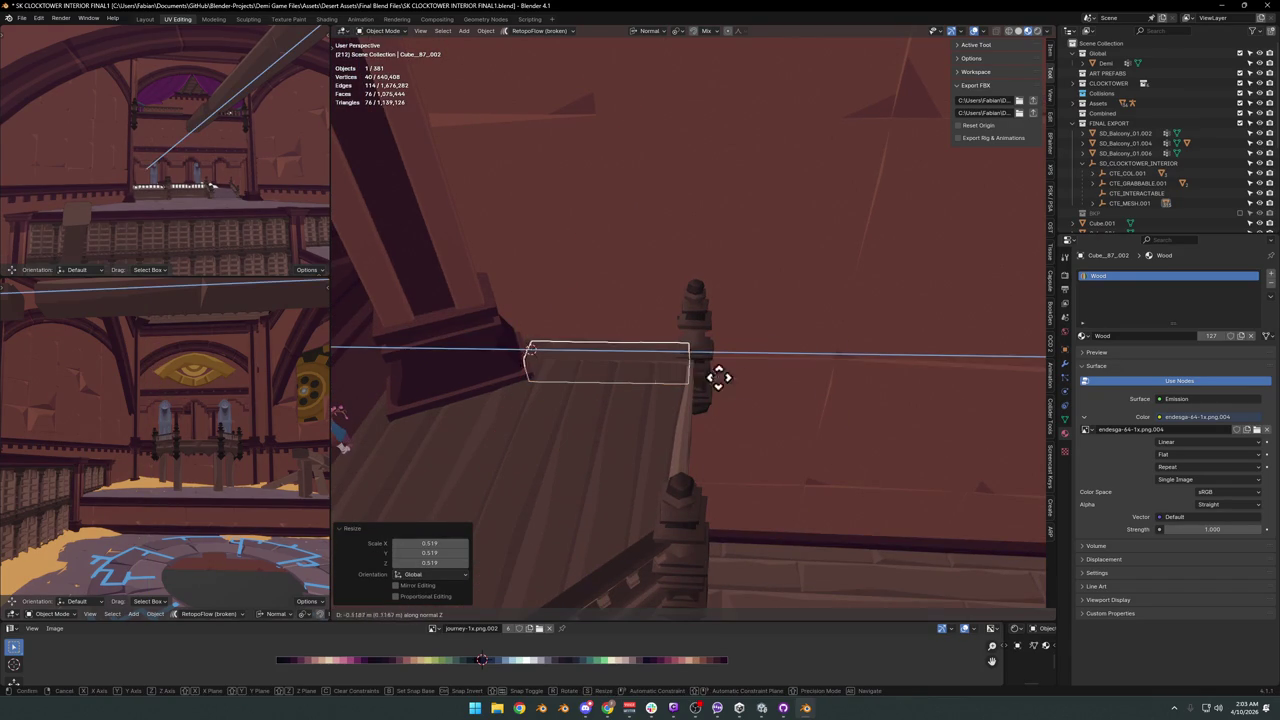
{"action": "left_click", "coordinate": [728, 374]}
{"action": "mouse_move", "coordinate": [728, 374]}
{"action": "middle_mouse_down"}
{"action": "mouse_move", "coordinate": [666, 356]}
{"action": "mouse_move", "coordinate": [686, 363]}
{"action": "mouse_move", "coordinate": [694, 349]}
{"action": "middle_mouse_up"}
{"action": "key", "text": "g"}
{"action": "left_click", "coordinate": [679, 351]}
{"action": "key", "text": "g"}
{"action": "key", "text": "y"}
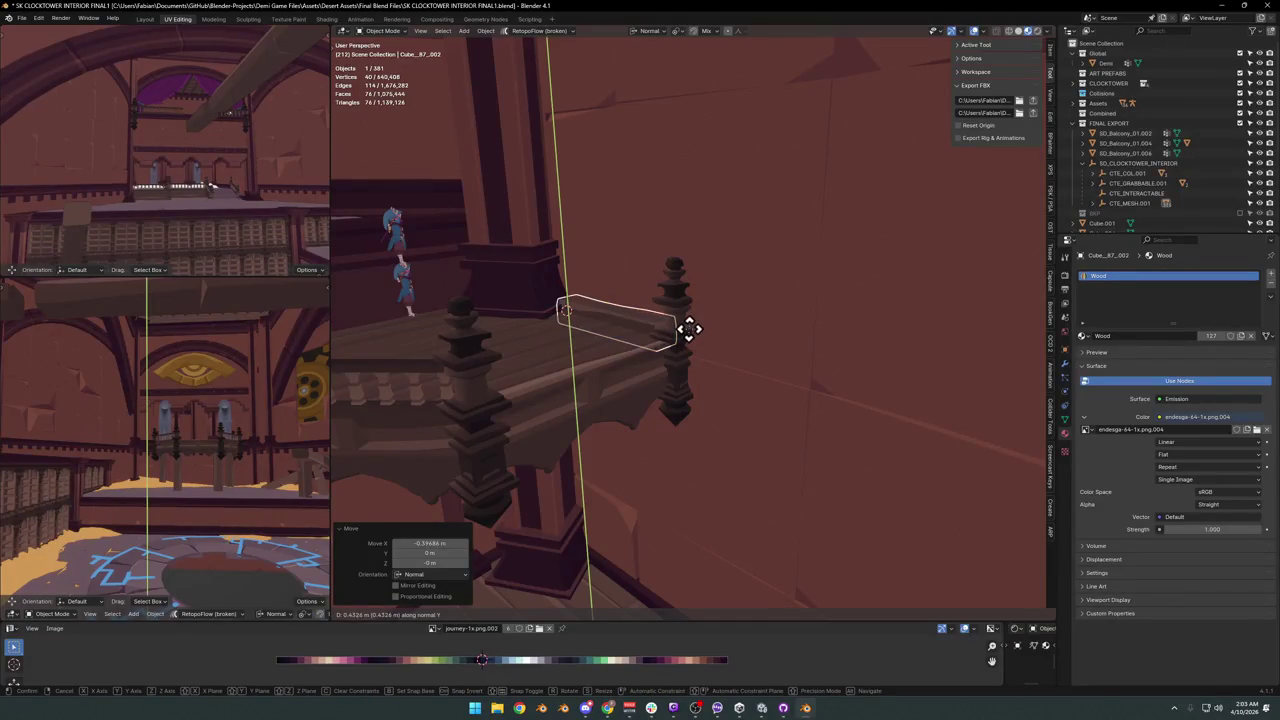
{"action": "left_click", "coordinate": [651, 337]}
Lower the beam further along Z and stretch it taller along Z.
{"action": "scroll", "coordinate": [694, 323], "scroll_direction": "up", "scroll_amount": 4}
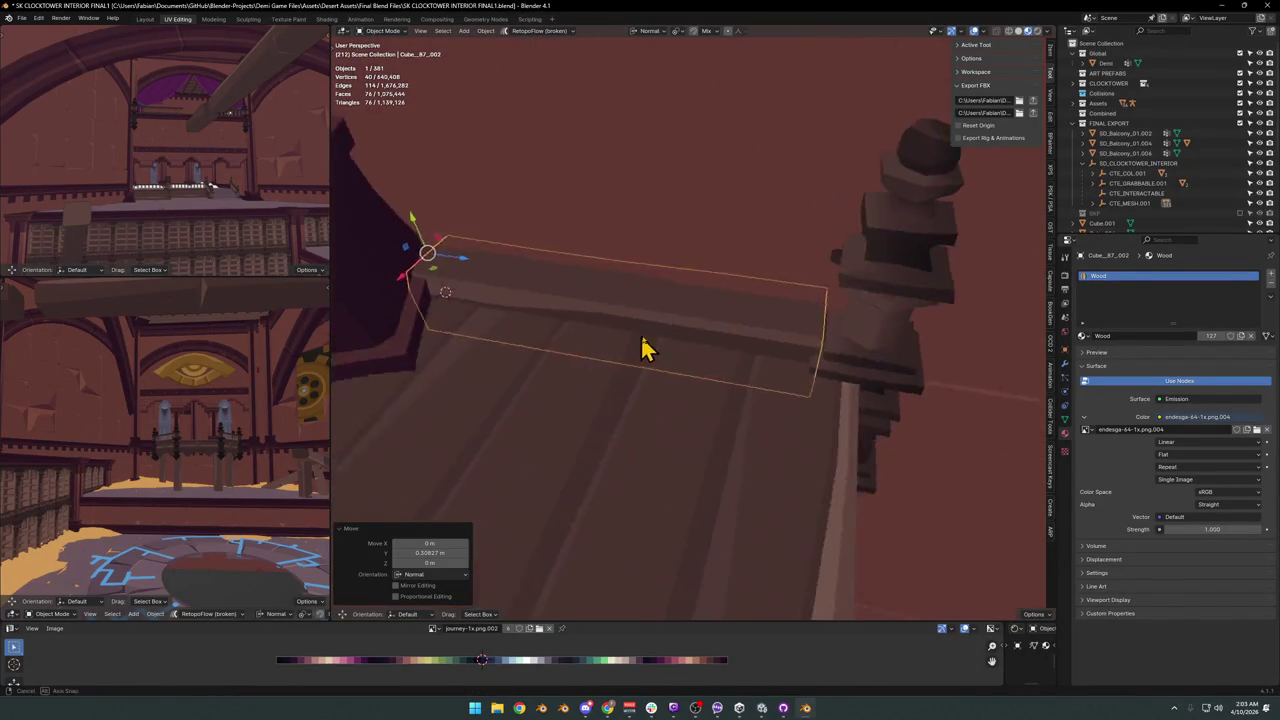
{"action": "scroll", "coordinate": [634, 343], "scroll_direction": "up", "scroll_amount": 2}
{"action": "key", "text": "z"}
{"action": "left_click", "coordinate": [591, 333]}
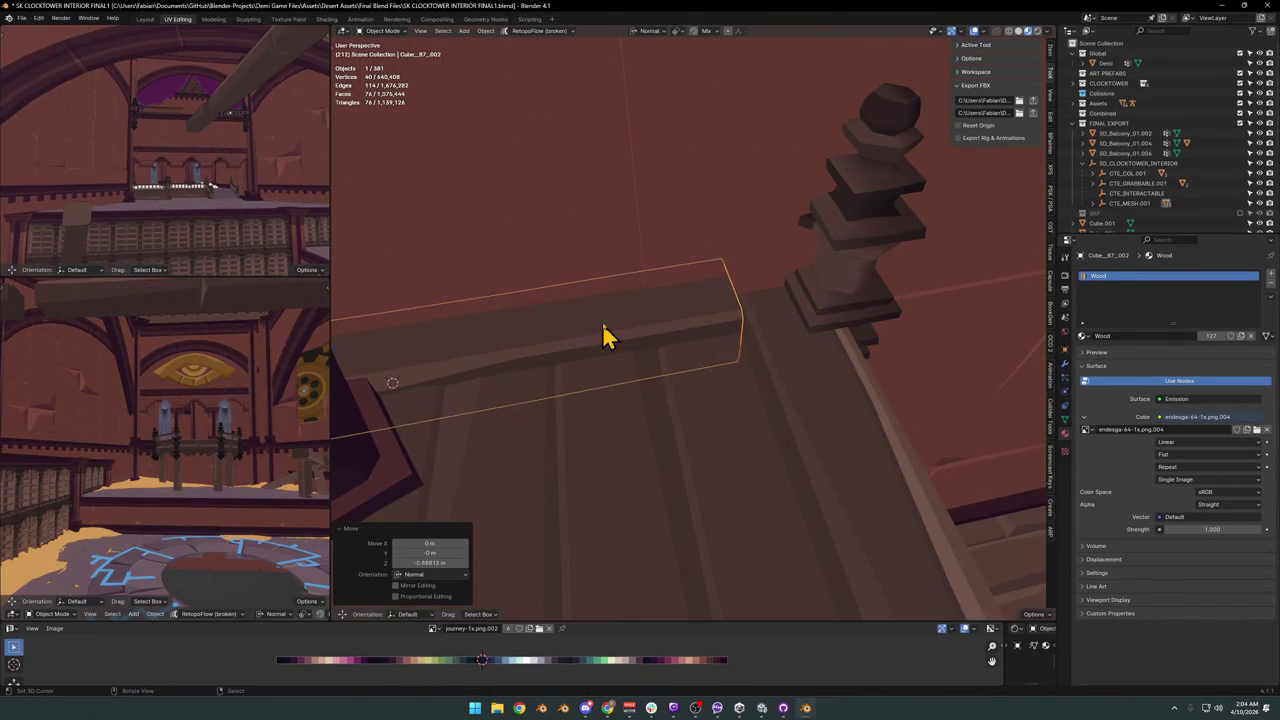
{"action": "middle_click_drag", "start_coordinate": [597, 340], "coordinate": [651, 341]}
{"action": "key", "text": "s"}
{"action": "key", "text": "x"}
{"action": "key", "text": "x"}
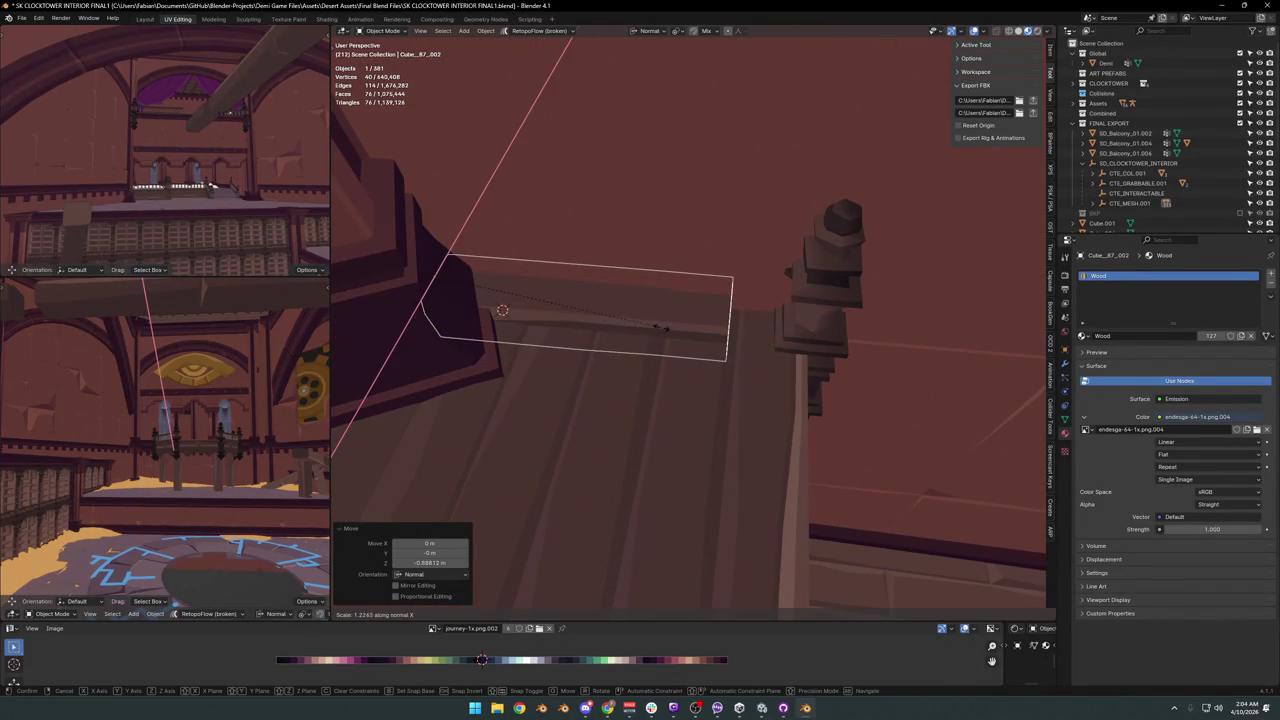
{"action": "key", "text": "z"}
{"action": "key", "text": "z"}
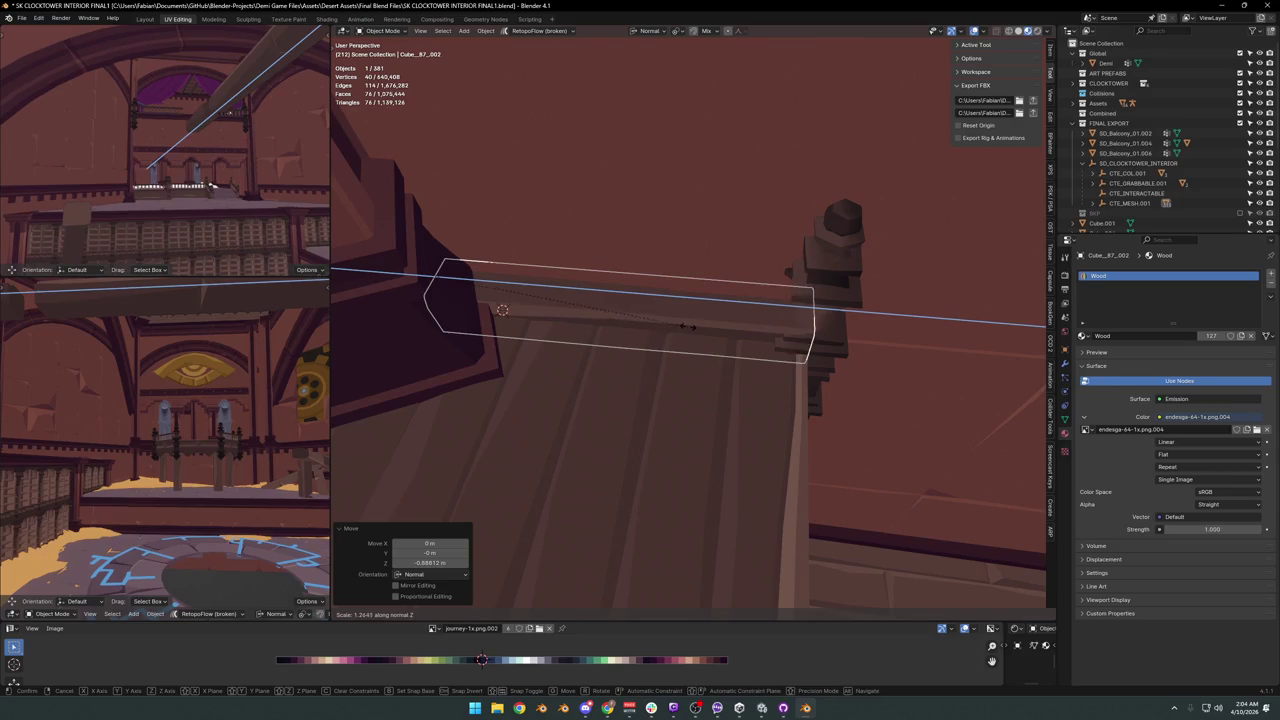
{"action": "left_click", "coordinate": [685, 327]}
{"action": "mouse_move", "coordinate": [700, 337]}
{"action": "middle_mouse_down"}
{"action": "mouse_move", "coordinate": [651, 337]}
{"action": "mouse_move", "coordinate": [711, 314]}
{"action": "mouse_move", "coordinate": [780, 357]}
{"action": "mouse_move", "coordinate": [586, 380]}
{"action": "mouse_move", "coordinate": [657, 394]}
{"action": "middle_mouse_up"}
Slide the beam along X to fit the railing, then duplicate it in place.
{"action": "key", "text": "g"}
{"action": "key", "text": "x"}
{"action": "key", "text": "x"}
{"action": "left_click", "coordinate": [690, 310]}
{"action": "key", "text": "g"}
{"action": "key", "text": "Escape"}
{"action": "key", "text": "shift+d"}
{"action": "key", "text": "shift+z"}
{"action": "key", "text": "shift+z"}
{"action": "right_click", "coordinate": [600, 390]}
Shift the beam copy horizontally, turn it 90° around Y, and slide it along X.
{"action": "key", "text": "g"}
{"action": "key", "text": "shift+z"}
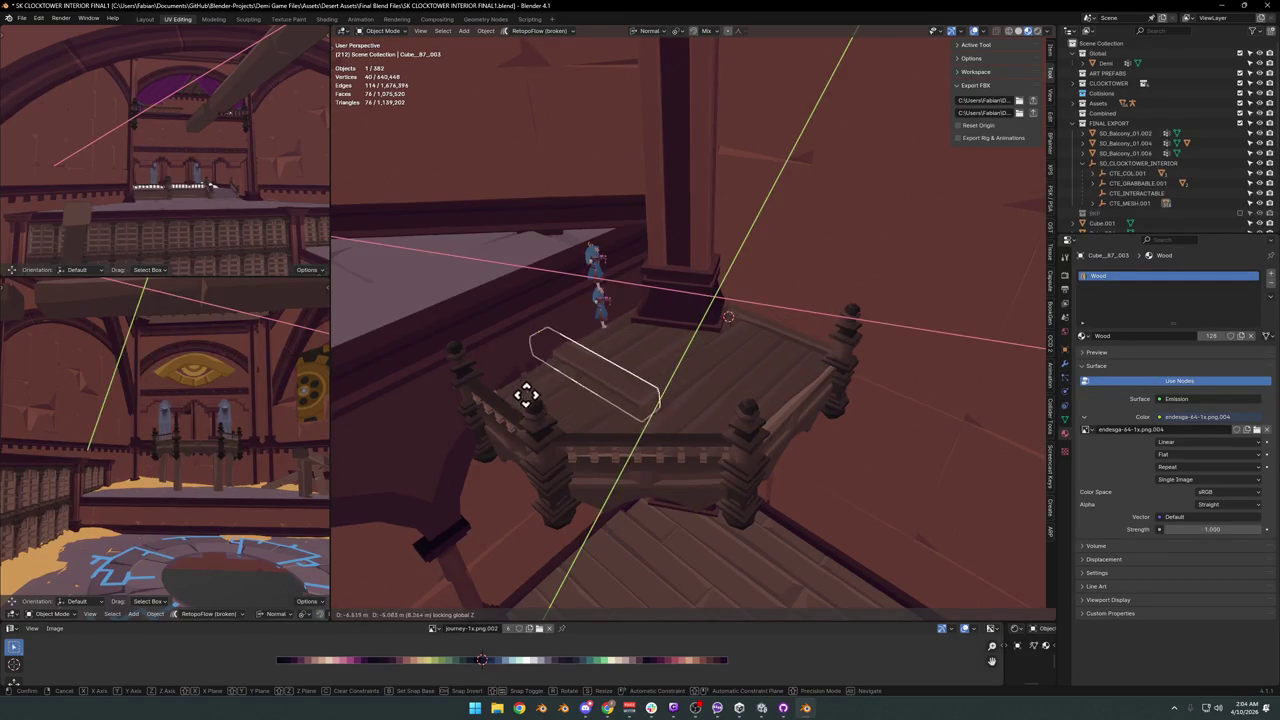
{"action": "left_click", "coordinate": [515, 418]}
{"action": "type", "text": "ry"}
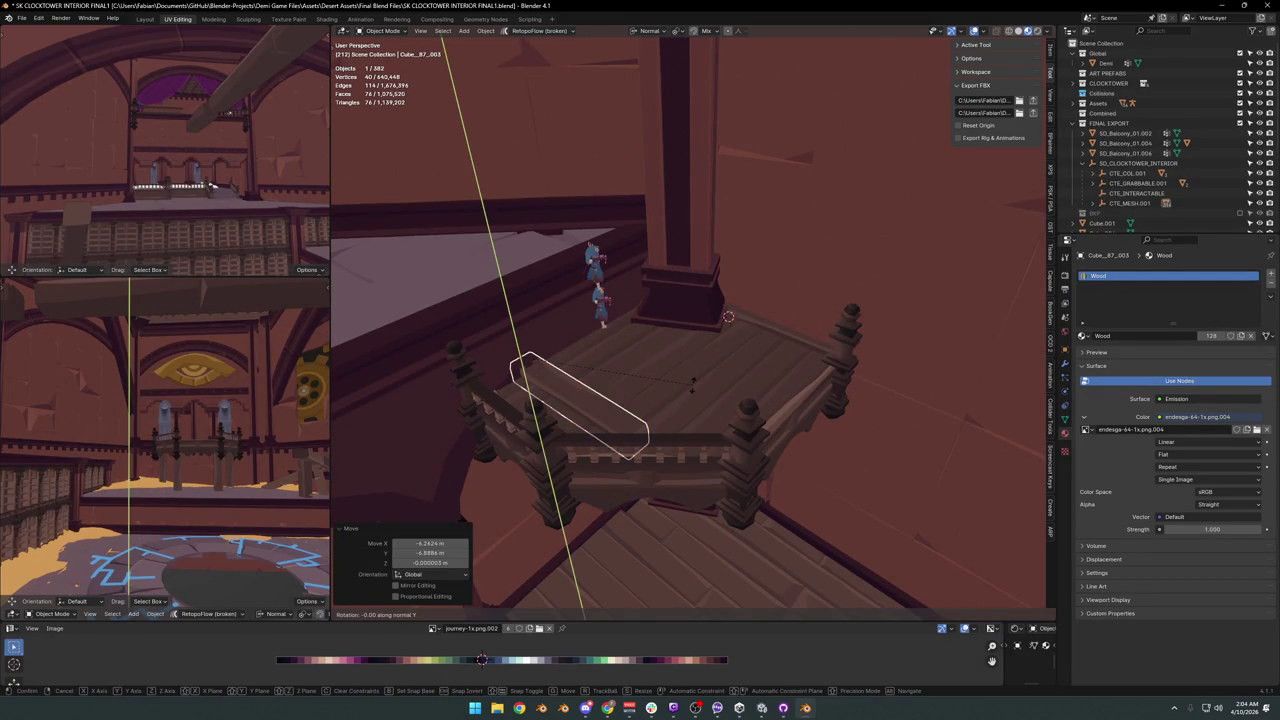
{"action": "type", "text": "0"}
{"action": "key", "text": "Return"}
{"action": "key", "text": "g"}
{"action": "key", "text": "x"}
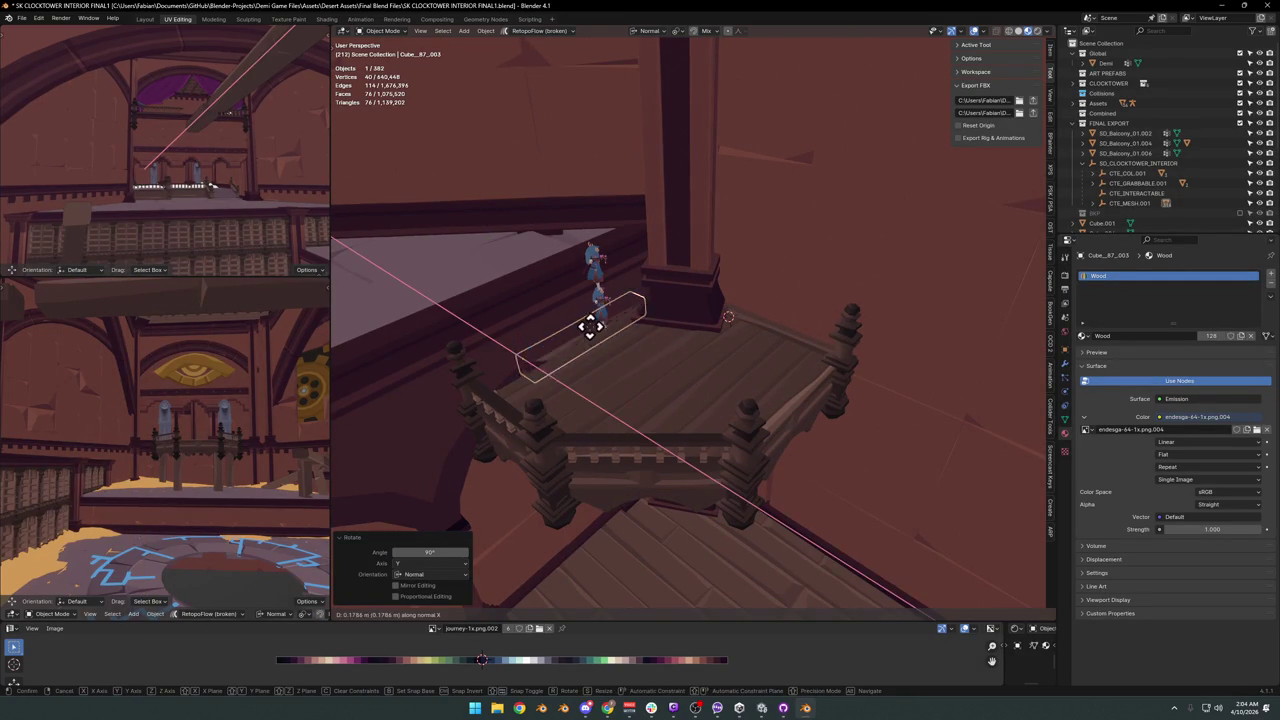
{"action": "left_click", "coordinate": [598, 335]}
{"action": "scroll", "coordinate": [590, 340], "scroll_direction": "up", "scroll_amount": 5}
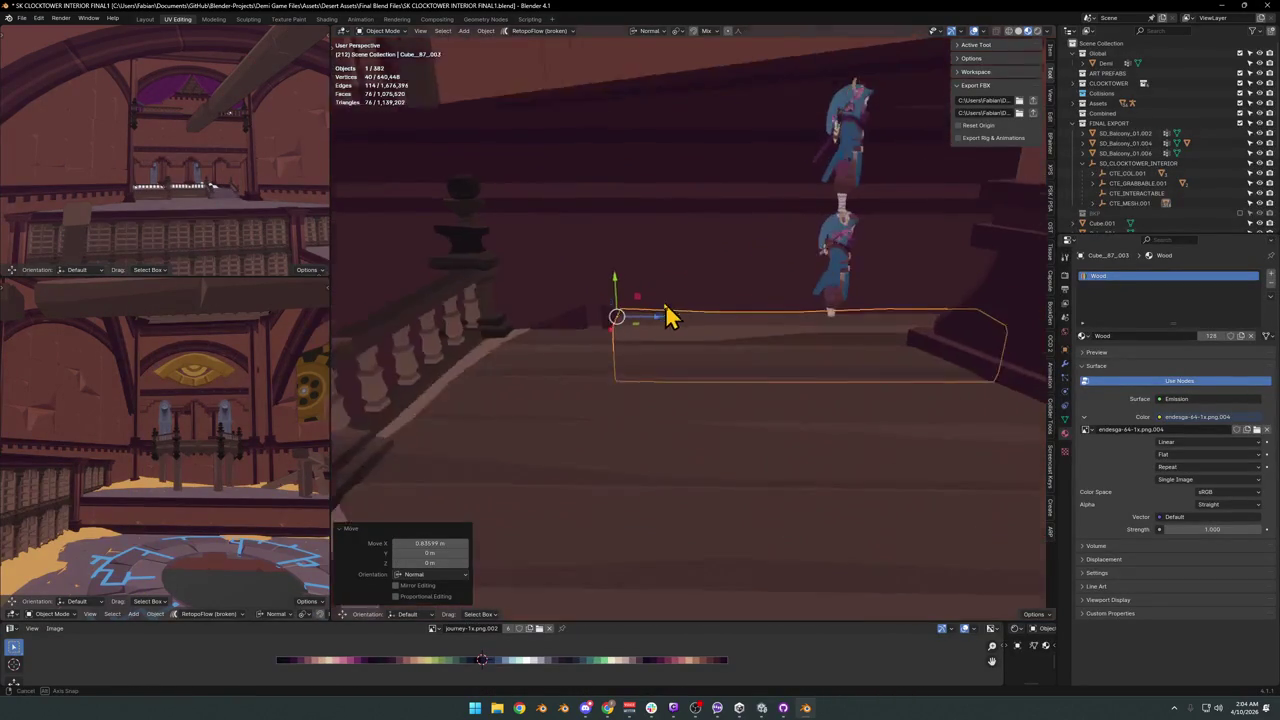
Lower the collision box 2.354 m along Z and shift it along its local X axis.
{"action": "key", "text": "g"}
{"action": "key", "text": "x"}
{"action": "key", "text": "y"}
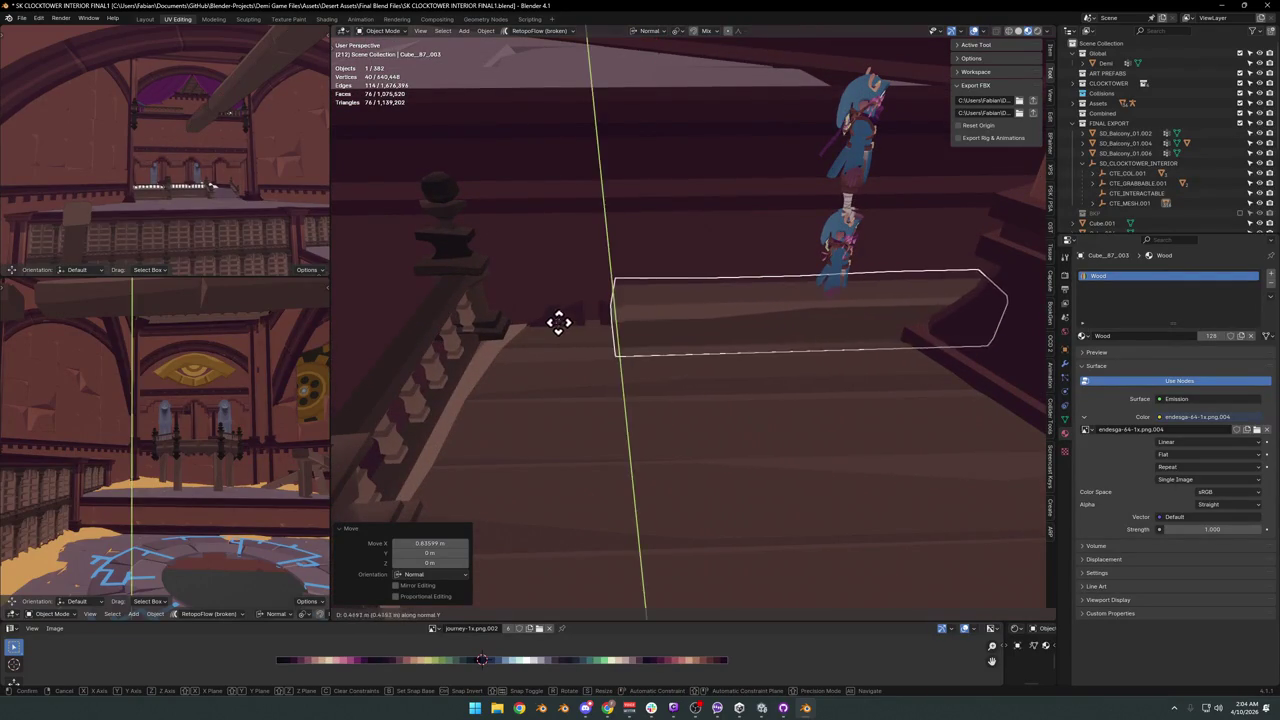
{"action": "key", "text": "z"}
{"action": "left_click", "coordinate": [550, 324]}
{"action": "middle_click_drag", "start_coordinate": [553, 325], "coordinate": [572, 352]}
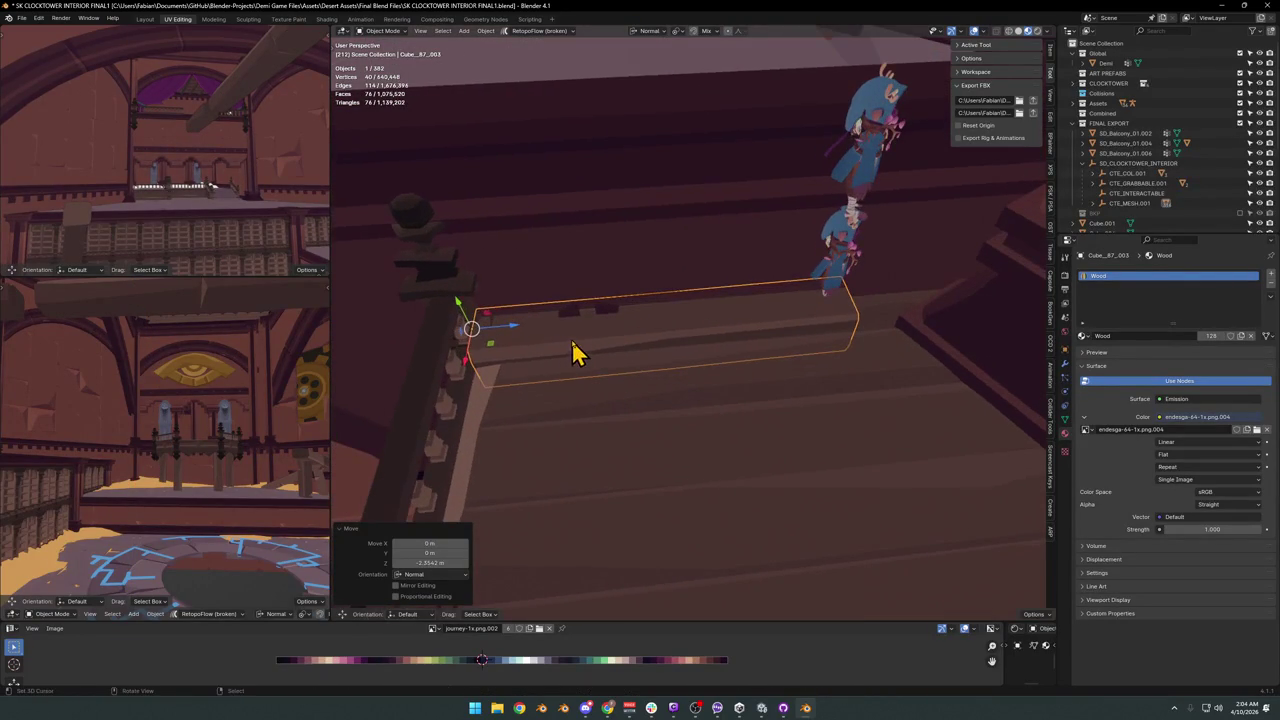
{"action": "key", "text": "x"}
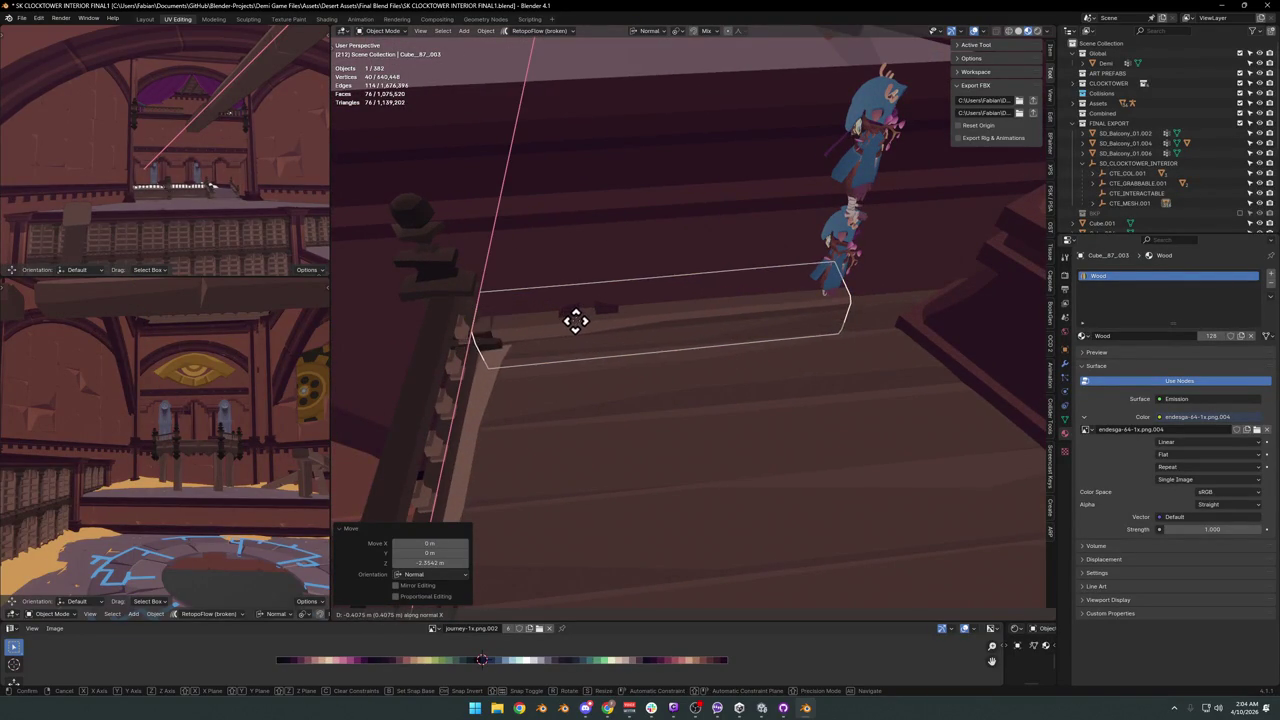
{"action": "left_click", "coordinate": [575, 324]}
{"action": "middle_click_drag", "start_coordinate": [586, 334], "coordinate": [600, 337]}
Move the box along its local Y axis and stretch it along local Z to fit the stair railing.
{"action": "key", "text": "g"}
{"action": "key", "text": "z"}
{"action": "key", "text": "y"}
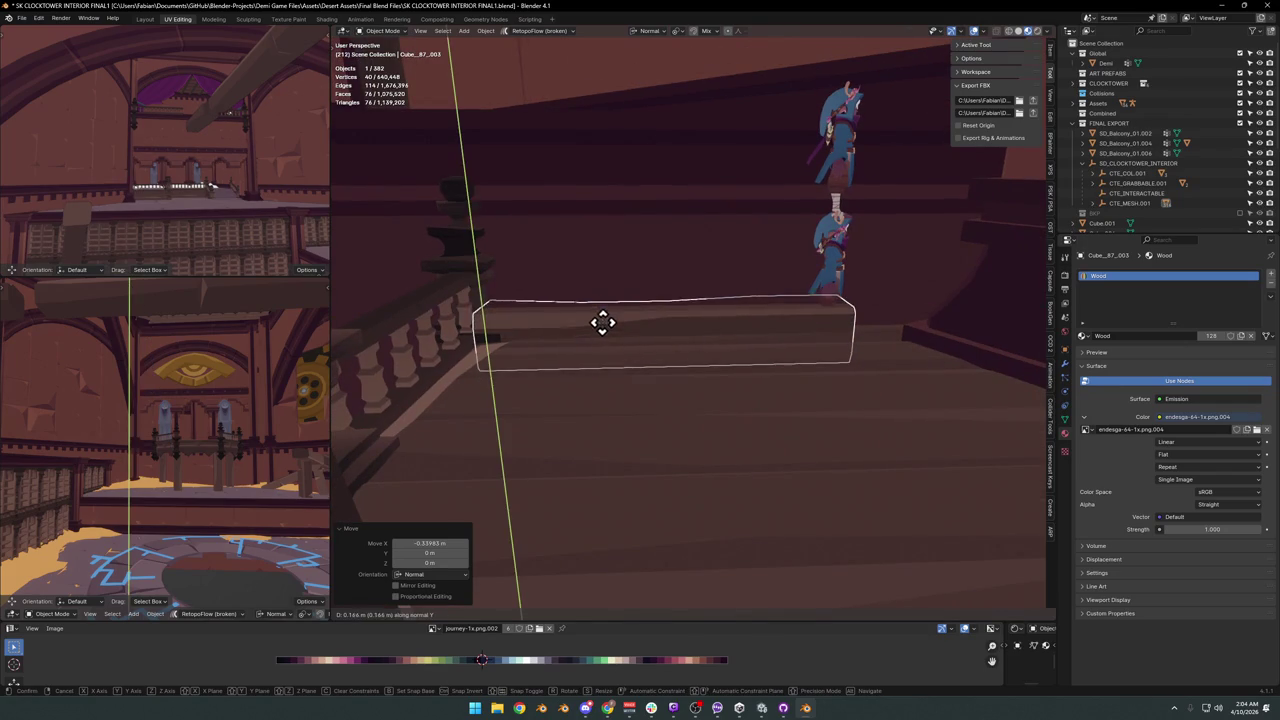
{"action": "left_click", "coordinate": [603, 322]}
{"action": "key", "text": "s"}
{"action": "mouse_move", "coordinate": [614, 334]}
{"action": "middle_mouse_down"}
{"action": "mouse_move", "coordinate": [660, 337]}
{"action": "mouse_move", "coordinate": [608, 349]}
{"action": "mouse_move", "coordinate": [534, 334]}
{"action": "mouse_move", "coordinate": [612, 336]}
{"action": "middle_mouse_up"}
{"action": "key", "text": "z"}
{"action": "left_click", "coordinate": [680, 335]}
Select the long beam collision box and move it along its local Y axis.
{"action": "left_click", "coordinate": [612, 336]}
{"action": "key", "text": "g"}
{"action": "key", "text": "x"}
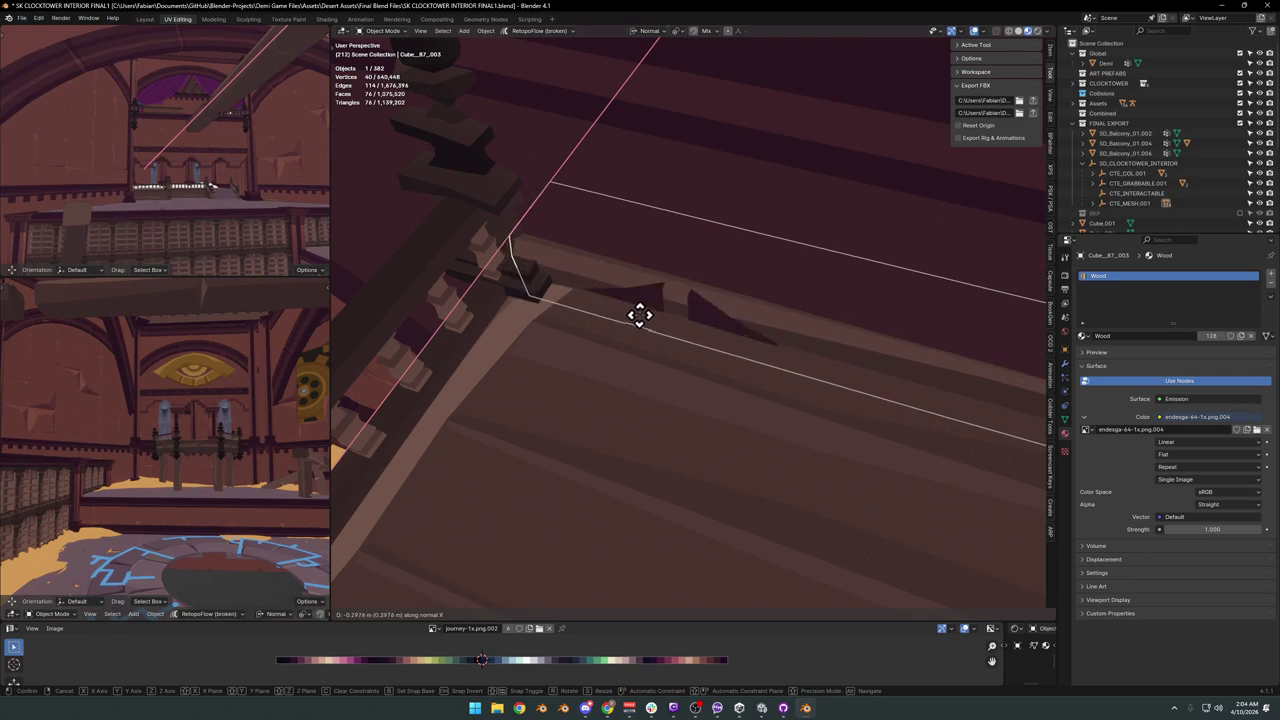
{"action": "right_click", "coordinate": [629, 325]}
{"action": "mouse_move", "coordinate": [580, 329]}
{"action": "middle_mouse_down"}
{"action": "mouse_move", "coordinate": [686, 306]}
{"action": "mouse_move", "coordinate": [585, 339]}
{"action": "mouse_move", "coordinate": [825, 368]}
{"action": "middle_mouse_up"}
{"action": "key", "text": "g"}
{"action": "key", "text": "y"}
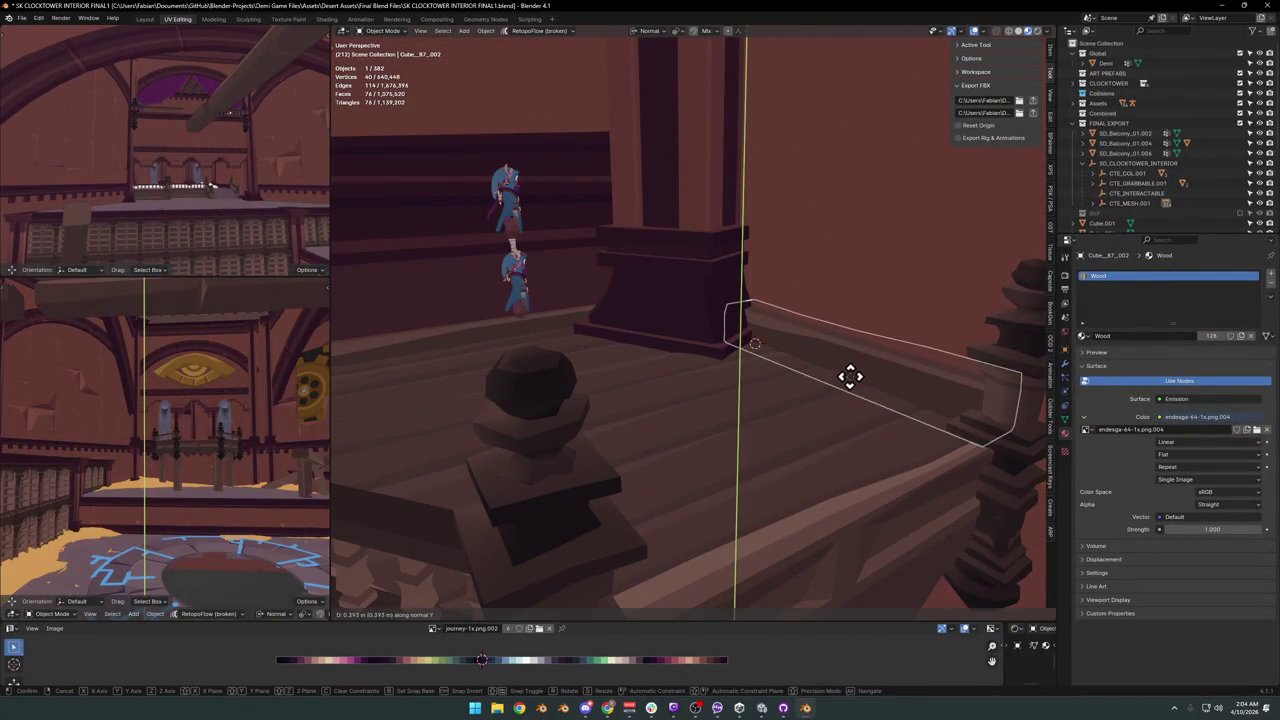
{"action": "left_click", "coordinate": [850, 381]}
Nudge the beam box along local X, deselect everything and save the blend file.
{"action": "mouse_move", "coordinate": [854, 371]}
{"action": "middle_mouse_down"}
{"action": "mouse_move", "coordinate": [806, 366]}
{"action": "mouse_move", "coordinate": [866, 354]}
{"action": "mouse_move", "coordinate": [776, 333]}
{"action": "mouse_move", "coordinate": [720, 371]}
{"action": "mouse_move", "coordinate": [808, 320]}
{"action": "mouse_move", "coordinate": [760, 330]}
{"action": "mouse_move", "coordinate": [794, 326]}
{"action": "mouse_move", "coordinate": [745, 355]}
{"action": "mouse_move", "coordinate": [723, 349]}
{"action": "mouse_move", "coordinate": [717, 400]}
{"action": "mouse_move", "coordinate": [793, 347]}
{"action": "mouse_move", "coordinate": [760, 360]}
{"action": "mouse_move", "coordinate": [709, 326]}
{"action": "mouse_move", "coordinate": [751, 323]}
{"action": "mouse_move", "coordinate": [697, 364]}
{"action": "mouse_move", "coordinate": [700, 351]}
{"action": "mouse_move", "coordinate": [654, 340]}
{"action": "mouse_move", "coordinate": [737, 394]}
{"action": "mouse_move", "coordinate": [770, 398]}
{"action": "mouse_move", "coordinate": [714, 397]}
{"action": "mouse_move", "coordinate": [709, 371]}
{"action": "mouse_move", "coordinate": [757, 391]}
{"action": "mouse_move", "coordinate": [734, 377]}
{"action": "mouse_move", "coordinate": [672, 433]}
{"action": "mouse_move", "coordinate": [777, 374]}
{"action": "mouse_move", "coordinate": [609, 349]}
{"action": "mouse_move", "coordinate": [703, 349]}
{"action": "mouse_move", "coordinate": [538, 312]}
{"action": "mouse_move", "coordinate": [567, 305]}
{"action": "middle_mouse_up"}
{"action": "key", "text": "g"}
{"action": "key", "text": "x"}
{"action": "left_click", "coordinate": [840, 388]}
{"action": "key", "text": "alt+a"}
{"action": "key", "text": "ctrl+s"}
Hide the balcony pillar, then duplicate a collision box onto the floor spot with origin centred on geometry.
{"action": "left_click", "coordinate": [697, 383]}
{"action": "key", "text": "h"}
{"action": "left_click", "coordinate": [405, 325]}
{"action": "key", "text": "shift+d"}
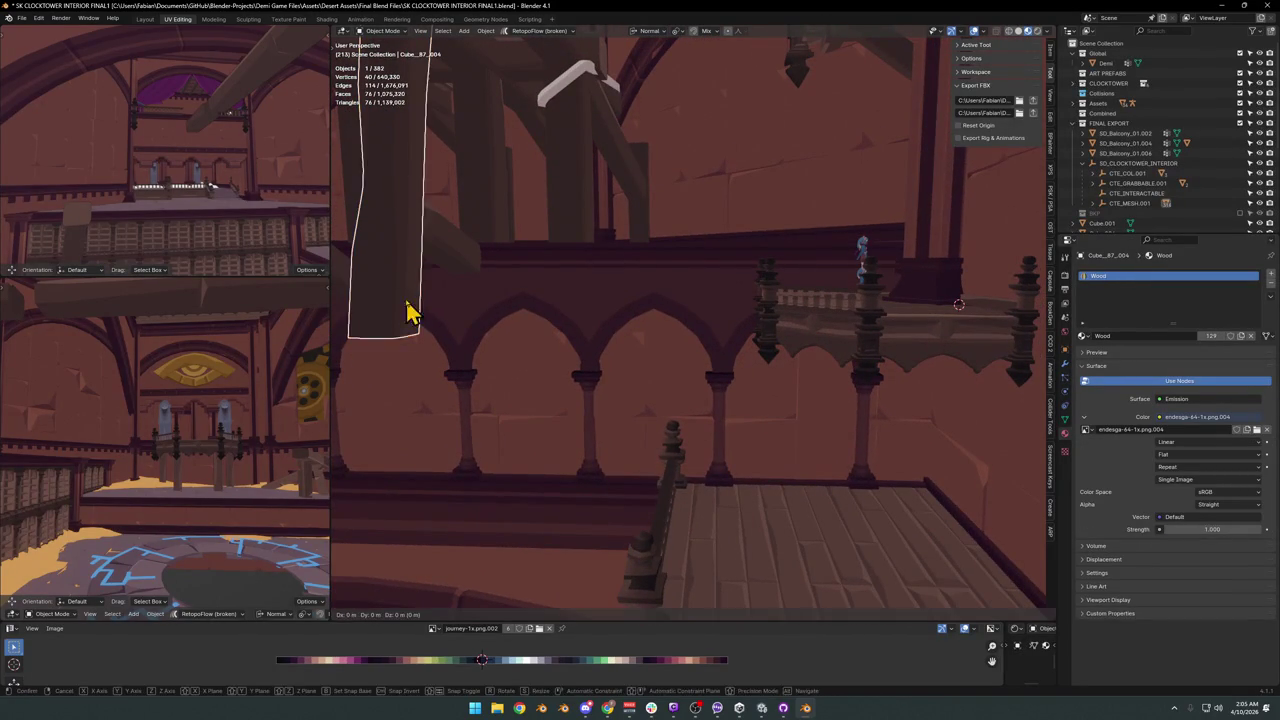
{"action": "key", "text": "Escape"}
{"action": "key", "text": "shift+s"}
{"action": "left_click", "coordinate": [906, 471]}
{"action": "middle_click_drag", "start_coordinate": [906, 471], "coordinate": [912, 528]}
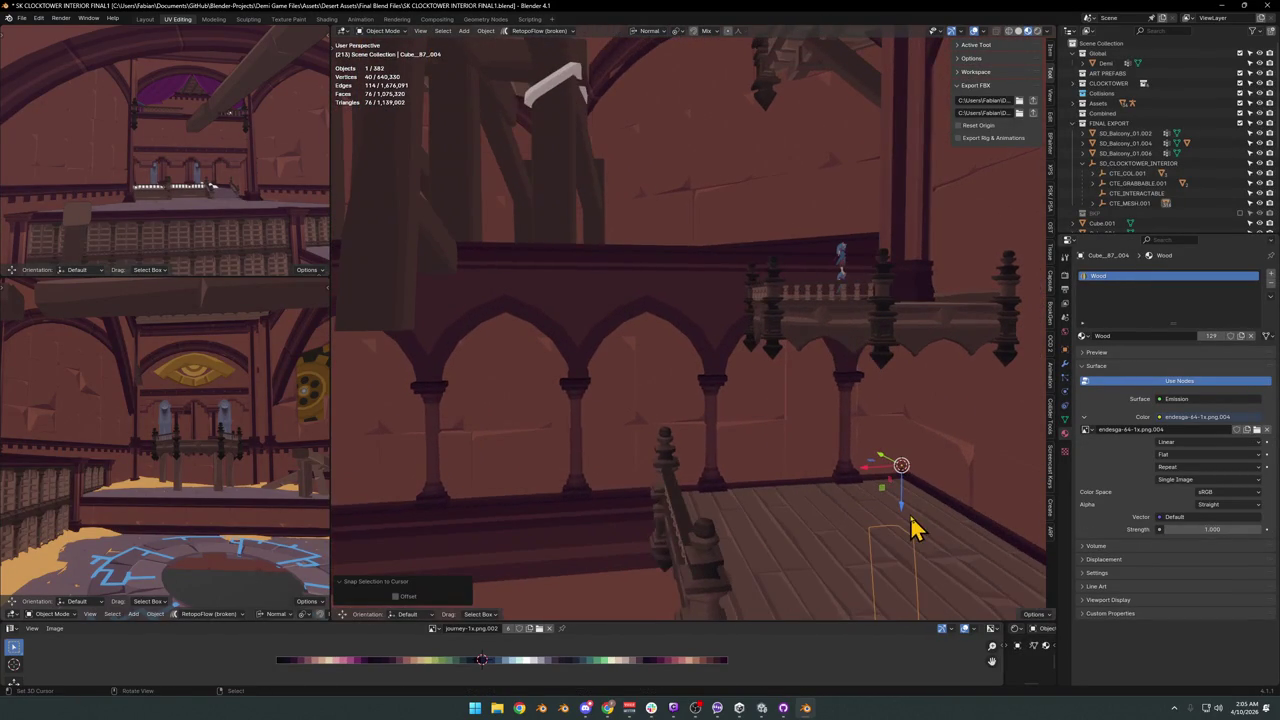
{"action": "key", "text": "q"}
{"action": "left_click", "coordinate": [878, 457]}
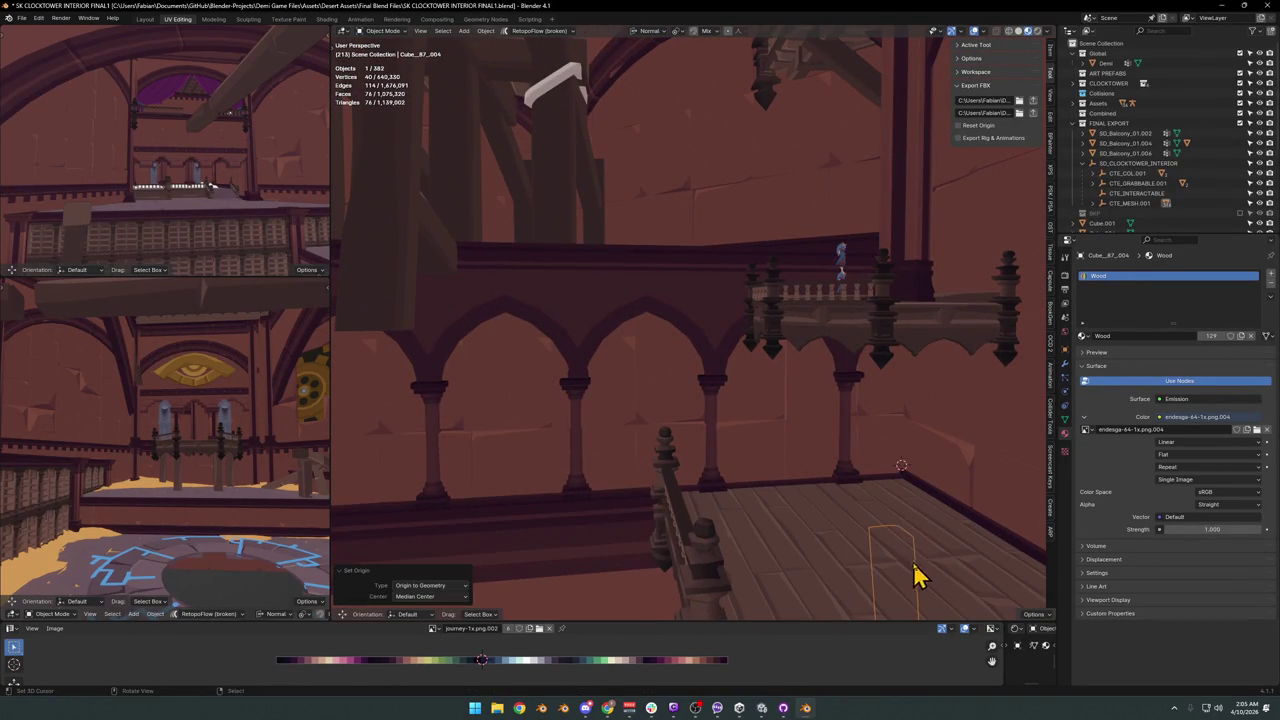
Raise the copied box, reset its rotation upright and slide it beside the pillar.
{"action": "key", "text": "g"}
{"action": "key", "text": "z"}
{"action": "left_click", "coordinate": [908, 336]}
{"action": "key", "text": "alt+r"}
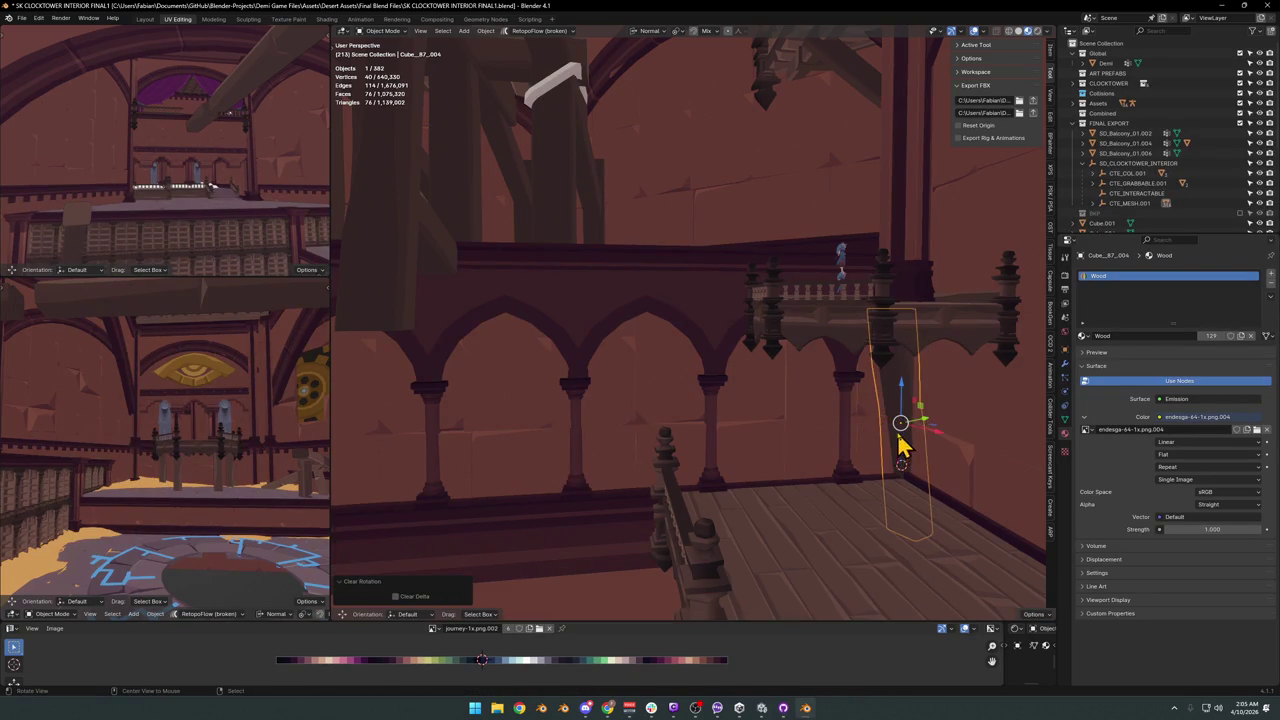
{"action": "key", "text": "KP_Decimal"}
{"action": "middle_click_drag", "start_coordinate": [871, 394], "coordinate": [729, 363]}
{"action": "key", "text": "g"}
{"action": "key", "text": "shift+z"}
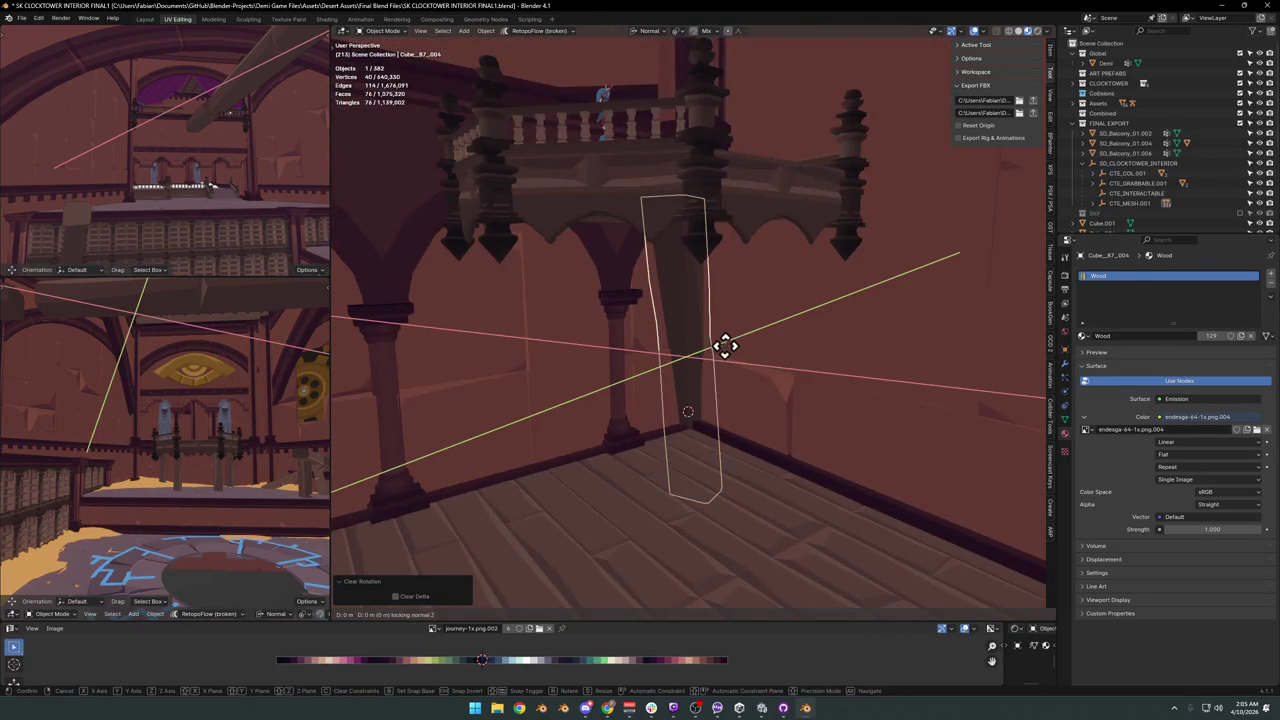
{"action": "left_click", "coordinate": [738, 354]}
Rotate the collision box around its local Z and tilt it to match the pillar.
{"action": "key", "text": "r"}
{"action": "key", "text": "z"}
{"action": "key", "text": "z"}
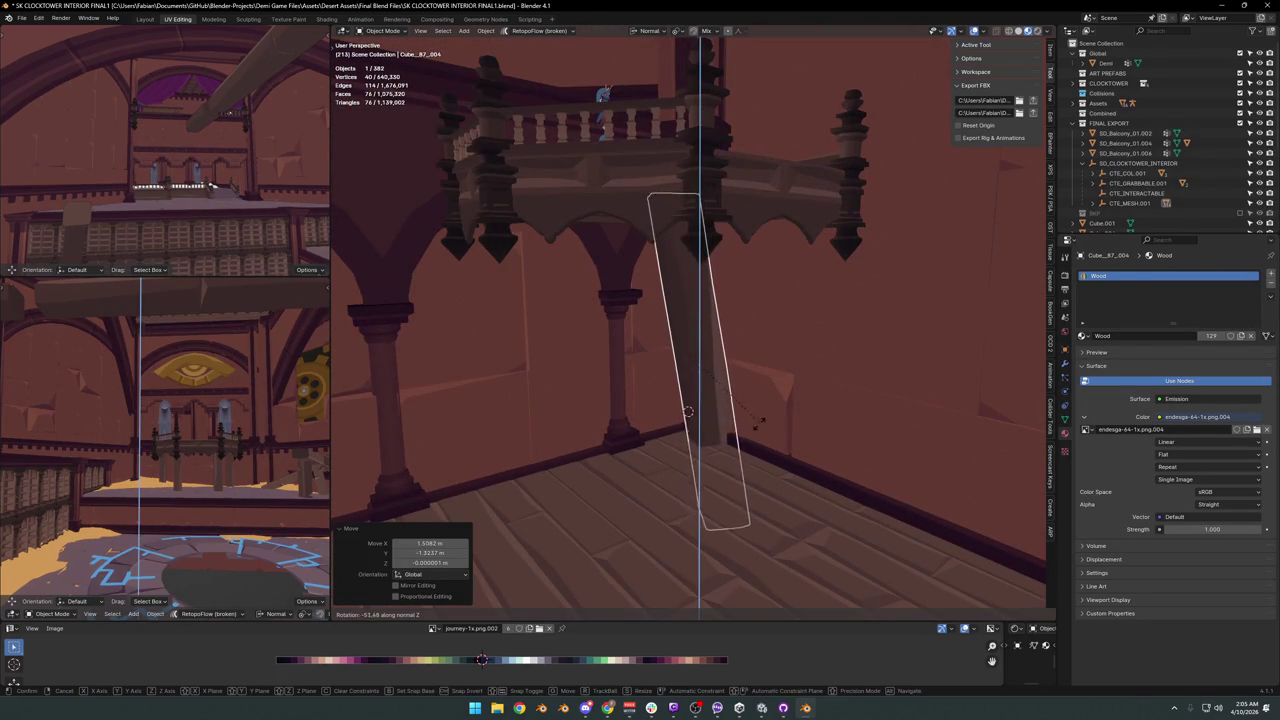
{"action": "left_click", "coordinate": [635, 437]}
{"action": "key", "text": "r"}
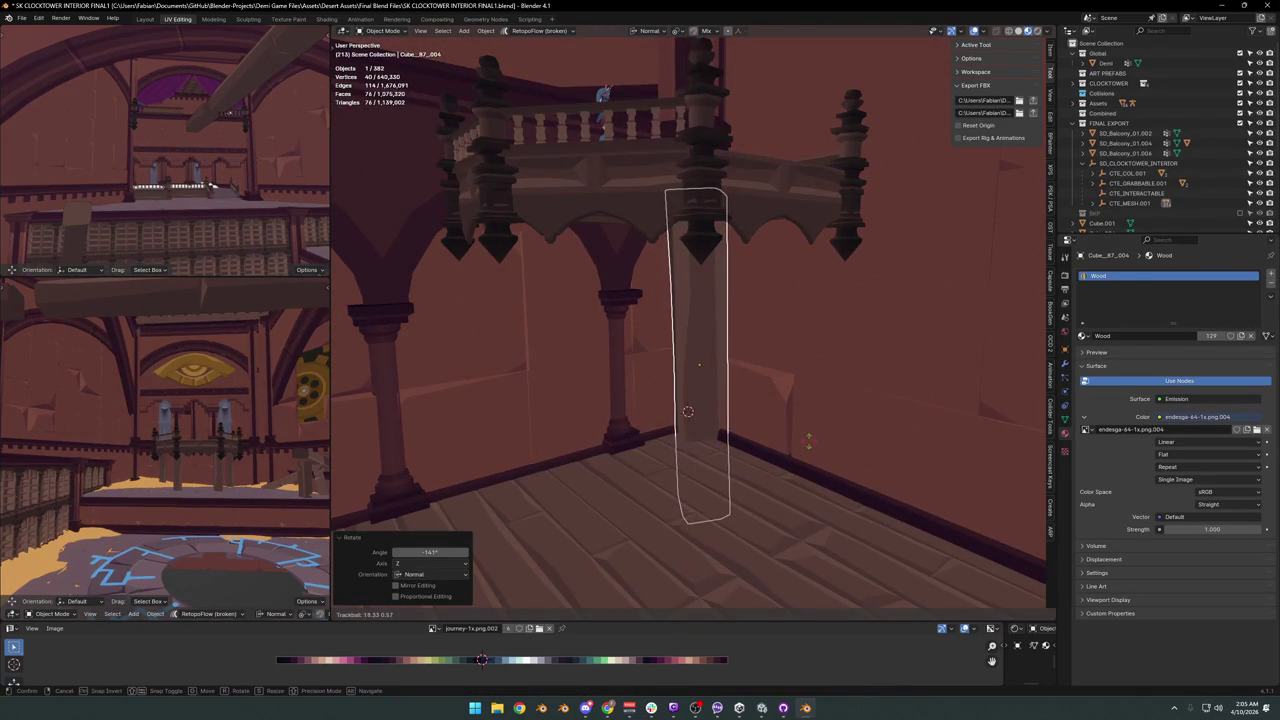
{"action": "left_click", "coordinate": [808, 445]}
{"action": "middle_click_drag", "start_coordinate": [749, 434], "coordinate": [780, 429]}
{"action": "key", "text": "r"}
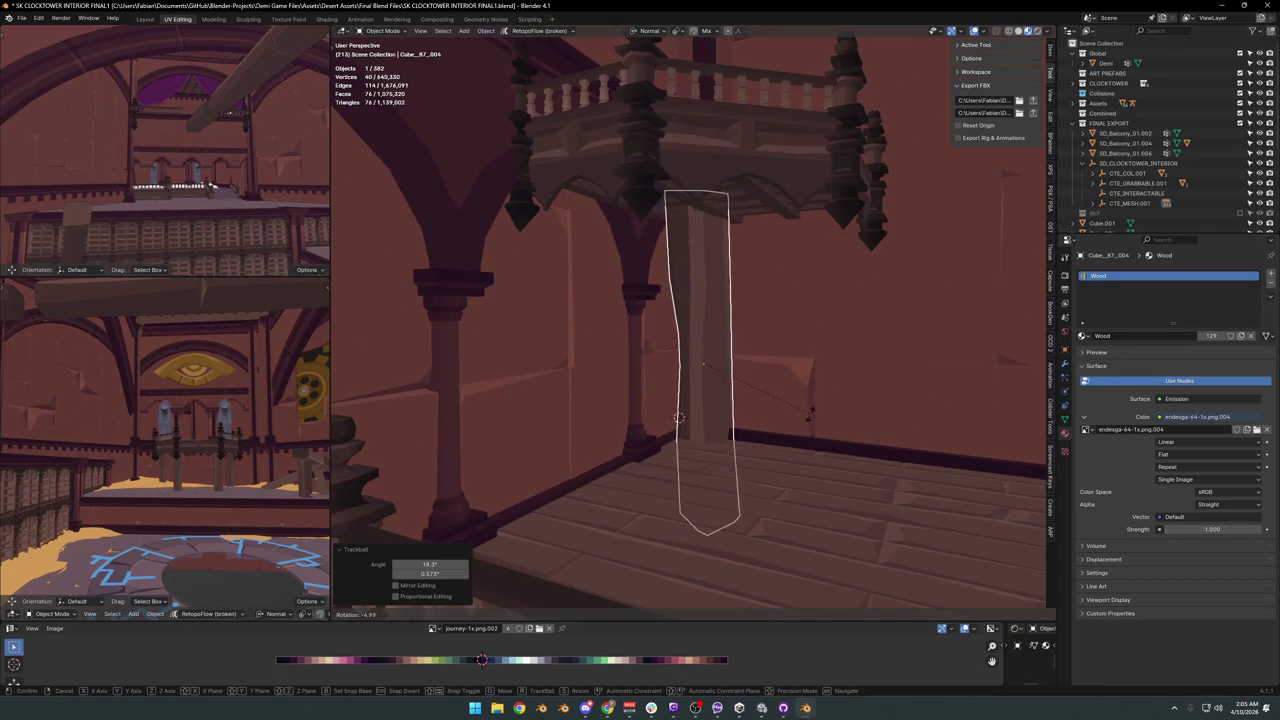
{"action": "left_click", "coordinate": [810, 409]}
{"action": "key", "text": "r"}
{"action": "left_click", "coordinate": [820, 425]}
{"action": "mouse_move", "coordinate": [823, 423]}
{"action": "middle_mouse_down"}
{"action": "mouse_move", "coordinate": [745, 418]}
{"action": "mouse_move", "coordinate": [803, 409]}
{"action": "mouse_move", "coordinate": [723, 409]}
{"action": "mouse_move", "coordinate": [790, 415]}
{"action": "mouse_move", "coordinate": [734, 386]}
{"action": "mouse_move", "coordinate": [716, 392]}
{"action": "middle_mouse_up"}
{"action": "left_click", "coordinate": [760, 410]}
Nudge the pillar collision box horizontally and fine-tune its rotation.
{"action": "left_click", "coordinate": [720, 405]}
{"action": "key", "text": "g"}
{"action": "key", "text": "shift+z"}
{"action": "left_click", "coordinate": [739, 401]}
{"action": "left_click", "coordinate": [763, 423]}
{"action": "key", "text": "r"}
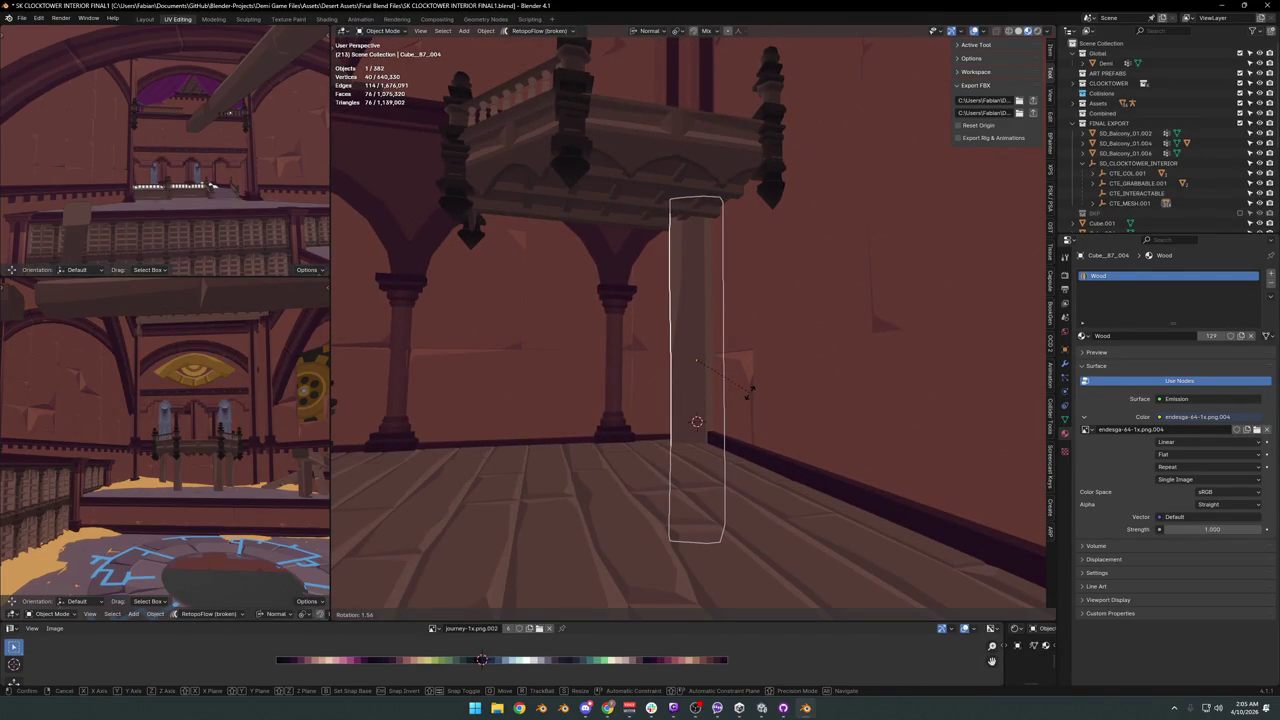
{"action": "left_click", "coordinate": [750, 393]}
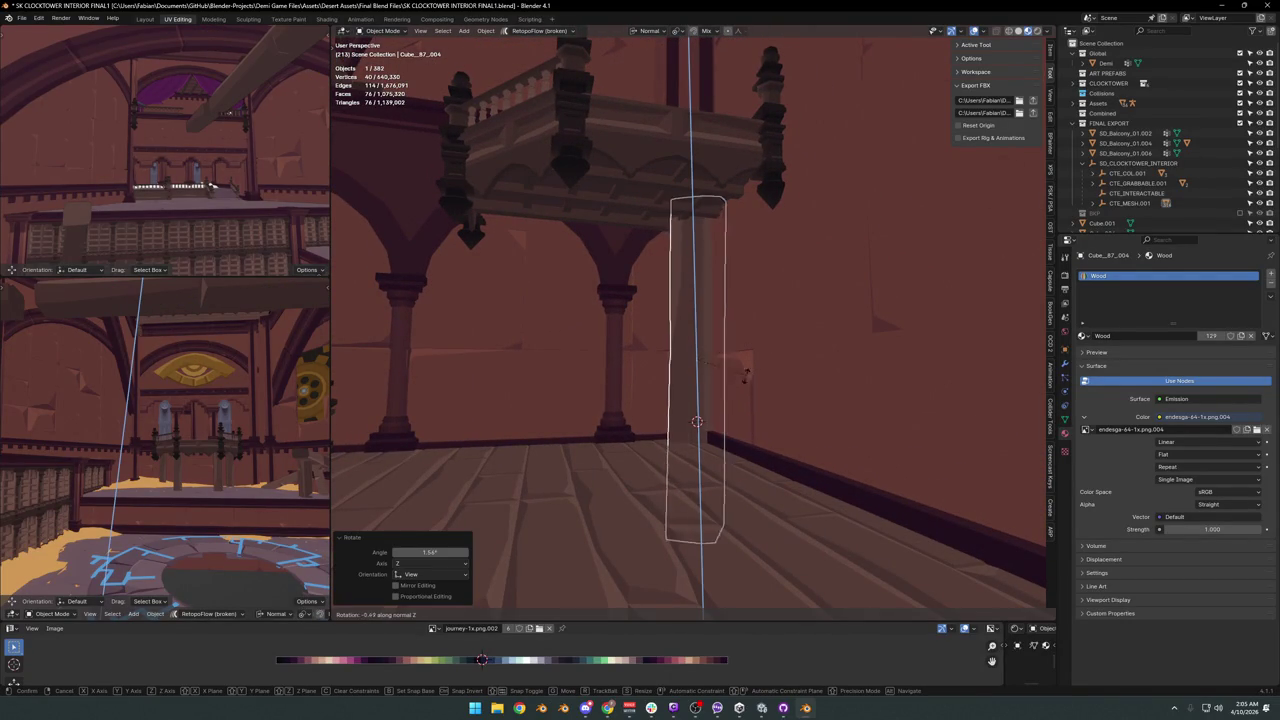
{"action": "key", "text": "z"}
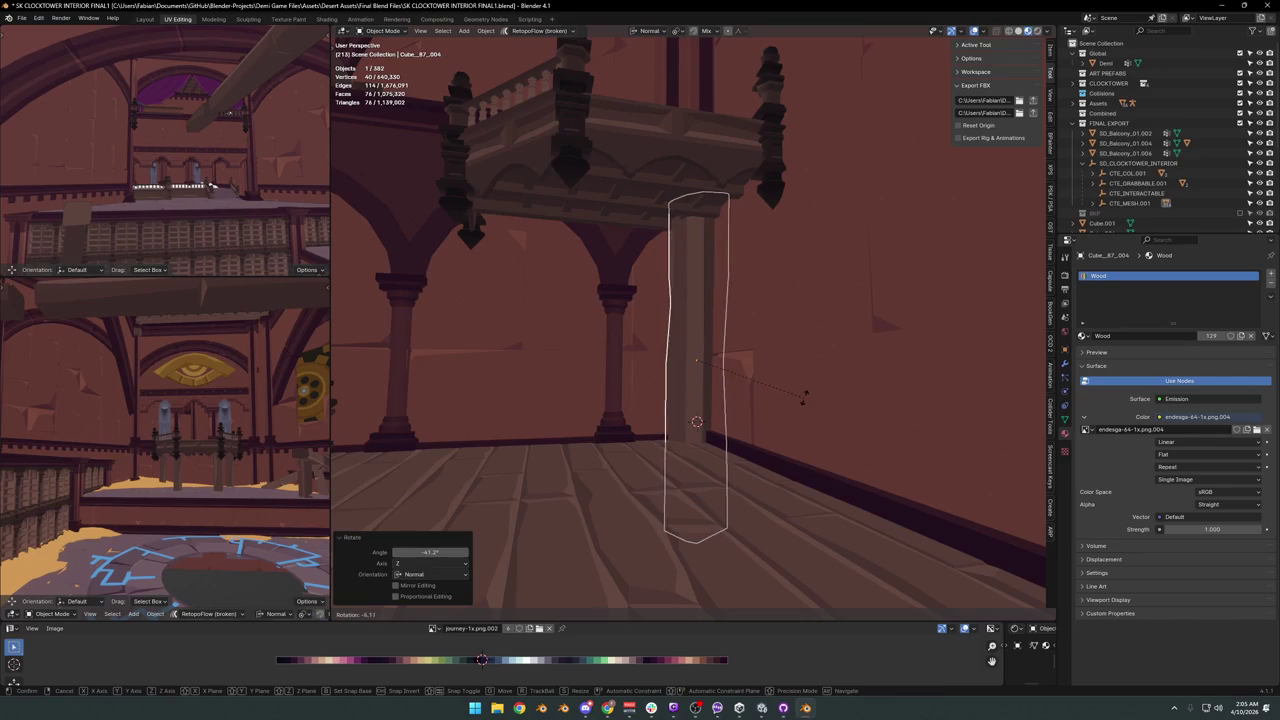
{"action": "left_click", "coordinate": [803, 399]}
Refine the pillar box's rotation from a side view of the balcony.
{"action": "mouse_move", "coordinate": [700, 394]}
{"action": "middle_mouse_down"}
{"action": "mouse_move", "coordinate": [766, 406]}
{"action": "mouse_move", "coordinate": [745, 425]}
{"action": "mouse_move", "coordinate": [771, 394]}
{"action": "mouse_move", "coordinate": [717, 394]}
{"action": "mouse_move", "coordinate": [777, 391]}
{"action": "mouse_move", "coordinate": [737, 374]}
{"action": "mouse_move", "coordinate": [689, 380]}
{"action": "mouse_move", "coordinate": [727, 362]}
{"action": "middle_mouse_up"}
{"action": "key", "text": "r"}
{"action": "key", "text": "Escape"}
{"action": "mouse_move", "coordinate": [590, 325]}
{"action": "middle_mouse_down"}
{"action": "mouse_move", "coordinate": [783, 363]}
{"action": "mouse_move", "coordinate": [708, 374]}
{"action": "mouse_move", "coordinate": [740, 391]}
{"action": "middle_mouse_up"}
{"action": "left_click", "coordinate": [708, 374]}
{"action": "key", "text": "r"}
{"action": "left_click", "coordinate": [765, 372]}
Duplicate the pillar collision box and place the copy beside the second pillar.
{"action": "key", "text": "shift+d"}
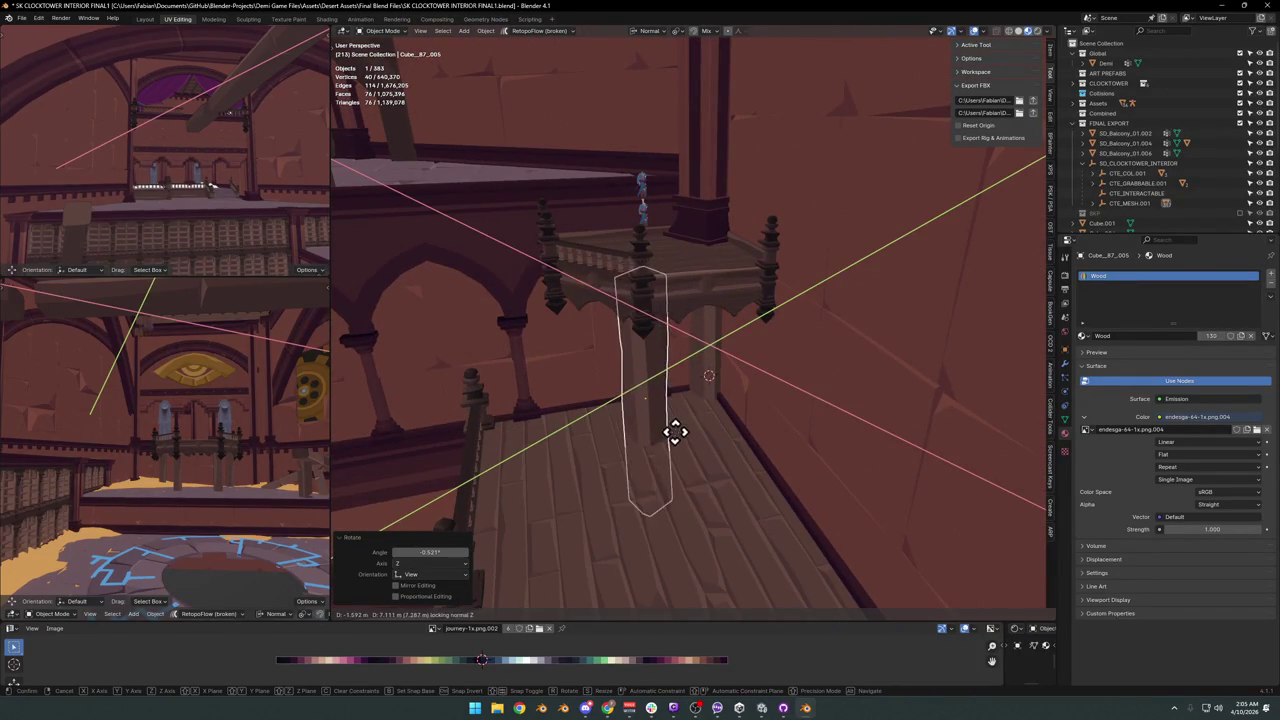
{"action": "key", "text": "Escape"}
{"action": "mouse_move", "coordinate": [651, 432]}
{"action": "middle_mouse_down"}
{"action": "mouse_move", "coordinate": [700, 391]}
{"action": "mouse_move", "coordinate": [700, 420]}
{"action": "mouse_move", "coordinate": [636, 413]}
{"action": "mouse_move", "coordinate": [697, 389]}
{"action": "mouse_move", "coordinate": [611, 408]}
{"action": "mouse_move", "coordinate": [771, 420]}
{"action": "mouse_move", "coordinate": [676, 362]}
{"action": "middle_mouse_up"}
{"action": "left_click", "coordinate": [636, 413]}
{"action": "key", "text": "g"}
{"action": "key", "text": "shift+z"}
{"action": "left_click", "coordinate": [650, 388]}
{"action": "key", "text": "alt+a"}
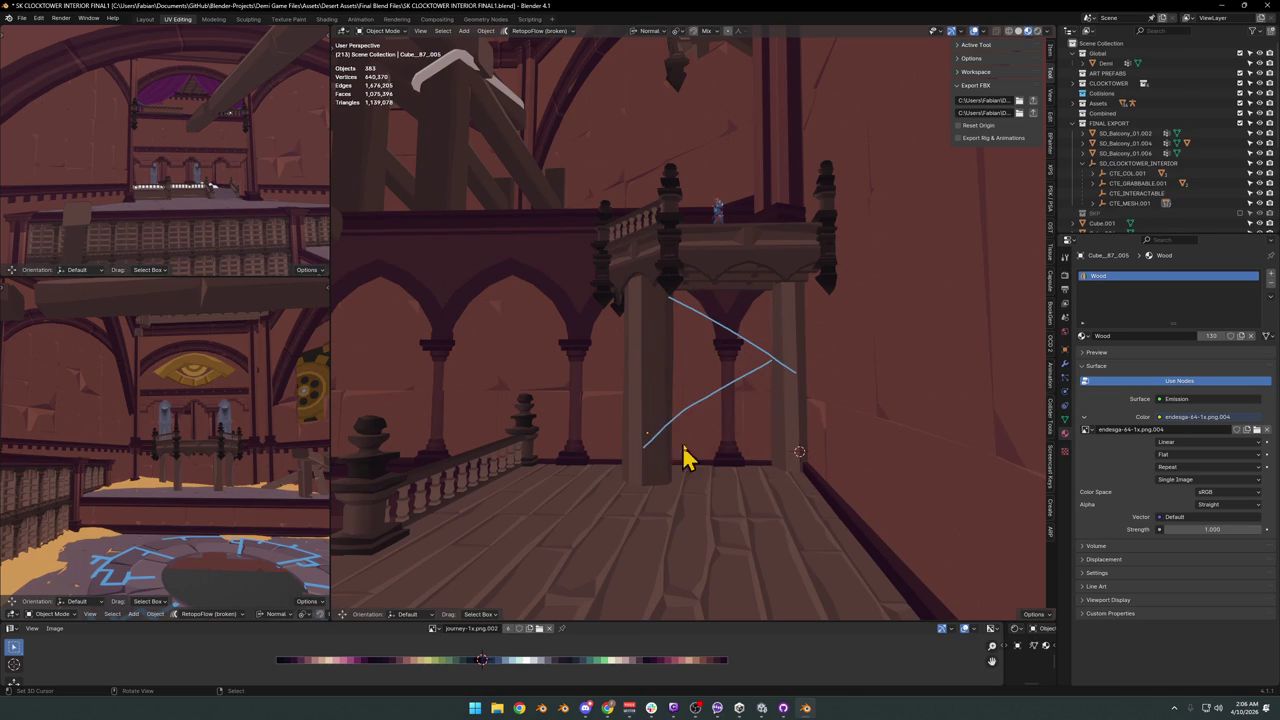
{"action": "mouse_move", "coordinate": [800, 325]}
{"action": "middle_mouse_down"}
{"action": "mouse_move", "coordinate": [707, 358]}
{"action": "mouse_move", "coordinate": [750, 354]}
{"action": "middle_mouse_up"}
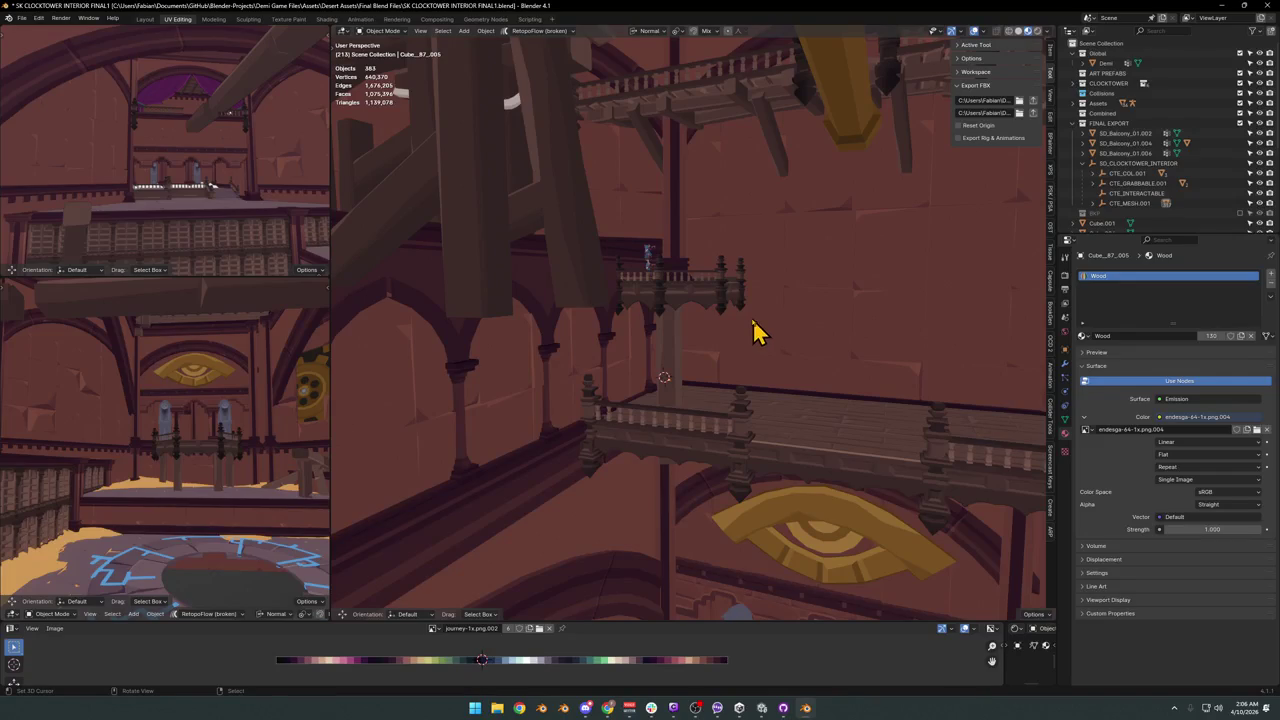
Rotate, tilt, lengthen and reposition a collision box to follow the first diagonal brace.
{"action": "left_click", "coordinate": [676, 340]}
{"action": "key", "text": "KP_Decimal"}
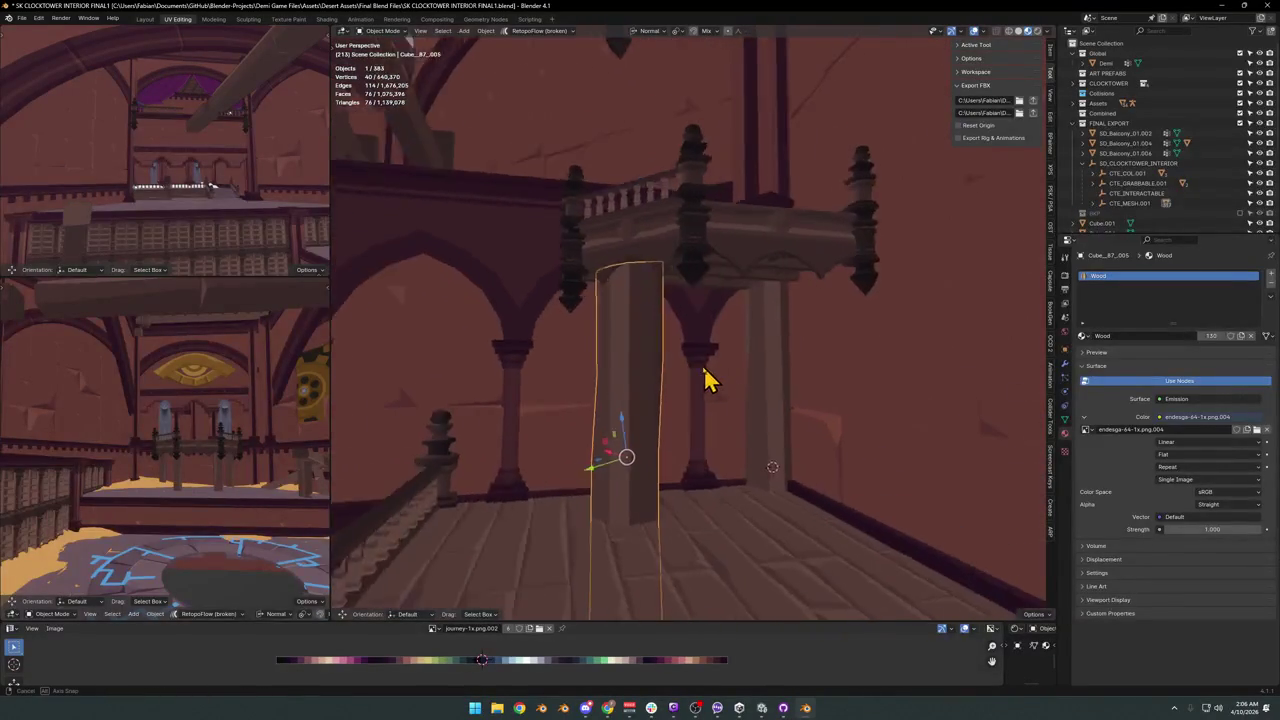
{"action": "key", "text": "r"}
{"action": "left_click", "coordinate": [730, 460]}
{"action": "key", "text": "g"}
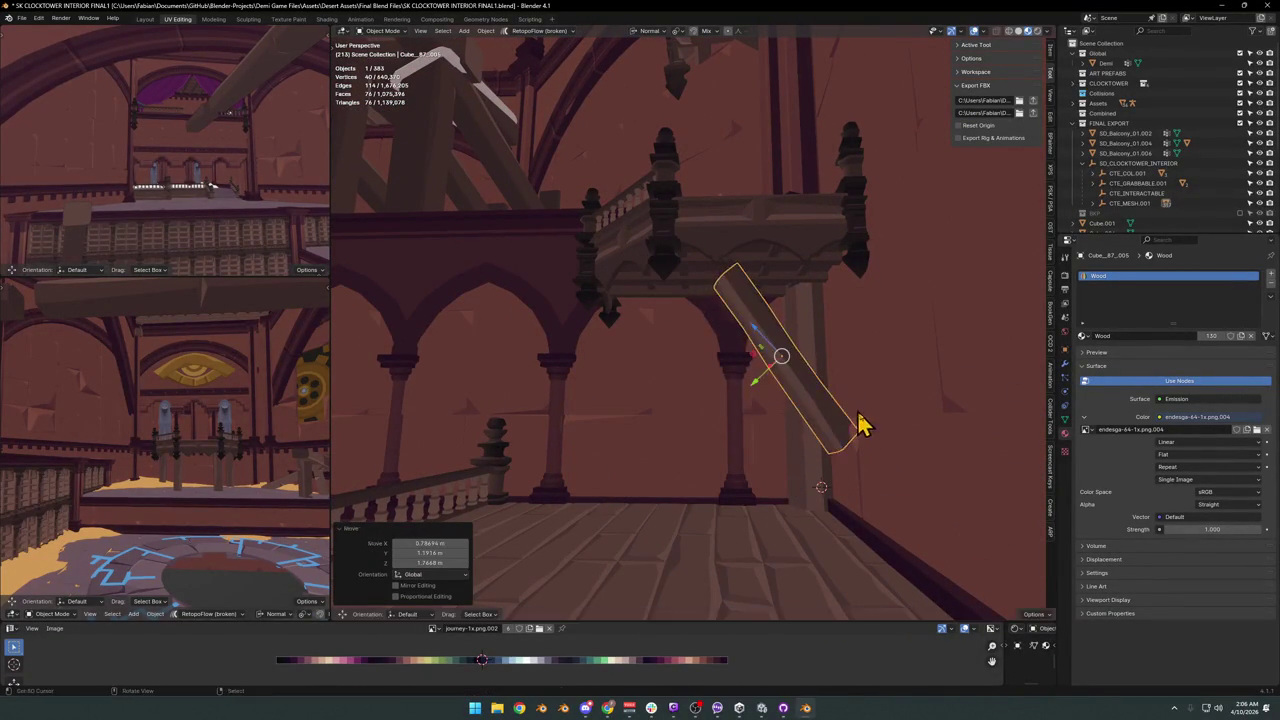
{"action": "left_click", "coordinate": [877, 450]}
{"action": "key", "text": "s"}
{"action": "left_click", "coordinate": [913, 442]}
{"action": "key", "text": "g"}
{"action": "left_click", "coordinate": [893, 437]}
Adjust the beam box's diagonal tilt and set it under the balcony.
{"action": "left_click", "coordinate": [894, 431]}
{"action": "left_click", "coordinate": [889, 443]}
{"action": "left_click", "coordinate": [705, 410]}
{"action": "mouse_move", "coordinate": [705, 410]}
{"action": "middle_mouse_down"}
{"action": "mouse_move", "coordinate": [823, 400]}
{"action": "mouse_move", "coordinate": [751, 386]}
{"action": "middle_mouse_up"}
{"action": "left_click", "coordinate": [751, 386]}
{"action": "key", "text": "r"}
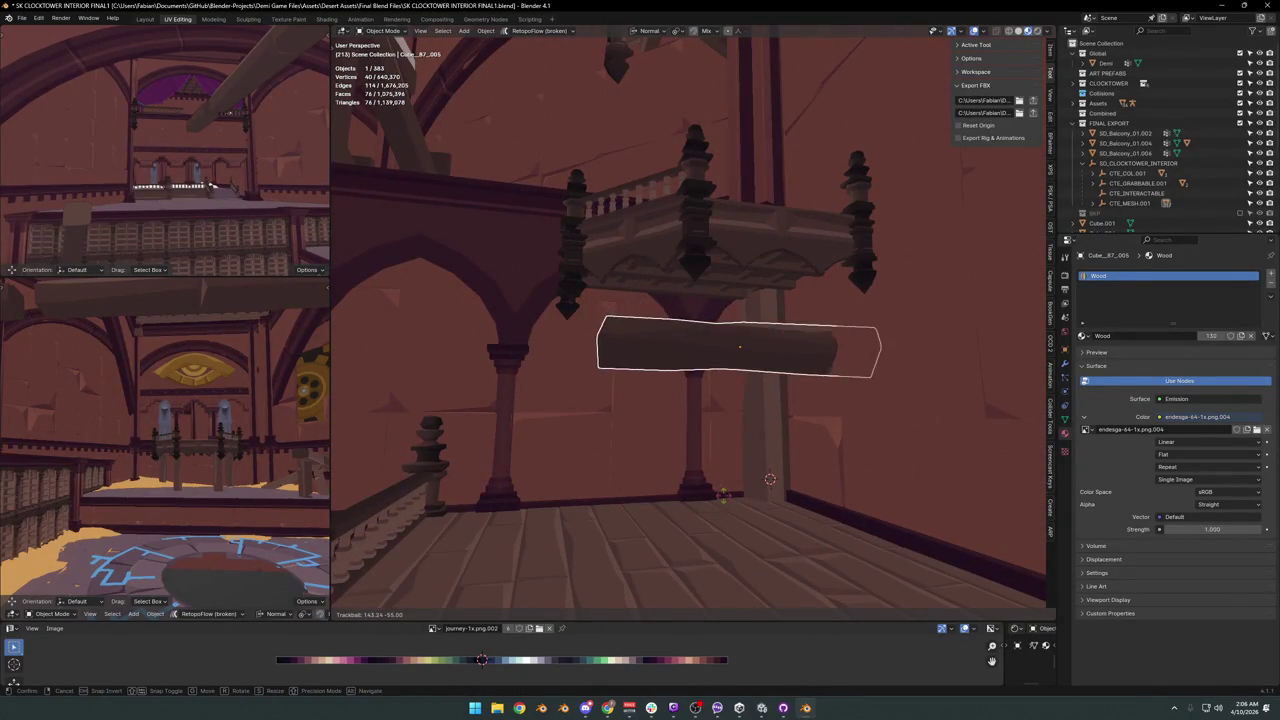
{"action": "left_click", "coordinate": [770, 479]}
{"action": "mouse_move", "coordinate": [770, 479]}
{"action": "middle_mouse_down"}
{"action": "mouse_move", "coordinate": [837, 420]}
{"action": "mouse_move", "coordinate": [803, 366]}
{"action": "mouse_move", "coordinate": [817, 367]}
{"action": "middle_mouse_up"}
{"action": "left_click", "coordinate": [866, 443]}
{"action": "key", "text": "g"}
{"action": "left_click", "coordinate": [862, 412]}
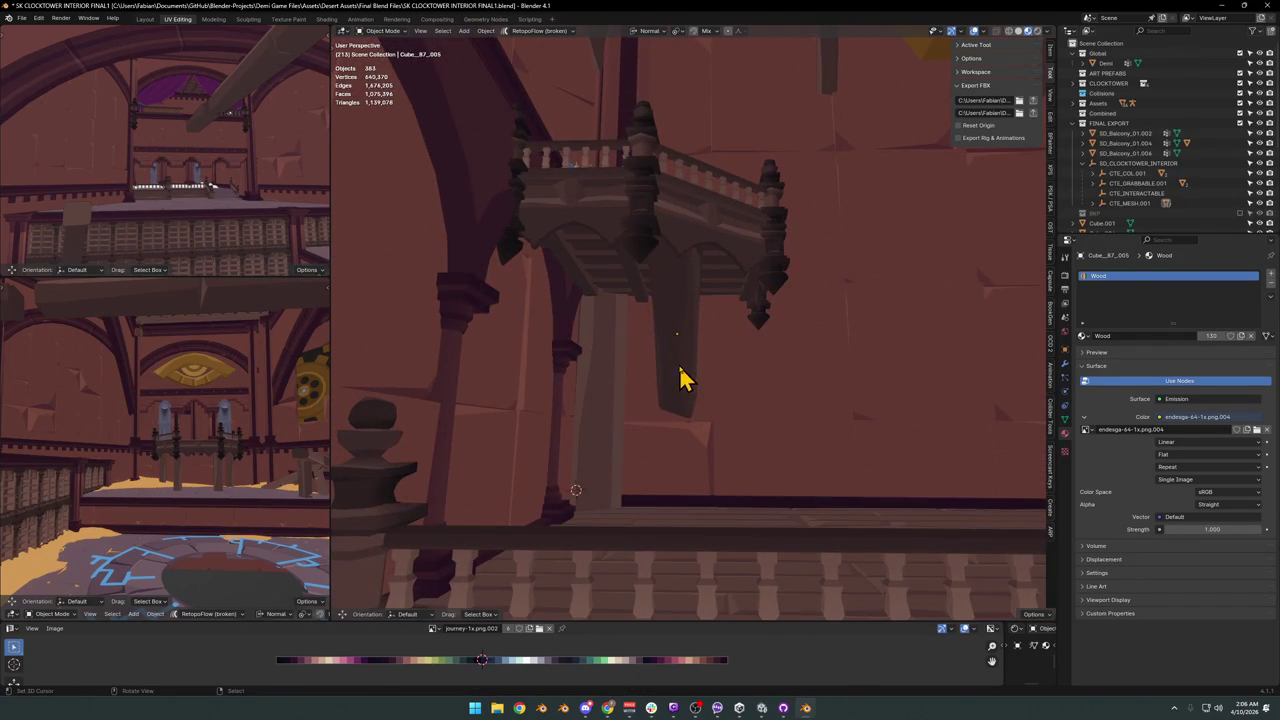
Duplicate the tilted beam box and slide the copy along X under the second brace.
{"action": "left_click", "coordinate": [748, 390]}
{"action": "key", "text": "shift+d"}
{"action": "left_click", "coordinate": [750, 366]}
{"action": "key", "text": "g"}
{"action": "key", "text": "x"}
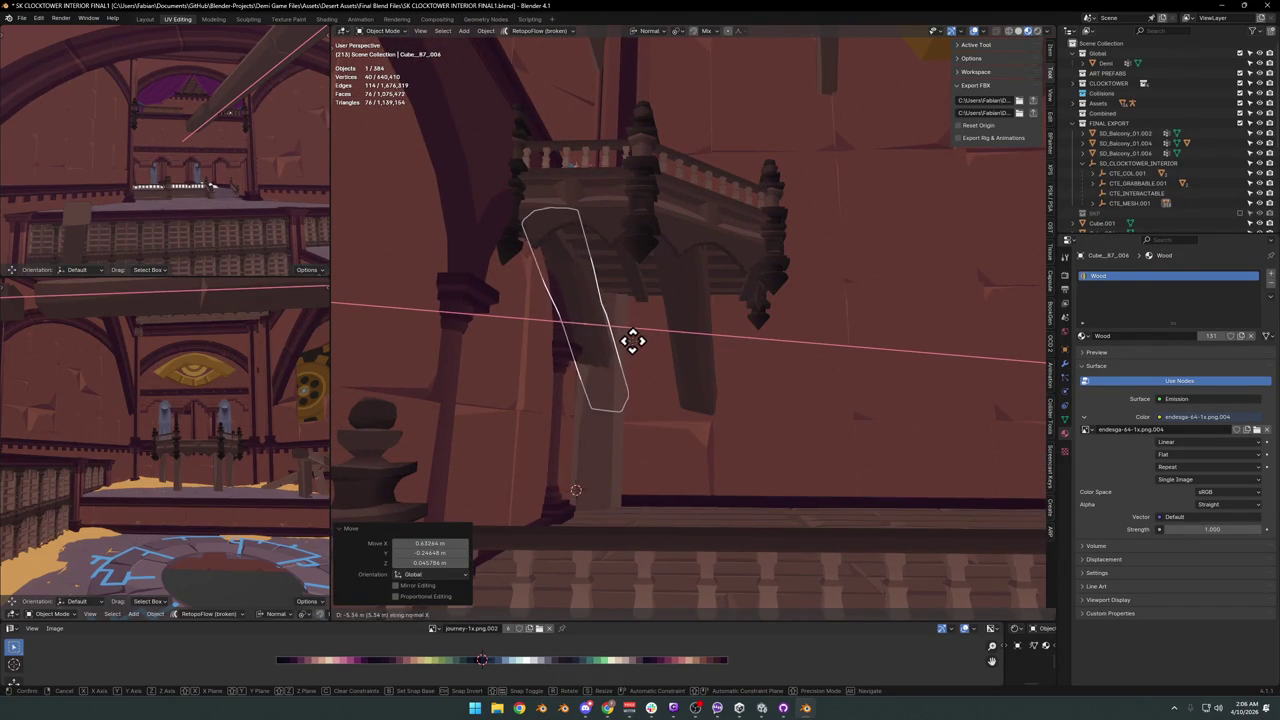
{"action": "left_click", "coordinate": [642, 341]}
{"action": "mouse_move", "coordinate": [677, 354]}
{"action": "middle_mouse_down"}
{"action": "mouse_move", "coordinate": [694, 366]}
{"action": "mouse_move", "coordinate": [663, 357]}
{"action": "mouse_move", "coordinate": [855, 378]}
{"action": "mouse_move", "coordinate": [835, 415]}
{"action": "middle_mouse_up"}
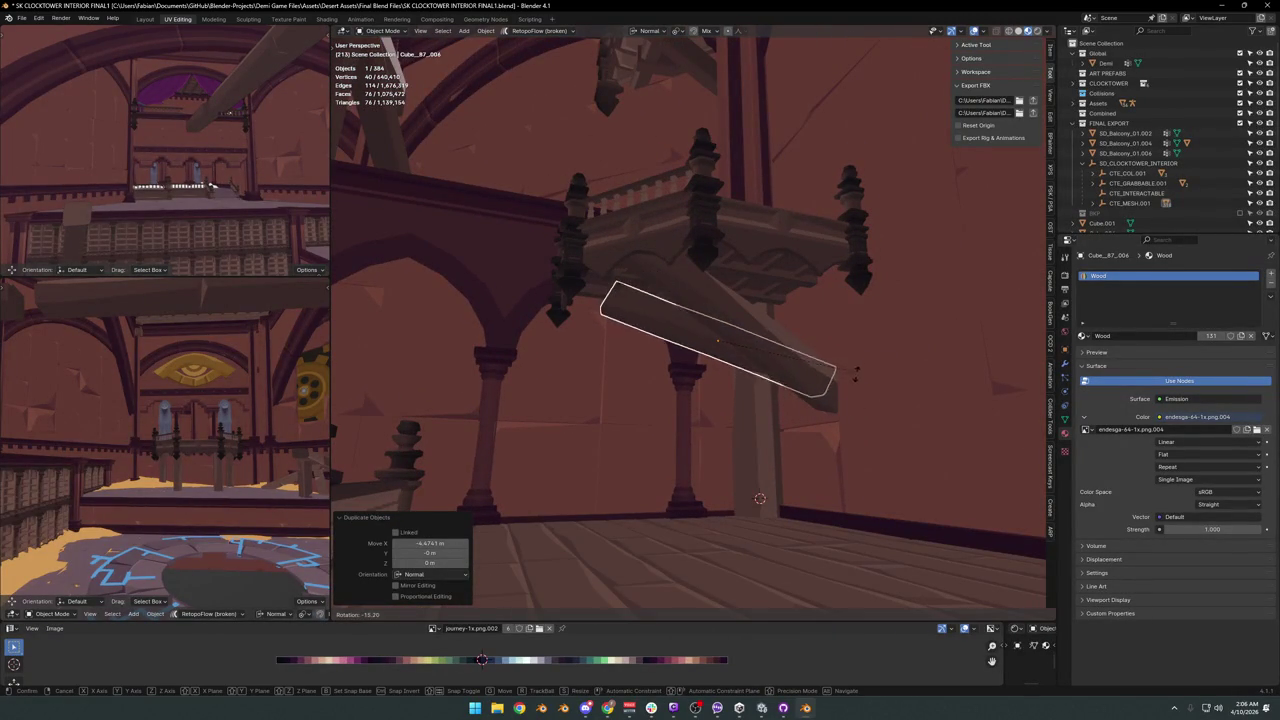
{"action": "left_click", "coordinate": [851, 397]}
{"action": "key", "text": "g"}
{"action": "left_click", "coordinate": [770, 356]}
{"action": "mouse_move", "coordinate": [766, 354]}
{"action": "middle_mouse_down"}
{"action": "mouse_move", "coordinate": [748, 371]}
{"action": "mouse_move", "coordinate": [833, 290]}
{"action": "mouse_move", "coordinate": [694, 363]}
{"action": "mouse_move", "coordinate": [771, 371]}
{"action": "mouse_move", "coordinate": [771, 351]}
{"action": "mouse_move", "coordinate": [674, 346]}
{"action": "mouse_move", "coordinate": [752, 313]}
{"action": "mouse_move", "coordinate": [637, 391]}
{"action": "mouse_move", "coordinate": [674, 331]}
{"action": "mouse_move", "coordinate": [674, 391]}
{"action": "mouse_move", "coordinate": [628, 392]}
{"action": "middle_mouse_up"}
{"action": "key", "text": "g"}
{"action": "left_click", "coordinate": [770, 345]}
Nudge the pillar beam box's position, cancelling the final move.
{"action": "left_click", "coordinate": [694, 363]}
{"action": "key", "text": "g"}
{"action": "left_click", "coordinate": [732, 356]}
{"action": "key", "text": "g"}
{"action": "mouse_move", "coordinate": [628, 188]}
{"action": "middle_mouse_down"}
{"action": "mouse_move", "coordinate": [771, 286]}
{"action": "mouse_move", "coordinate": [809, 249]}
{"action": "mouse_move", "coordinate": [718, 297]}
{"action": "mouse_move", "coordinate": [686, 251]}
{"action": "mouse_move", "coordinate": [677, 277]}
{"action": "mouse_move", "coordinate": [671, 249]}
{"action": "mouse_move", "coordinate": [735, 240]}
{"action": "mouse_move", "coordinate": [763, 311]}
{"action": "mouse_move", "coordinate": [717, 274]}
{"action": "mouse_move", "coordinate": [797, 351]}
{"action": "mouse_move", "coordinate": [797, 280]}
{"action": "mouse_move", "coordinate": [743, 316]}
{"action": "mouse_move", "coordinate": [766, 214]}
{"action": "mouse_move", "coordinate": [877, 337]}
{"action": "mouse_move", "coordinate": [798, 360]}
{"action": "mouse_move", "coordinate": [828, 343]}
{"action": "mouse_move", "coordinate": [777, 309]}
{"action": "mouse_move", "coordinate": [768, 355]}
{"action": "mouse_move", "coordinate": [857, 374]}
{"action": "mouse_move", "coordinate": [726, 360]}
{"action": "mouse_move", "coordinate": [857, 366]}
{"action": "mouse_move", "coordinate": [717, 354]}
{"action": "mouse_move", "coordinate": [748, 355]}
{"action": "mouse_move", "coordinate": [723, 337]}
{"action": "mouse_move", "coordinate": [757, 363]}
{"action": "mouse_move", "coordinate": [838, 370]}
{"action": "mouse_move", "coordinate": [749, 366]}
{"action": "mouse_move", "coordinate": [726, 349]}
{"action": "mouse_move", "coordinate": [651, 374]}
{"action": "mouse_move", "coordinate": [810, 340]}
{"action": "mouse_move", "coordinate": [757, 400]}
{"action": "mouse_move", "coordinate": [717, 366]}
{"action": "middle_mouse_up"}
{"action": "left_click", "coordinate": [677, 277]}
{"action": "right_click", "coordinate": [717, 274]}
Save the blend file.
{"action": "key", "text": "ctrl+s"}
{"action": "mouse_move", "coordinate": [765, 313]}
{"action": "middle_mouse_down"}
{"action": "mouse_move", "coordinate": [694, 366]}
{"action": "mouse_move", "coordinate": [697, 406]}
{"action": "mouse_move", "coordinate": [689, 377]}
{"action": "mouse_move", "coordinate": [710, 378]}
{"action": "middle_mouse_up"}
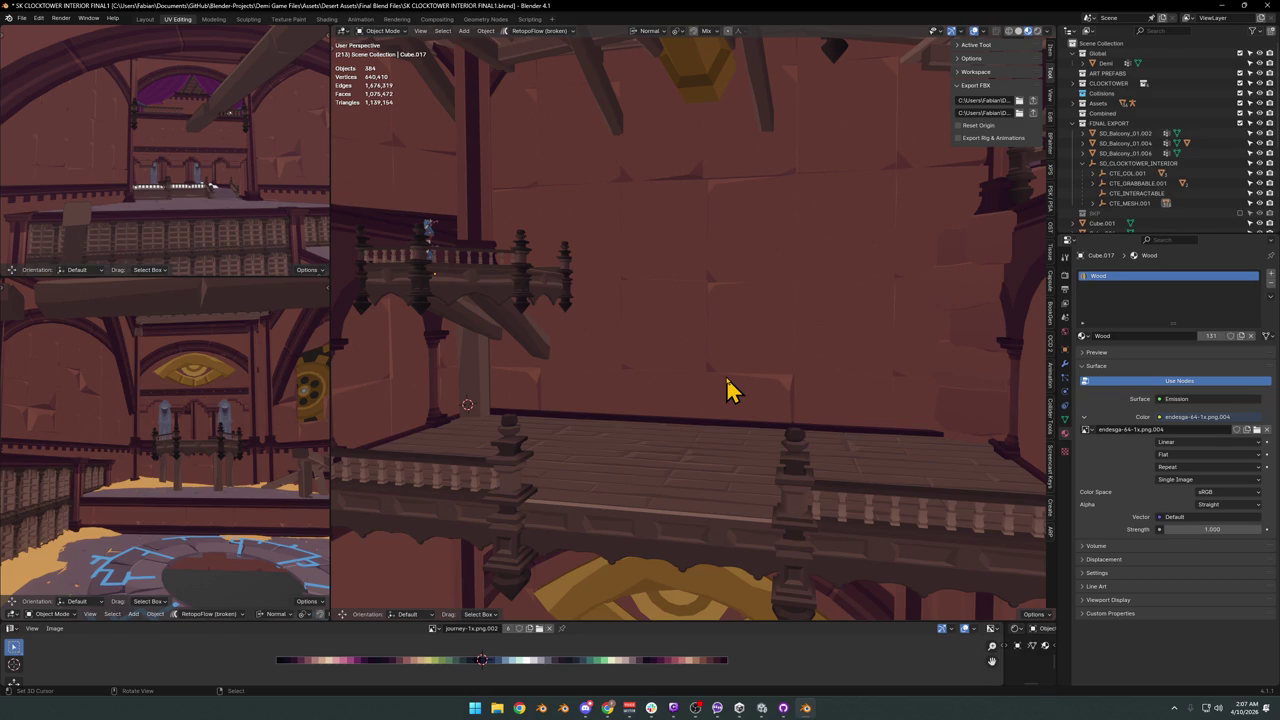
{"action": "left_click", "coordinate": [430, 250]}
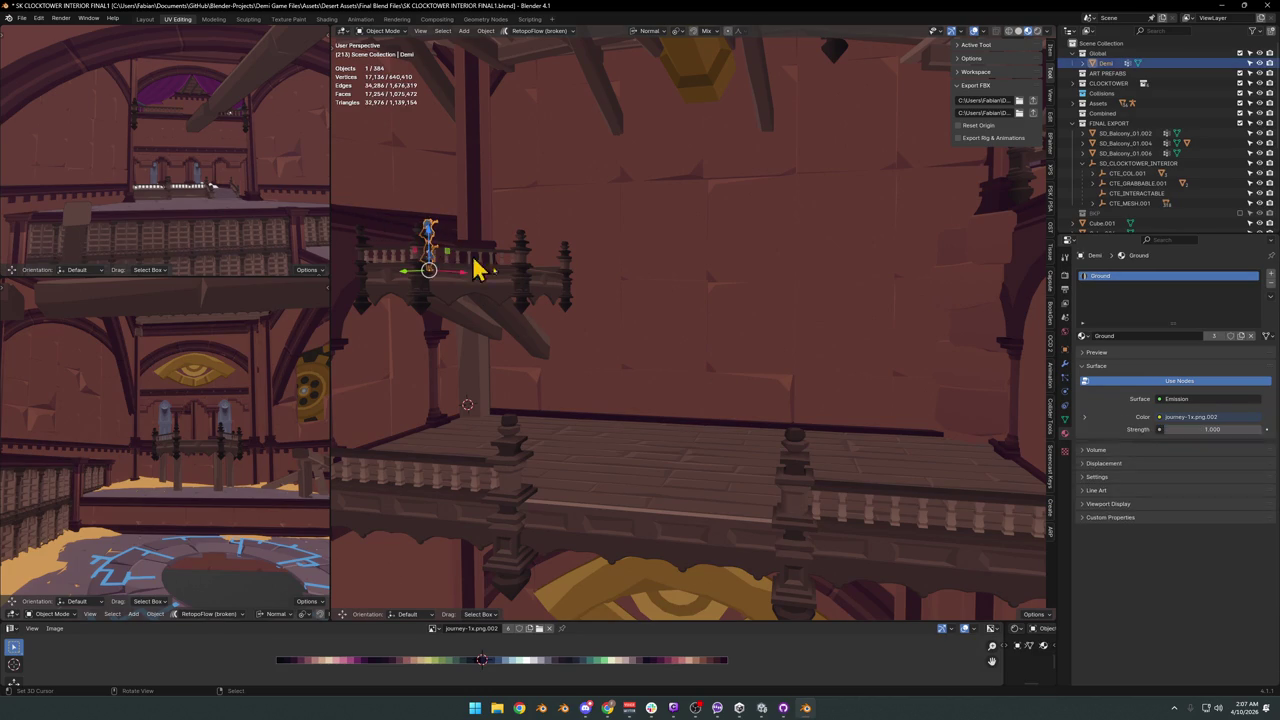
Snap the Demi character to a marked spot and save the file.
{"action": "key", "text": "shift+s"}
{"action": "left_click", "coordinate": [737, 385]}
{"action": "mouse_move", "coordinate": [737, 385]}
{"action": "middle_mouse_down"}
{"action": "mouse_move", "coordinate": [750, 450]}
{"action": "mouse_move", "coordinate": [748, 403]}
{"action": "middle_mouse_up"}
{"action": "key", "text": "z"}
{"action": "key", "text": "Escape"}
{"action": "scroll", "coordinate": [748, 403], "scroll_direction": "up", "scroll_amount": 3}
{"action": "mouse_move", "coordinate": [670, 345]}
{"action": "middle_mouse_down"}
{"action": "mouse_move", "coordinate": [786, 406]}
{"action": "mouse_move", "coordinate": [598, 258]}
{"action": "middle_mouse_up"}
{"action": "key", "text": "ctrl+s"}
Duplicate the balcony and offset the copy 18.497 m along its Y axis.
{"action": "left_click", "coordinate": [543, 268]}
{"action": "key", "text": "shift+d"}
{"action": "key", "text": "y"}
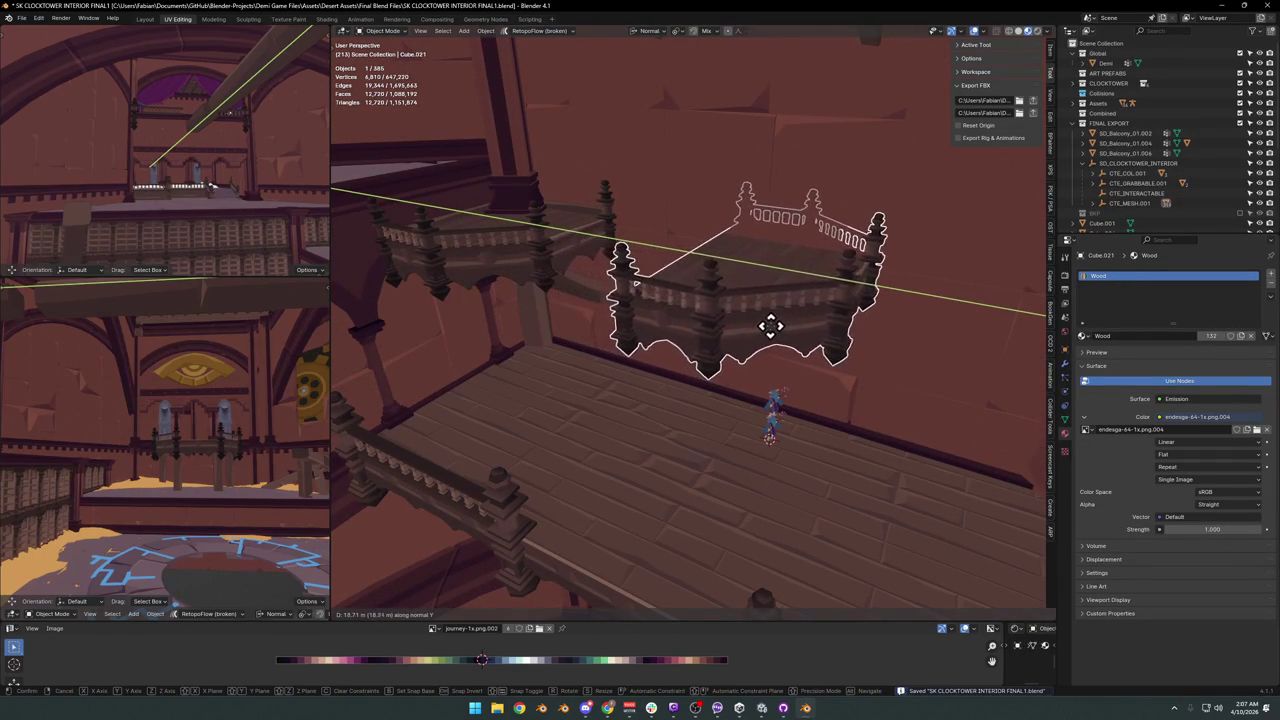
{"action": "left_click", "coordinate": [770, 325]}
{"action": "mouse_move", "coordinate": [768, 322]}
{"action": "middle_mouse_down"}
{"action": "mouse_move", "coordinate": [727, 322]}
{"action": "mouse_move", "coordinate": [763, 291]}
{"action": "mouse_move", "coordinate": [700, 337]}
{"action": "mouse_move", "coordinate": [715, 258]}
{"action": "mouse_move", "coordinate": [743, 351]}
{"action": "mouse_move", "coordinate": [800, 366]}
{"action": "mouse_move", "coordinate": [686, 289]}
{"action": "mouse_move", "coordinate": [760, 323]}
{"action": "middle_mouse_up"}
{"action": "left_click", "coordinate": [760, 292]}
Lower the wooden balcony about 3.4 m and shift it along Y below the upper balcony.
{"action": "left_click", "coordinate": [755, 347]}
{"action": "key", "text": "g"}
{"action": "key", "text": "z"}
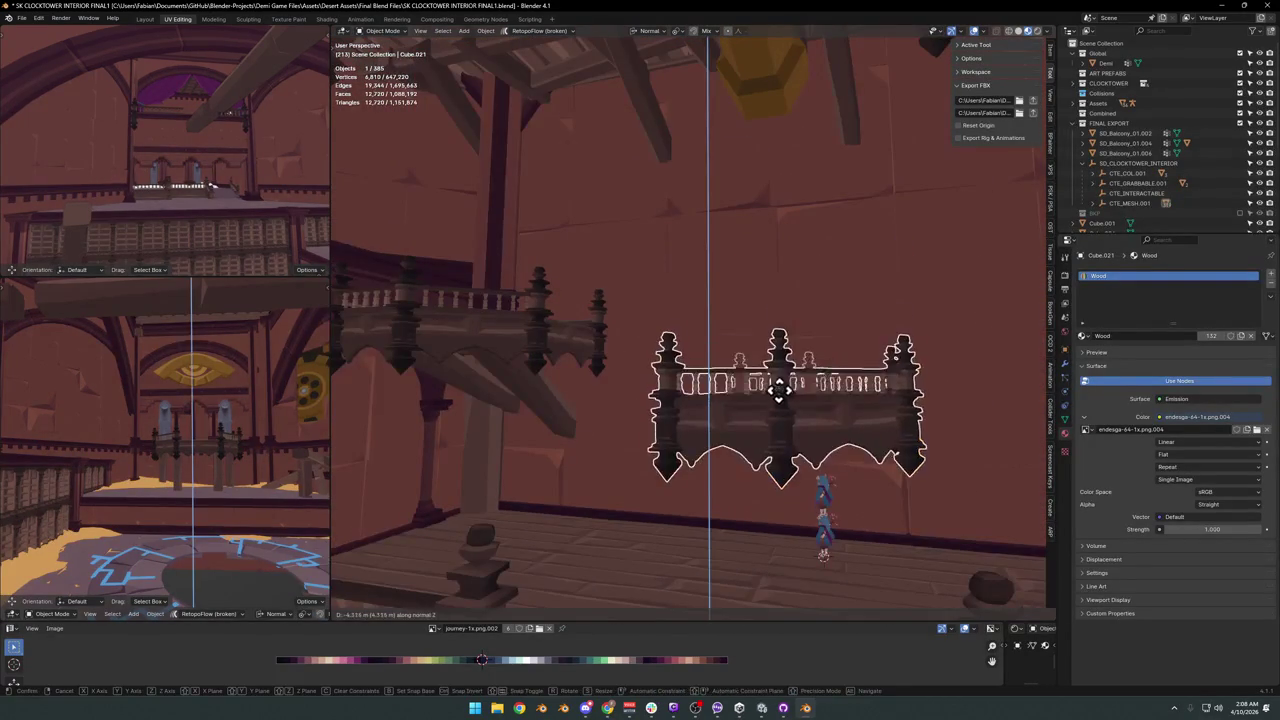
{"action": "left_click", "coordinate": [787, 385]}
{"action": "middle_click_drag", "start_coordinate": [789, 386], "coordinate": [840, 420]}
{"action": "key", "text": "g"}
{"action": "key", "text": "y"}
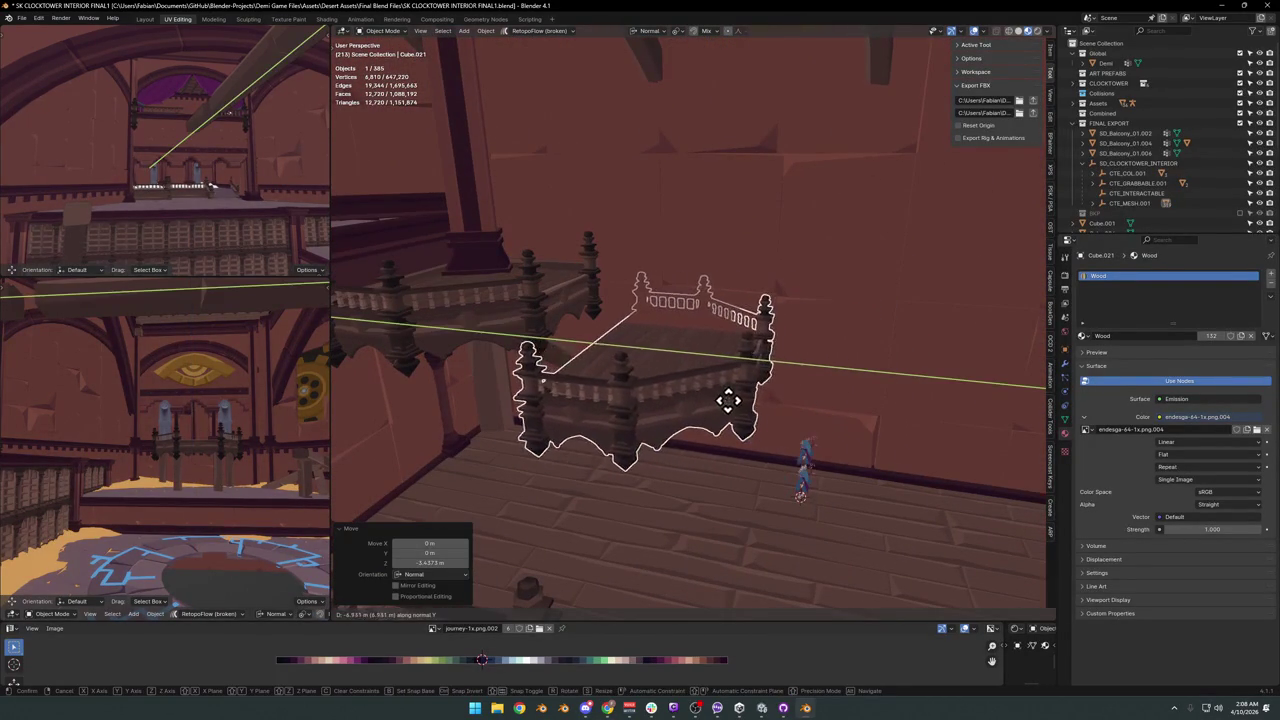
{"action": "mouse_move", "coordinate": [716, 413]}
{"action": "middle_mouse_down"}
{"action": "mouse_move", "coordinate": [754, 371]}
{"action": "mouse_move", "coordinate": [811, 371]}
{"action": "mouse_move", "coordinate": [729, 409]}
{"action": "mouse_move", "coordinate": [758, 394]}
{"action": "mouse_move", "coordinate": [646, 386]}
{"action": "mouse_move", "coordinate": [654, 409]}
{"action": "mouse_move", "coordinate": [748, 408]}
{"action": "mouse_move", "coordinate": [720, 380]}
{"action": "mouse_move", "coordinate": [714, 420]}
{"action": "mouse_move", "coordinate": [818, 385]}
{"action": "mouse_move", "coordinate": [651, 380]}
{"action": "mouse_move", "coordinate": [729, 371]}
{"action": "mouse_move", "coordinate": [707, 370]}
{"action": "mouse_move", "coordinate": [706, 354]}
{"action": "mouse_move", "coordinate": [694, 360]}
{"action": "mouse_move", "coordinate": [714, 360]}
{"action": "mouse_move", "coordinate": [716, 385]}
{"action": "mouse_move", "coordinate": [654, 403]}
{"action": "mouse_move", "coordinate": [694, 380]}
{"action": "mouse_move", "coordinate": [618, 405]}
{"action": "mouse_move", "coordinate": [577, 400]}
{"action": "mouse_move", "coordinate": [594, 423]}
{"action": "mouse_move", "coordinate": [636, 222]}
{"action": "middle_mouse_up"}
{"action": "key", "text": "g"}
{"action": "left_click", "coordinate": [742, 393]}
{"action": "key", "text": "shift+d"}
Position the duplicated board along the lower balcony's front edge on the Z, Y and X axes.
{"action": "key", "text": "z"}
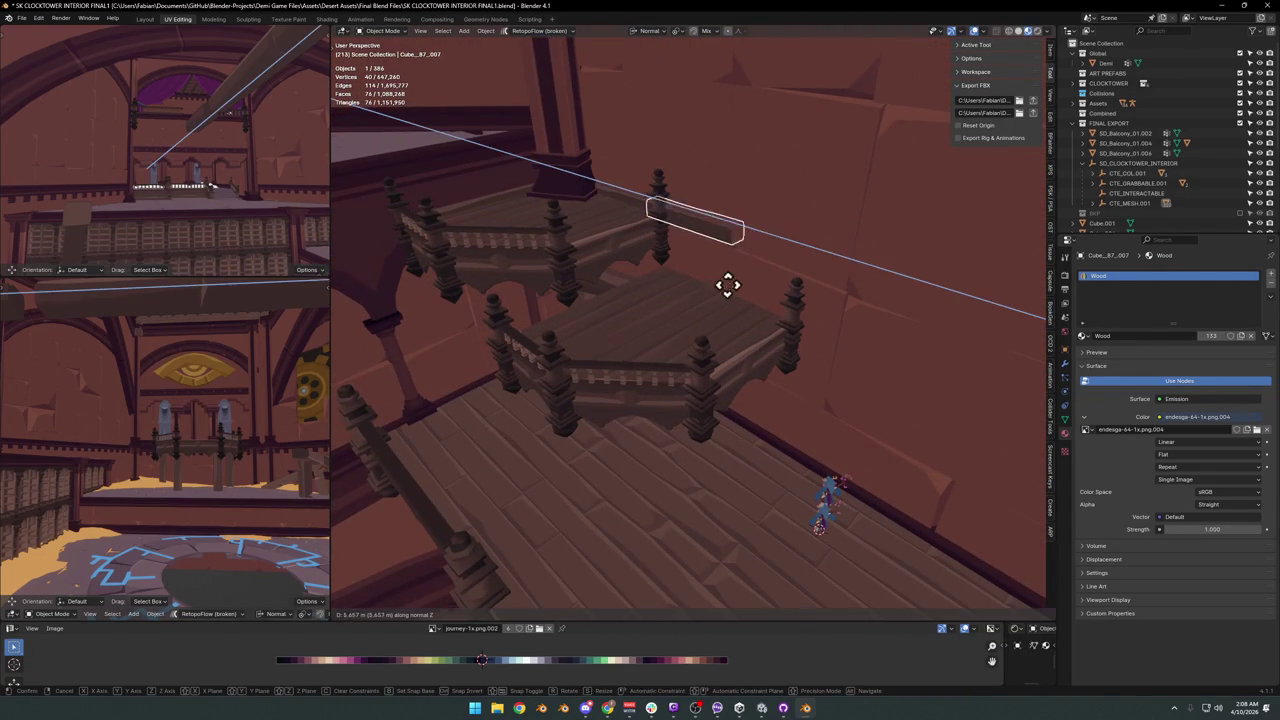
{"action": "left_click", "coordinate": [742, 300]}
{"action": "key", "text": "g"}
{"action": "key", "text": "y"}
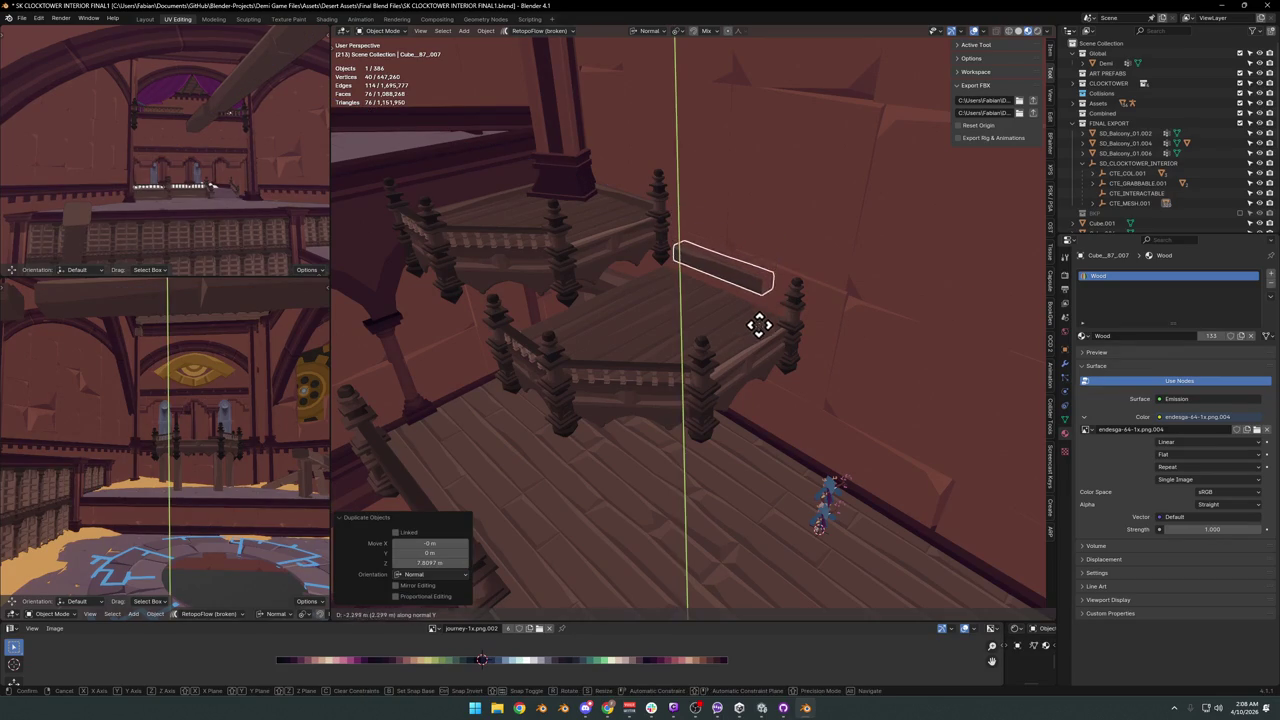
{"action": "left_click", "coordinate": [757, 342]}
{"action": "key", "text": "g"}
{"action": "scroll", "coordinate": [766, 357], "scroll_direction": "up", "scroll_amount": 3}
{"action": "middle_click_drag", "start_coordinate": [691, 309], "coordinate": [714, 400]}
{"action": "key", "text": "x"}
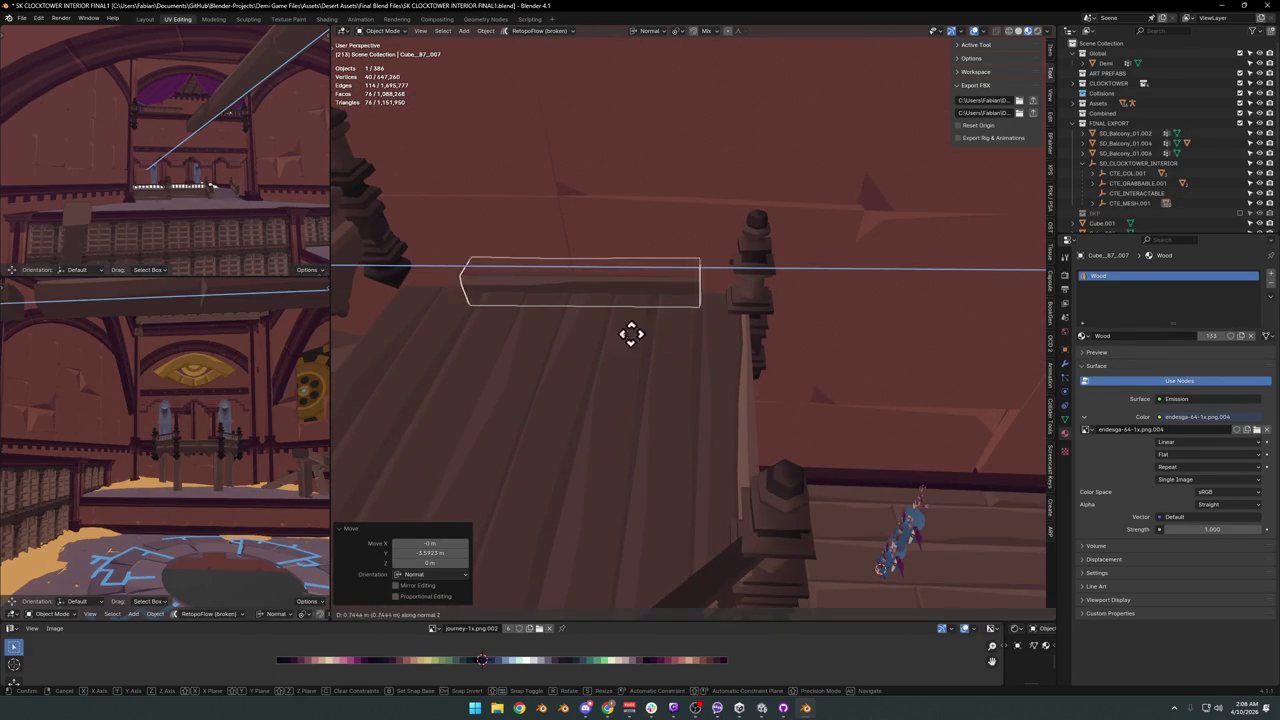
{"action": "left_click", "coordinate": [569, 346]}
Stretch the board along Z to span the corner posts and save the file.
{"action": "key", "text": "s"}
{"action": "key", "text": "z"}
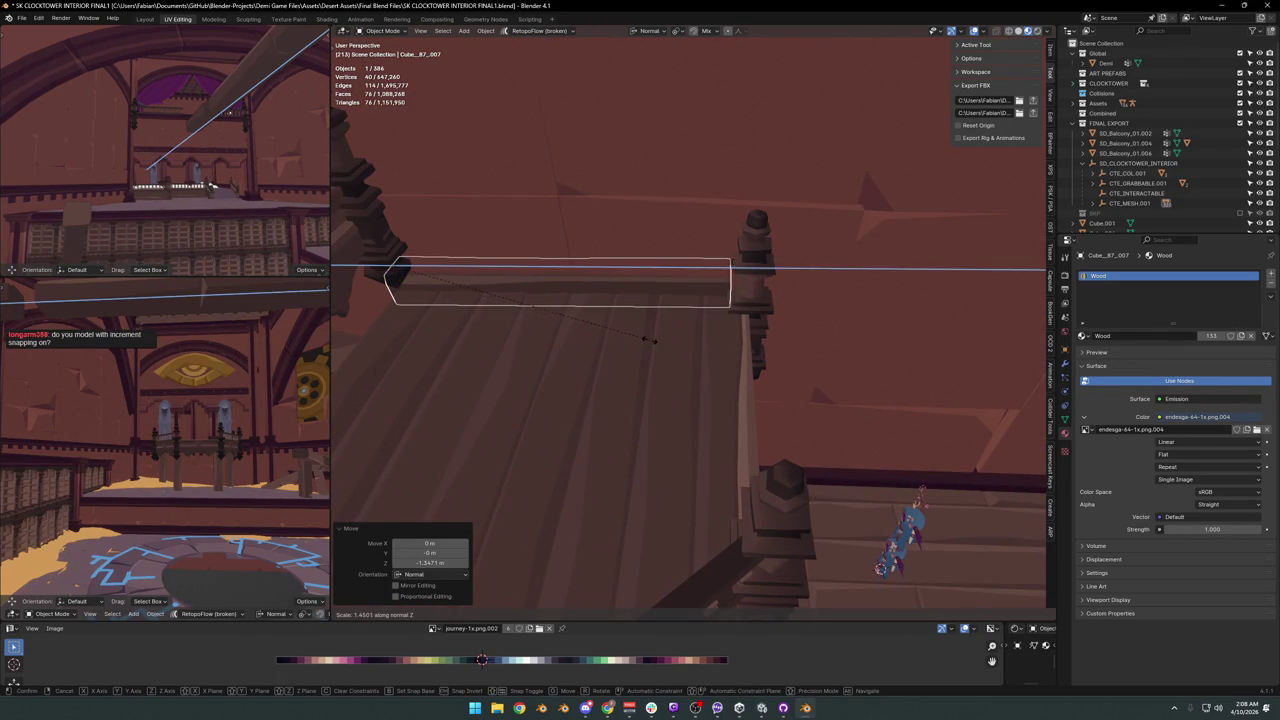
{"action": "left_click", "coordinate": [660, 343]}
{"action": "key", "text": "ctrl+s"}
Raise the board 0.318 m, save again, and set the 3D cursor on the balcony floor.
{"action": "mouse_move", "coordinate": [660, 343]}
{"action": "middle_mouse_down"}
{"action": "mouse_move", "coordinate": [640, 323]}
{"action": "mouse_move", "coordinate": [737, 366]}
{"action": "mouse_move", "coordinate": [720, 357]}
{"action": "mouse_move", "coordinate": [707, 372]}
{"action": "mouse_move", "coordinate": [640, 375]}
{"action": "middle_mouse_up"}
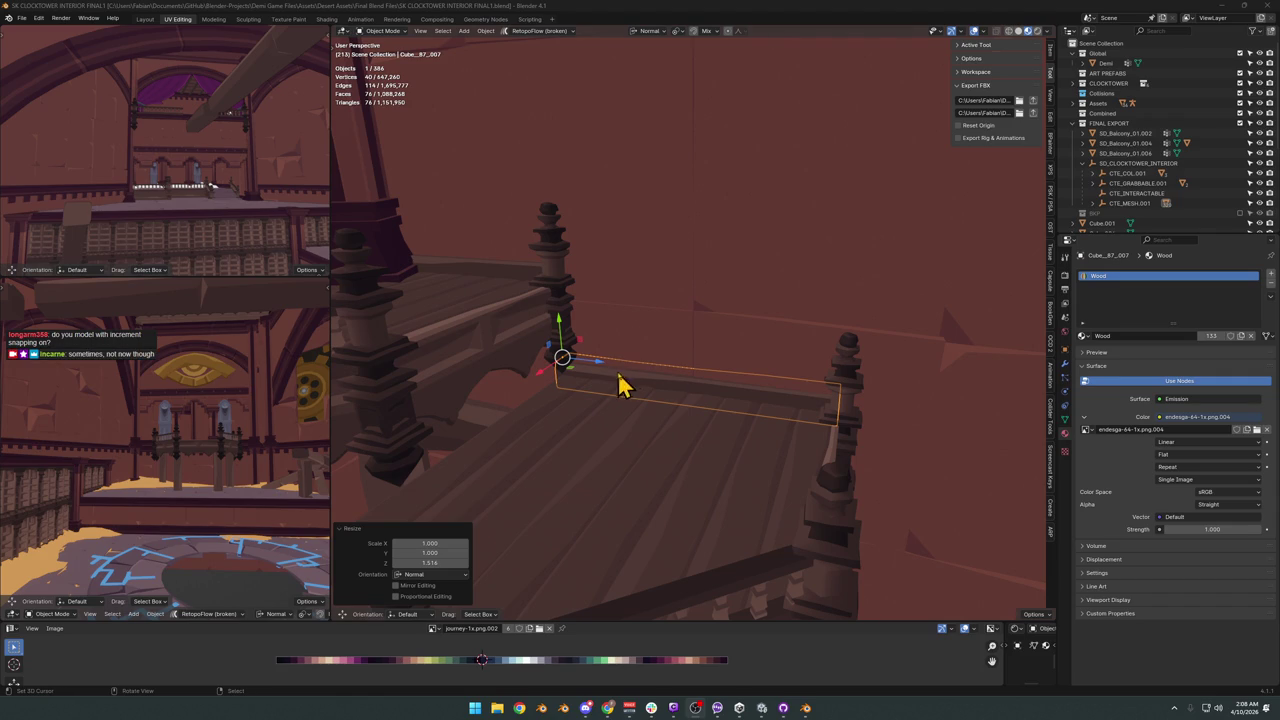
{"action": "scroll", "coordinate": [680, 390], "scroll_direction": "up", "scroll_amount": 3}
{"action": "mouse_move", "coordinate": [677, 386]}
{"action": "middle_mouse_down"}
{"action": "mouse_move", "coordinate": [640, 343]}
{"action": "mouse_move", "coordinate": [623, 380]}
{"action": "mouse_move", "coordinate": [638, 392]}
{"action": "mouse_move", "coordinate": [810, 411]}
{"action": "mouse_move", "coordinate": [800, 425]}
{"action": "mouse_move", "coordinate": [806, 371]}
{"action": "mouse_move", "coordinate": [737, 390]}
{"action": "mouse_move", "coordinate": [749, 363]}
{"action": "mouse_move", "coordinate": [833, 371]}
{"action": "mouse_move", "coordinate": [780, 409]}
{"action": "mouse_move", "coordinate": [751, 394]}
{"action": "mouse_move", "coordinate": [794, 394]}
{"action": "mouse_move", "coordinate": [733, 385]}
{"action": "middle_mouse_up"}
{"action": "key", "text": "g"}
{"action": "key", "text": "z"}
{"action": "left_click", "coordinate": [666, 389]}
{"action": "key", "text": "s"}
{"action": "left_click", "coordinate": [806, 424]}
{"action": "key", "text": "ctrl+s"}
{"action": "mouse_move", "coordinate": [590, 352]}
{"action": "middle_mouse_down"}
{"action": "mouse_move", "coordinate": [709, 357]}
{"action": "mouse_move", "coordinate": [691, 269]}
{"action": "mouse_move", "coordinate": [686, 316]}
{"action": "middle_mouse_up"}
{"action": "left_click", "coordinate": [818, 483]}
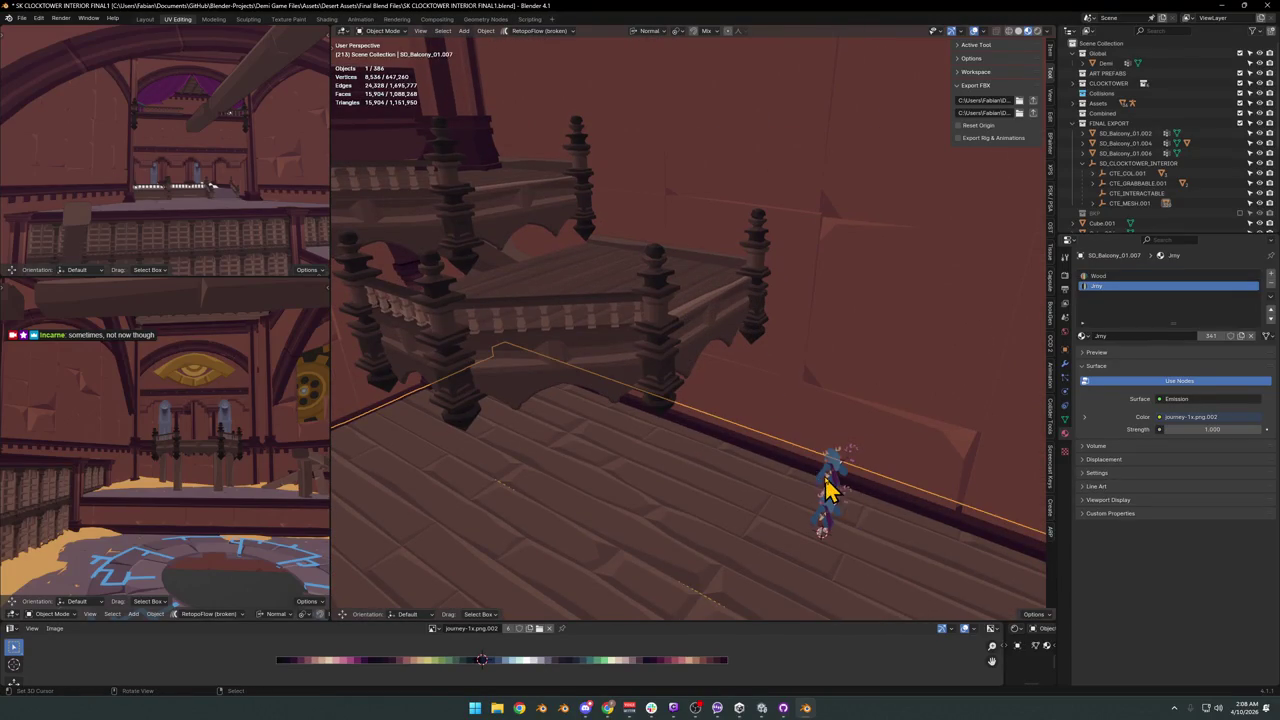
Snap the Demi character to the 3D cursor and rotate it to face the balcony.
{"action": "right_click", "coordinate": [594, 260], "text": "shift"}
{"action": "key", "text": "shift+s"}
{"action": "scroll", "coordinate": [593, 240], "scroll_direction": "up", "scroll_amount": 3}
{"action": "mouse_move", "coordinate": [593, 240]}
{"action": "middle_mouse_down"}
{"action": "mouse_move", "coordinate": [700, 294]}
{"action": "mouse_move", "coordinate": [677, 334]}
{"action": "mouse_move", "coordinate": [705, 313]}
{"action": "mouse_move", "coordinate": [757, 357]}
{"action": "middle_mouse_up"}
{"action": "key", "text": "r"}
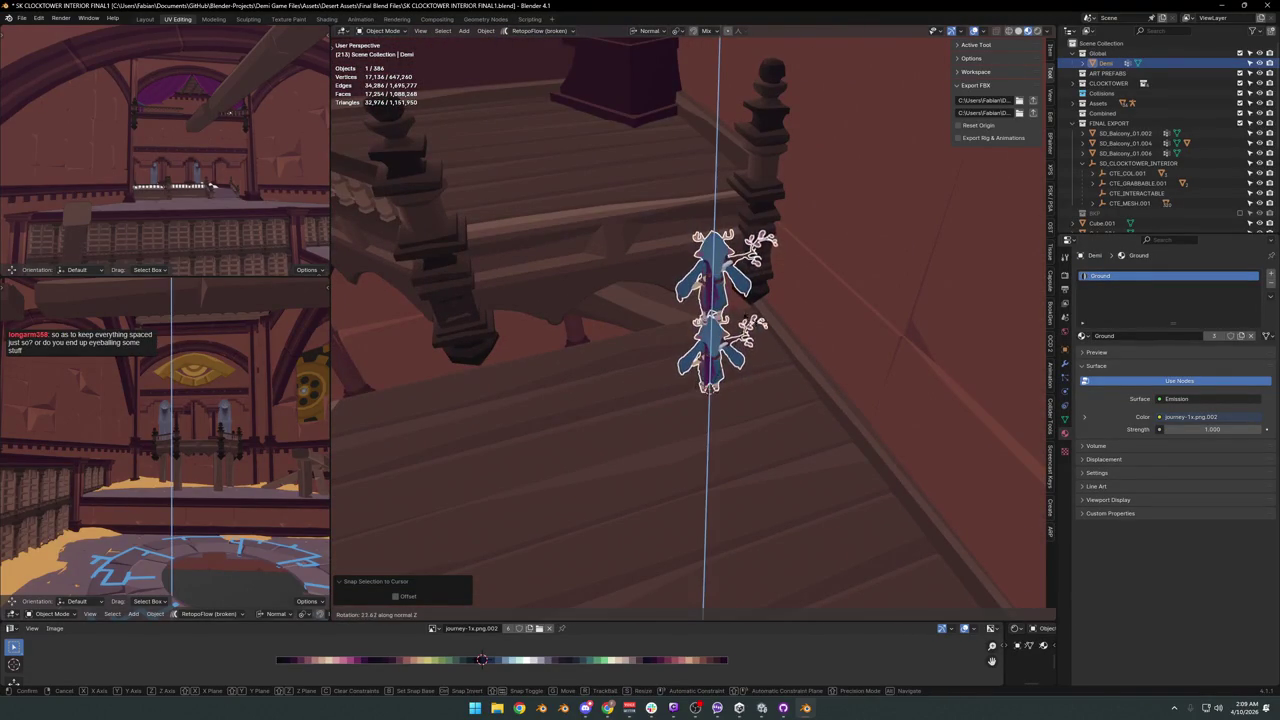
{"action": "left_click", "coordinate": [766, 309]}
Lower the balcony together with Demi vertically, then refine to a smaller drop.
{"action": "left_click", "coordinate": [791, 391], "text": "shift"}
{"action": "scroll", "coordinate": [763, 397], "scroll_direction": "down", "scroll_amount": 3}
{"action": "scroll", "coordinate": [757, 380], "scroll_direction": "down", "scroll_amount": 2}
{"action": "key", "text": "g"}
{"action": "key", "text": "z"}
{"action": "left_click", "coordinate": [777, 372]}
{"action": "scroll", "coordinate": [777, 375], "scroll_direction": "up", "scroll_amount": 3}
{"action": "mouse_move", "coordinate": [777, 378]}
{"action": "middle_mouse_down"}
{"action": "mouse_move", "coordinate": [735, 365]}
{"action": "mouse_move", "coordinate": [751, 397]}
{"action": "middle_mouse_up"}
{"action": "key", "text": "g"}
{"action": "key", "text": "z"}
{"action": "left_click", "coordinate": [766, 371]}
Shift Demi along X, raise the railing board's height, and deselect everything.
{"action": "left_click", "coordinate": [708, 423]}
{"action": "key", "text": "g"}
{"action": "key", "text": "x"}
{"action": "left_click", "coordinate": [666, 393]}
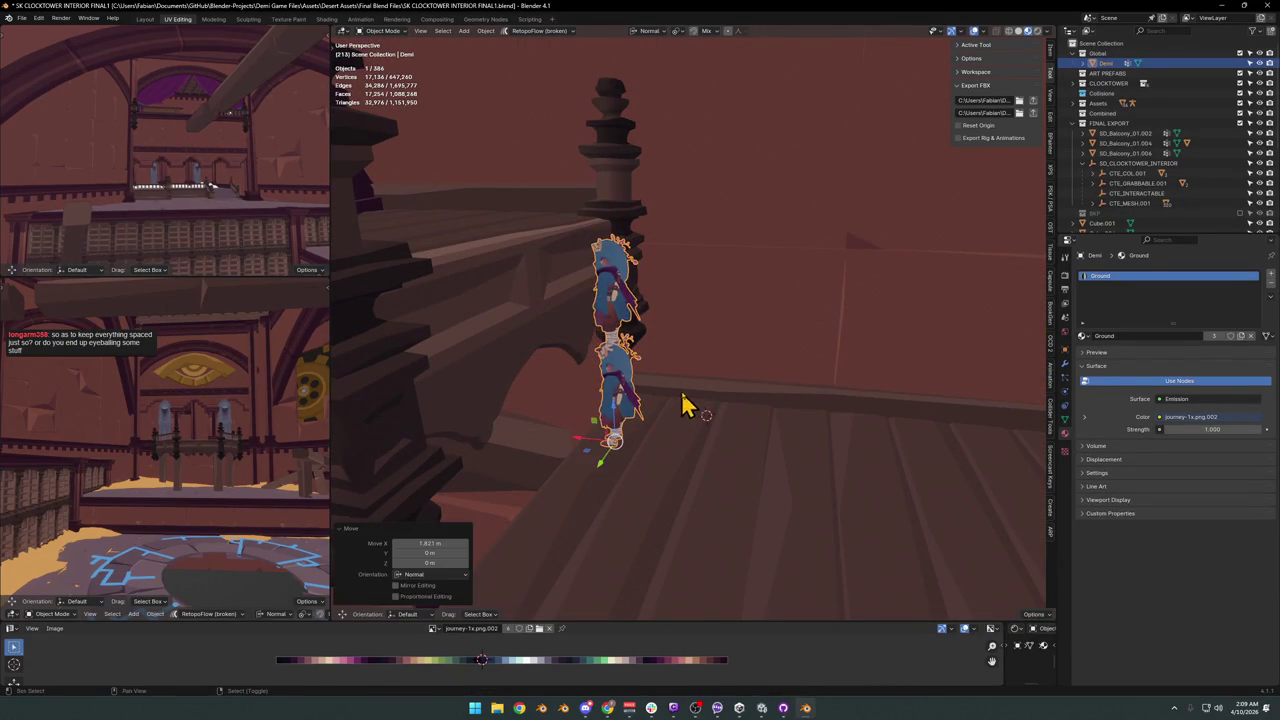
{"action": "left_click", "coordinate": [678, 425], "text": "shift"}
{"action": "key", "text": "z"}
{"action": "left_click", "coordinate": [704, 410]}
{"action": "mouse_move", "coordinate": [704, 410]}
{"action": "middle_mouse_down"}
{"action": "mouse_move", "coordinate": [651, 400]}
{"action": "mouse_move", "coordinate": [686, 409]}
{"action": "mouse_move", "coordinate": [700, 383]}
{"action": "mouse_move", "coordinate": [688, 395]}
{"action": "mouse_move", "coordinate": [717, 386]}
{"action": "mouse_move", "coordinate": [737, 414]}
{"action": "mouse_move", "coordinate": [663, 409]}
{"action": "mouse_move", "coordinate": [680, 386]}
{"action": "mouse_move", "coordinate": [757, 380]}
{"action": "mouse_move", "coordinate": [775, 403]}
{"action": "mouse_move", "coordinate": [757, 377]}
{"action": "mouse_move", "coordinate": [740, 402]}
{"action": "mouse_move", "coordinate": [706, 371]}
{"action": "mouse_move", "coordinate": [734, 380]}
{"action": "mouse_move", "coordinate": [714, 406]}
{"action": "mouse_move", "coordinate": [672, 390]}
{"action": "mouse_move", "coordinate": [692, 395]}
{"action": "middle_mouse_up"}
{"action": "key", "text": "alt+a"}
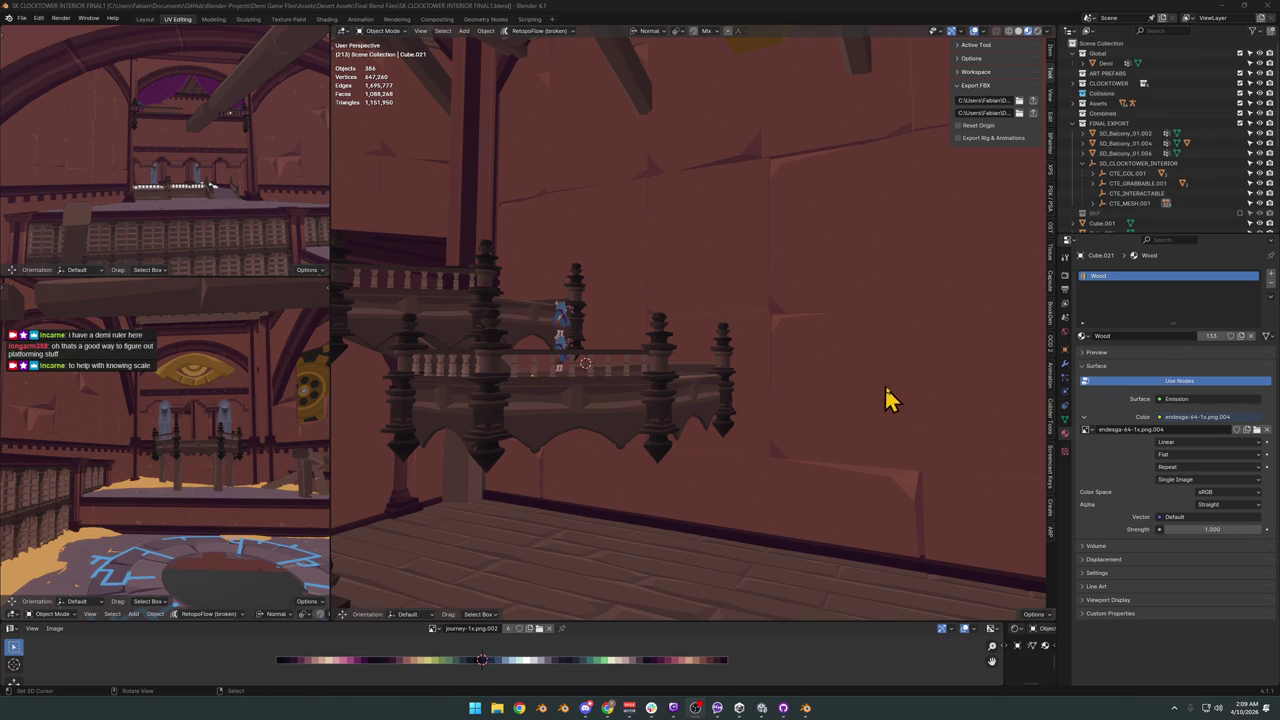
{"action": "middle_click_drag", "start_coordinate": [593, 366], "coordinate": [632, 350]}
Select and reposition Demi, then bring up its modifier properties.
{"action": "mouse_move", "coordinate": [727, 338]}
{"action": "middle_mouse_down"}
{"action": "mouse_move", "coordinate": [766, 403]}
{"action": "mouse_move", "coordinate": [829, 371]}
{"action": "mouse_move", "coordinate": [771, 429]}
{"action": "mouse_move", "coordinate": [659, 354]}
{"action": "middle_mouse_up"}
{"action": "left_click", "coordinate": [659, 354]}
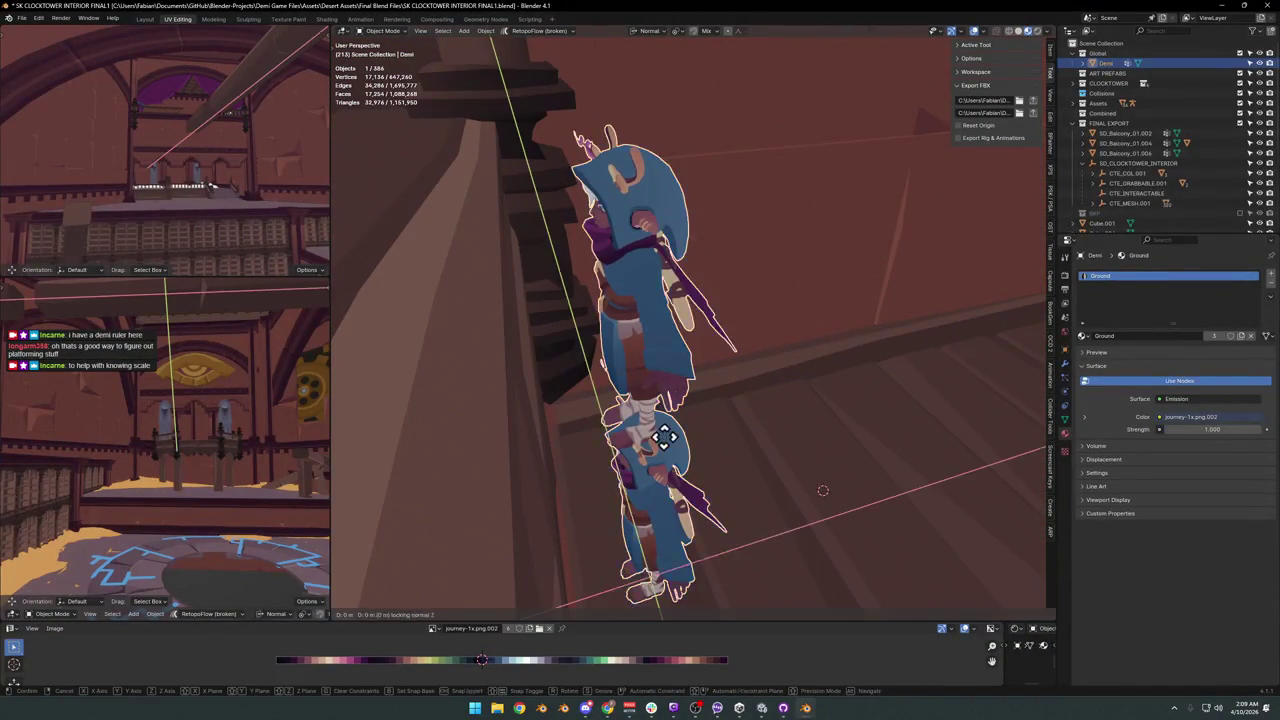
{"action": "key", "text": "g"}
{"action": "left_click", "coordinate": [960, 345]}
{"action": "mouse_move", "coordinate": [960, 345]}
{"action": "middle_mouse_down"}
{"action": "mouse_move", "coordinate": [651, 409]}
{"action": "mouse_move", "coordinate": [790, 430]}
{"action": "mouse_move", "coordinate": [749, 443]}
{"action": "mouse_move", "coordinate": [677, 386]}
{"action": "mouse_move", "coordinate": [714, 349]}
{"action": "mouse_move", "coordinate": [800, 380]}
{"action": "middle_mouse_up"}
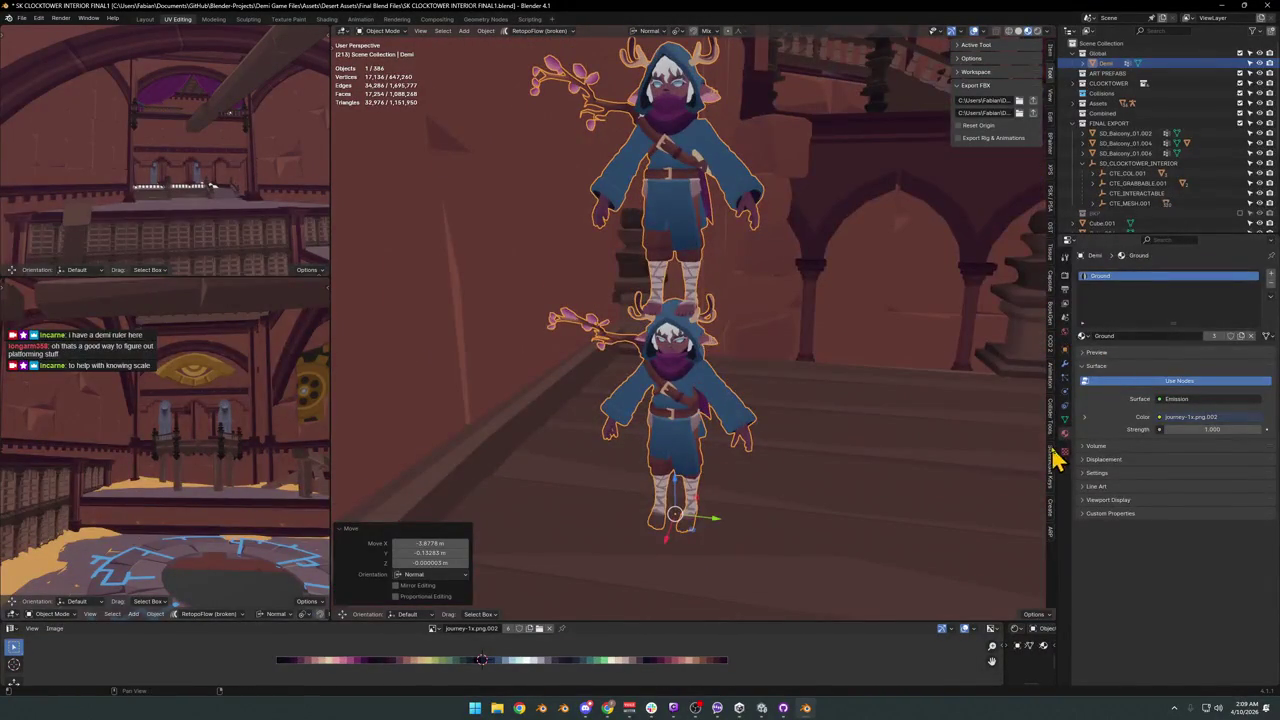
{"action": "left_click", "coordinate": [1066, 420]}
{"action": "left_click", "coordinate": [1066, 370]}
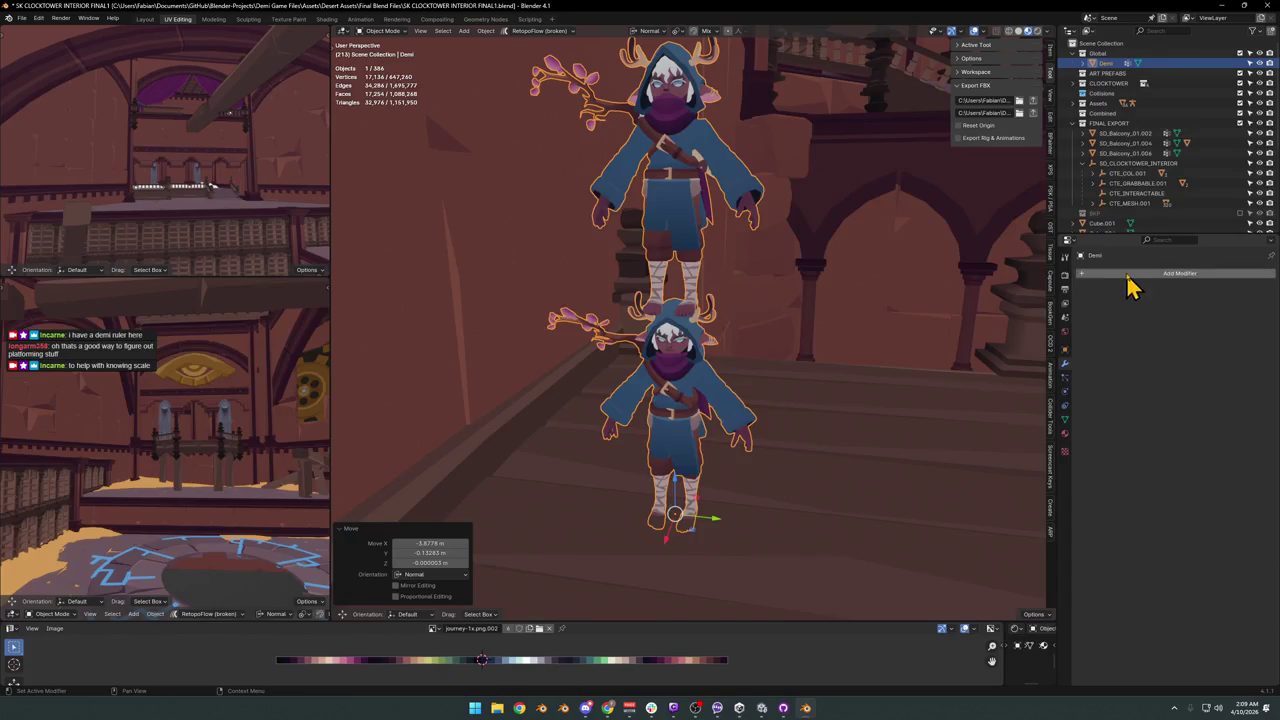
{"action": "mouse_move", "coordinate": [871, 306]}
{"action": "middle_mouse_down"}
{"action": "mouse_move", "coordinate": [849, 286]}
{"action": "mouse_move", "coordinate": [843, 382]}
{"action": "mouse_move", "coordinate": [860, 370]}
{"action": "middle_mouse_up"}
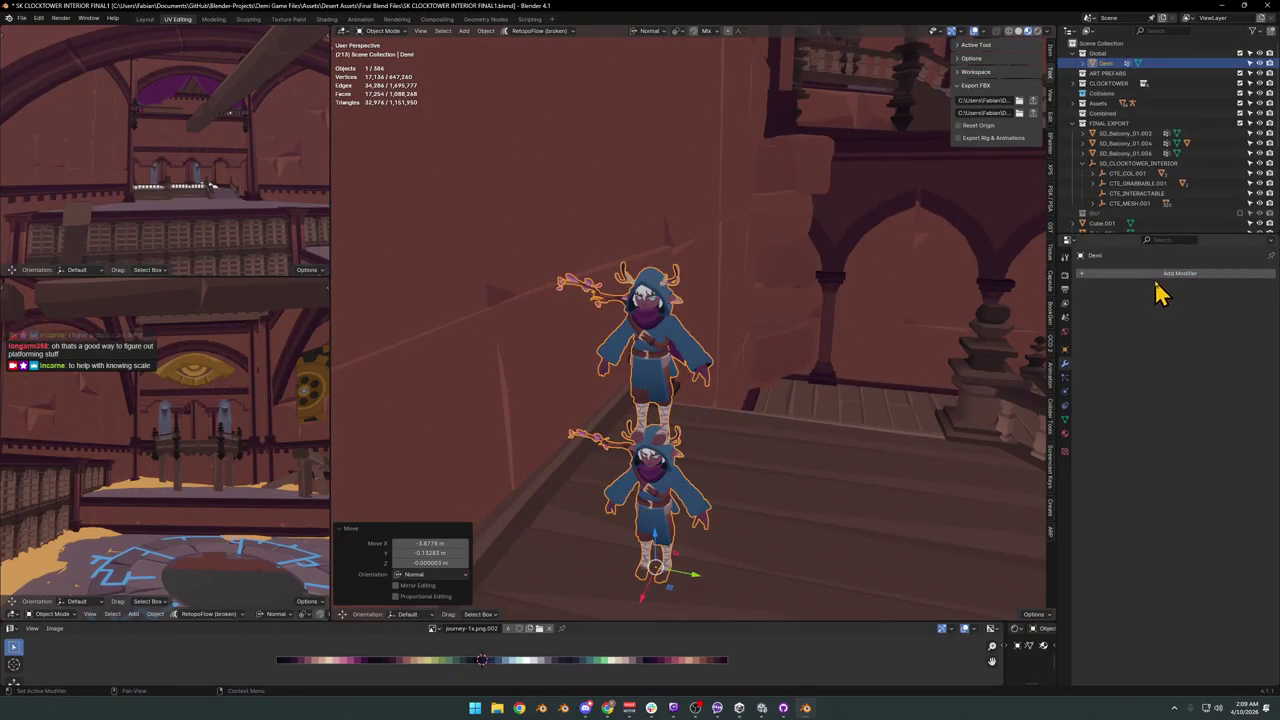
Add an Array modifier to Demi with relative offset X 0 and Z 1.
{"action": "left_click", "coordinate": [1160, 274]}
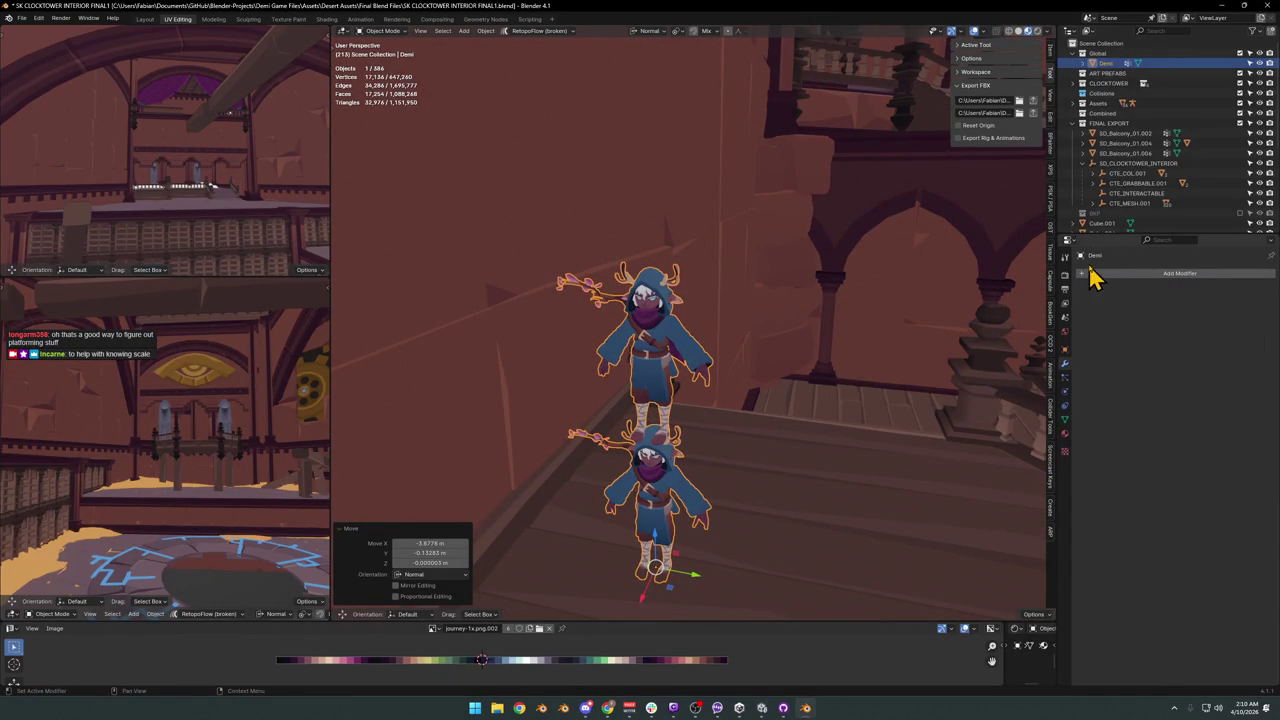
{"action": "left_click", "coordinate": [1098, 273]}
{"action": "type", "text": "ar"}
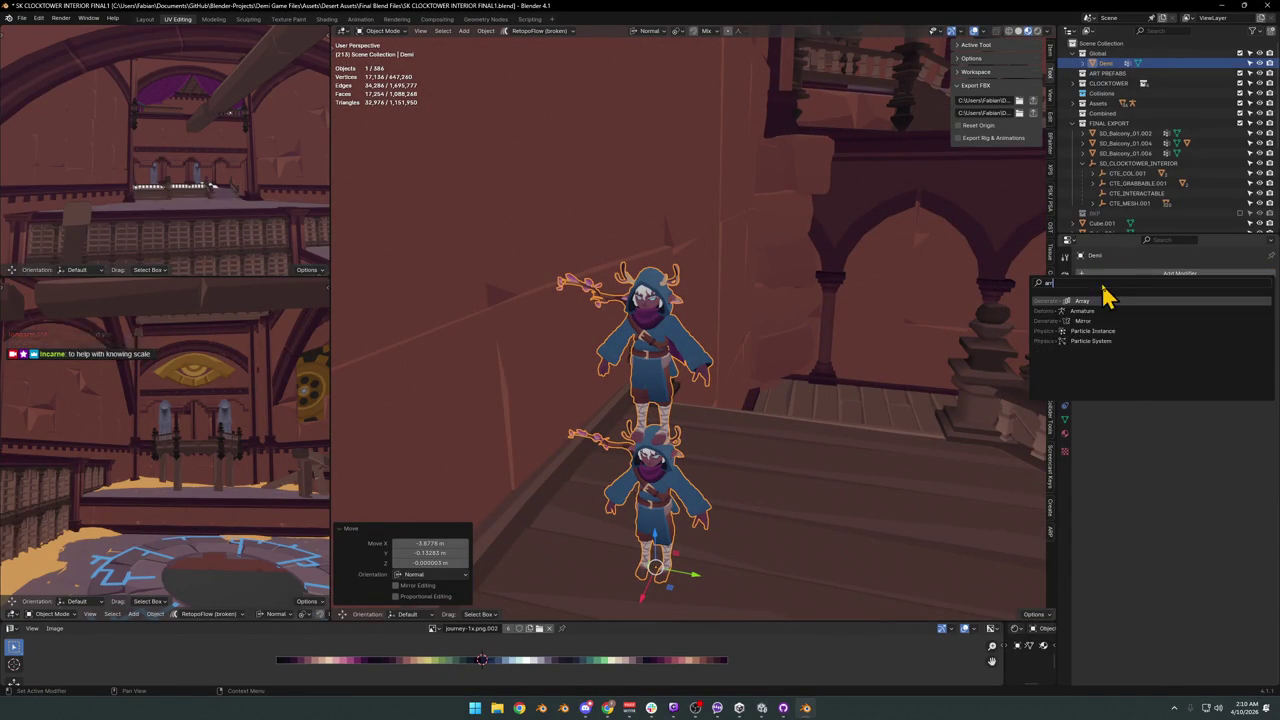
{"action": "left_click", "coordinate": [1100, 300]}
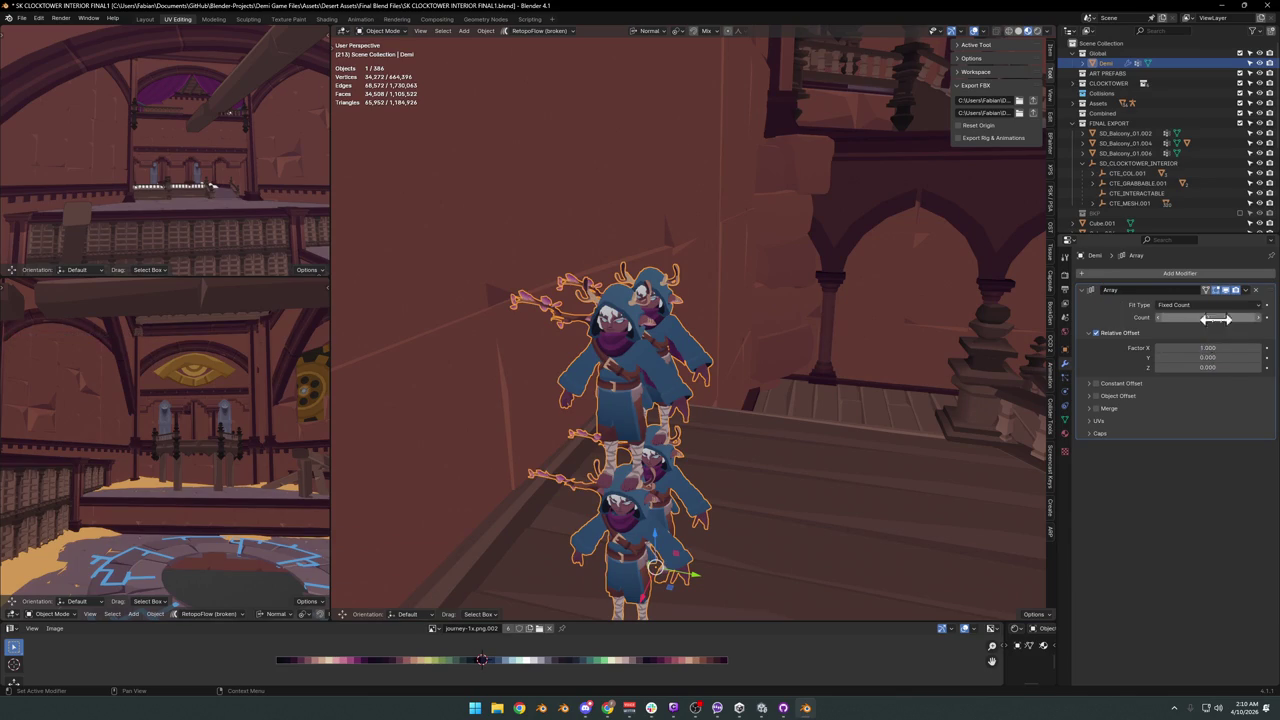
{"action": "left_click", "coordinate": [1208, 350]}
{"action": "type", "text": "0"}
{"action": "key", "text": "Tab"}
{"action": "key", "text": "Tab"}
{"action": "type", "text": "1"}
{"action": "key", "text": "Return"}
{"action": "mouse_move", "coordinate": [665, 320]}
{"action": "middle_mouse_down"}
{"action": "mouse_move", "coordinate": [716, 395]}
{"action": "mouse_move", "coordinate": [1040, 390]}
{"action": "middle_mouse_up"}
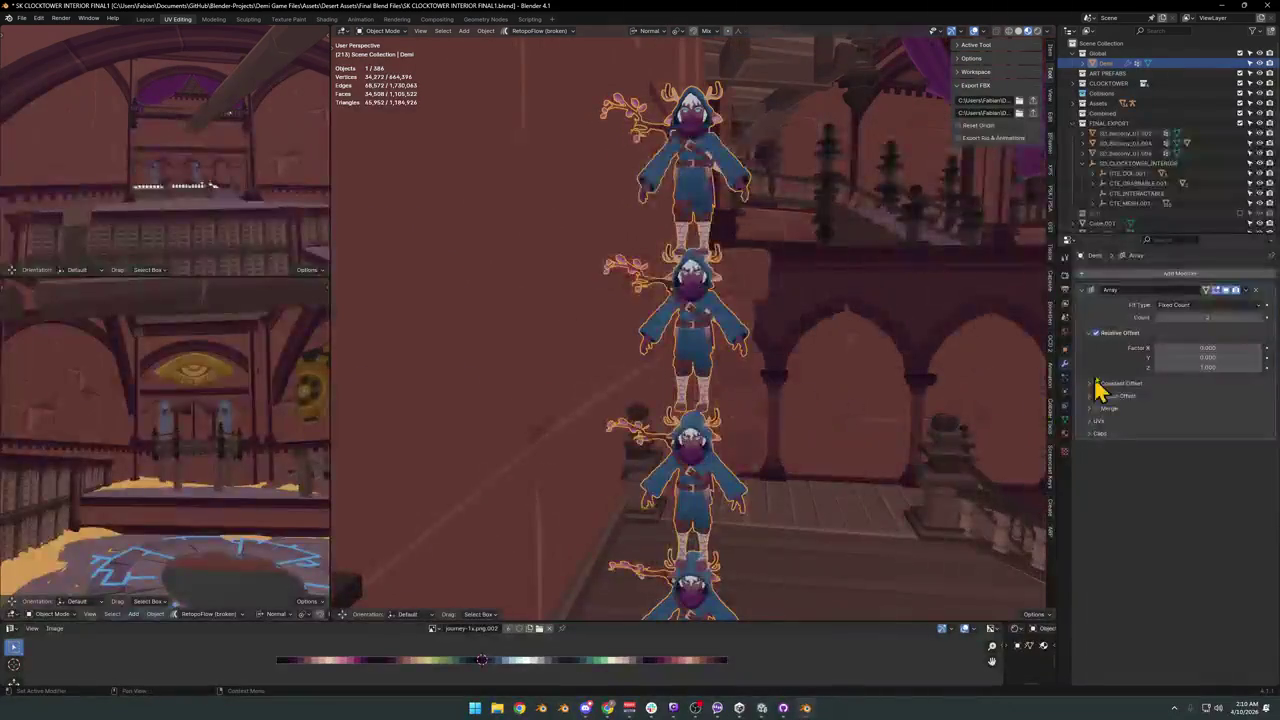
{"action": "left_click", "coordinate": [836, 358]}
{"action": "mouse_move", "coordinate": [836, 358]}
{"action": "middle_mouse_down"}
{"action": "mouse_move", "coordinate": [791, 409]}
{"action": "mouse_move", "coordinate": [663, 400]}
{"action": "mouse_move", "coordinate": [718, 340]}
{"action": "mouse_move", "coordinate": [800, 357]}
{"action": "mouse_move", "coordinate": [749, 354]}
{"action": "mouse_move", "coordinate": [710, 372]}
{"action": "mouse_move", "coordinate": [777, 363]}
{"action": "middle_mouse_up"}
{"action": "mouse_move", "coordinate": [620, 388]}
{"action": "middle_mouse_down"}
{"action": "mouse_move", "coordinate": [766, 400]}
{"action": "mouse_move", "coordinate": [714, 417]}
{"action": "mouse_move", "coordinate": [733, 397]}
{"action": "middle_mouse_up"}
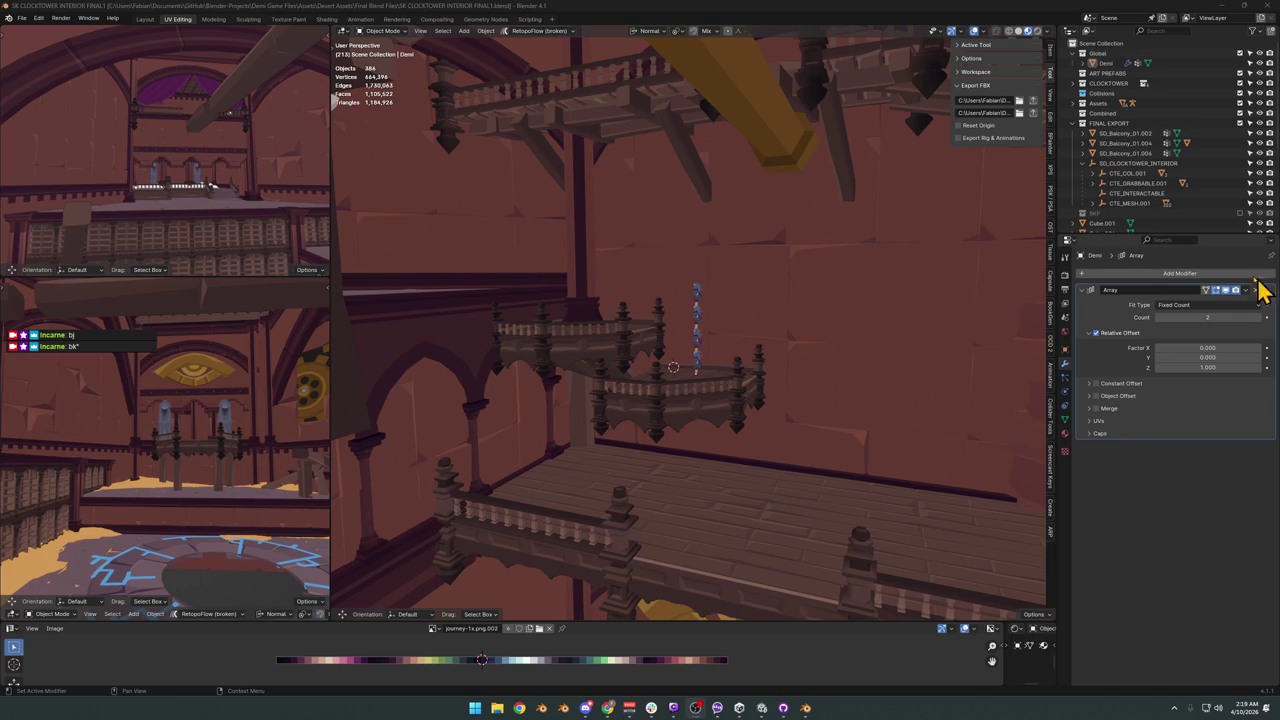
Orbit closer to the small balcony to inspect the stacked Demi ruler.
{"action": "mouse_move", "coordinate": [715, 265]}
{"action": "middle_mouse_down"}
{"action": "mouse_move", "coordinate": [623, 423]}
{"action": "mouse_move", "coordinate": [857, 449]}
{"action": "mouse_move", "coordinate": [820, 400]}
{"action": "middle_mouse_up"}
Lower the small balcony and its pillar along the normal Z axis.
{"action": "scroll", "coordinate": [858, 449], "scroll_direction": "up", "scroll_amount": 2}
{"action": "left_click", "coordinate": [860, 455]}
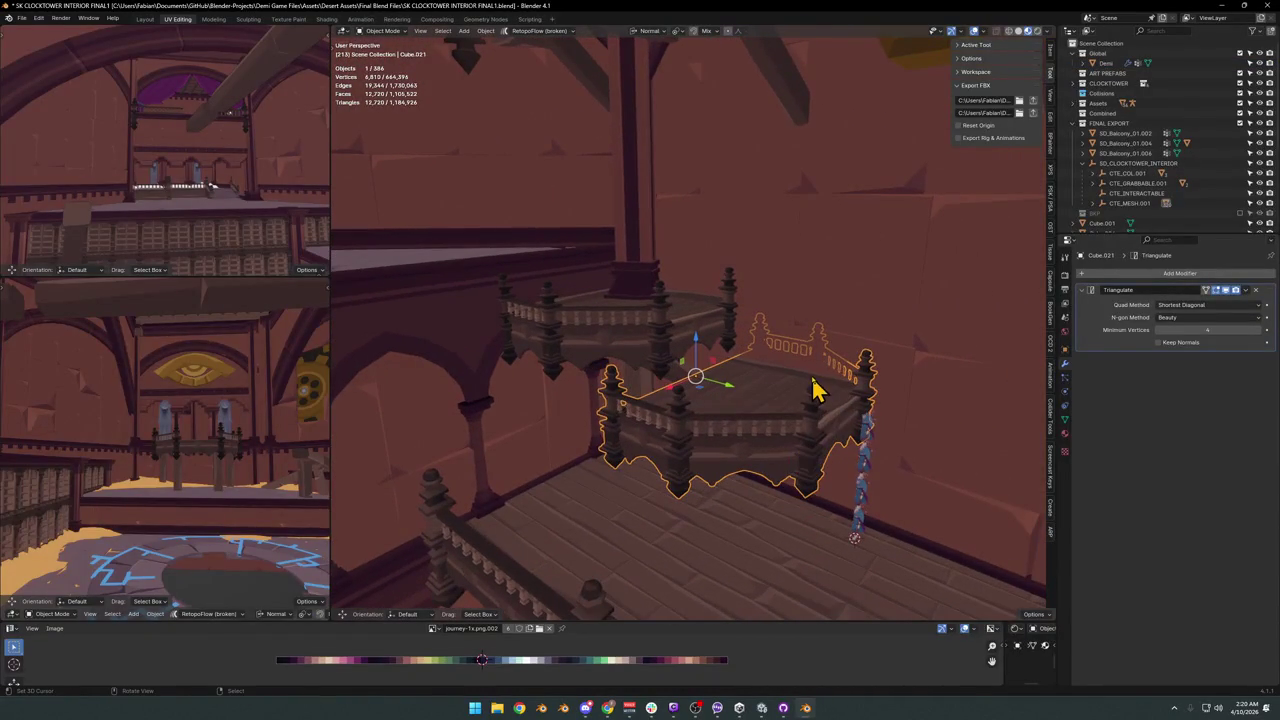
{"action": "left_click", "coordinate": [821, 397], "text": "shift"}
{"action": "key", "text": "g"}
{"action": "key", "text": "x"}
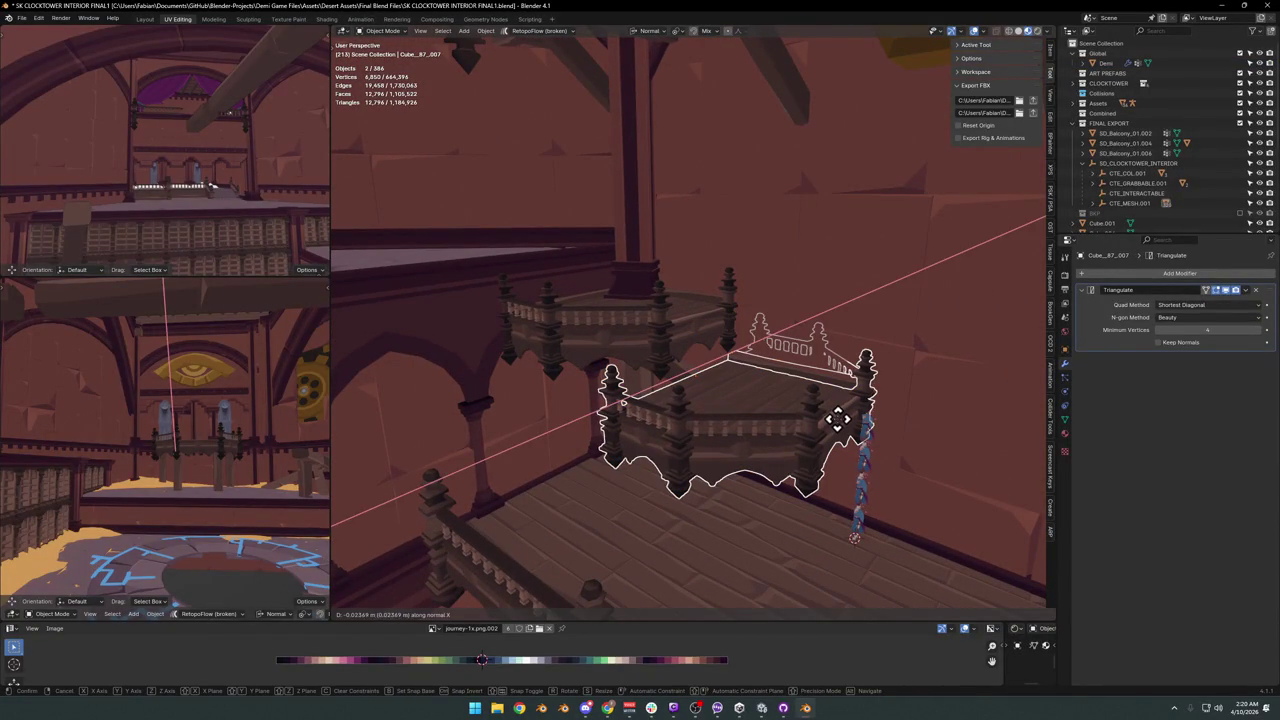
{"action": "key", "text": "z"}
{"action": "mouse_move", "coordinate": [866, 432]}
{"action": "middle_mouse_down"}
{"action": "mouse_move", "coordinate": [843, 409]}
{"action": "mouse_move", "coordinate": [894, 403]}
{"action": "mouse_move", "coordinate": [714, 471]}
{"action": "mouse_move", "coordinate": [757, 429]}
{"action": "mouse_move", "coordinate": [640, 457]}
{"action": "mouse_move", "coordinate": [751, 431]}
{"action": "mouse_move", "coordinate": [766, 437]}
{"action": "mouse_move", "coordinate": [741, 471]}
{"action": "mouse_move", "coordinate": [823, 466]}
{"action": "mouse_move", "coordinate": [771, 480]}
{"action": "mouse_move", "coordinate": [775, 457]}
{"action": "middle_mouse_up"}
{"action": "key", "text": "g"}
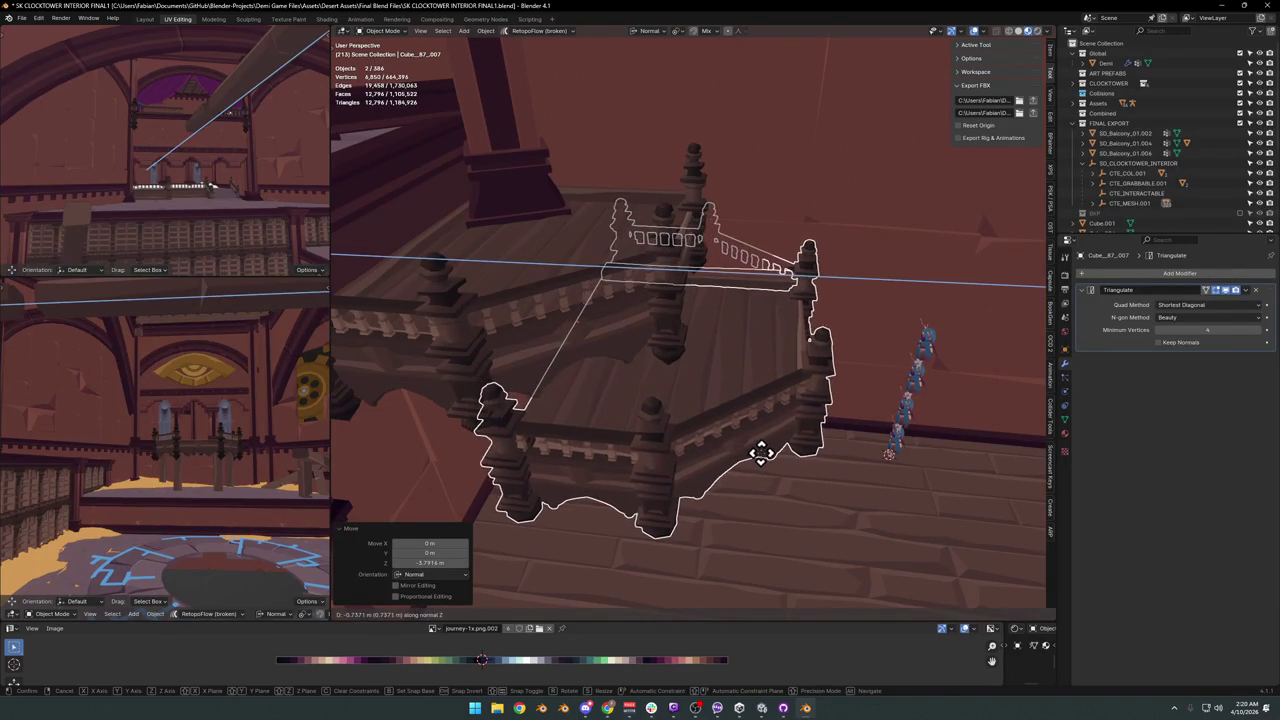
{"action": "left_click", "coordinate": [768, 453]}
Reposition the pillar beneath the balcony, place the duplicated beam, and deselect all.
{"action": "mouse_move", "coordinate": [768, 453]}
{"action": "middle_mouse_down"}
{"action": "mouse_move", "coordinate": [760, 434]}
{"action": "mouse_move", "coordinate": [686, 429]}
{"action": "mouse_move", "coordinate": [618, 443]}
{"action": "mouse_move", "coordinate": [646, 429]}
{"action": "mouse_move", "coordinate": [763, 466]}
{"action": "mouse_move", "coordinate": [763, 406]}
{"action": "mouse_move", "coordinate": [845, 390]}
{"action": "mouse_move", "coordinate": [586, 443]}
{"action": "mouse_move", "coordinate": [651, 491]}
{"action": "middle_mouse_up"}
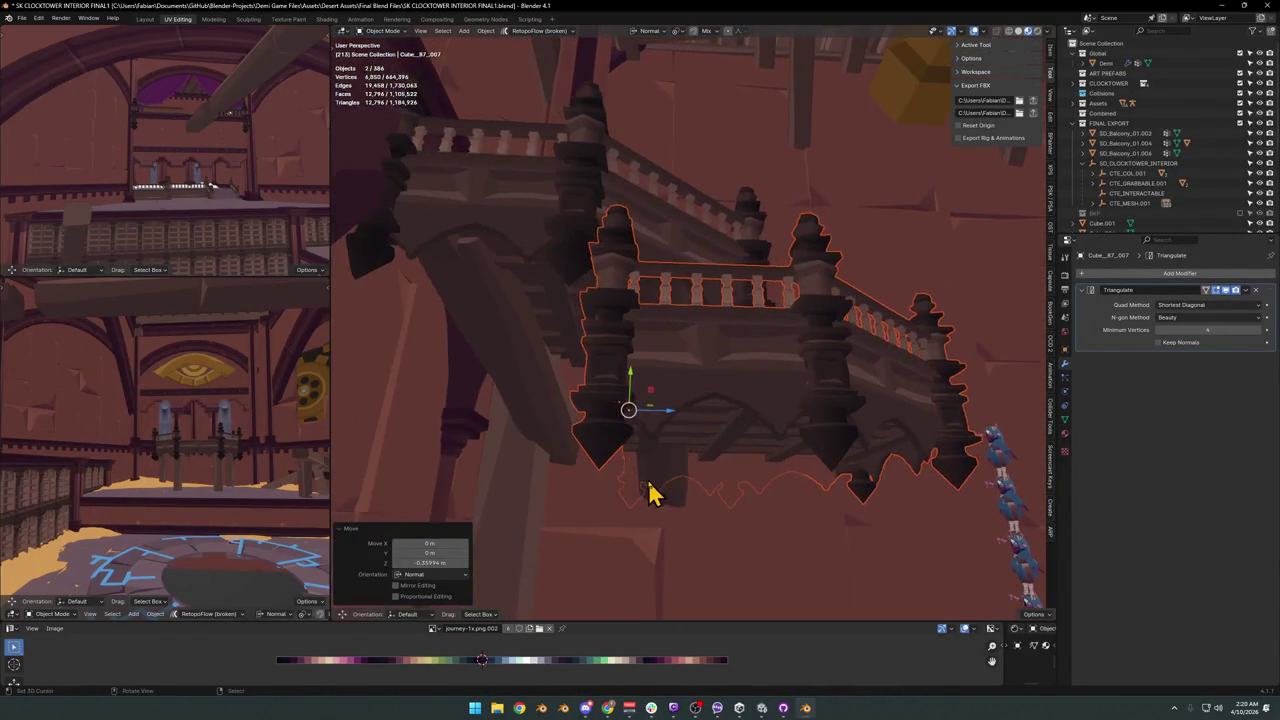
{"action": "left_click", "coordinate": [665, 475]}
{"action": "left_click", "coordinate": [699, 553]}
{"action": "mouse_move", "coordinate": [699, 553]}
{"action": "middle_mouse_down"}
{"action": "mouse_move", "coordinate": [714, 534]}
{"action": "mouse_move", "coordinate": [697, 503]}
{"action": "mouse_move", "coordinate": [671, 517]}
{"action": "mouse_move", "coordinate": [727, 500]}
{"action": "mouse_move", "coordinate": [633, 483]}
{"action": "middle_mouse_up"}
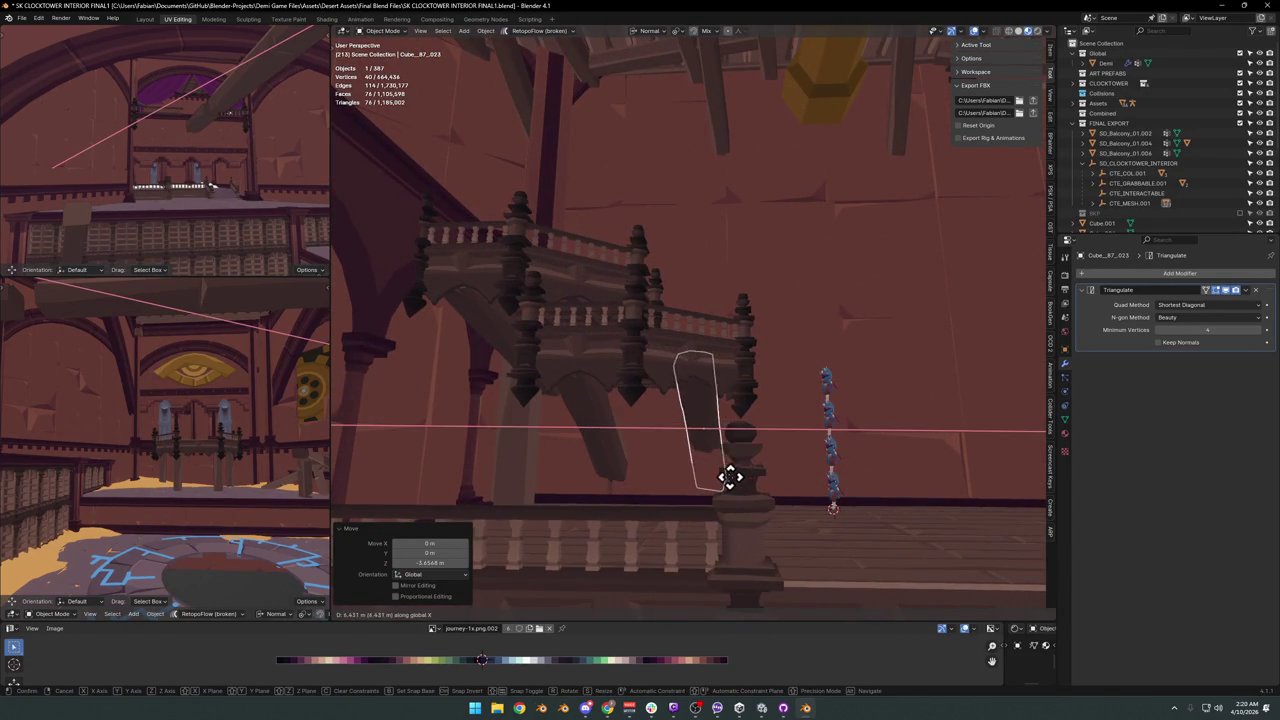
{"action": "left_click", "coordinate": [766, 477]}
{"action": "mouse_move", "coordinate": [766, 477]}
{"action": "middle_mouse_down"}
{"action": "mouse_move", "coordinate": [657, 486]}
{"action": "mouse_move", "coordinate": [780, 470]}
{"action": "mouse_move", "coordinate": [757, 457]}
{"action": "mouse_move", "coordinate": [749, 529]}
{"action": "mouse_move", "coordinate": [760, 434]}
{"action": "mouse_move", "coordinate": [843, 434]}
{"action": "mouse_move", "coordinate": [583, 457]}
{"action": "mouse_move", "coordinate": [689, 434]}
{"action": "mouse_move", "coordinate": [700, 451]}
{"action": "mouse_move", "coordinate": [676, 443]}
{"action": "mouse_move", "coordinate": [837, 449]}
{"action": "mouse_move", "coordinate": [588, 432]}
{"action": "middle_mouse_up"}
{"action": "key", "text": "alt+a"}
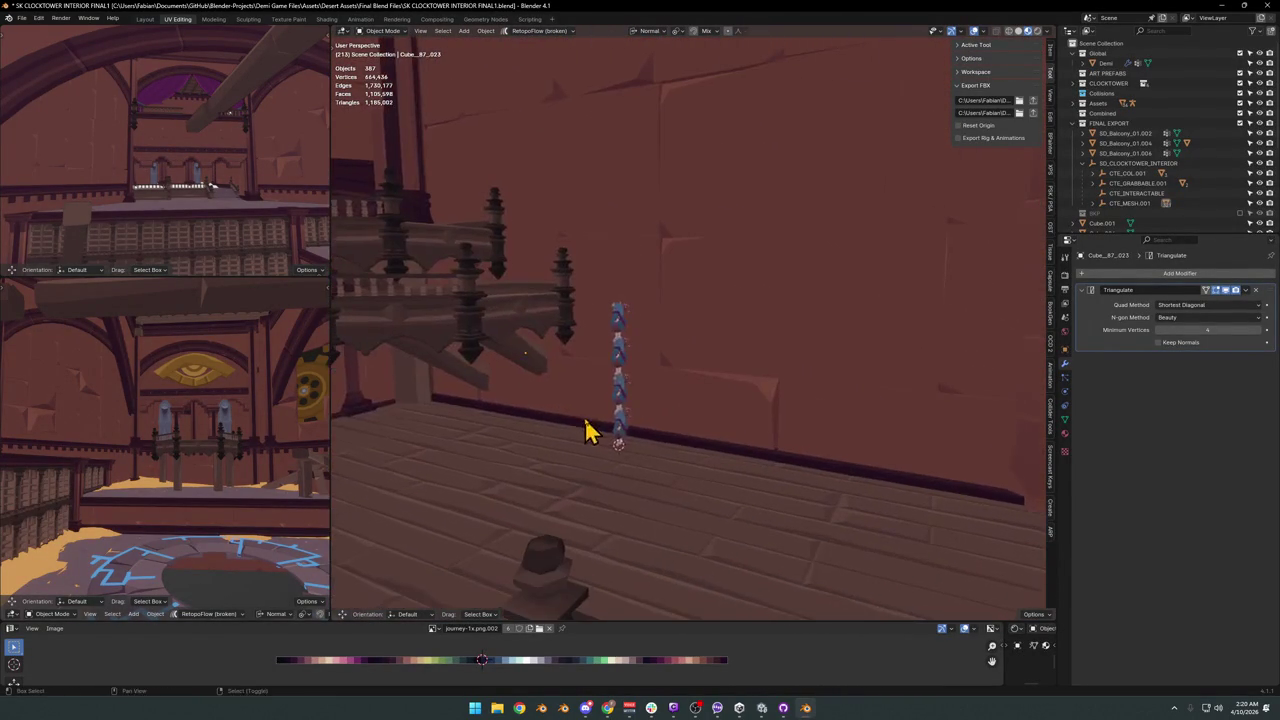
{"action": "mouse_move", "coordinate": [693, 425]}
{"action": "middle_mouse_down"}
{"action": "mouse_move", "coordinate": [731, 446]}
{"action": "mouse_move", "coordinate": [600, 463]}
{"action": "mouse_move", "coordinate": [775, 468]}
{"action": "mouse_move", "coordinate": [695, 470]}
{"action": "mouse_move", "coordinate": [709, 463]}
{"action": "mouse_move", "coordinate": [729, 463]}
{"action": "mouse_move", "coordinate": [709, 466]}
{"action": "mouse_move", "coordinate": [706, 500]}
{"action": "mouse_move", "coordinate": [680, 511]}
{"action": "mouse_move", "coordinate": [722, 458]}
{"action": "mouse_move", "coordinate": [660, 409]}
{"action": "mouse_move", "coordinate": [711, 460]}
{"action": "mouse_move", "coordinate": [720, 440]}
{"action": "mouse_move", "coordinate": [666, 423]}
{"action": "mouse_move", "coordinate": [777, 418]}
{"action": "middle_mouse_up"}
Select SD_Balcony_01.007 and, in Edit Mode, pick plank faces on the floor.
{"action": "left_click", "coordinate": [719, 441]}
{"action": "key", "text": "Tab"}
{"action": "left_click", "coordinate": [702, 425]}
{"action": "left_click", "coordinate": [694, 420]}
{"action": "left_click", "coordinate": [694, 420], "text": "shift"}
{"action": "left_click", "coordinate": [781, 361], "text": "shift"}
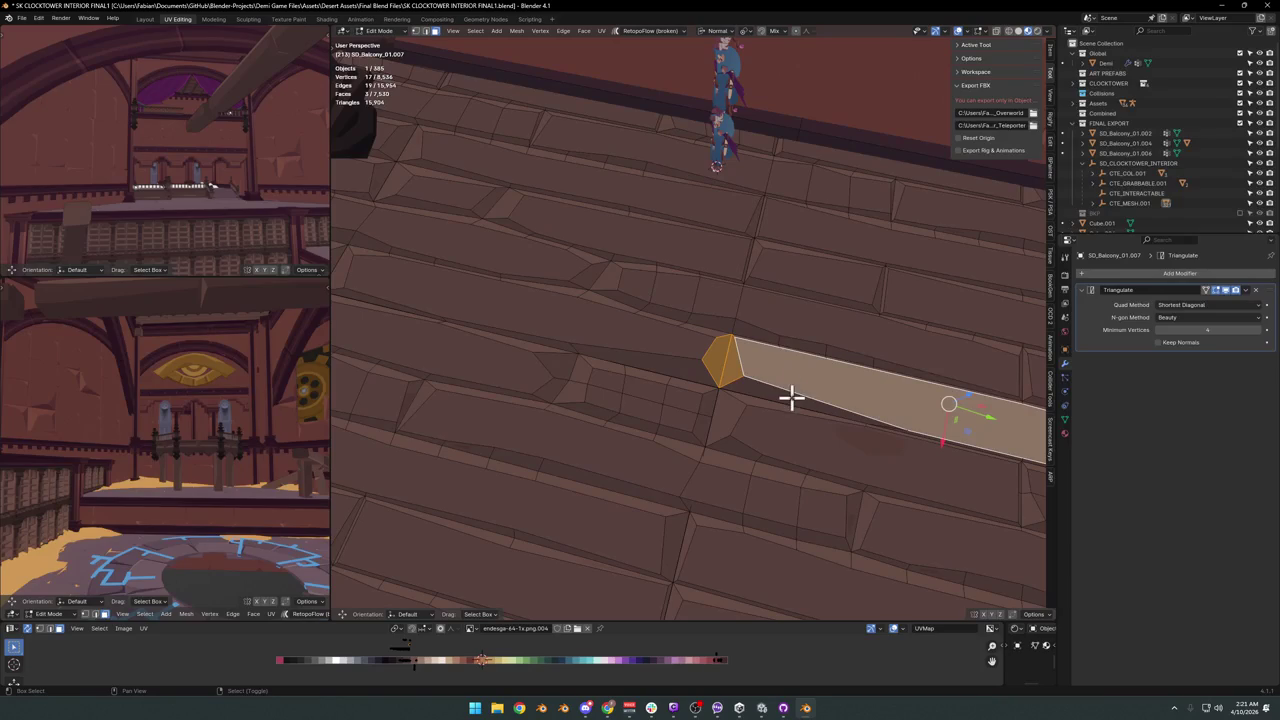
{"action": "key", "text": "alt+a"}
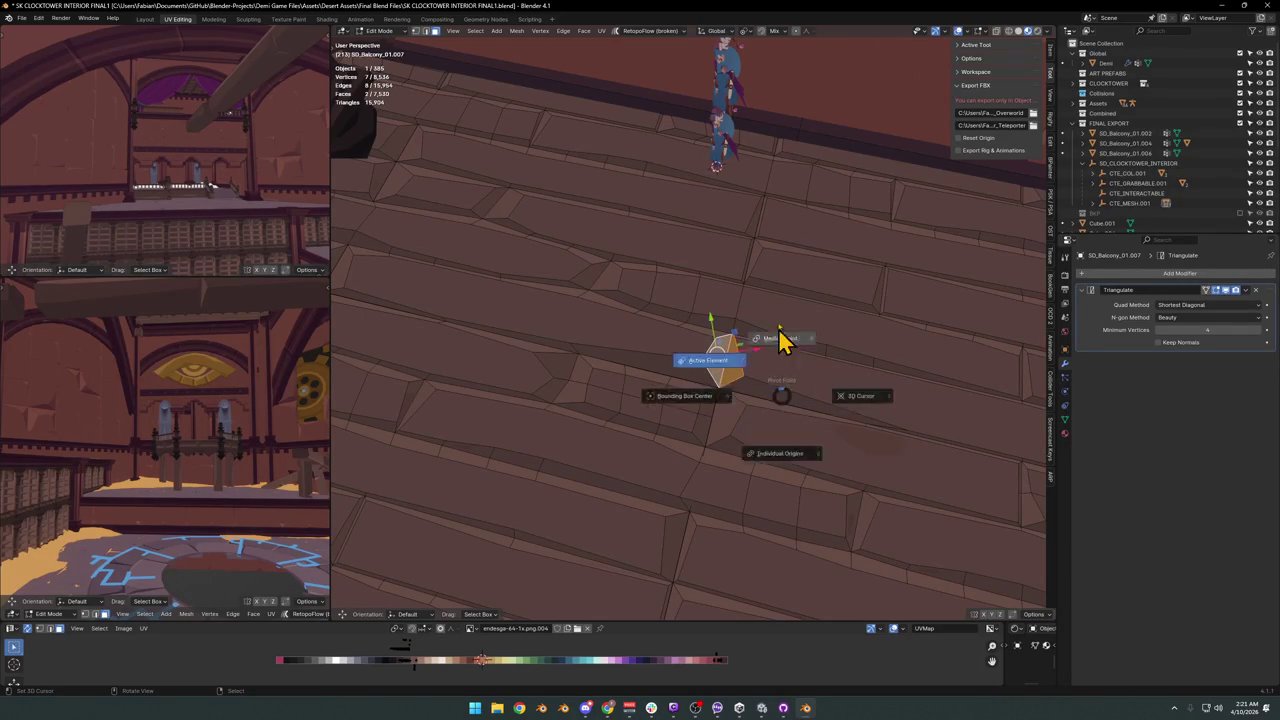
{"action": "mouse_move", "coordinate": [762, 370]}
{"action": "middle_mouse_down"}
{"action": "mouse_move", "coordinate": [797, 377]}
{"action": "mouse_move", "coordinate": [771, 386]}
{"action": "mouse_move", "coordinate": [734, 363]}
{"action": "mouse_move", "coordinate": [711, 418]}
{"action": "middle_mouse_up"}
Slide a stray floor face along the horizontal plane, redoing one cancelled move.
{"action": "key", "text": "g"}
{"action": "key", "text": "shift+z"}
{"action": "left_click", "coordinate": [760, 377]}
{"action": "key", "text": "Tab"}
{"action": "key", "text": "Tab"}
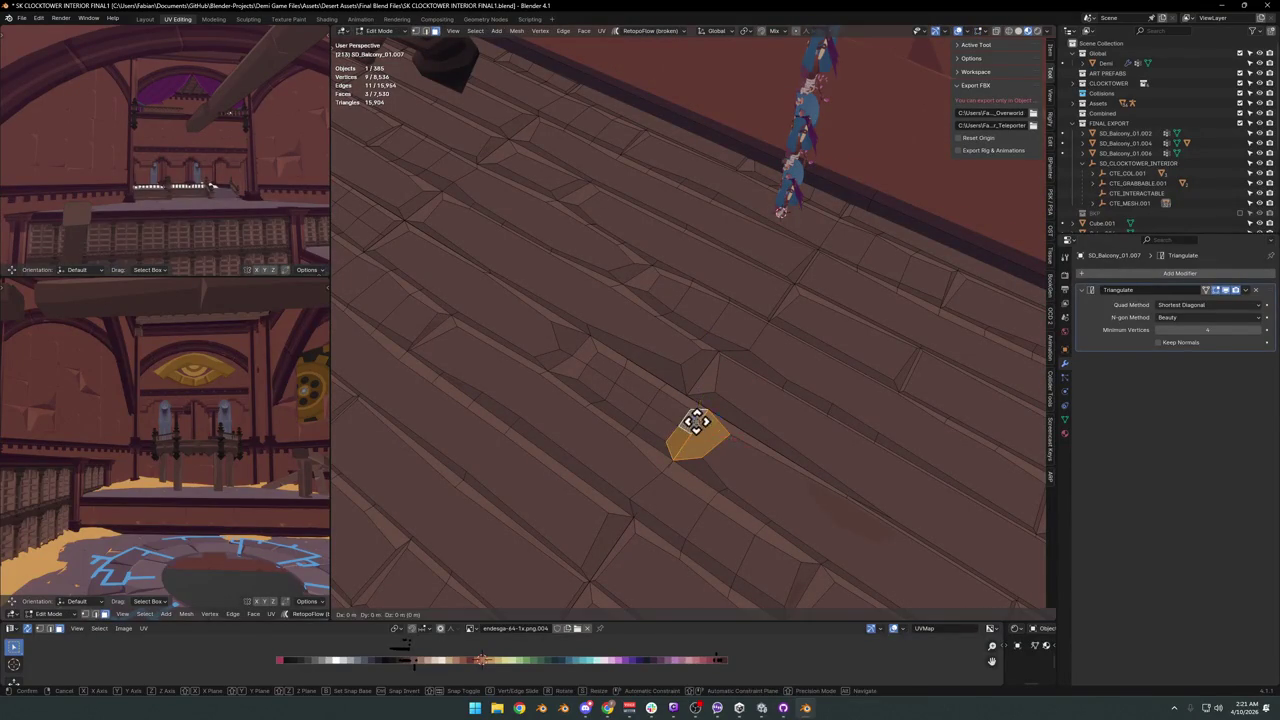
{"action": "key", "text": "g"}
{"action": "key", "text": "shift+z"}
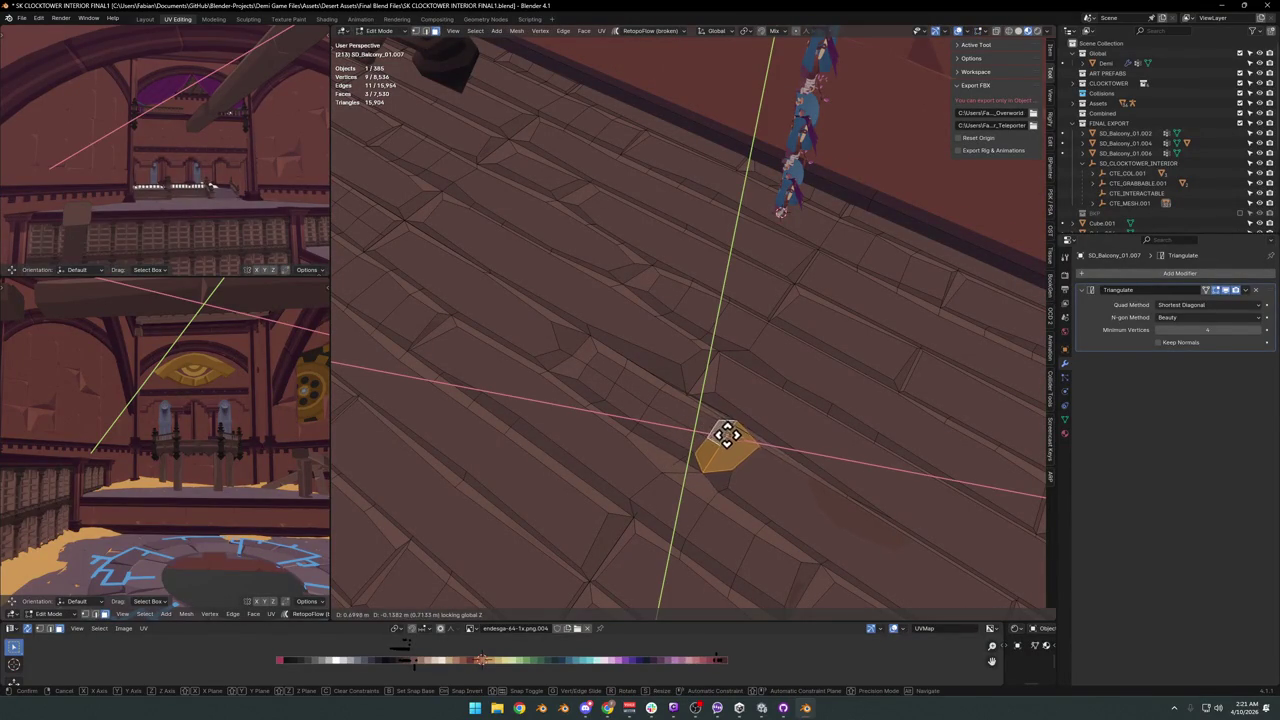
{"action": "right_click", "coordinate": [704, 470]}
{"action": "key", "text": "g"}
{"action": "key", "text": "shift+z"}
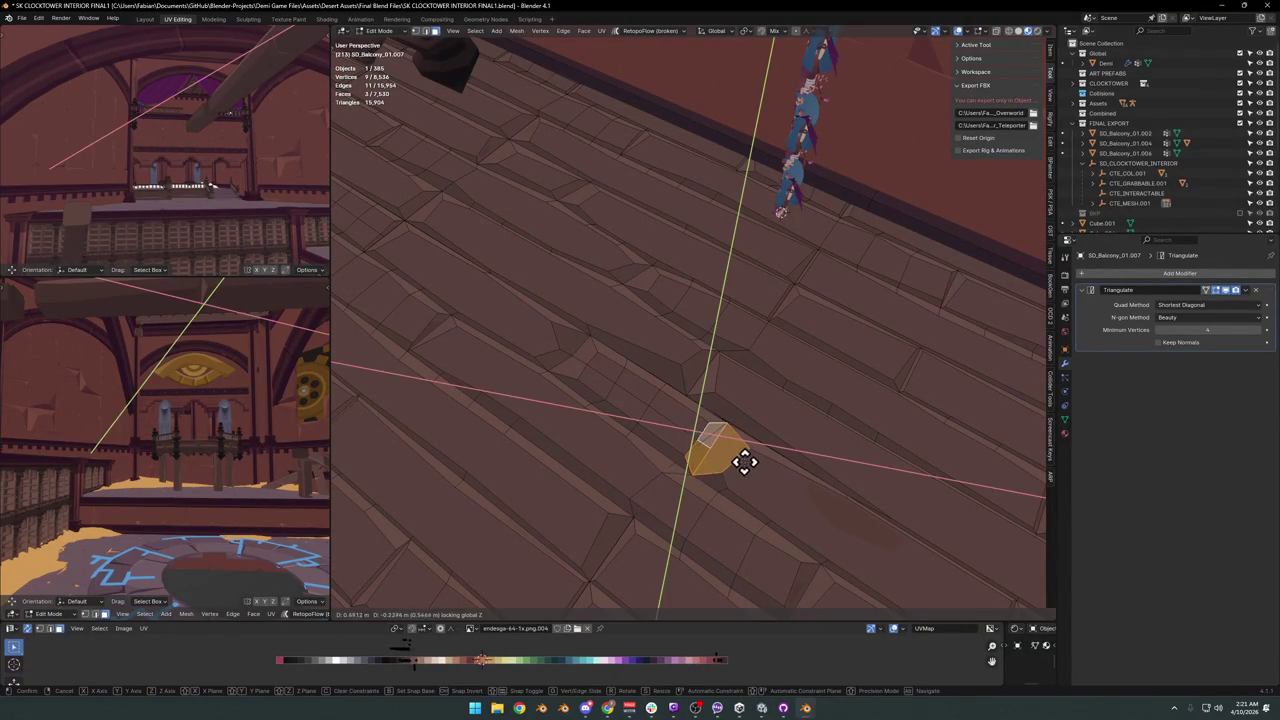
{"action": "left_click", "coordinate": [741, 459]}
{"action": "key", "text": "Tab"}
{"action": "mouse_move", "coordinate": [785, 457]}
{"action": "middle_mouse_down"}
{"action": "mouse_move", "coordinate": [749, 434]}
{"action": "mouse_move", "coordinate": [731, 446]}
{"action": "mouse_move", "coordinate": [703, 403]}
{"action": "mouse_move", "coordinate": [728, 425]}
{"action": "mouse_move", "coordinate": [649, 451]}
{"action": "mouse_move", "coordinate": [697, 455]}
{"action": "middle_mouse_up"}
Pick a small plank face and shift it slightly to the right horizontally.
{"action": "key", "text": "Tab"}
{"action": "left_click", "coordinate": [742, 438], "text": "alt+shift"}
{"action": "left_click", "coordinate": [741, 437], "text": "alt+shift"}
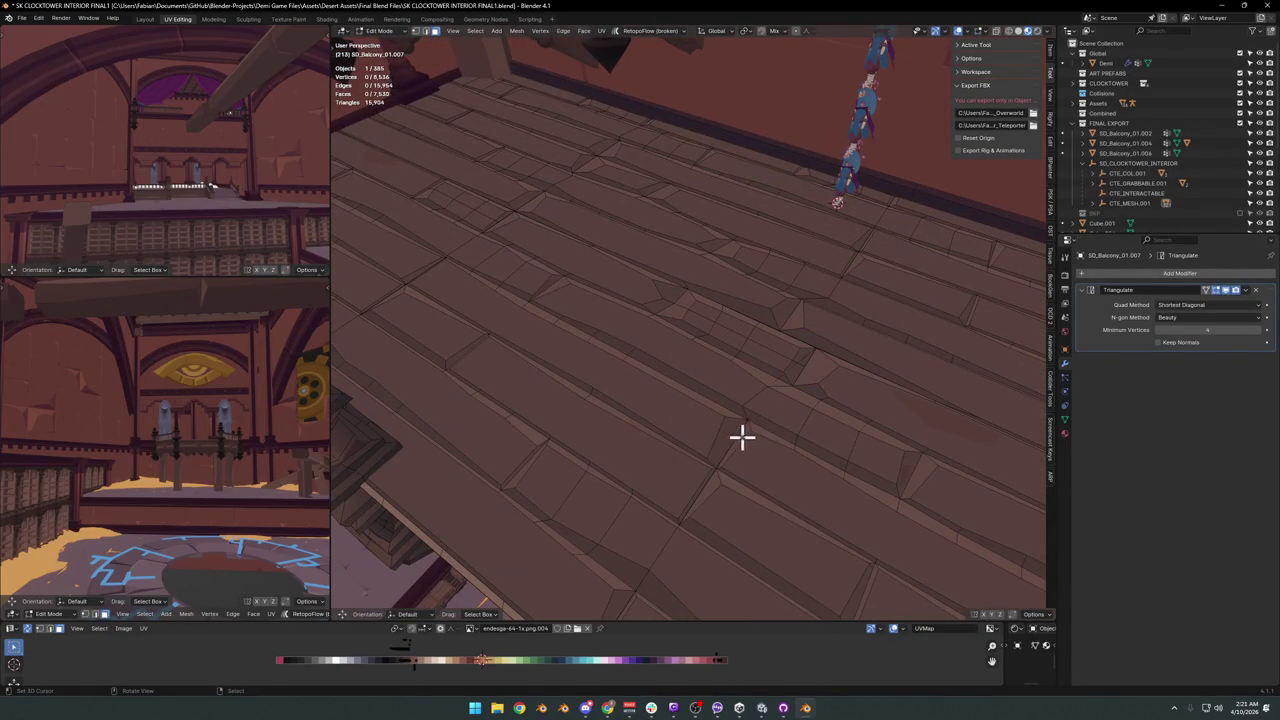
{"action": "key", "text": "g"}
{"action": "key", "text": "shift+z"}
{"action": "left_click", "coordinate": [735, 446]}
{"action": "middle_click_drag", "start_coordinate": [755, 459], "coordinate": [722, 446]}
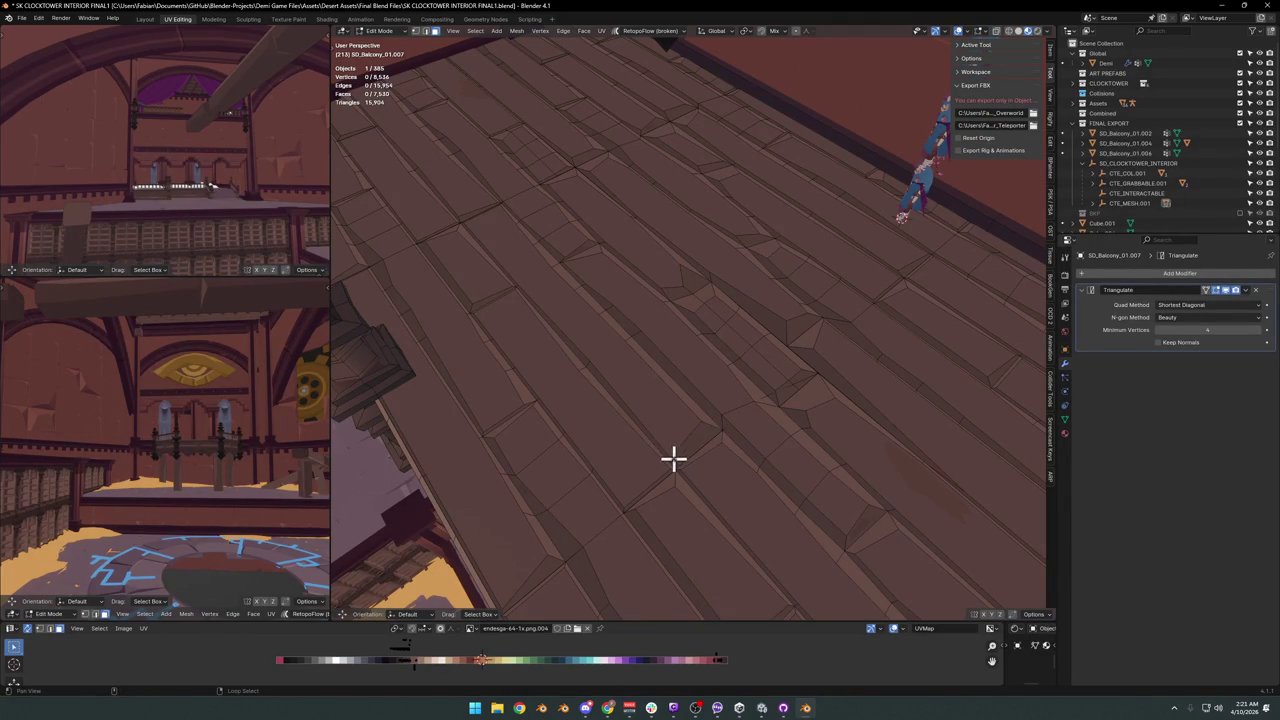
Select face loops along the plank, undoing a mis-selection.
{"action": "left_click", "coordinate": [696, 458], "text": "alt"}
{"action": "left_click", "coordinate": [670, 424], "text": "shift"}
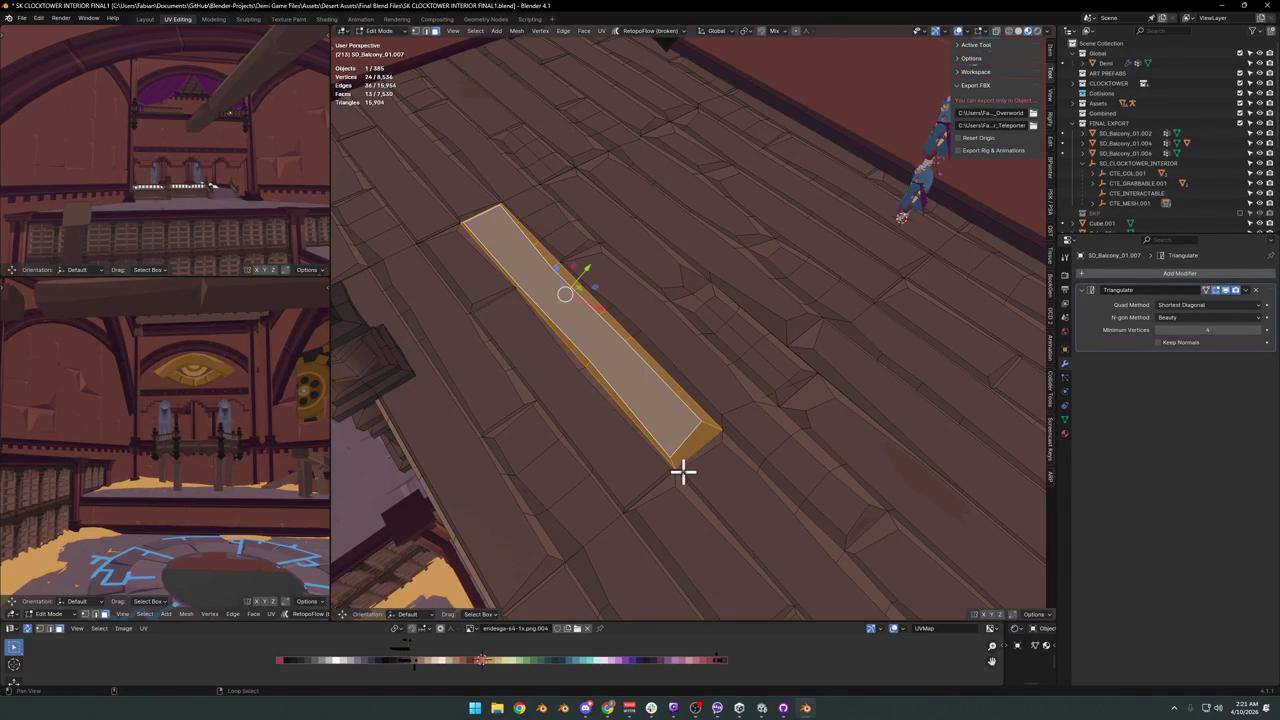
{"action": "left_click", "coordinate": [683, 471], "text": "alt+shift"}
{"action": "key", "text": "ctrl+z"}
{"action": "key", "text": "ctrl+z"}
{"action": "key", "text": "ctrl+shift+z"}
{"action": "key", "text": "ctrl+shift+z"}
{"action": "key", "text": "ctrl+z"}
{"action": "mouse_move", "coordinate": [694, 463]}
{"action": "middle_mouse_down"}
{"action": "mouse_move", "coordinate": [637, 357]}
{"action": "mouse_move", "coordinate": [697, 357]}
{"action": "middle_mouse_up"}
{"action": "left_click", "coordinate": [683, 350], "text": "alt+shift"}
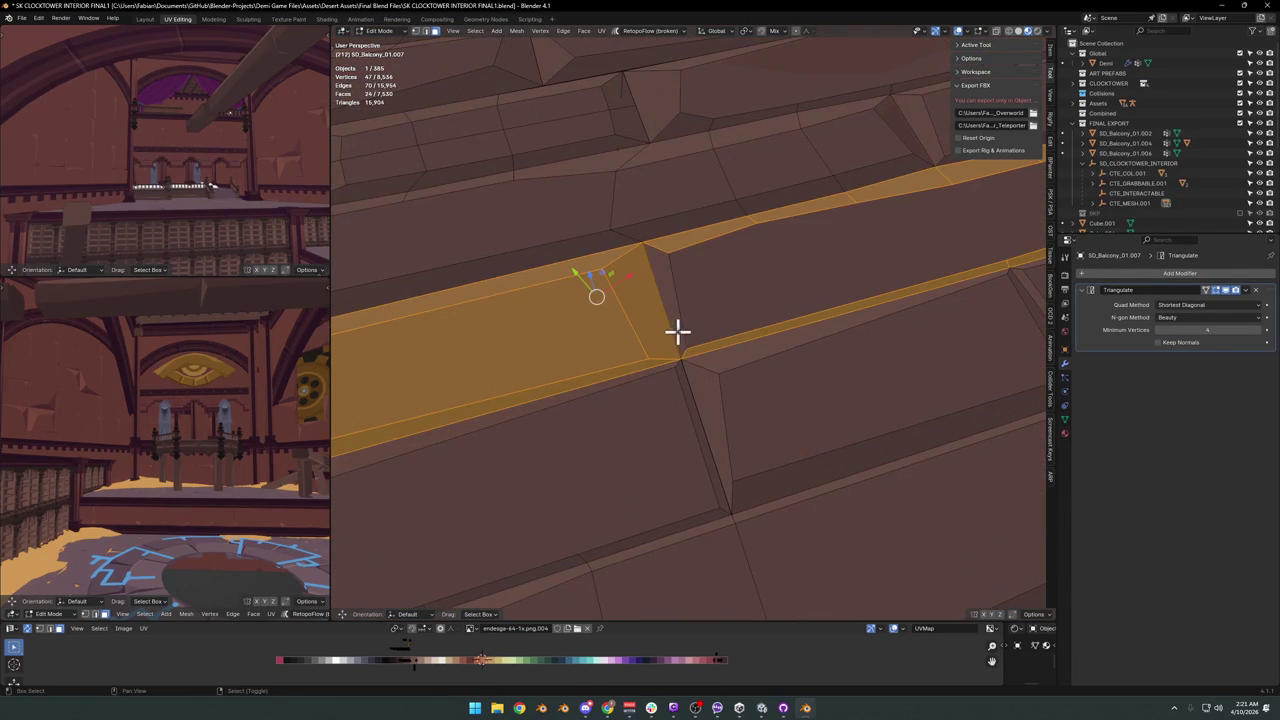
{"action": "left_click", "coordinate": [712, 322], "text": "shift"}
Move another plank face horizontally into line with the floor.
{"action": "scroll", "coordinate": [714, 331], "scroll_direction": "down", "scroll_amount": 2}
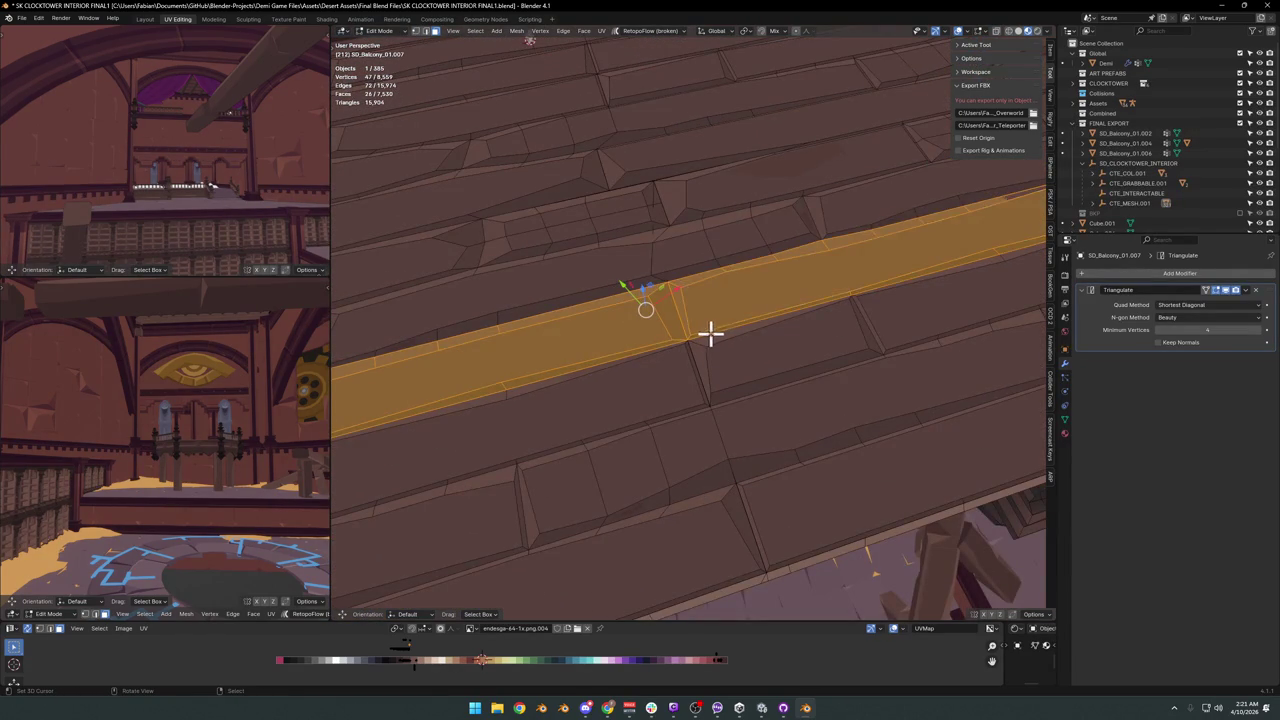
{"action": "key", "text": "alt+a"}
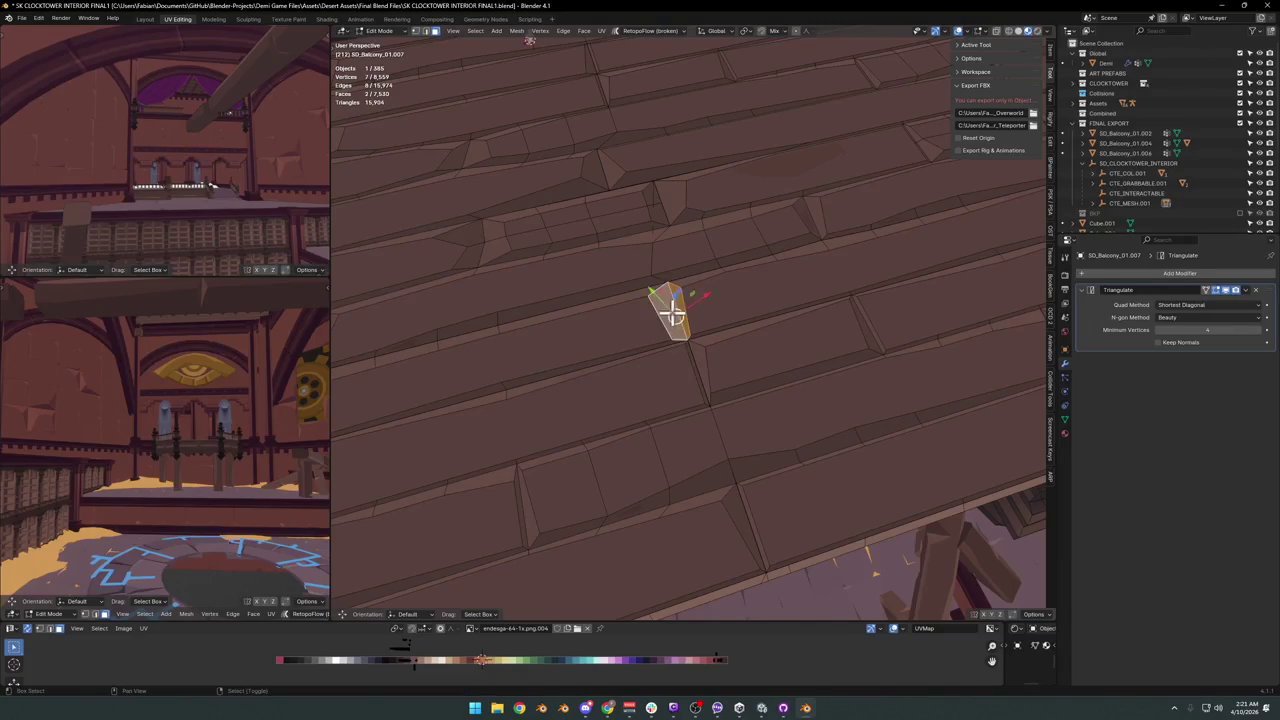
{"action": "middle_click_drag", "start_coordinate": [674, 314], "coordinate": [714, 323]}
{"action": "key", "text": "g"}
{"action": "key", "text": "shift+z"}
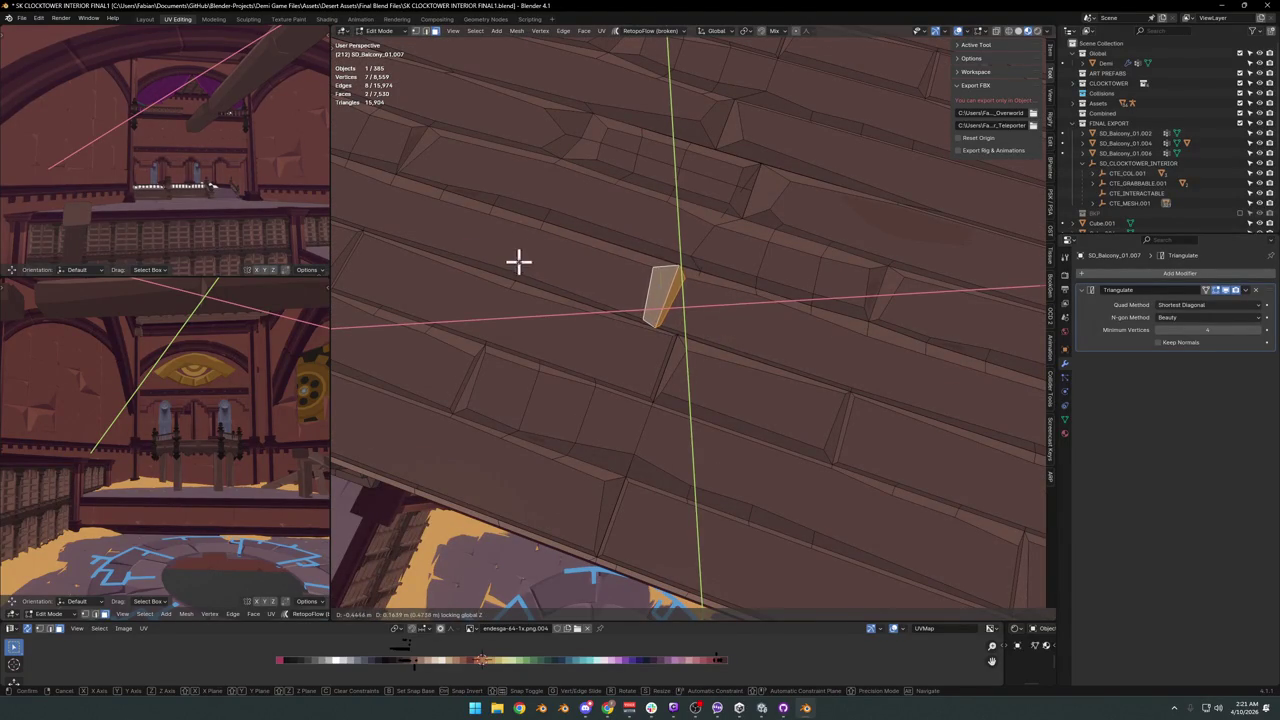
{"action": "left_click", "coordinate": [519, 261]}
{"action": "key", "text": "Tab"}
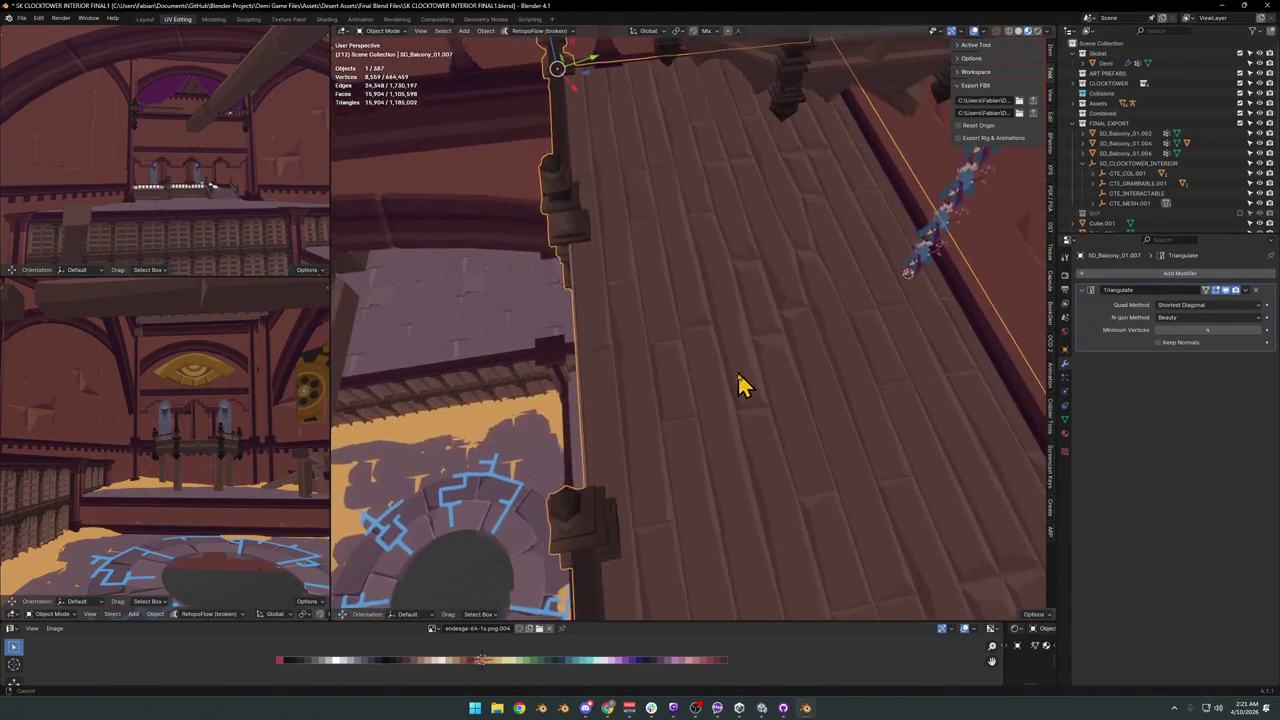
Make two more horizontal adjustments to the selected plank face.
{"action": "middle_click_drag", "start_coordinate": [741, 378], "coordinate": [697, 403]}
{"action": "key", "text": "Tab"}
{"action": "key", "text": "g"}
{"action": "key", "text": "shift+z"}
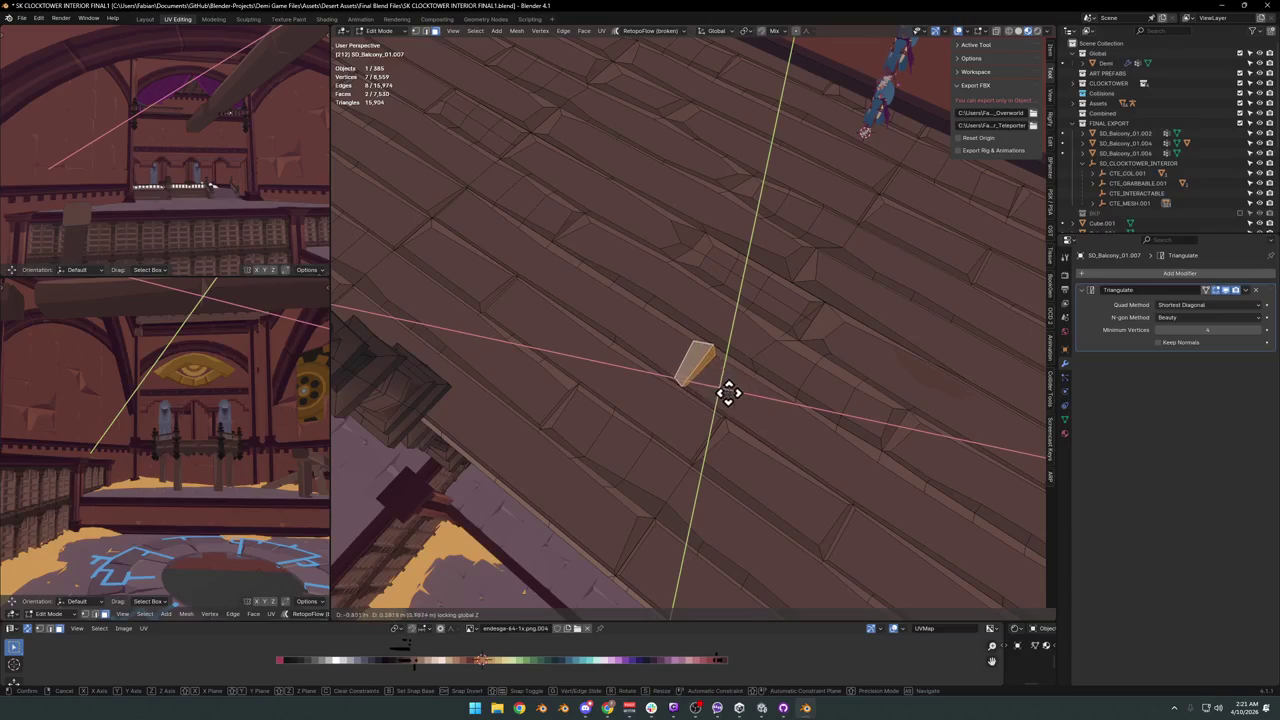
{"action": "left_click", "coordinate": [632, 319]}
{"action": "key", "text": "Tab"}
{"action": "mouse_move", "coordinate": [634, 320]}
{"action": "middle_mouse_down"}
{"action": "mouse_move", "coordinate": [743, 372]}
{"action": "mouse_move", "coordinate": [666, 374]}
{"action": "mouse_move", "coordinate": [654, 409]}
{"action": "middle_mouse_up"}
{"action": "key", "text": "Tab"}
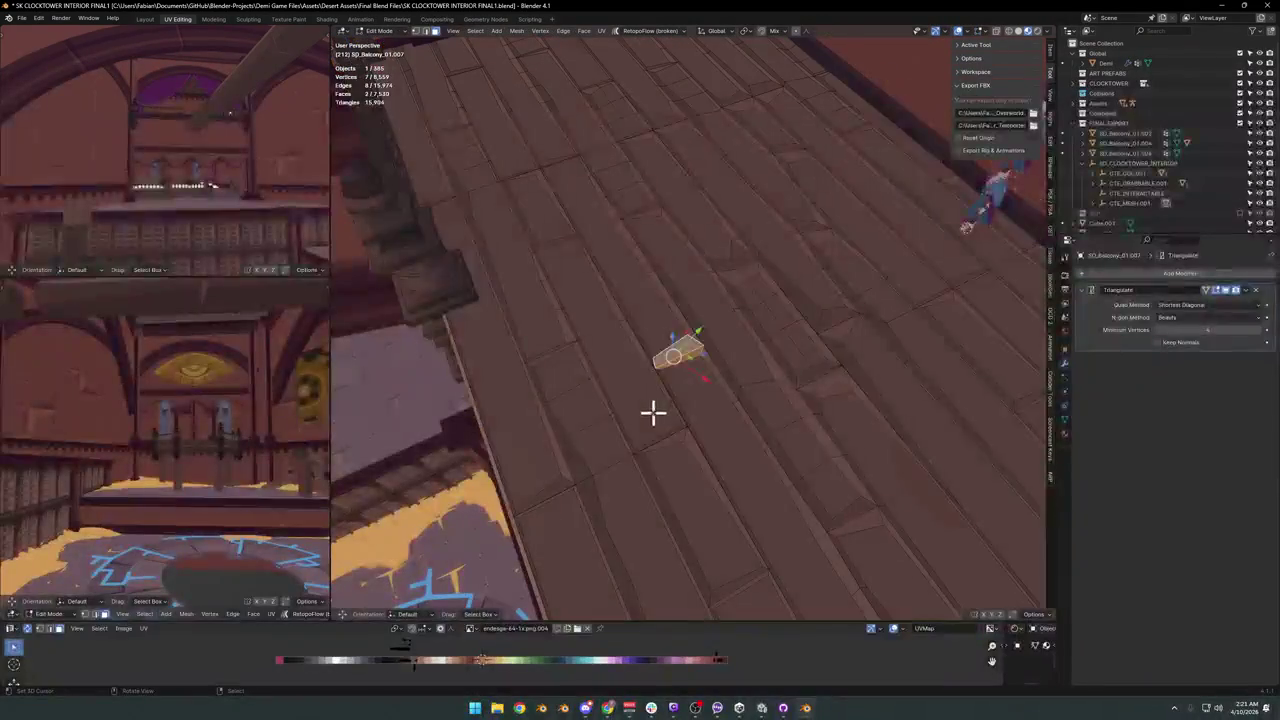
{"action": "key", "text": "g"}
{"action": "key", "text": "shift+z"}
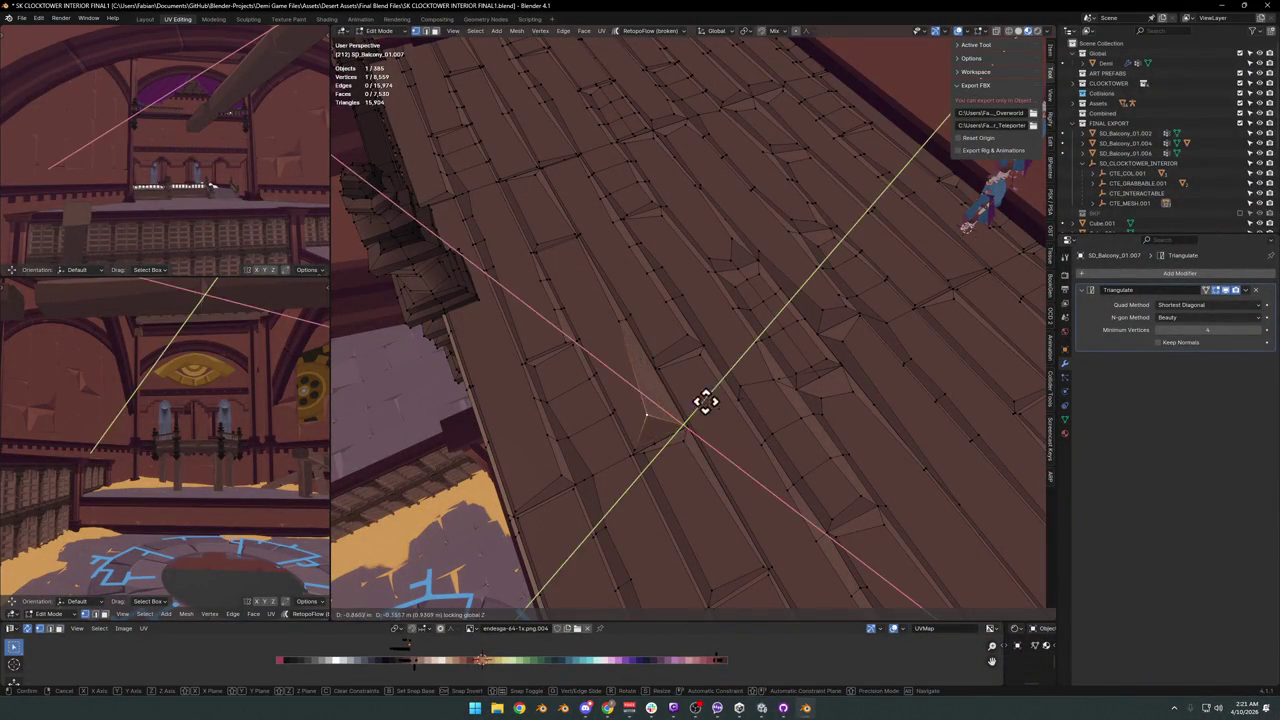
{"action": "left_click", "coordinate": [722, 404]}
{"action": "key", "text": "Tab"}
Select the thin sliver face between the floor planks in Edit Mode.
{"action": "mouse_move", "coordinate": [714, 403]}
{"action": "middle_mouse_down"}
{"action": "mouse_move", "coordinate": [706, 451]}
{"action": "mouse_move", "coordinate": [709, 429]}
{"action": "mouse_move", "coordinate": [760, 413]}
{"action": "mouse_move", "coordinate": [740, 420]}
{"action": "mouse_move", "coordinate": [717, 403]}
{"action": "mouse_move", "coordinate": [791, 403]}
{"action": "mouse_move", "coordinate": [751, 406]}
{"action": "mouse_move", "coordinate": [763, 406]}
{"action": "mouse_move", "coordinate": [717, 366]}
{"action": "mouse_move", "coordinate": [777, 398]}
{"action": "mouse_move", "coordinate": [849, 400]}
{"action": "middle_mouse_up"}
{"action": "scroll", "coordinate": [777, 380], "scroll_direction": "up", "scroll_amount": 3}
{"action": "scroll", "coordinate": [725, 371], "scroll_direction": "up", "scroll_amount": 3}
{"action": "key", "text": "Tab"}
{"action": "left_click", "coordinate": [708, 355]}
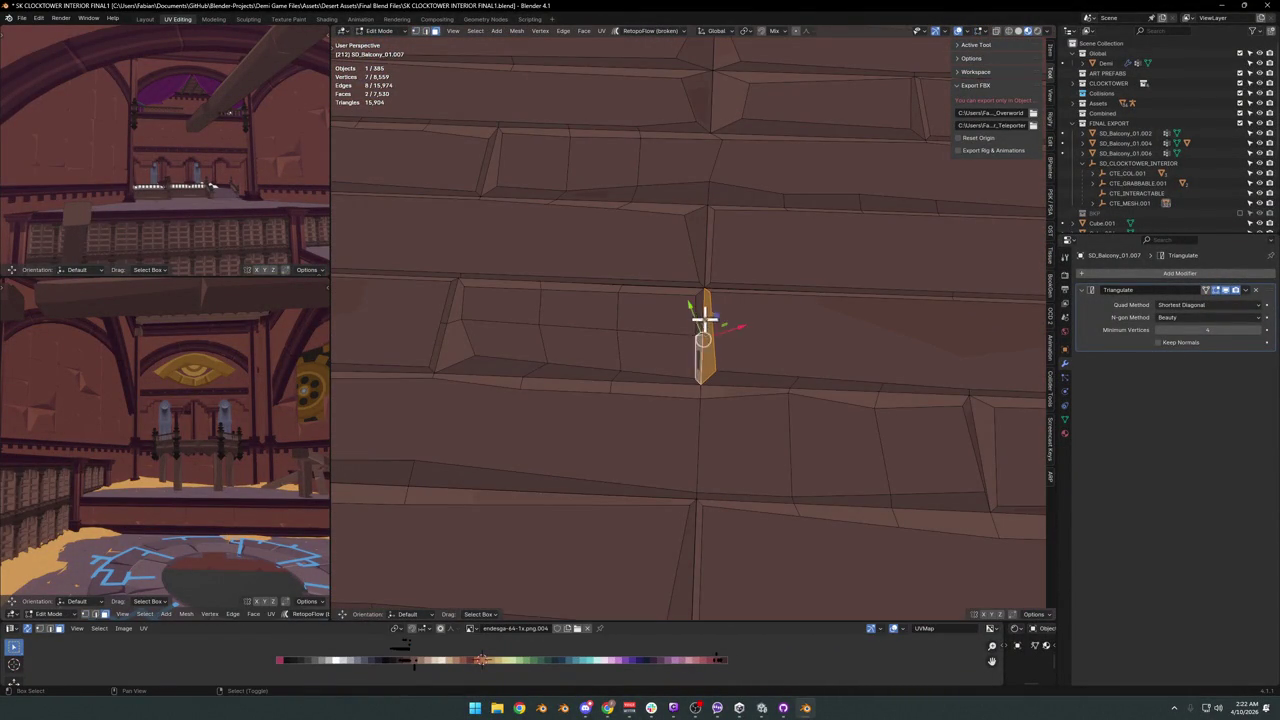
Select the face loop beside the sliver and extend it into a rectangular ring.
{"action": "left_click", "coordinate": [712, 374], "text": "alt"}
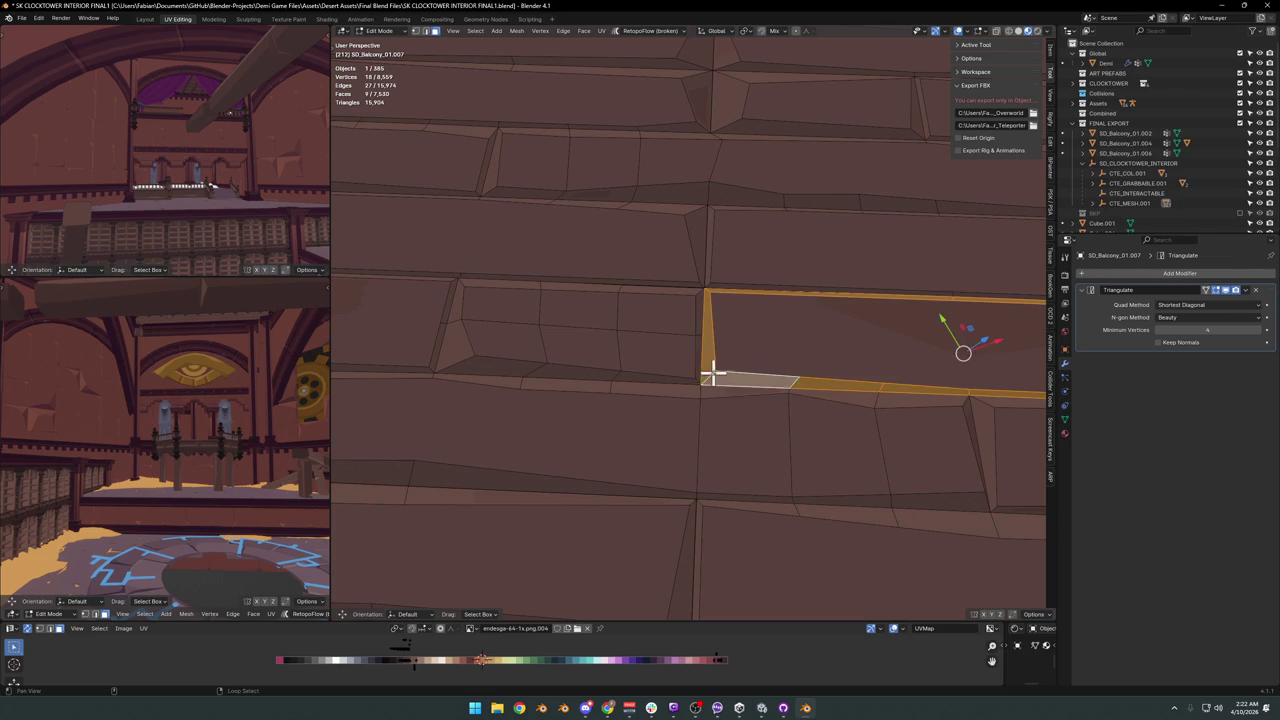
{"action": "left_click", "coordinate": [708, 366], "text": "alt"}
{"action": "left_click", "coordinate": [694, 378], "text": "alt"}
{"action": "left_click", "coordinate": [694, 378], "text": "alt"}
{"action": "left_click", "coordinate": [692, 383], "text": "alt"}
{"action": "left_click", "coordinate": [693, 381], "text": "alt"}
{"action": "left_click", "coordinate": [692, 378], "text": "alt"}
{"action": "scroll", "coordinate": [700, 360], "scroll_direction": "up", "scroll_amount": 2}
{"action": "scroll", "coordinate": [700, 345], "scroll_direction": "up", "scroll_amount": 2}
{"action": "left_click", "coordinate": [701, 338], "text": "alt"}
{"action": "scroll", "coordinate": [620, 310], "scroll_direction": "down", "scroll_amount": 2}
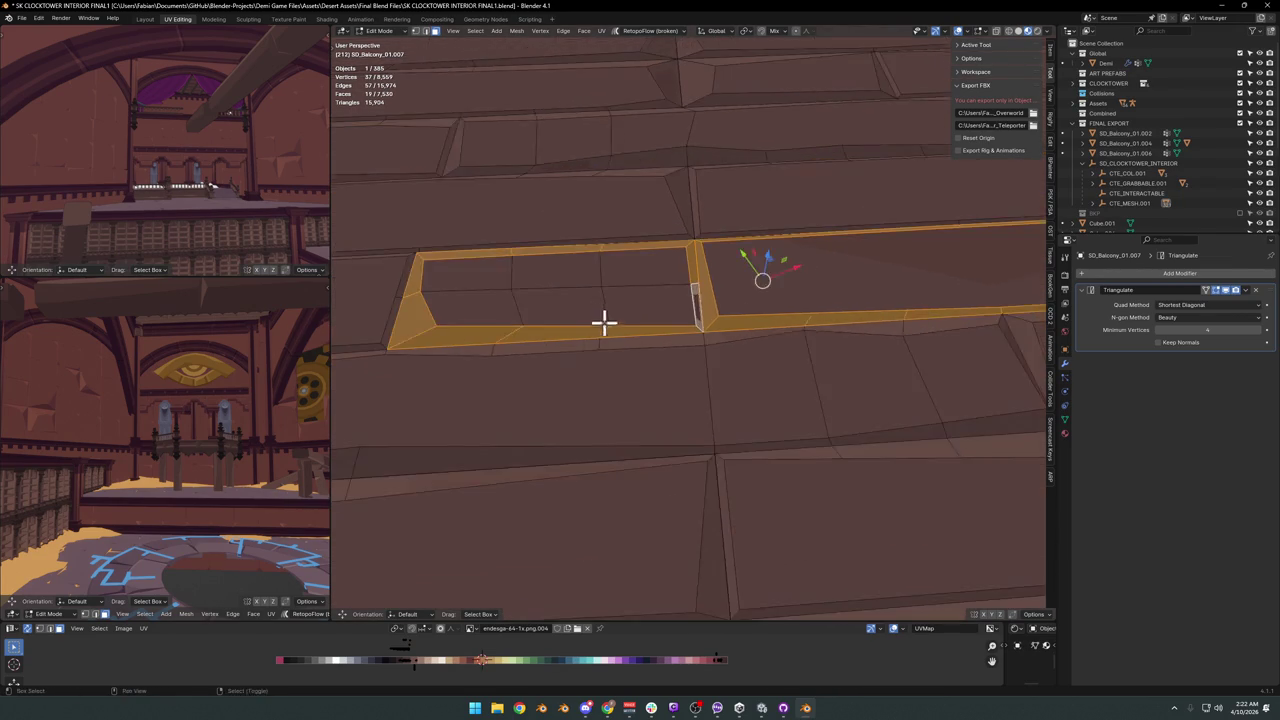
{"action": "middle_click_drag", "start_coordinate": [603, 320], "coordinate": [686, 386]}
Hide and reveal the ring to isolate and select only the thin sliver face.
{"action": "key", "text": "h"}
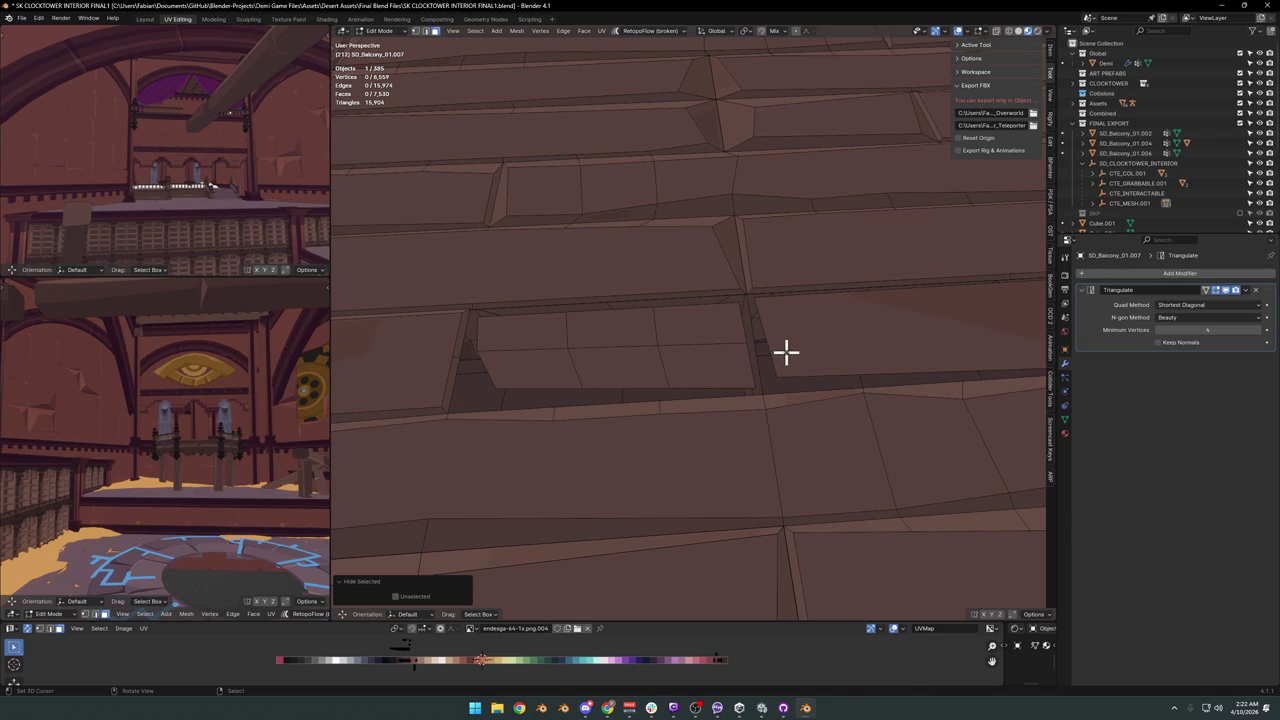
{"action": "key", "text": "l"}
{"action": "key", "text": "l"}
{"action": "key", "text": "alt+h"}
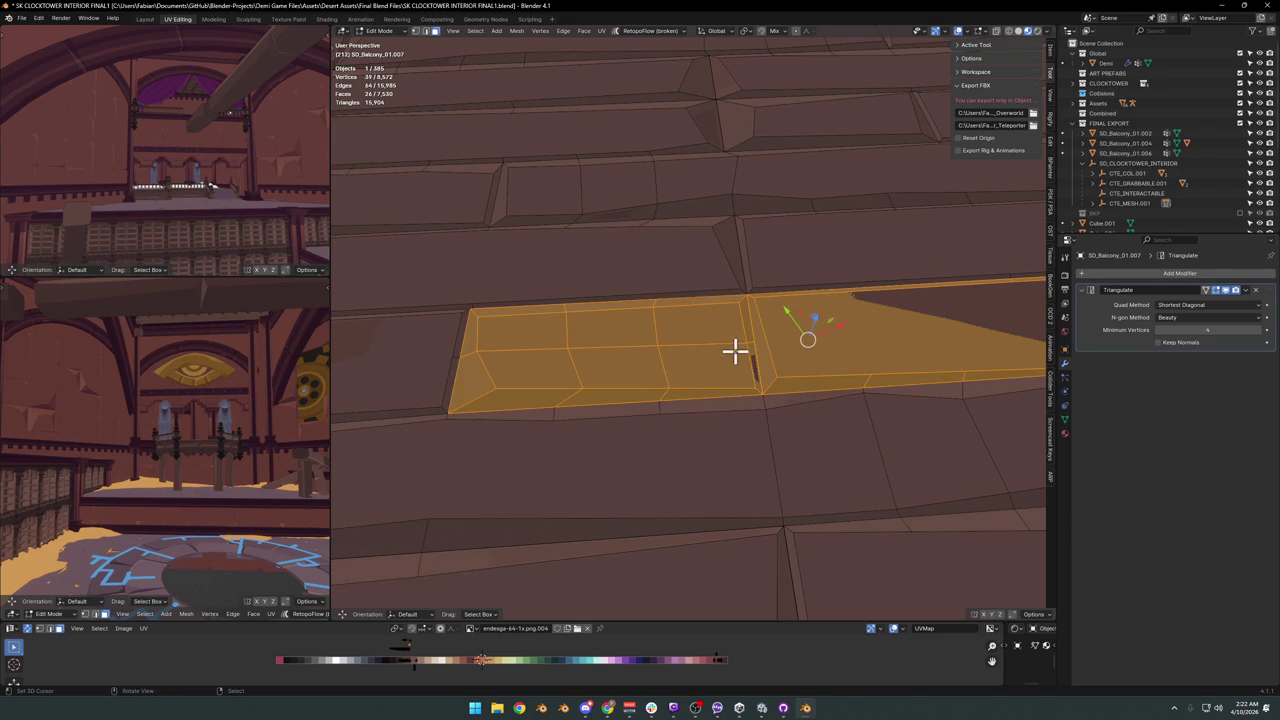
{"action": "scroll", "coordinate": [732, 350], "scroll_direction": "down", "scroll_amount": 2}
{"action": "scroll", "coordinate": [743, 340], "scroll_direction": "up", "scroll_amount": 3}
{"action": "mouse_move", "coordinate": [743, 340]}
{"action": "middle_mouse_down"}
{"action": "mouse_move", "coordinate": [649, 334]}
{"action": "mouse_move", "coordinate": [677, 330]}
{"action": "mouse_move", "coordinate": [677, 300]}
{"action": "mouse_move", "coordinate": [729, 329]}
{"action": "middle_mouse_up"}
{"action": "left_click", "coordinate": [665, 328]}
Move the sliver face horizontally and check the result in object mode.
{"action": "key", "text": "g"}
{"action": "key", "text": "shift+z"}
{"action": "left_click", "coordinate": [651, 317]}
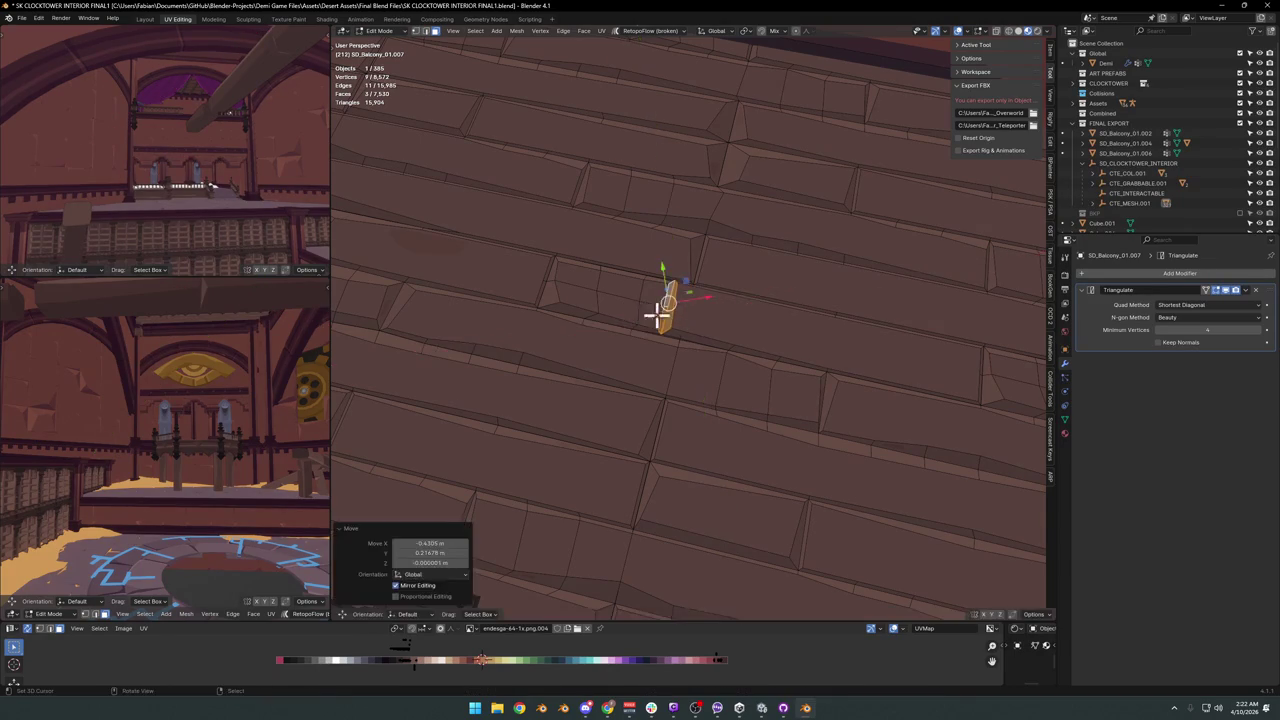
{"action": "key", "text": "Tab"}
{"action": "scroll", "coordinate": [743, 363], "scroll_direction": "down", "scroll_amount": 3}
{"action": "middle_click_drag", "start_coordinate": [743, 363], "coordinate": [777, 340]}
{"action": "scroll", "coordinate": [748, 343], "scroll_direction": "up", "scroll_amount": 5}
Slide a plank vertex along its edge and shift the selection horizontally.
{"action": "key", "text": "Tab"}
{"action": "left_click", "coordinate": [670, 336]}
{"action": "key", "text": "shift+v"}
{"action": "left_click", "coordinate": [717, 325]}
{"action": "mouse_move", "coordinate": [717, 325]}
{"action": "middle_mouse_down"}
{"action": "mouse_move", "coordinate": [723, 343]}
{"action": "mouse_move", "coordinate": [689, 354]}
{"action": "mouse_move", "coordinate": [717, 353]}
{"action": "middle_mouse_up"}
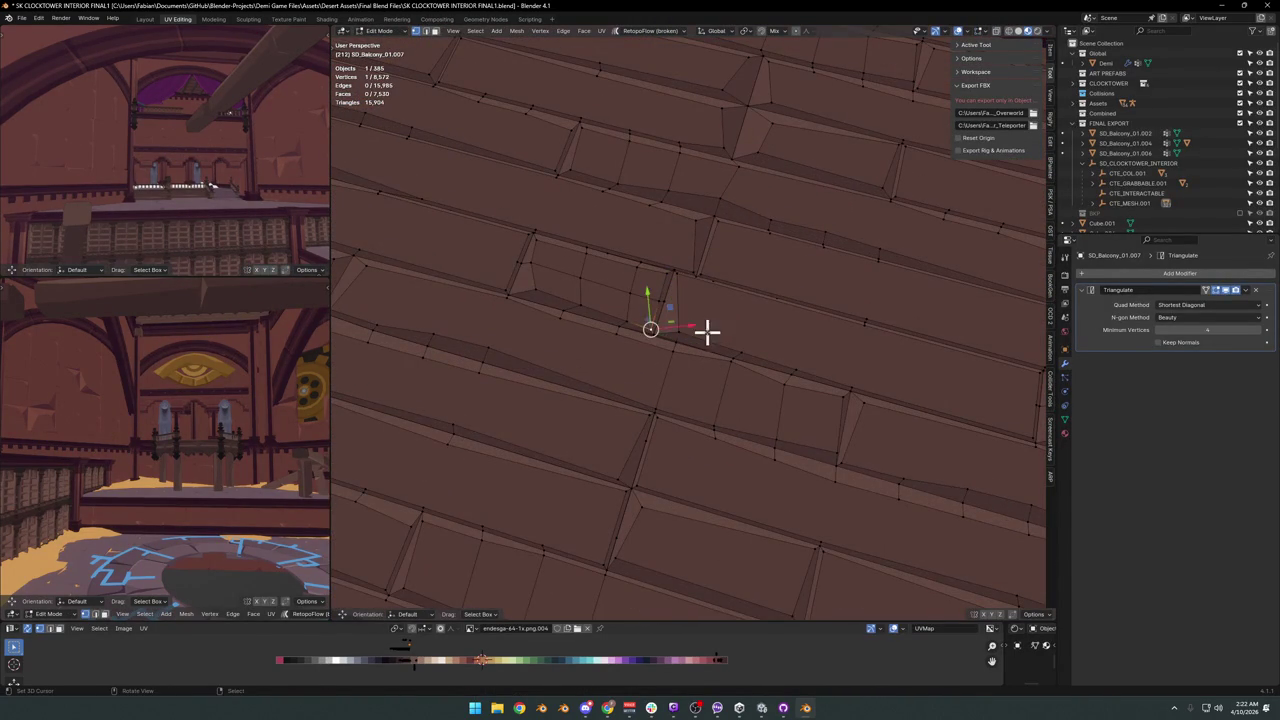
{"action": "key", "text": "g"}
{"action": "key", "text": "shift+z"}
{"action": "left_click", "coordinate": [703, 320]}
{"action": "key", "text": "Tab"}
Deselect the balcony and save SK CLOCKTOWER INTERIOR FINAL1.blend.
{"action": "scroll", "coordinate": [706, 334], "scroll_direction": "down", "scroll_amount": 5}
{"action": "mouse_move", "coordinate": [706, 334]}
{"action": "middle_mouse_down"}
{"action": "mouse_move", "coordinate": [706, 323]}
{"action": "mouse_move", "coordinate": [723, 340]}
{"action": "mouse_move", "coordinate": [716, 360]}
{"action": "mouse_move", "coordinate": [771, 366]}
{"action": "mouse_move", "coordinate": [660, 380]}
{"action": "mouse_move", "coordinate": [697, 392]}
{"action": "mouse_move", "coordinate": [763, 374]}
{"action": "mouse_move", "coordinate": [685, 380]}
{"action": "mouse_move", "coordinate": [694, 414]}
{"action": "mouse_move", "coordinate": [737, 351]}
{"action": "middle_mouse_up"}
{"action": "scroll", "coordinate": [771, 366], "scroll_direction": "up", "scroll_amount": 3}
{"action": "key", "text": "alt+a"}
{"action": "key", "text": "ctrl+s"}
Reveal the hidden teal collision meshes around the balcony, undoing an accidental deletion.
{"action": "key", "text": "shift+grave"}
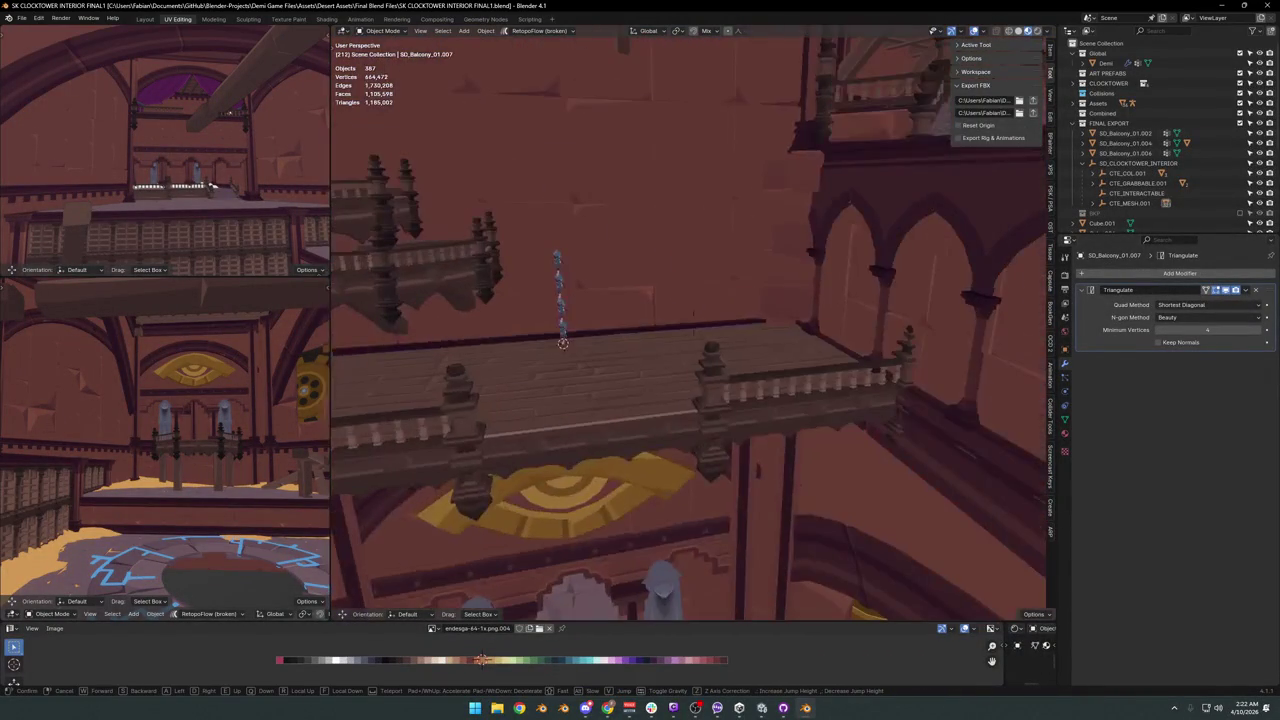
{"action": "key", "text": "alt+h"}
{"action": "mouse_move", "coordinate": [608, 352]}
{"action": "middle_mouse_down"}
{"action": "mouse_move", "coordinate": [771, 406]}
{"action": "mouse_move", "coordinate": [734, 406]}
{"action": "middle_mouse_up"}
{"action": "scroll", "coordinate": [771, 406], "scroll_direction": "down", "scroll_amount": 3}
{"action": "key", "text": "Delete"}
{"action": "left_click", "coordinate": [680, 400]}
{"action": "key", "text": "Delete"}
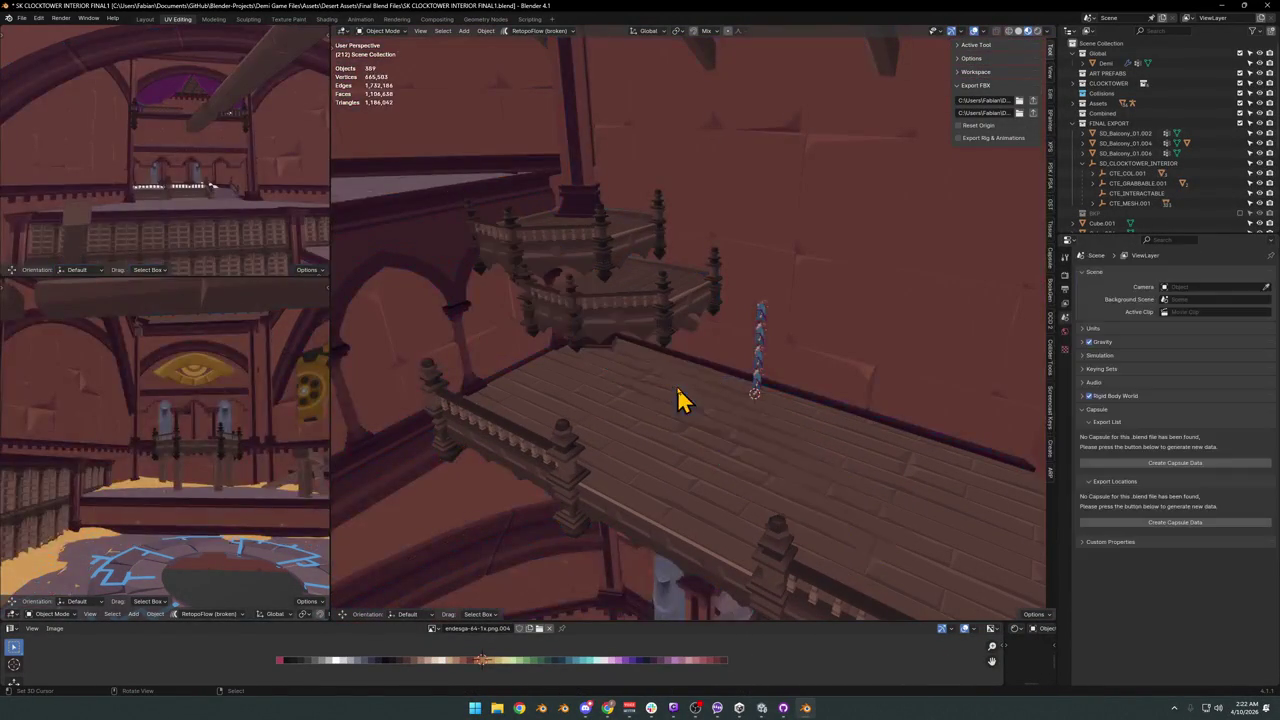
{"action": "key", "text": "ctrl+z"}
{"action": "key", "text": "ctrl+z"}
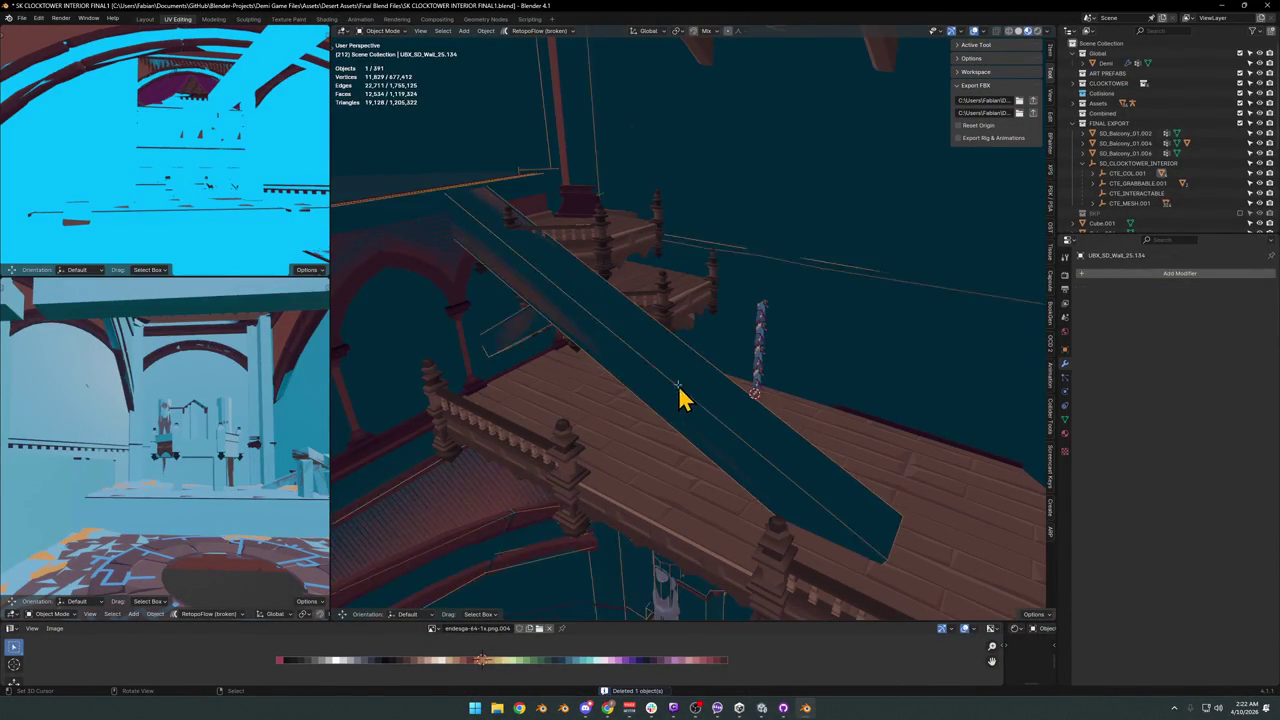
Delete the first slanted beam's vertices from the UBX_SD_Wall_25.134 collision mesh.
{"action": "key", "text": "Tab"}
{"action": "key", "text": "a"}
{"action": "key", "text": "alt+a"}
{"action": "key", "text": "l"}
{"action": "key", "text": "x"}
{"action": "left_click", "coordinate": [683, 380]}
{"action": "middle_click_drag", "start_coordinate": [680, 374], "coordinate": [734, 366]}
{"action": "key", "text": "Tab"}
Delete the brown diagonal beam object and the second teal beam piece, then select Cube.019.
{"action": "left_click", "coordinate": [689, 363]}
{"action": "key", "text": "Delete"}
{"action": "key", "text": "Tab"}
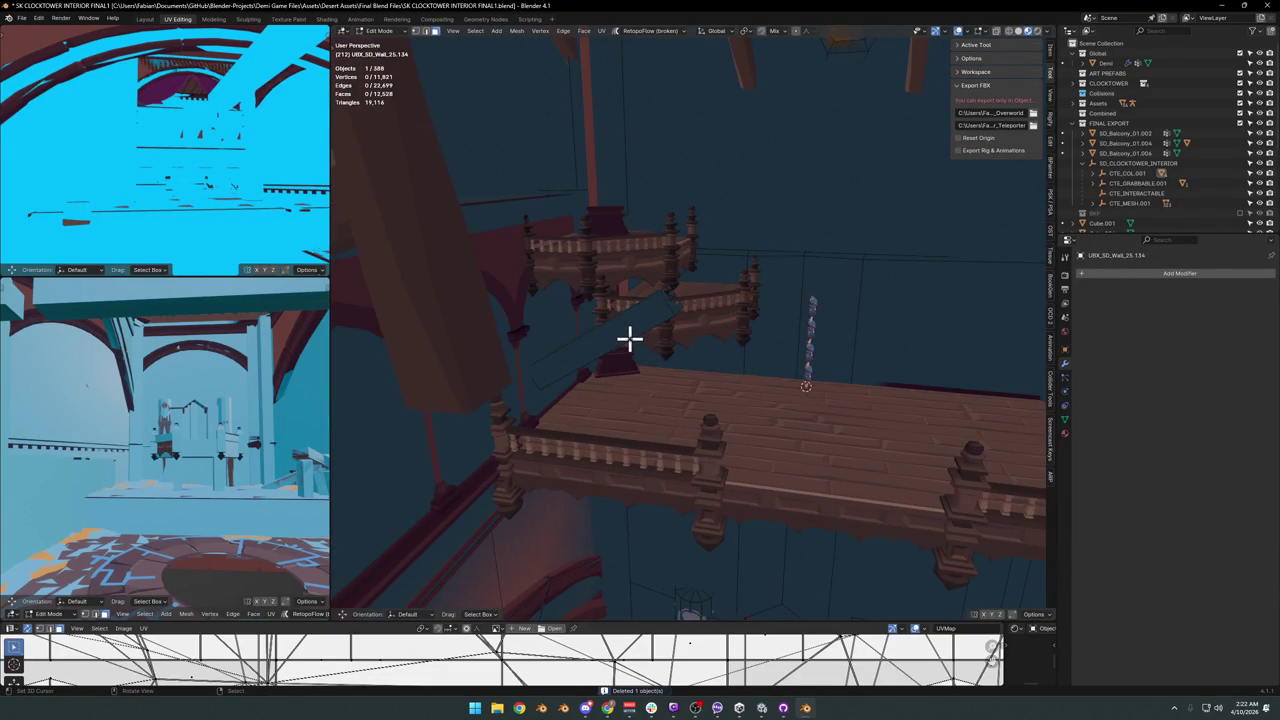
{"action": "key", "text": "l"}
{"action": "key", "text": "x"}
{"action": "left_click", "coordinate": [643, 345]}
{"action": "mouse_move", "coordinate": [648, 360]}
{"action": "middle_mouse_down"}
{"action": "mouse_move", "coordinate": [634, 340]}
{"action": "mouse_move", "coordinate": [677, 366]}
{"action": "middle_mouse_up"}
{"action": "key", "text": "Tab"}
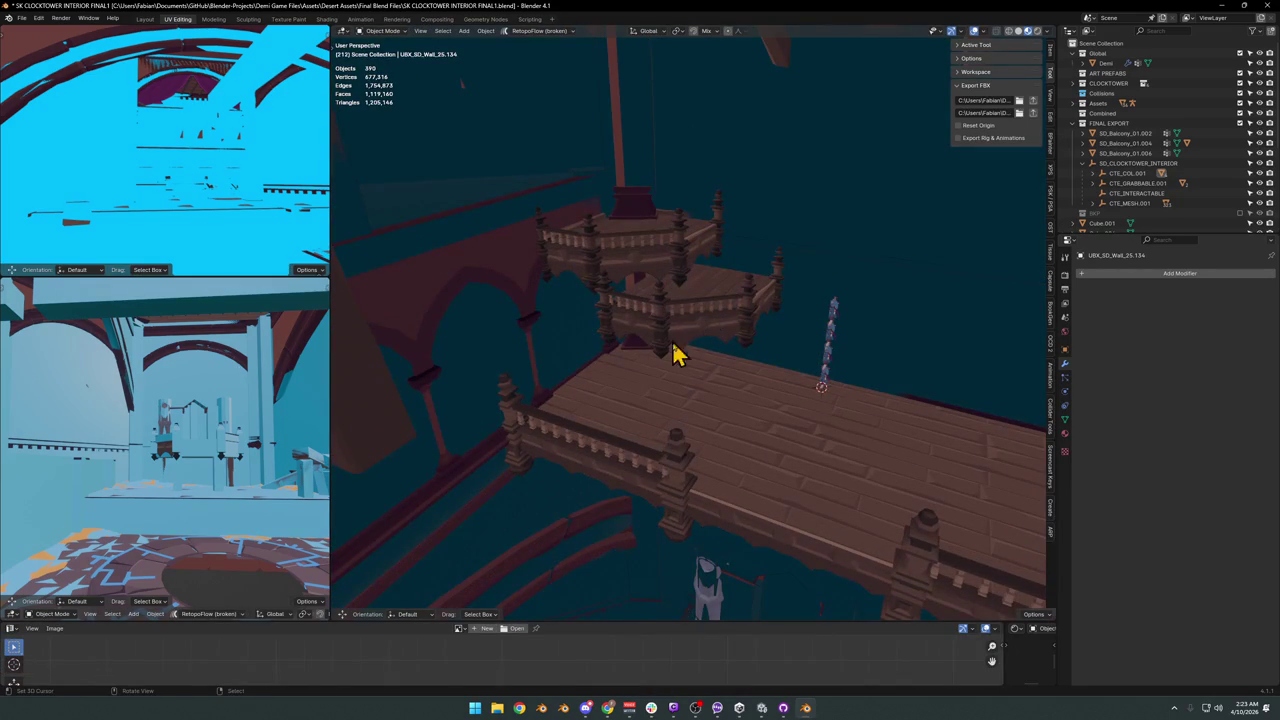
{"action": "left_click", "coordinate": [657, 414]}
{"action": "left_click", "coordinate": [668, 415]}
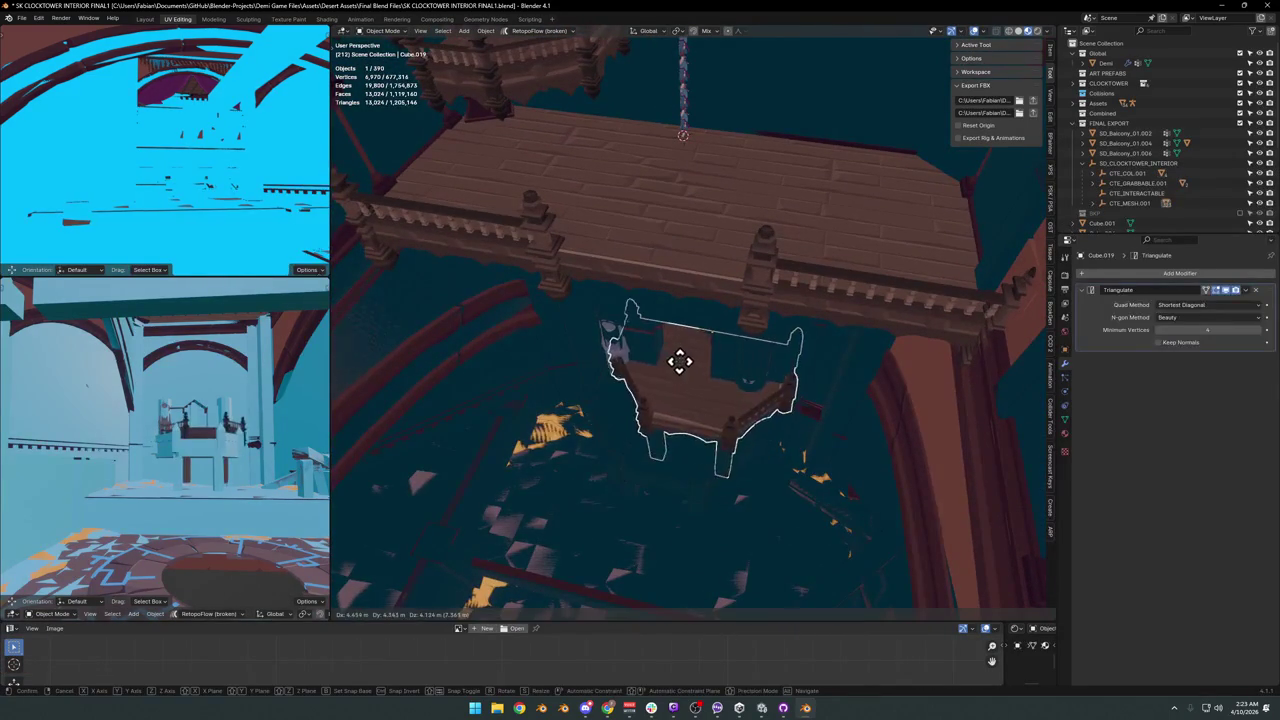
In Edit Mode on UBX_SD_Wall_25.134, select the whole balcony platform collision piece.
{"action": "left_click", "coordinate": [668, 415]}
{"action": "key", "text": "shift+grave"}
{"action": "left_click", "coordinate": [686, 404]}
{"action": "key", "text": "Tab"}
{"action": "key", "text": "shift+grave"}
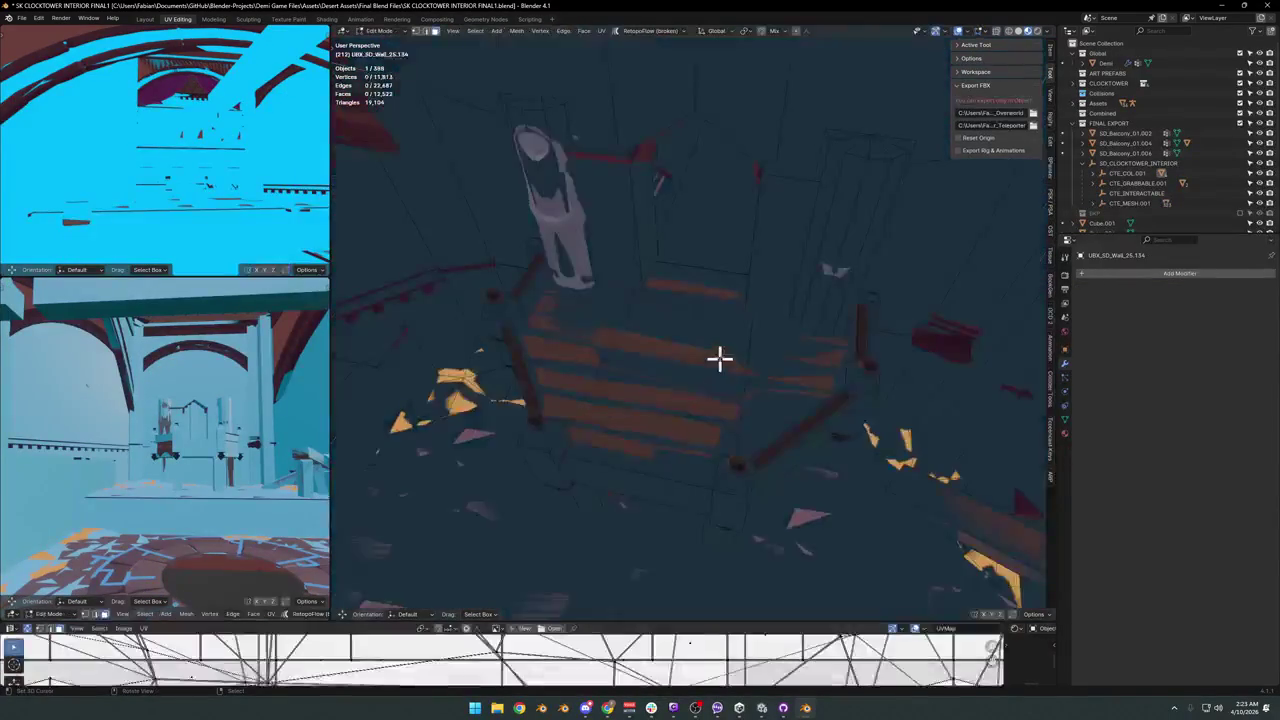
{"action": "key", "text": "Escape"}
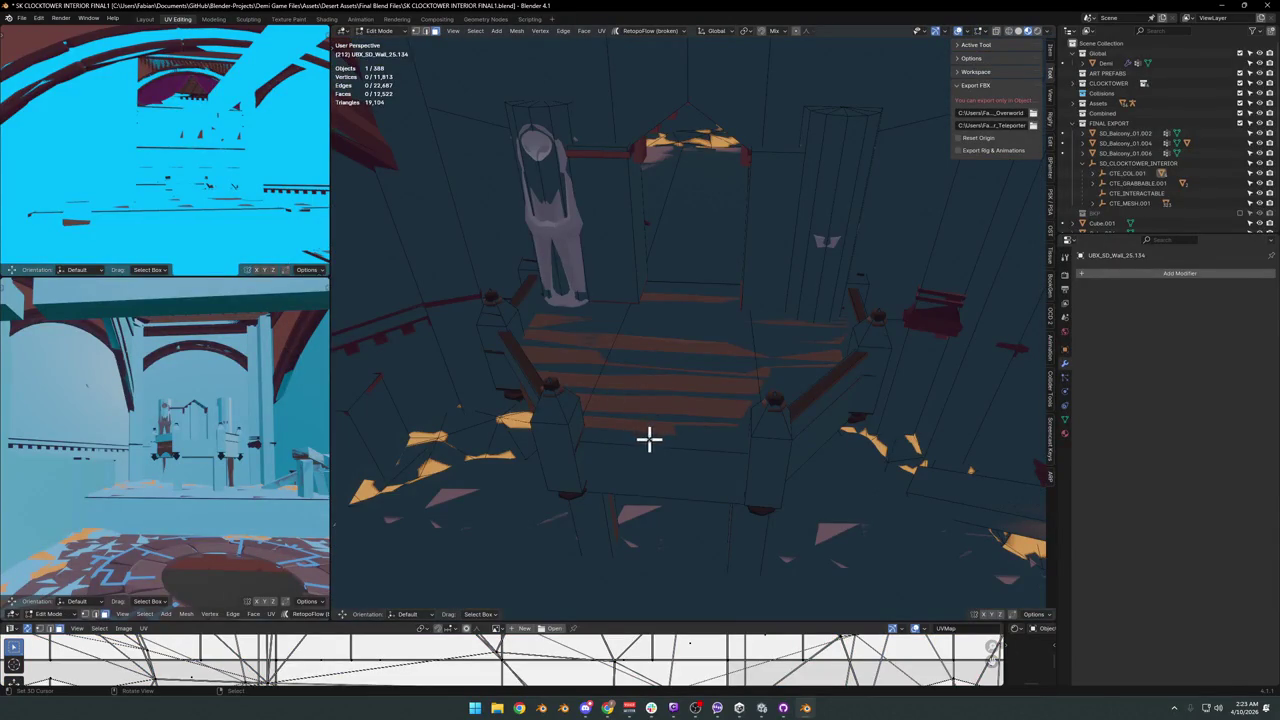
{"action": "key", "text": "l"}
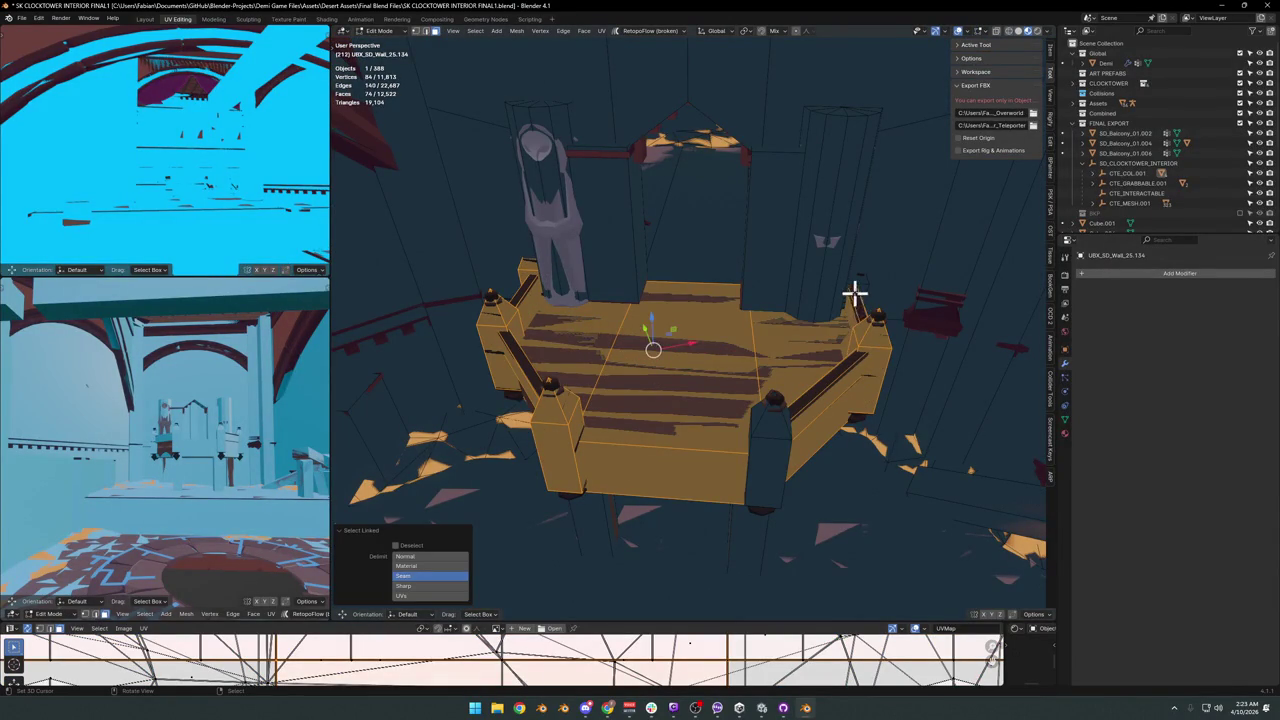
{"action": "middle_click_drag", "start_coordinate": [620, 477], "coordinate": [668, 410]}
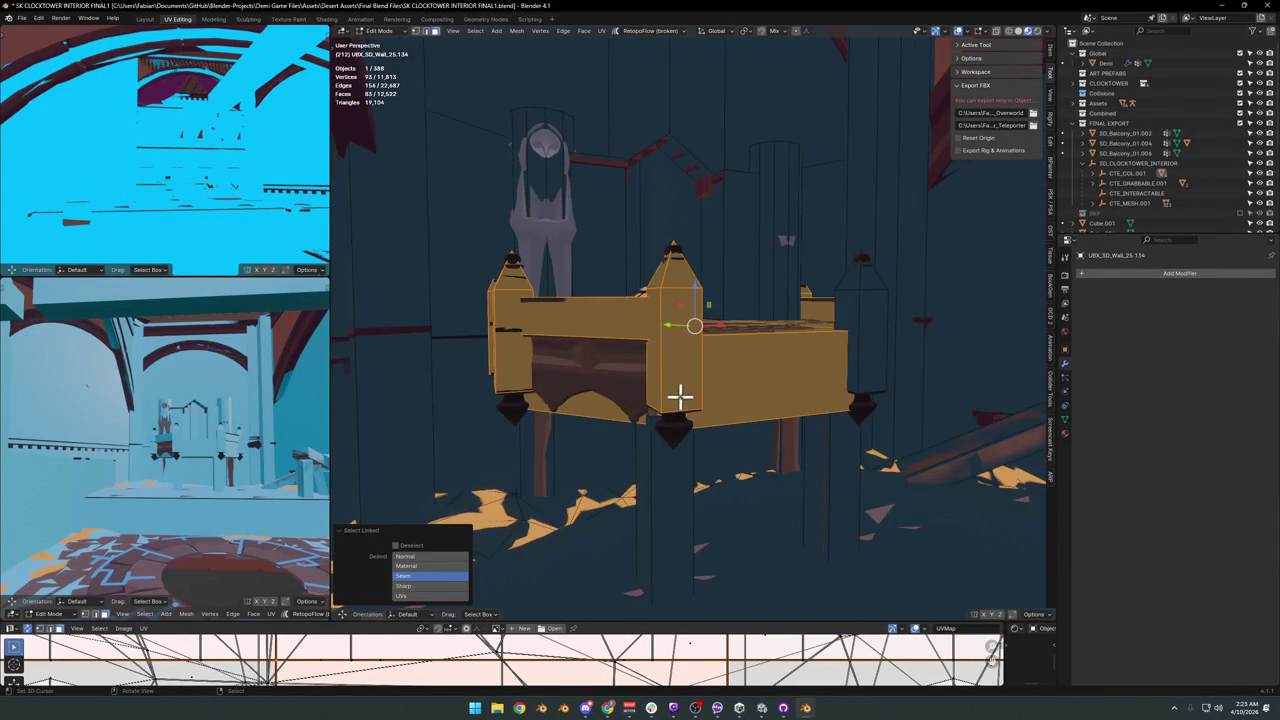
{"action": "key", "text": "g"}
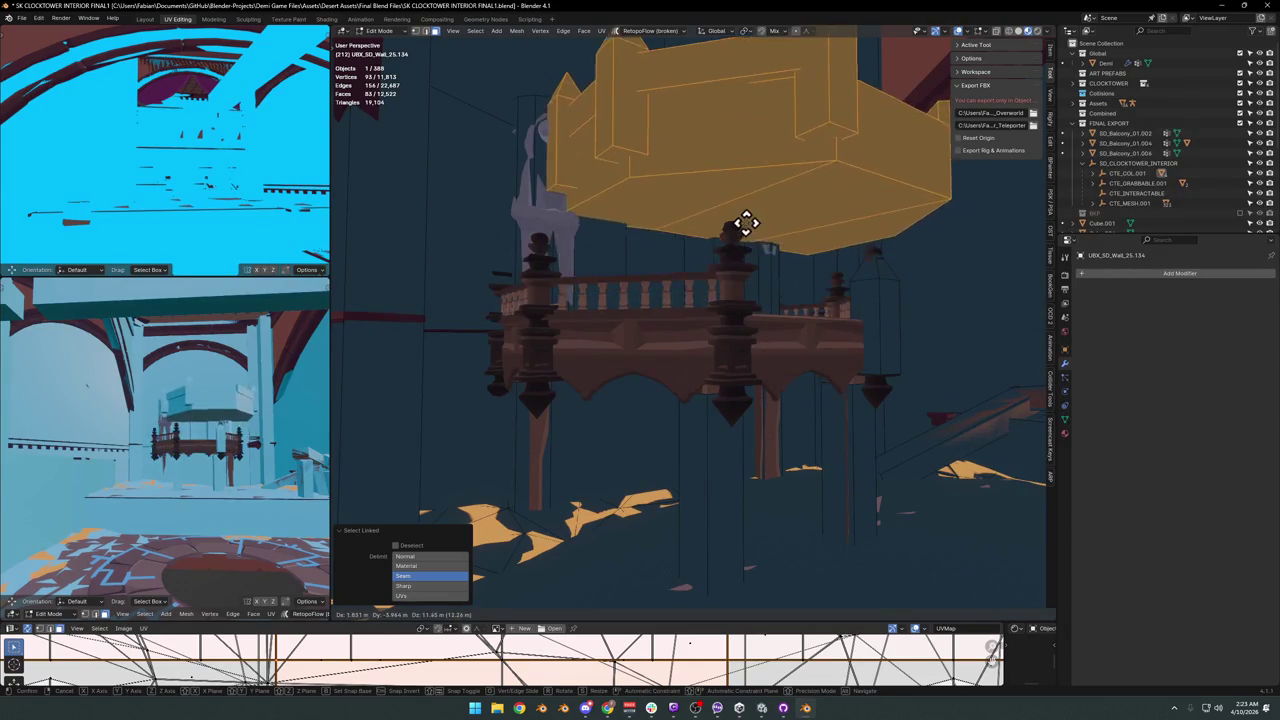
{"action": "key", "text": "Escape"}
{"action": "middle_click_drag", "start_coordinate": [752, 286], "coordinate": [838, 385]}
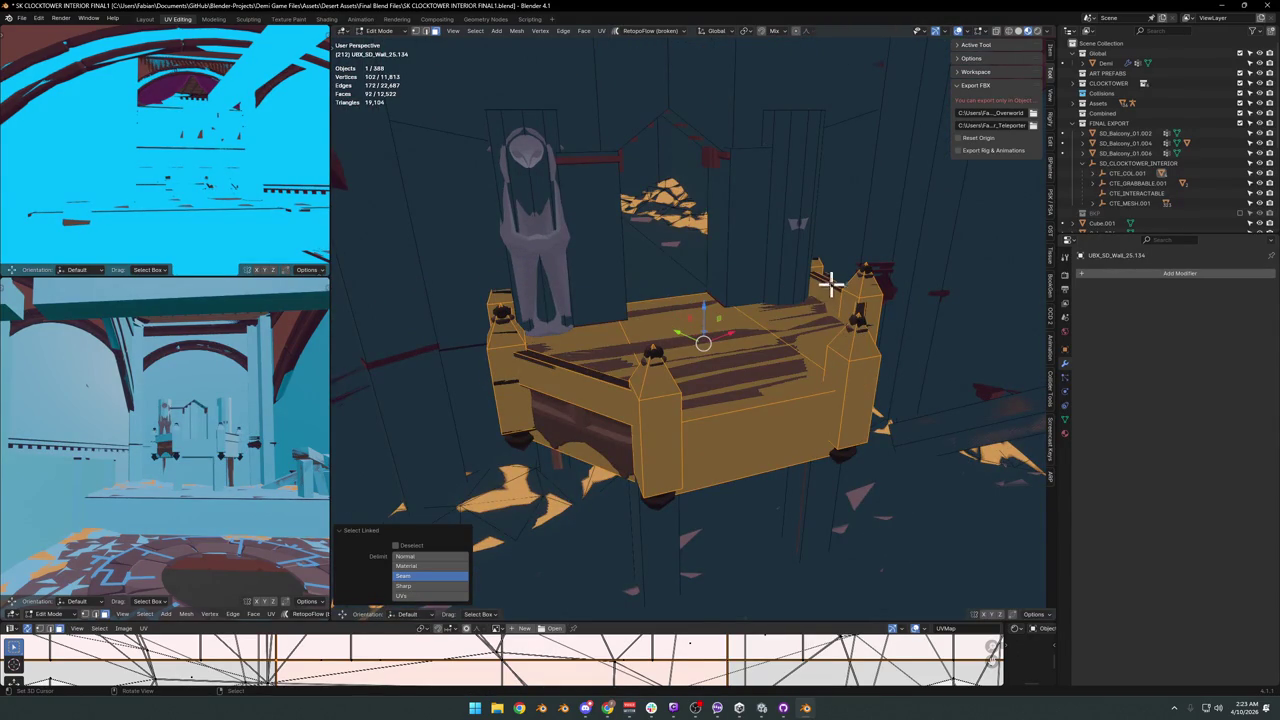
Duplicate the platform geometry and separate it into the new object UBX_SD_Wall_25.002.
{"action": "key", "text": "g"}
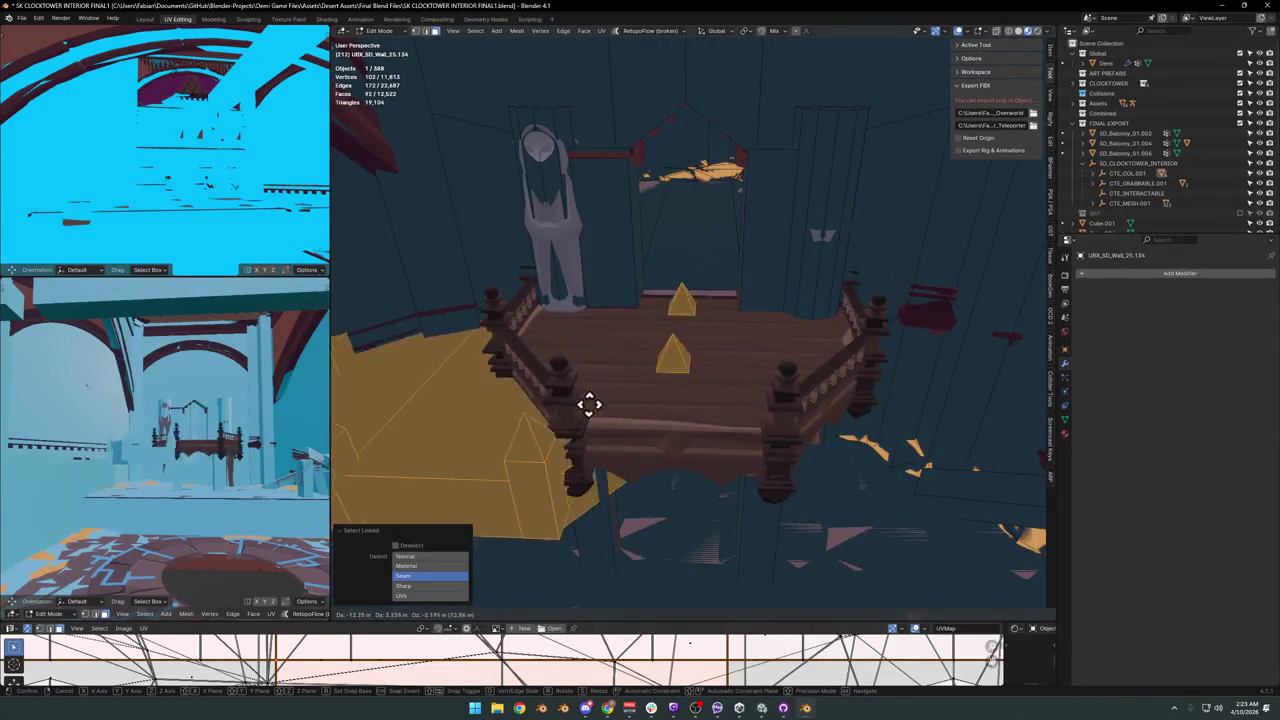
{"action": "key", "text": "Escape"}
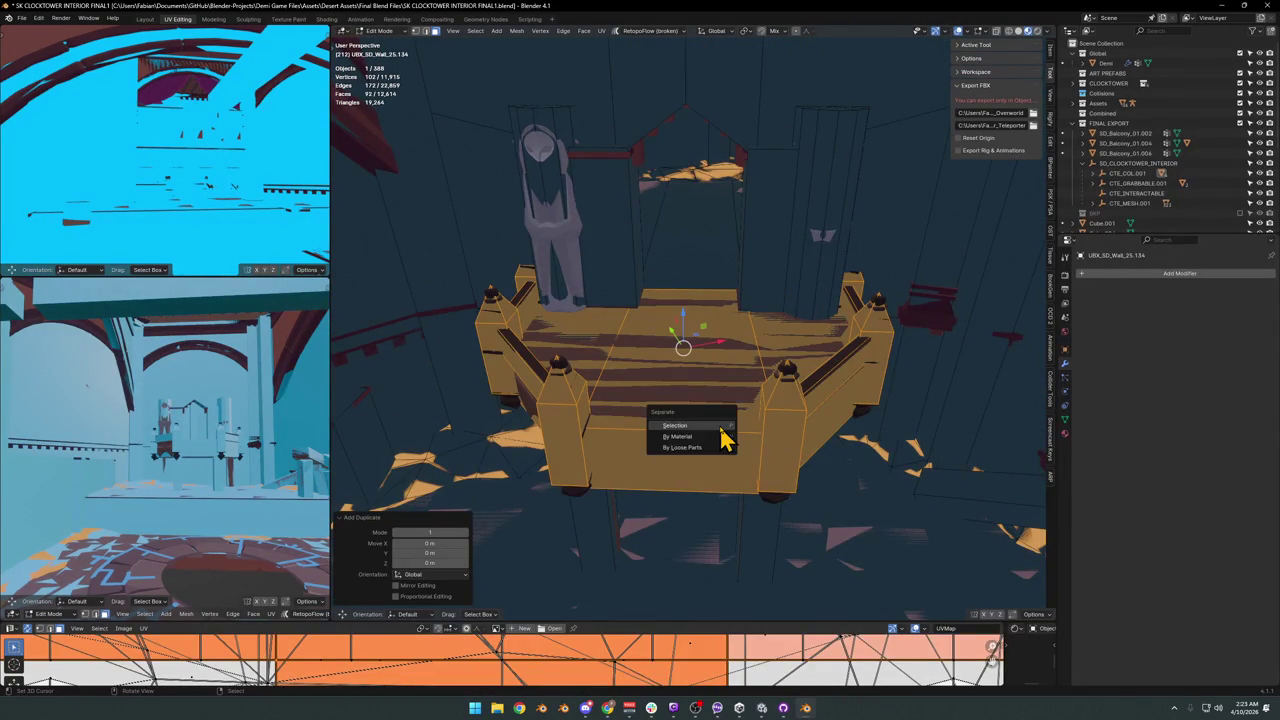
{"action": "left_click", "coordinate": [722, 427]}
{"action": "key", "text": "Tab"}
{"action": "left_click", "coordinate": [678, 430]}
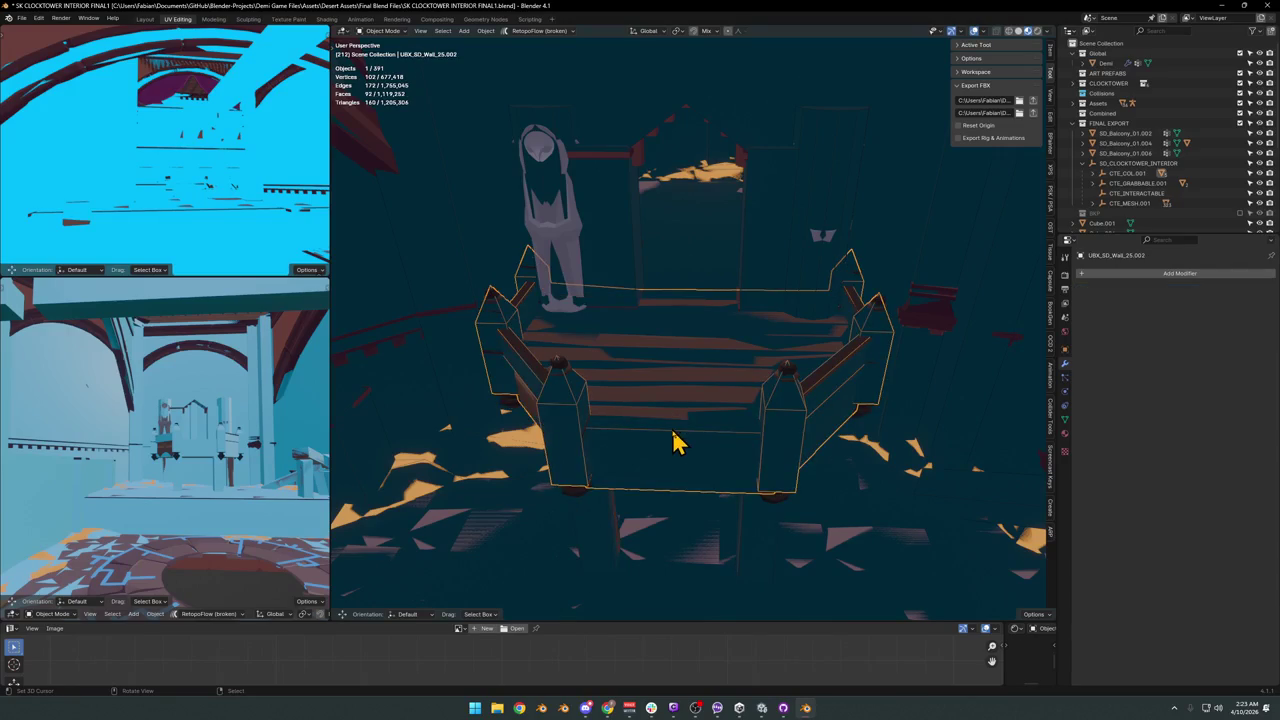
Set the collider's origin to its geometry and snap it onto the 3D cursor at the balcony.
{"action": "key", "text": "g"}
{"action": "key", "text": "Escape"}
{"action": "right_click", "coordinate": [710, 390]}
{"action": "left_click", "coordinate": [700, 378]}
{"action": "middle_click_drag", "start_coordinate": [700, 376], "coordinate": [699, 420]}
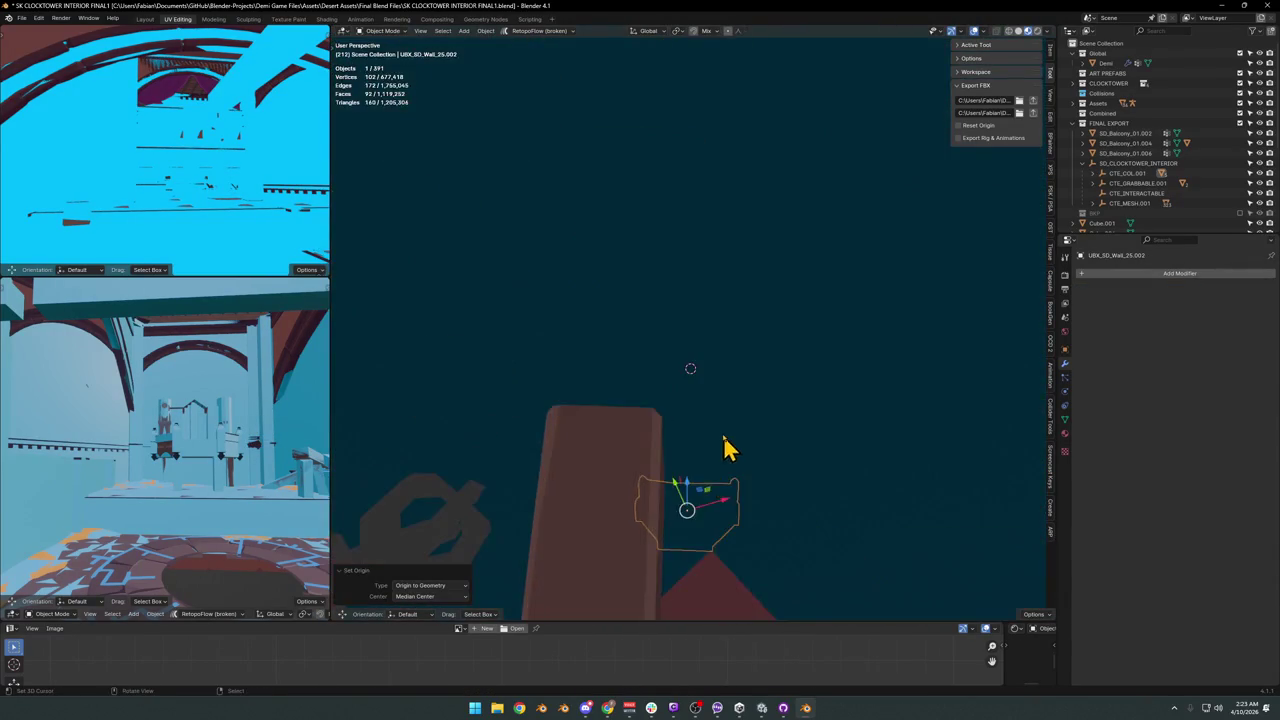
{"action": "key", "text": "shift+s"}
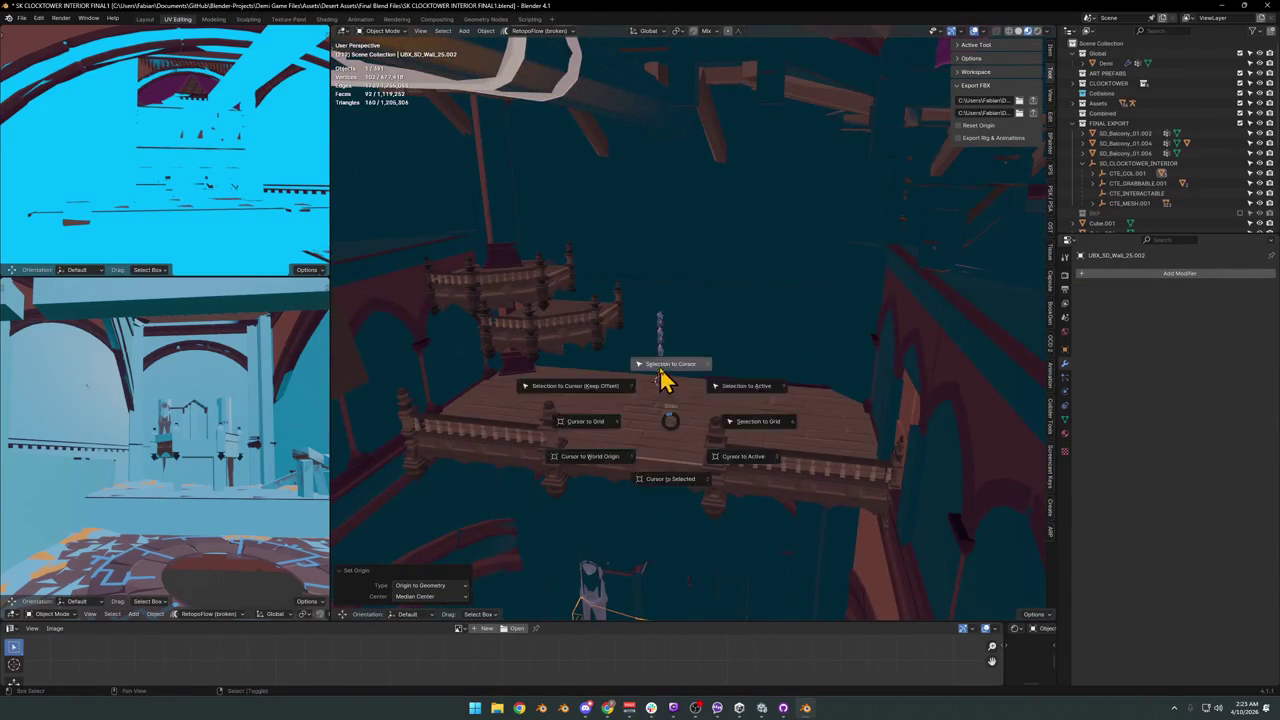
{"action": "left_click", "coordinate": [660, 366]}
{"action": "key", "text": "KP_Decimal"}
{"action": "left_click", "coordinate": [633, 350]}
{"action": "key", "text": "shift+s"}
{"action": "left_click", "coordinate": [697, 385]}
Copy the balcony's rotation onto the collider, then turn it about Z.
{"action": "left_click", "coordinate": [672, 366], "text": "shift"}
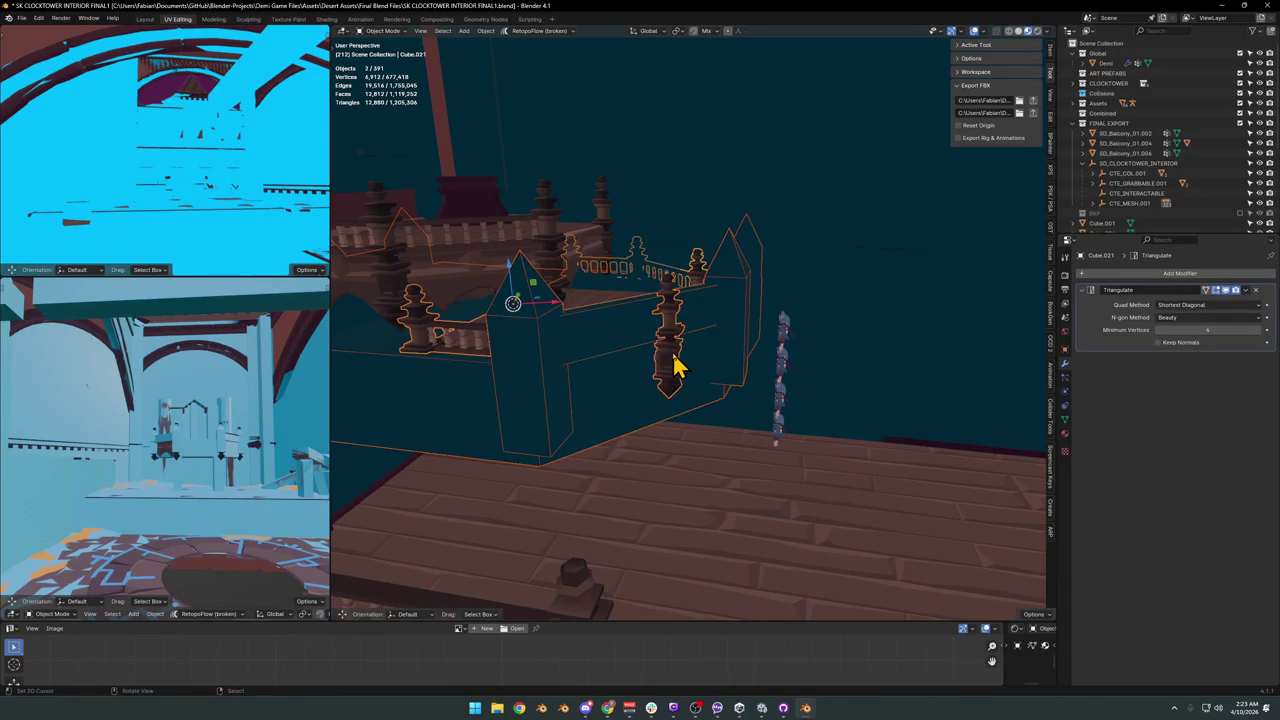
{"action": "key", "text": "ctrl+c"}
{"action": "left_click", "coordinate": [674, 355]}
{"action": "mouse_move", "coordinate": [674, 355]}
{"action": "middle_mouse_down"}
{"action": "mouse_move", "coordinate": [589, 389]}
{"action": "mouse_move", "coordinate": [713, 437]}
{"action": "middle_mouse_up"}
{"action": "left_click", "coordinate": [708, 432]}
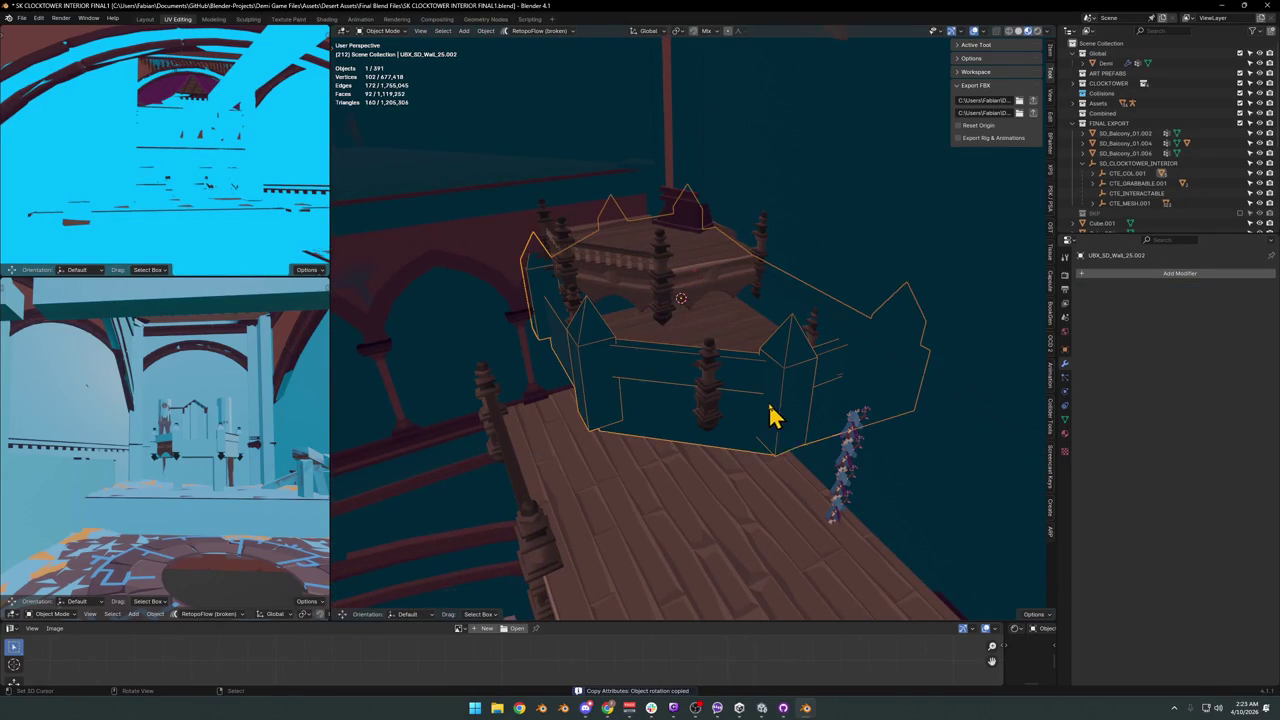
{"action": "key", "text": "r"}
{"action": "key", "text": "z"}
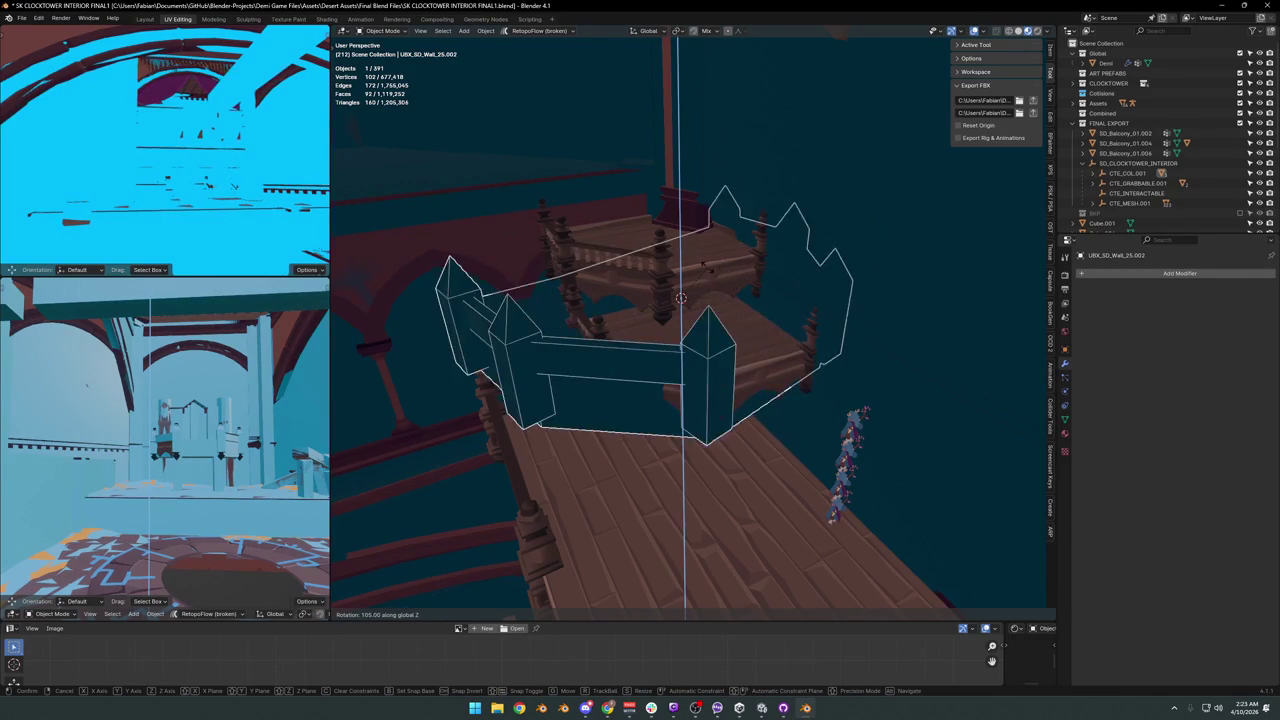
{"action": "left_click", "coordinate": [706, 366]}
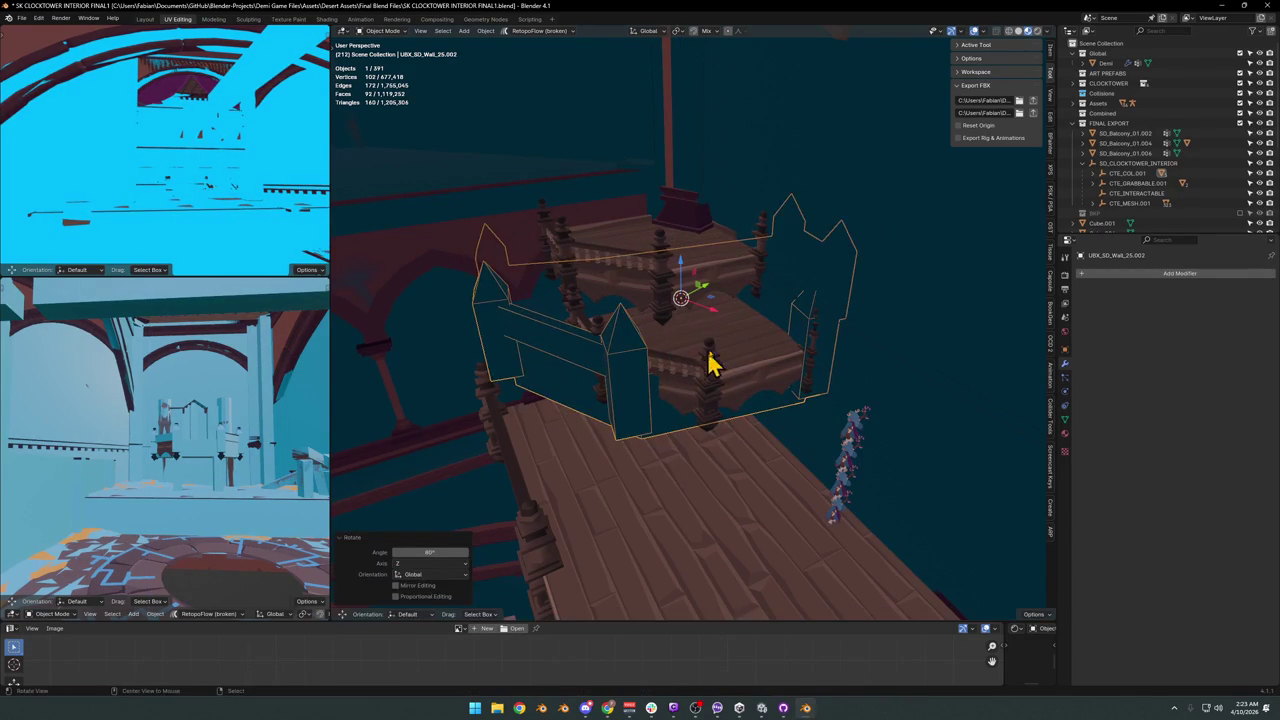
Copy Cube.021's scale onto the collider UBX_SD_Wall_25.002.
{"action": "left_click", "coordinate": [752, 362]}
{"action": "left_click", "coordinate": [634, 414]}
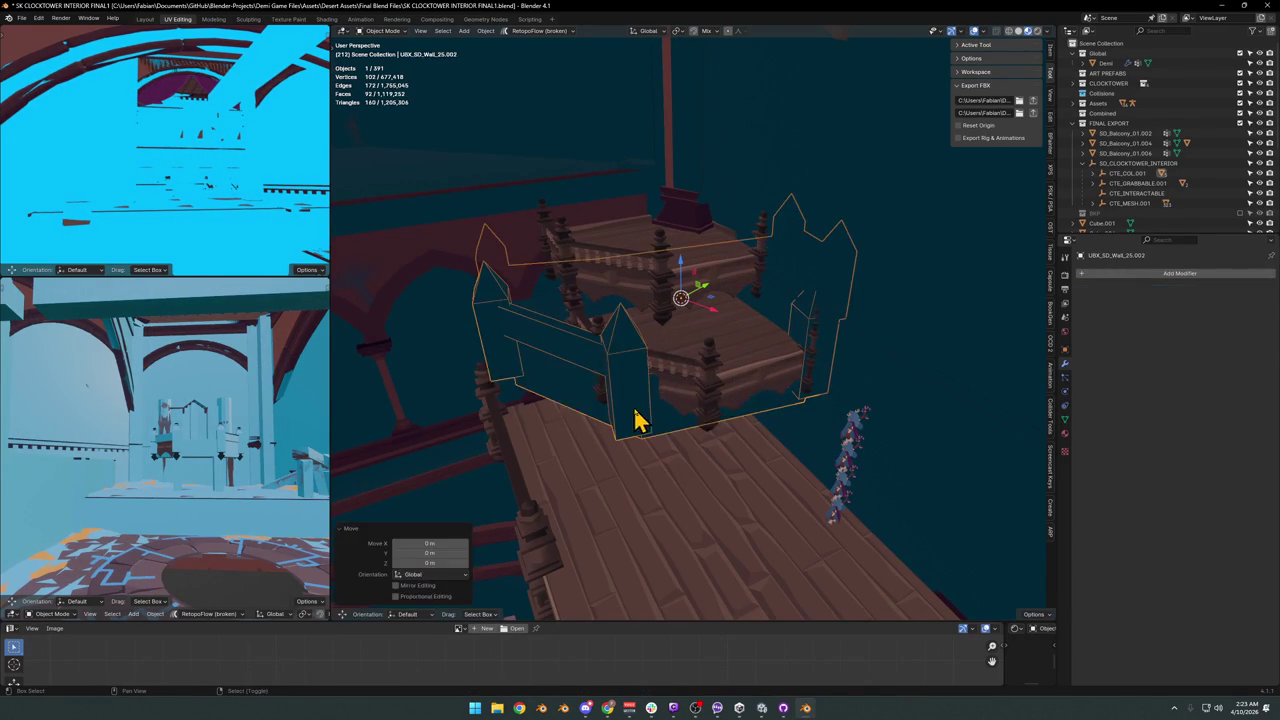
{"action": "left_click", "coordinate": [730, 390], "text": "shift"}
{"action": "key", "text": "ctrl+c"}
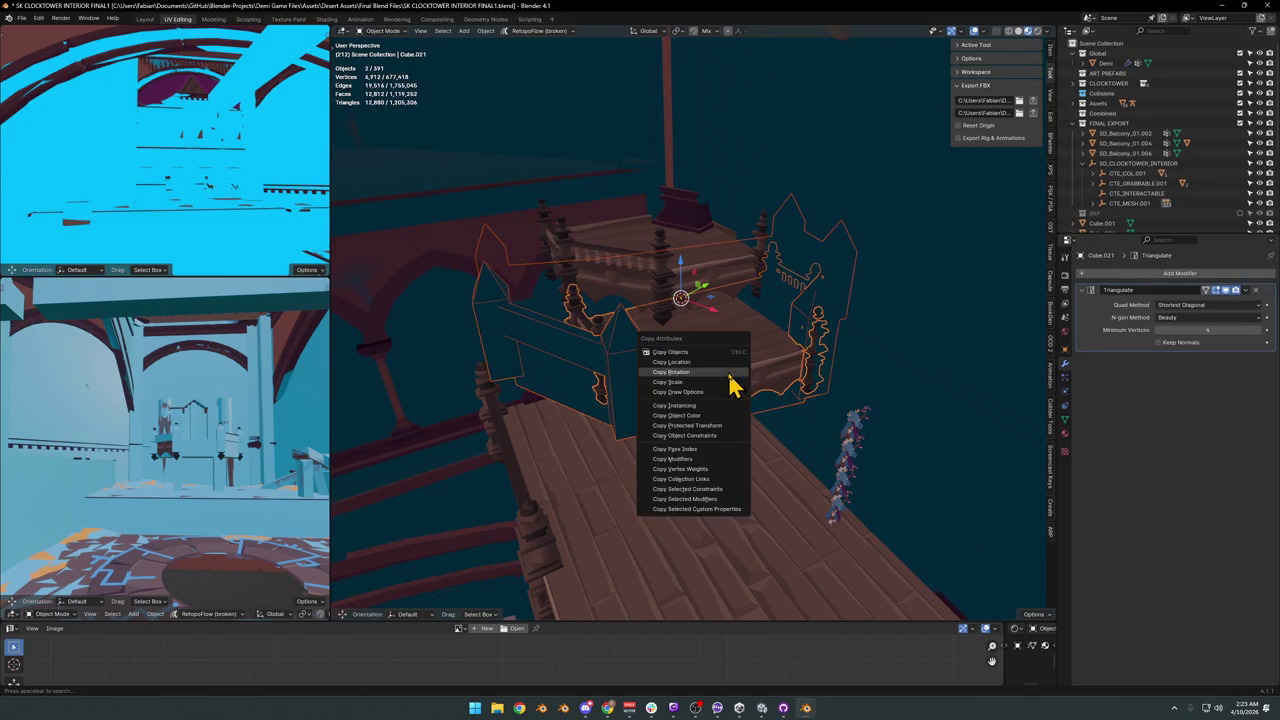
{"action": "left_click", "coordinate": [722, 382]}
Reframe the balcony and reselect the wireframe collider wall.
{"action": "key", "text": "alt+a"}
{"action": "mouse_move", "coordinate": [688, 365]}
{"action": "middle_mouse_down"}
{"action": "mouse_move", "coordinate": [628, 363]}
{"action": "mouse_move", "coordinate": [734, 337]}
{"action": "mouse_move", "coordinate": [720, 357]}
{"action": "mouse_move", "coordinate": [612, 350]}
{"action": "middle_mouse_up"}
{"action": "left_click", "coordinate": [612, 350]}
{"action": "scroll", "coordinate": [614, 355], "scroll_direction": "up", "scroll_amount": 3}
{"action": "scroll", "coordinate": [650, 355], "scroll_direction": "up", "scroll_amount": 3}
{"action": "scroll", "coordinate": [700, 349], "scroll_direction": "down", "scroll_amount": 5}
{"action": "mouse_move", "coordinate": [700, 349]}
{"action": "middle_mouse_down", "text": "shift"}
{"action": "mouse_move", "coordinate": [757, 407]}
{"action": "mouse_move", "coordinate": [729, 377]}
{"action": "mouse_move", "coordinate": [729, 391]}
{"action": "mouse_move", "coordinate": [514, 371]}
{"action": "middle_mouse_up", "text": "shift"}
{"action": "left_click", "coordinate": [749, 366]}
{"action": "left_click", "coordinate": [497, 371]}
{"action": "key", "text": "ctrl+z"}
{"action": "left_click", "coordinate": [510, 381]}
Slide the collider horizontally, then in Edit Mode snap it onto the 3D cursor.
{"action": "key", "text": "g"}
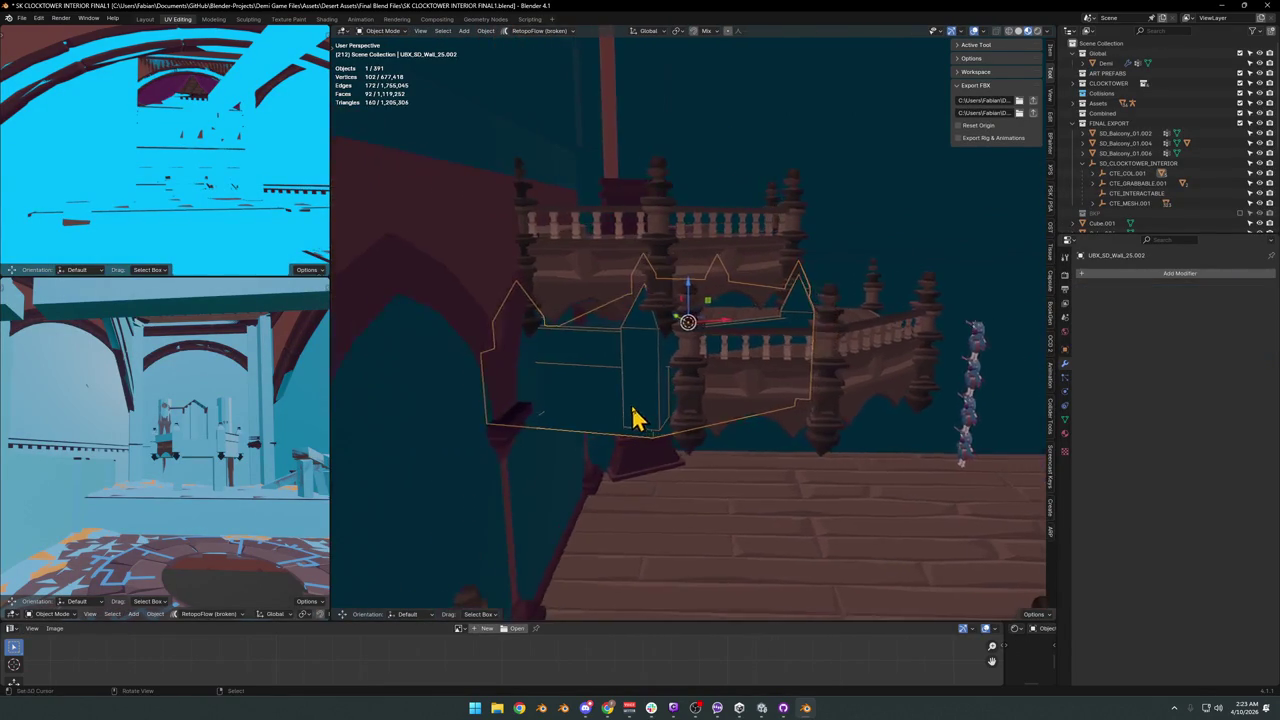
{"action": "key", "text": "shift+z"}
{"action": "left_click", "coordinate": [877, 545]}
{"action": "mouse_move", "coordinate": [877, 545]}
{"action": "middle_mouse_down"}
{"action": "mouse_move", "coordinate": [766, 449]}
{"action": "mouse_move", "coordinate": [771, 434]}
{"action": "mouse_move", "coordinate": [948, 440]}
{"action": "mouse_move", "coordinate": [846, 420]}
{"action": "mouse_move", "coordinate": [736, 358]}
{"action": "middle_mouse_up"}
{"action": "key", "text": "Tab"}
{"action": "key", "text": "Tab"}
{"action": "key", "text": "q"}
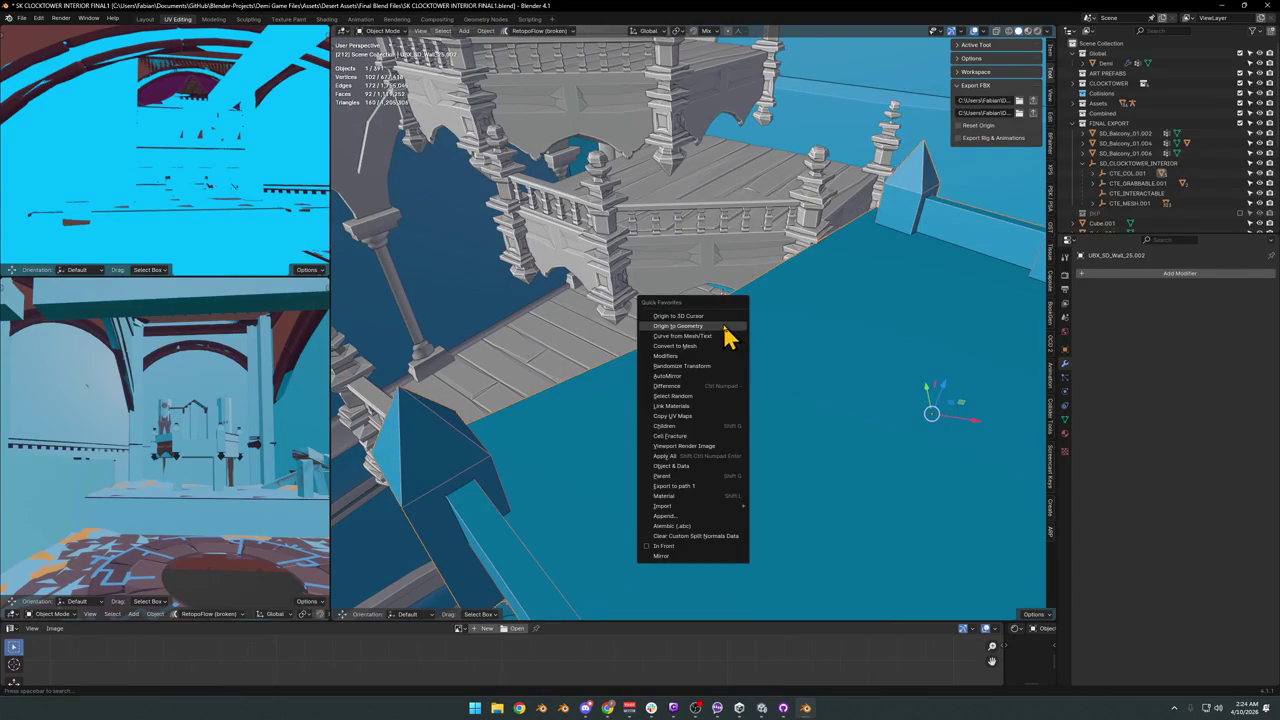
{"action": "key", "text": "shift+s"}
{"action": "left_click", "coordinate": [712, 110]}
{"action": "mouse_move", "coordinate": [794, 374]}
{"action": "middle_mouse_down"}
{"action": "mouse_move", "coordinate": [794, 323]}
{"action": "mouse_move", "coordinate": [740, 443]}
{"action": "mouse_move", "coordinate": [800, 449]}
{"action": "mouse_move", "coordinate": [709, 480]}
{"action": "middle_mouse_up"}
Rotate the collider 9.15° about Z and raise it 0.27 m.
{"action": "key", "text": "r"}
{"action": "key", "text": "z"}
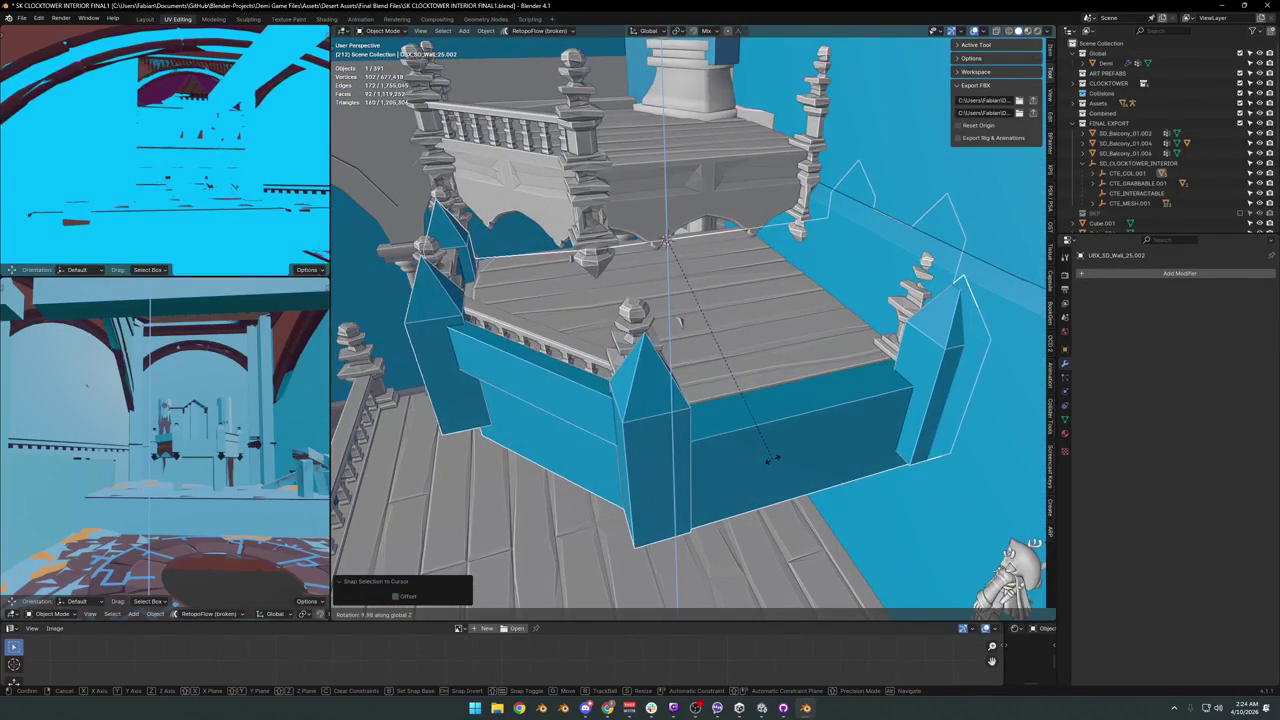
{"action": "left_click", "coordinate": [778, 484]}
{"action": "mouse_move", "coordinate": [778, 484]}
{"action": "middle_mouse_down"}
{"action": "mouse_move", "coordinate": [791, 457]}
{"action": "mouse_move", "coordinate": [740, 458]}
{"action": "middle_mouse_up"}
{"action": "key", "text": "g"}
{"action": "key", "text": "z"}
{"action": "left_click", "coordinate": [788, 432]}
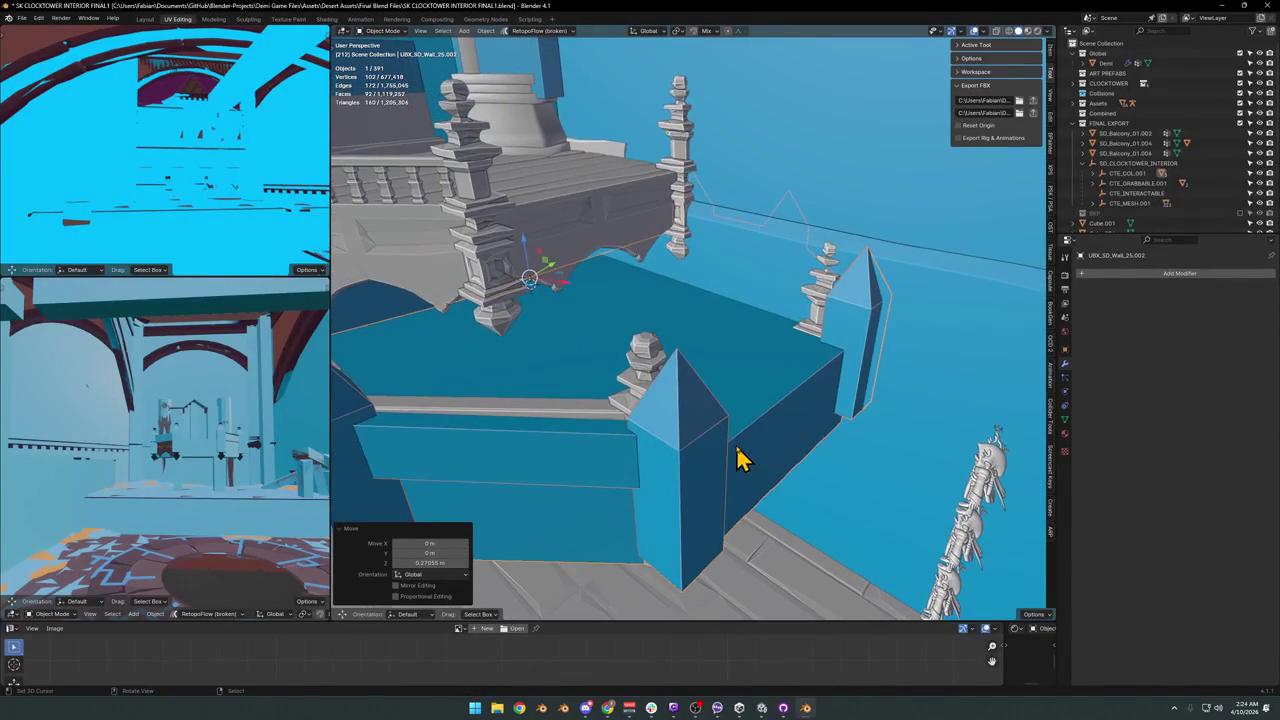
Shift the collider horizontally, rotate it 0.705° about Z, and move it along its normal.
{"action": "mouse_move", "coordinate": [740, 530]}
{"action": "middle_mouse_down"}
{"action": "mouse_move", "coordinate": [731, 500]}
{"action": "mouse_move", "coordinate": [769, 491]}
{"action": "middle_mouse_up"}
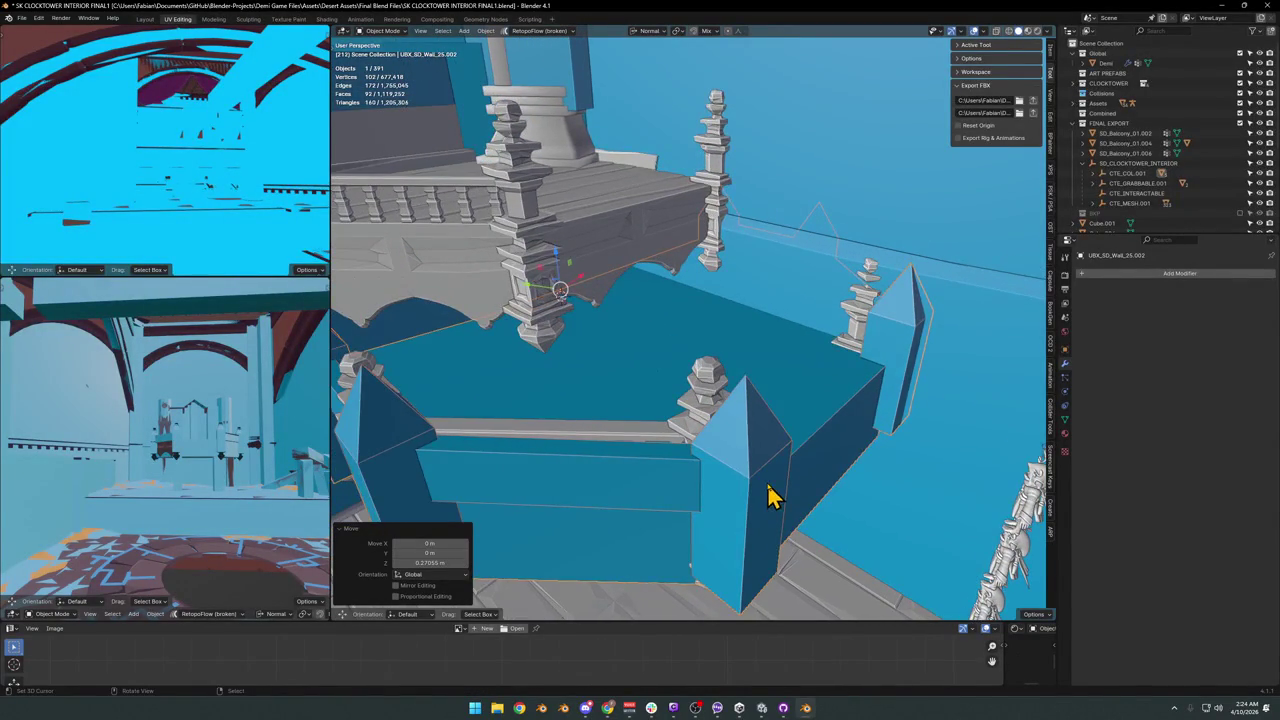
{"action": "key", "text": "g"}
{"action": "key", "text": "shift+z"}
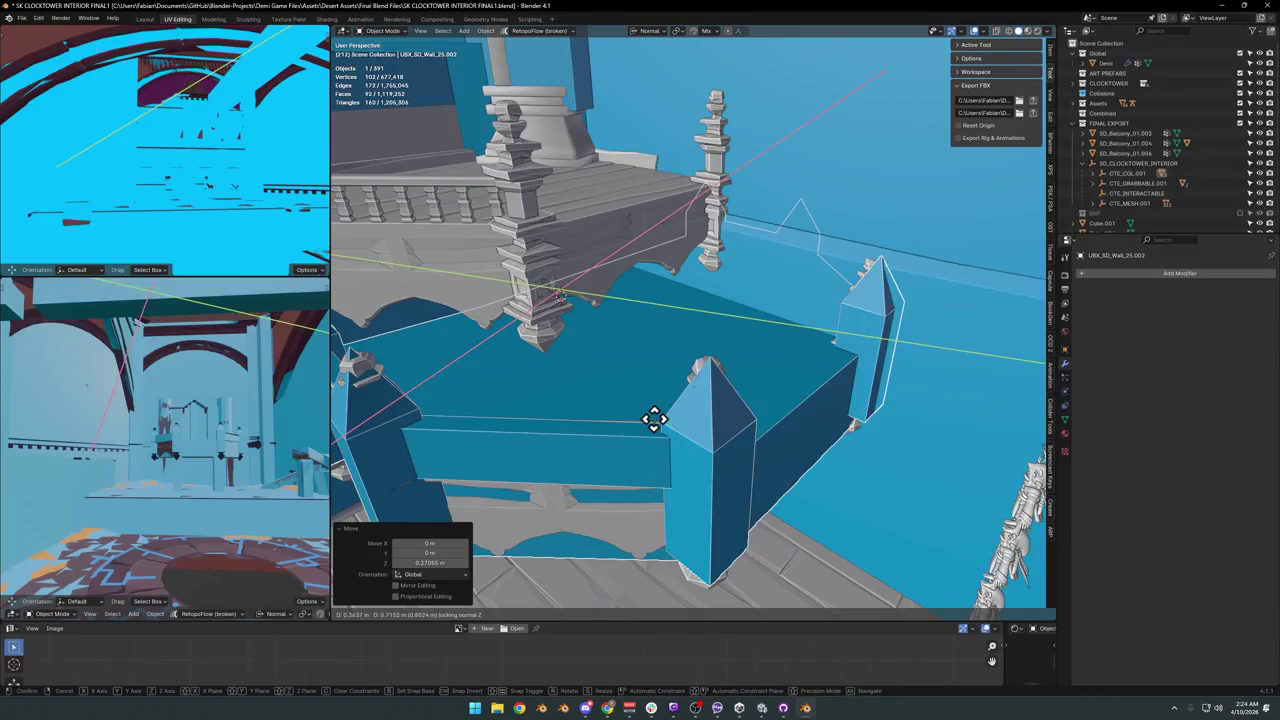
{"action": "left_click", "coordinate": [653, 418]}
{"action": "mouse_move", "coordinate": [706, 434]}
{"action": "middle_mouse_down"}
{"action": "mouse_move", "coordinate": [780, 457]}
{"action": "mouse_move", "coordinate": [663, 457]}
{"action": "mouse_move", "coordinate": [829, 489]}
{"action": "middle_mouse_up"}
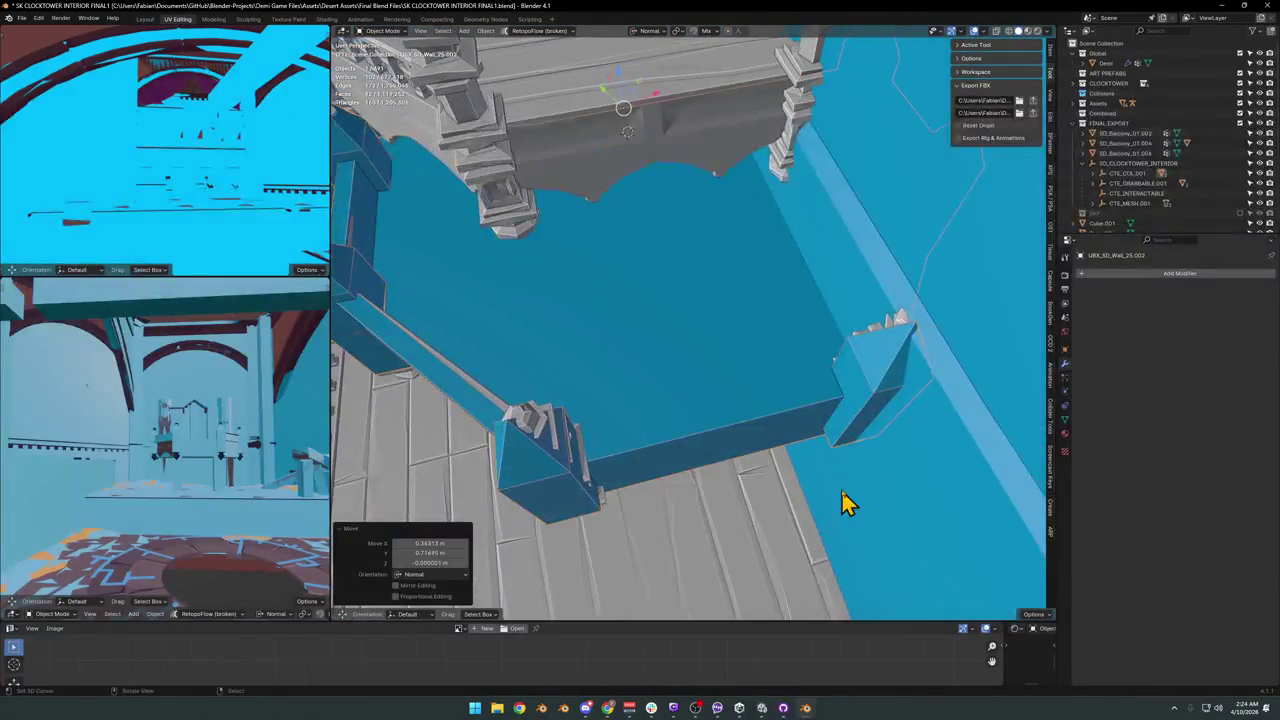
{"action": "key", "text": "r"}
{"action": "key", "text": "z"}
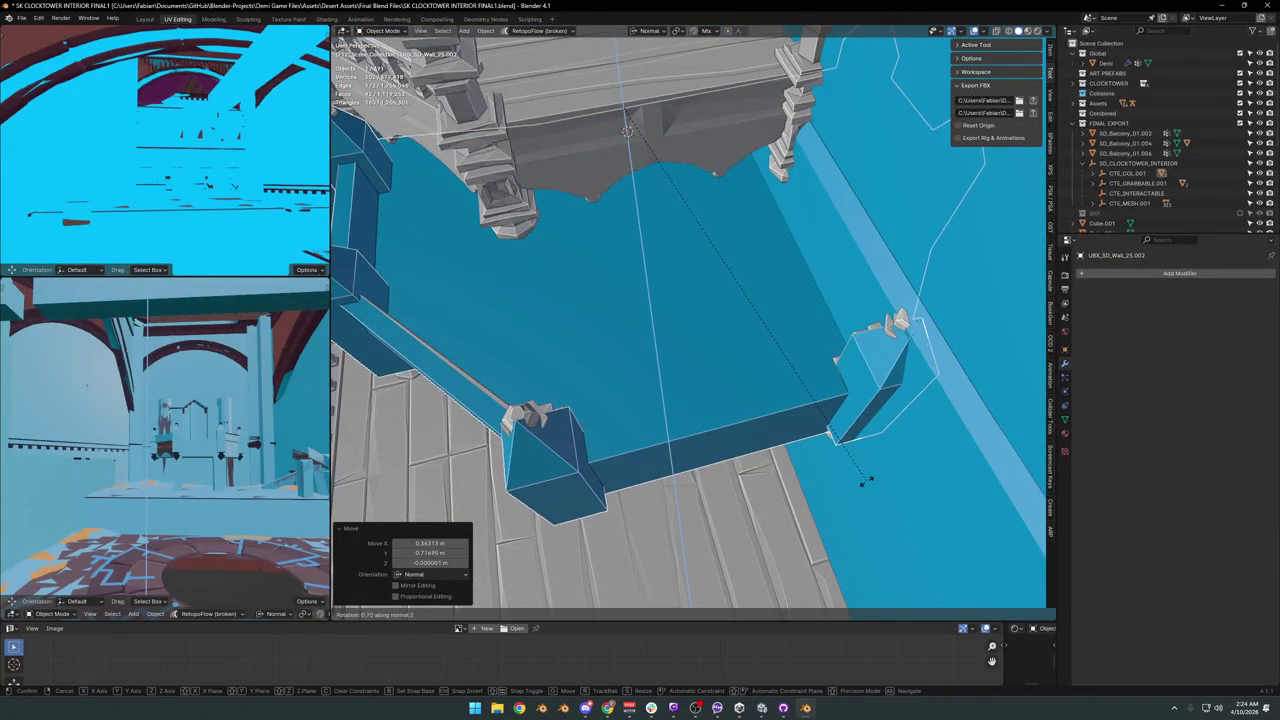
{"action": "left_click", "coordinate": [866, 481]}
{"action": "key", "text": "g"}
{"action": "key", "text": "shift+z"}
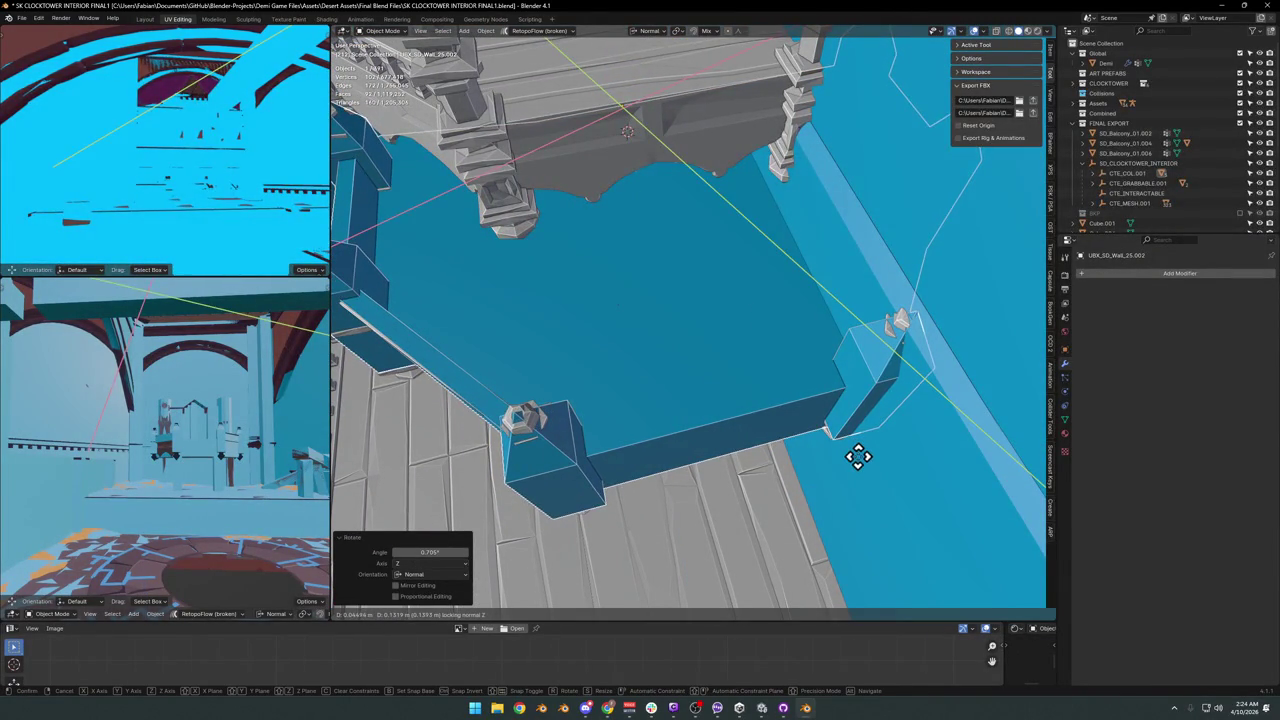
{"action": "left_click", "coordinate": [857, 446]}
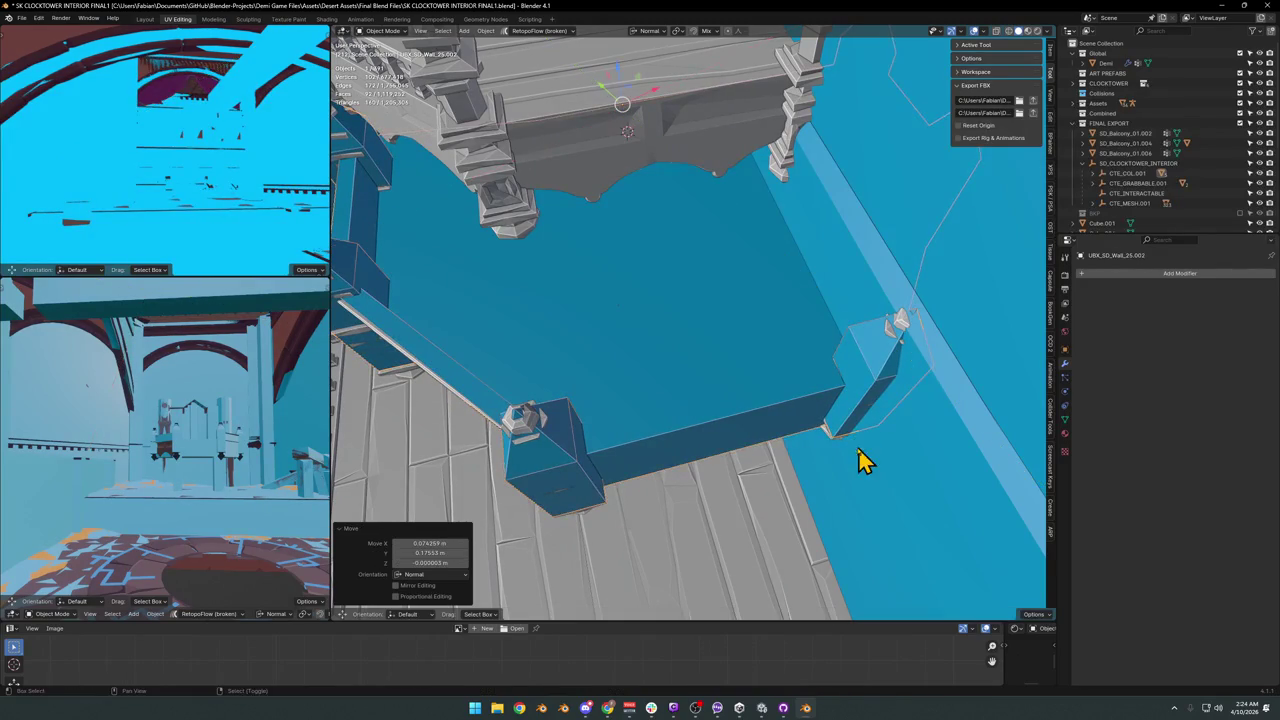
Nudge the collision box along its normal and set its origin to the 3D cursor.
{"action": "mouse_move", "coordinate": [607, 430]}
{"action": "middle_mouse_down"}
{"action": "mouse_move", "coordinate": [760, 430]}
{"action": "mouse_move", "coordinate": [757, 452]}
{"action": "middle_mouse_up"}
{"action": "key", "text": "g"}
{"action": "key", "text": "z"}
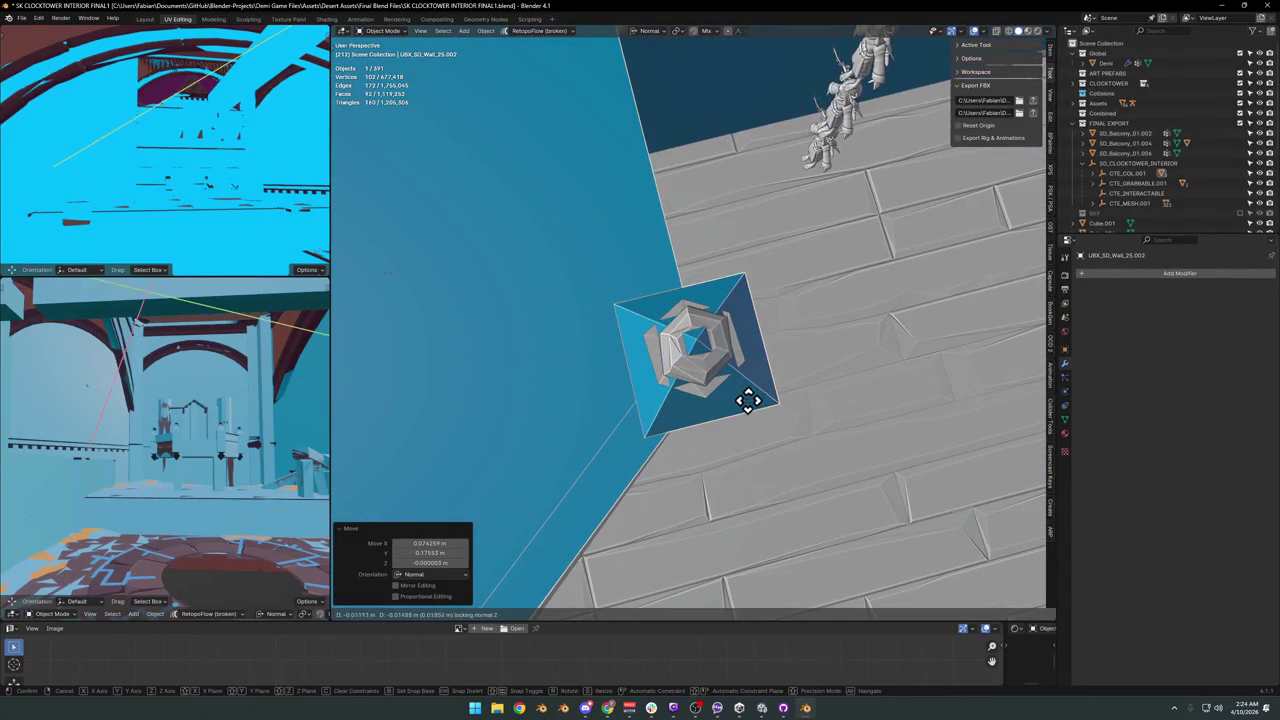
{"action": "left_click", "coordinate": [746, 400]}
{"action": "key", "text": "Tab"}
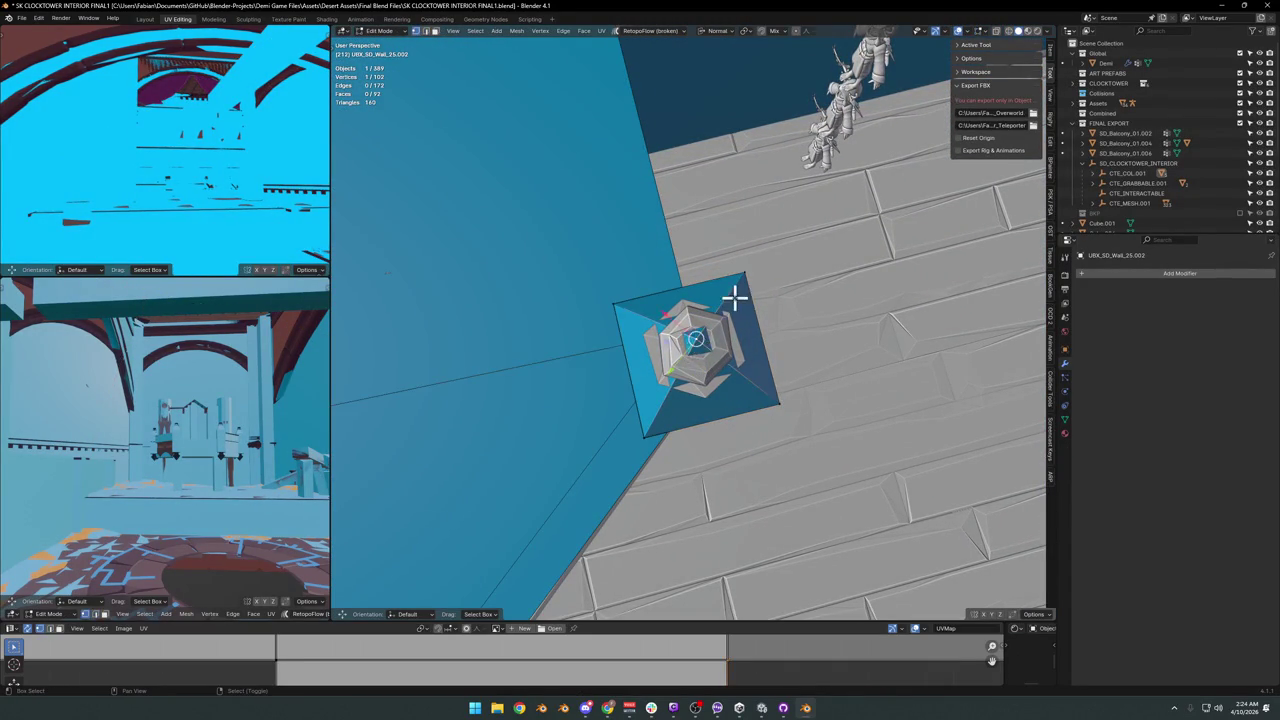
{"action": "key", "text": "Tab"}
{"action": "right_click", "coordinate": [757, 372]}
{"action": "left_click", "coordinate": [808, 394]}
Fine-rotate the collision box about Z, finishing with a 0.503° turn, and check its fit.
{"action": "key", "text": "r"}
{"action": "key", "text": "z"}
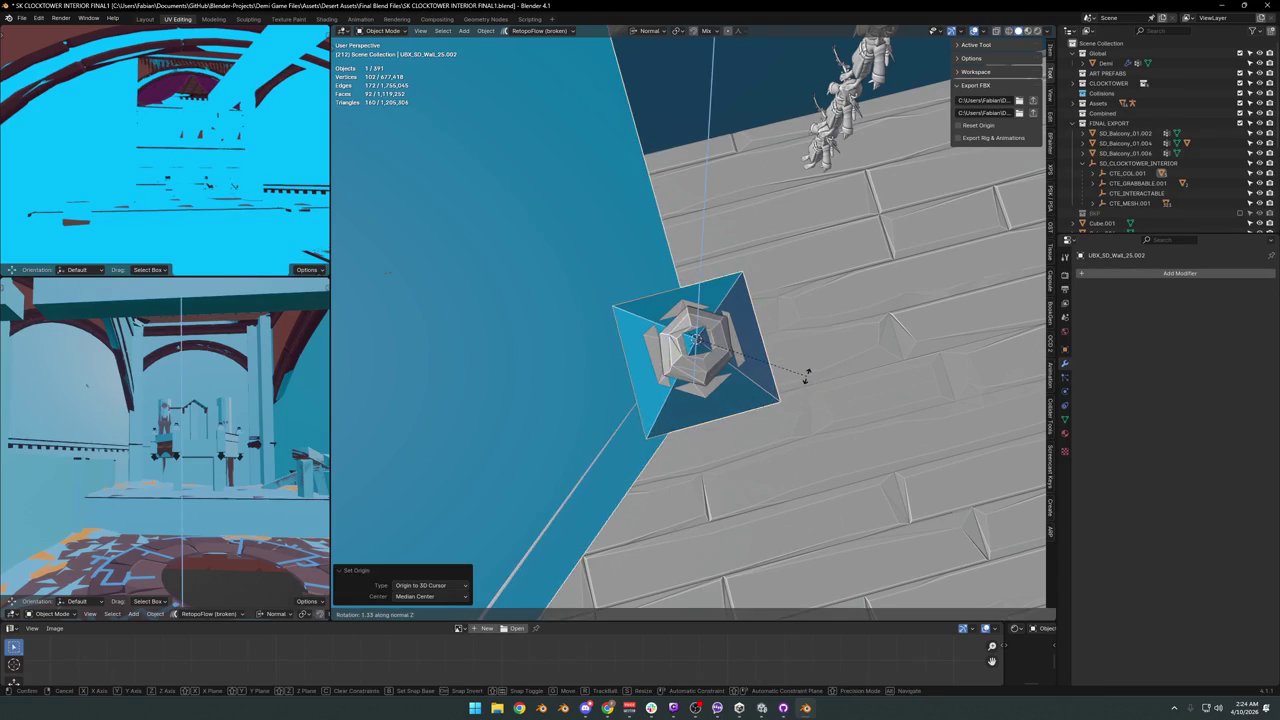
{"action": "left_click", "coordinate": [810, 388]}
{"action": "scroll", "coordinate": [794, 391], "scroll_direction": "down", "scroll_amount": 3}
{"action": "mouse_move", "coordinate": [794, 391]}
{"action": "middle_mouse_down"}
{"action": "mouse_move", "coordinate": [706, 337]}
{"action": "mouse_move", "coordinate": [790, 377]}
{"action": "middle_mouse_up"}
{"action": "key", "text": "r"}
{"action": "key", "text": "z"}
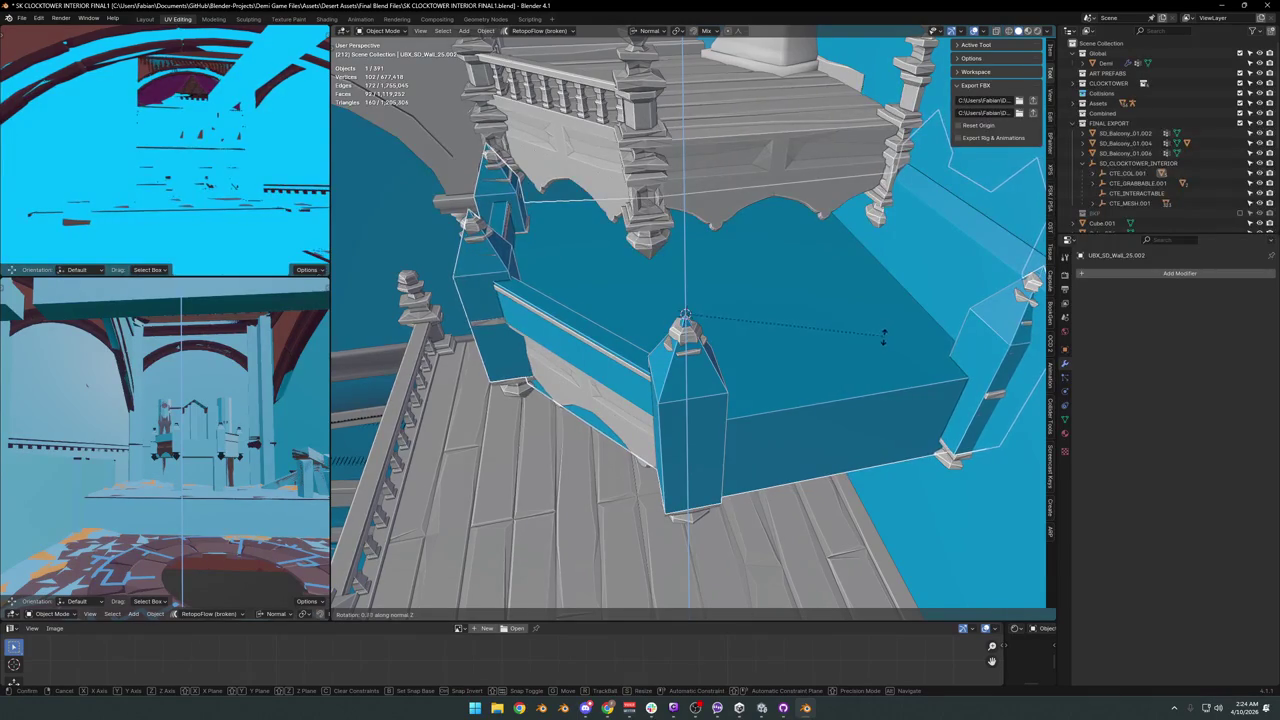
{"action": "left_click", "coordinate": [896, 360]}
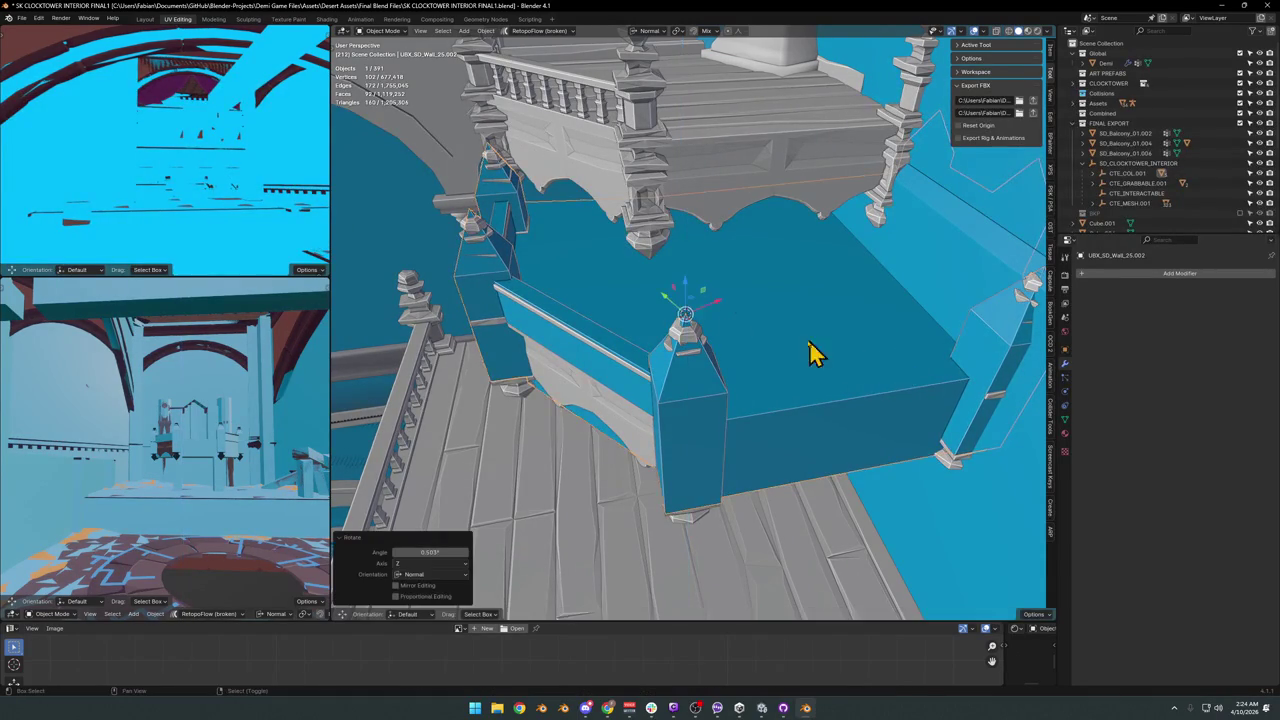
{"action": "mouse_move", "coordinate": [614, 320]}
{"action": "middle_mouse_down"}
{"action": "mouse_move", "coordinate": [810, 392]}
{"action": "mouse_move", "coordinate": [806, 380]}
{"action": "mouse_move", "coordinate": [780, 418]}
{"action": "mouse_move", "coordinate": [671, 466]}
{"action": "mouse_move", "coordinate": [634, 449]}
{"action": "mouse_move", "coordinate": [809, 434]}
{"action": "mouse_move", "coordinate": [706, 425]}
{"action": "mouse_move", "coordinate": [717, 440]}
{"action": "middle_mouse_up"}
{"action": "key", "text": "Tab"}
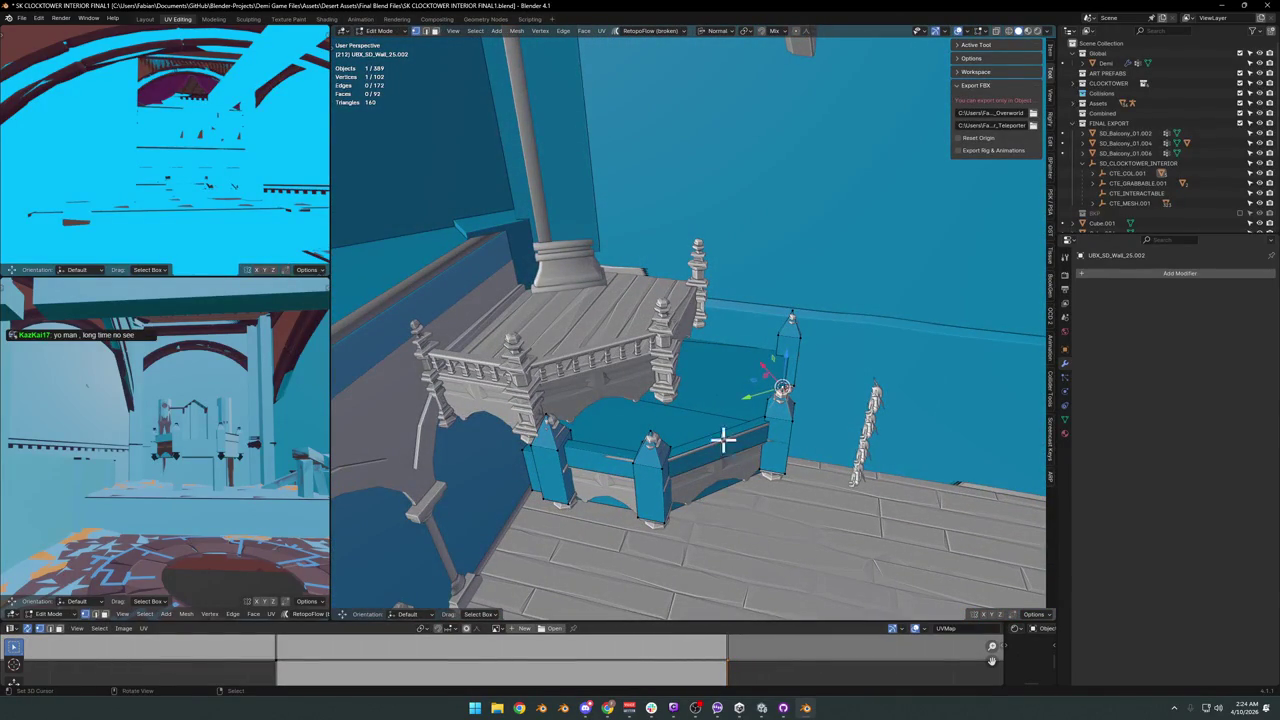
Cancel the pending moves, reselect the balcony collision box, and set its origin to the 3D cursor.
{"action": "right_click", "coordinate": [613, 385]}
{"action": "left_click", "coordinate": [606, 371]}
{"action": "key", "text": "Tab"}
{"action": "right_click", "coordinate": [706, 407]}
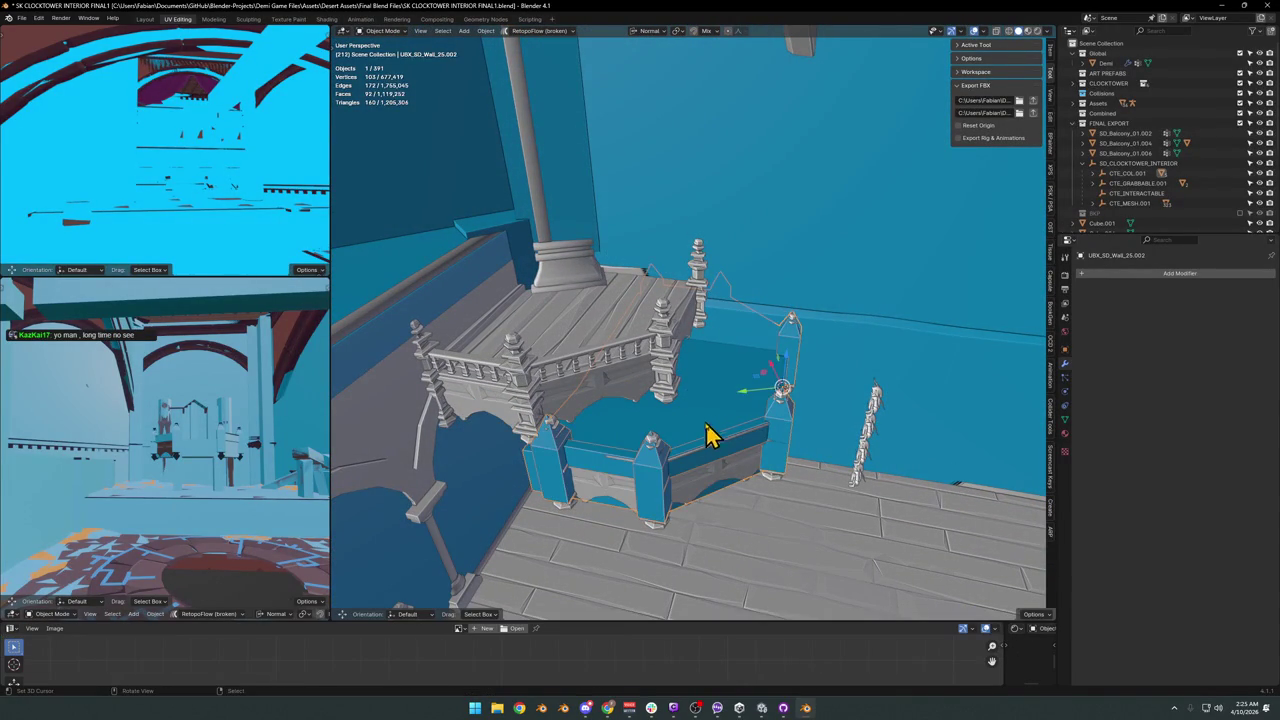
{"action": "left_click", "coordinate": [703, 484]}
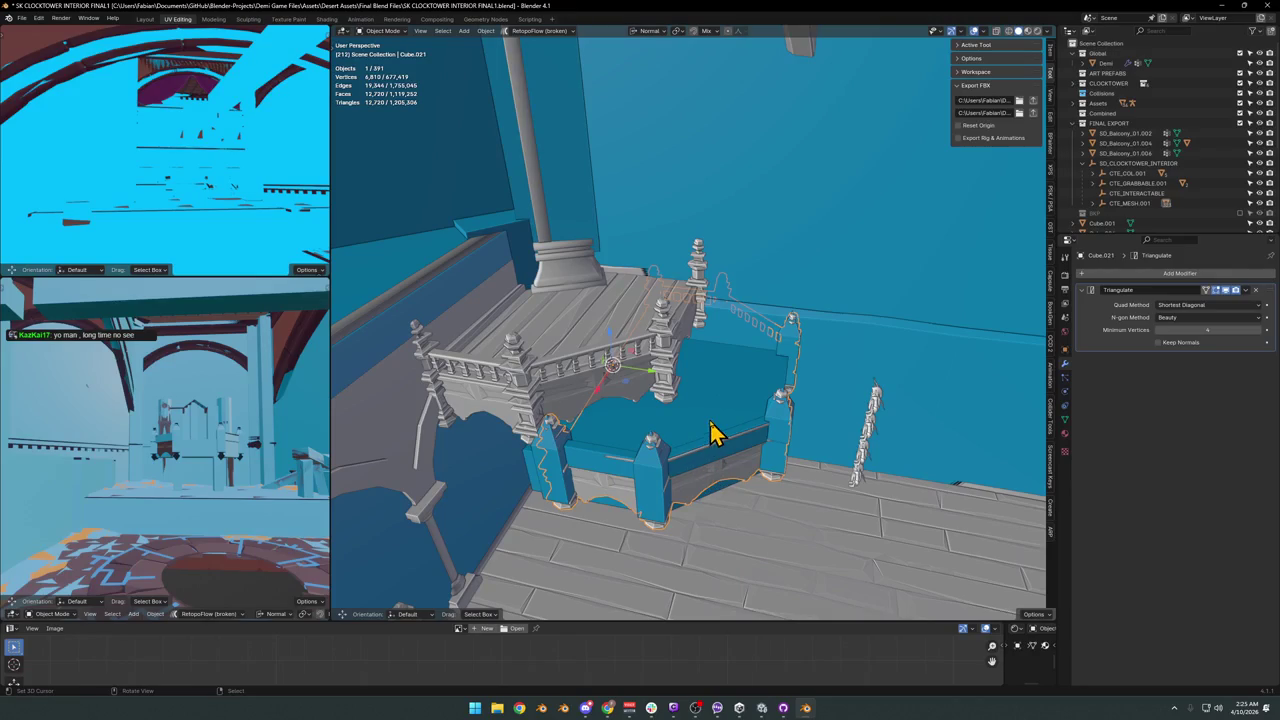
{"action": "left_click", "coordinate": [714, 433]}
{"action": "right_click", "coordinate": [757, 391]}
{"action": "left_click", "coordinate": [706, 399]}
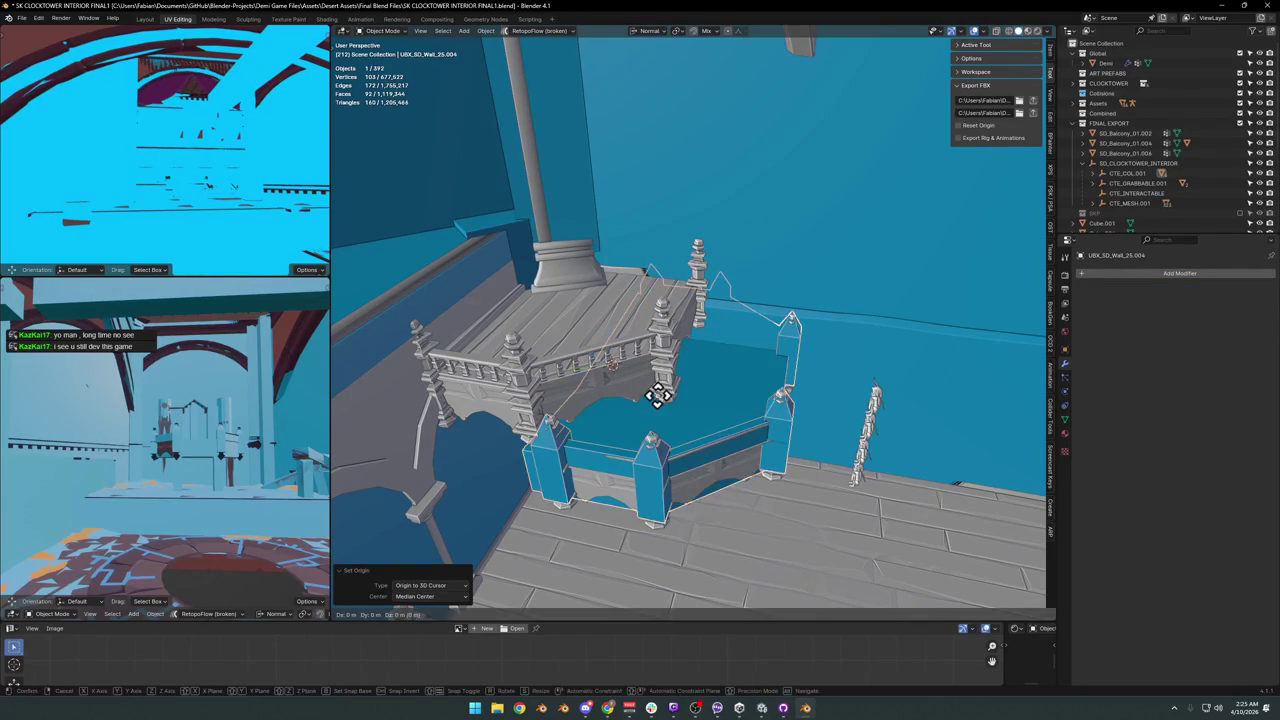
Duplicate the collision box in place and snap the copy onto the 3D cursor.
{"action": "key", "text": "shift+d"}
{"action": "right_click", "coordinate": [655, 395]}
{"action": "key", "text": "shift+s"}
{"action": "left_click", "coordinate": [690, 415]}
{"action": "key", "text": "shift+s"}
{"action": "left_click", "coordinate": [686, 371]}
{"action": "mouse_move", "coordinate": [686, 371]}
{"action": "middle_mouse_down"}
{"action": "mouse_move", "coordinate": [800, 443]}
{"action": "mouse_move", "coordinate": [729, 414]}
{"action": "mouse_move", "coordinate": [760, 430]}
{"action": "mouse_move", "coordinate": [709, 437]}
{"action": "mouse_move", "coordinate": [760, 403]}
{"action": "mouse_move", "coordinate": [705, 422]}
{"action": "middle_mouse_up"}
In Edit Mode on the copy, select a face and trial-move it along its normal.
{"action": "key", "text": "Tab"}
{"action": "middle_click_drag", "start_coordinate": [657, 457], "coordinate": [697, 460]}
{"action": "key", "text": "g"}
{"action": "key", "text": "z"}
{"action": "key", "text": "z"}
{"action": "left_click", "coordinate": [694, 406]}
{"action": "mouse_move", "coordinate": [694, 406]}
{"action": "middle_mouse_down"}
{"action": "mouse_move", "coordinate": [711, 434]}
{"action": "mouse_move", "coordinate": [763, 426]}
{"action": "mouse_move", "coordinate": [806, 477]}
{"action": "mouse_move", "coordinate": [808, 500]}
{"action": "mouse_move", "coordinate": [886, 491]}
{"action": "mouse_move", "coordinate": [623, 457]}
{"action": "mouse_move", "coordinate": [686, 446]}
{"action": "mouse_move", "coordinate": [578, 452]}
{"action": "mouse_move", "coordinate": [623, 386]}
{"action": "mouse_move", "coordinate": [614, 406]}
{"action": "mouse_move", "coordinate": [651, 462]}
{"action": "mouse_move", "coordinate": [619, 480]}
{"action": "middle_mouse_up"}
{"action": "key", "text": "g"}
{"action": "key", "text": "z"}
{"action": "key", "text": "z"}
{"action": "right_click", "coordinate": [712, 475]}
Push two faces of the copy along their normal to fit the upper tier, then leave Edit Mode.
{"action": "left_click", "coordinate": [611, 437], "text": "shift"}
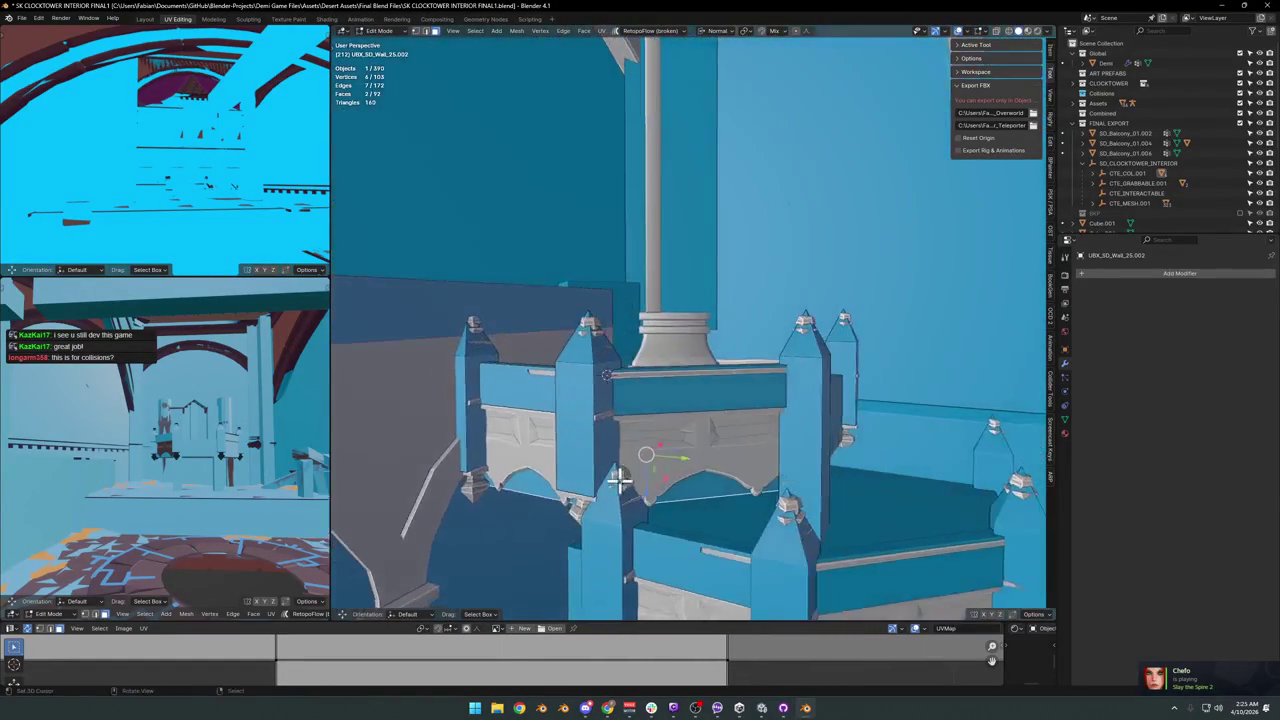
{"action": "left_click", "coordinate": [728, 485]}
{"action": "mouse_move", "coordinate": [728, 485]}
{"action": "middle_mouse_down"}
{"action": "mouse_move", "coordinate": [758, 485]}
{"action": "mouse_move", "coordinate": [706, 486]}
{"action": "mouse_move", "coordinate": [737, 497]}
{"action": "mouse_move", "coordinate": [716, 514]}
{"action": "middle_mouse_up"}
{"action": "key", "text": "Tab"}
{"action": "mouse_move", "coordinate": [619, 481]}
{"action": "middle_mouse_down"}
{"action": "mouse_move", "coordinate": [703, 463]}
{"action": "mouse_move", "coordinate": [754, 420]}
{"action": "mouse_move", "coordinate": [674, 491]}
{"action": "mouse_move", "coordinate": [654, 466]}
{"action": "mouse_move", "coordinate": [624, 464]}
{"action": "mouse_move", "coordinate": [623, 480]}
{"action": "mouse_move", "coordinate": [617, 457]}
{"action": "mouse_move", "coordinate": [653, 444]}
{"action": "mouse_move", "coordinate": [726, 477]}
{"action": "mouse_move", "coordinate": [646, 437]}
{"action": "mouse_move", "coordinate": [709, 457]}
{"action": "mouse_move", "coordinate": [614, 400]}
{"action": "mouse_move", "coordinate": [606, 431]}
{"action": "middle_mouse_up"}
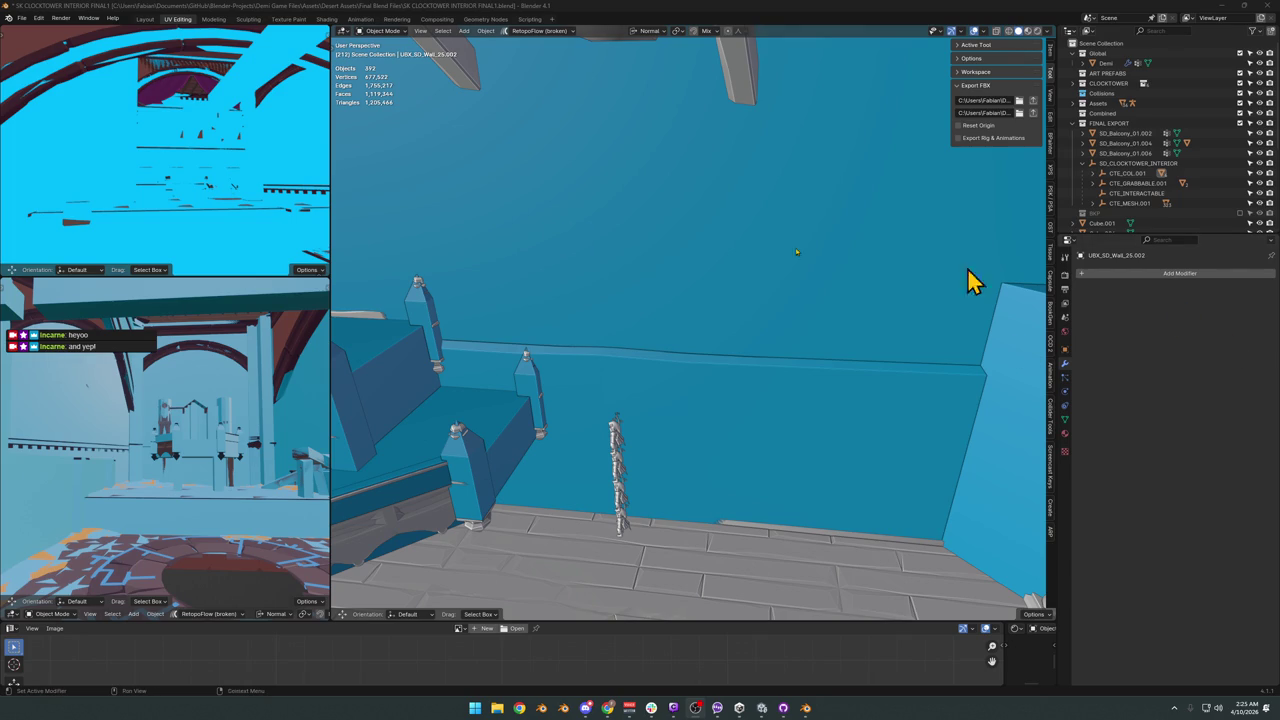
{"action": "key", "text": "shift+grave"}
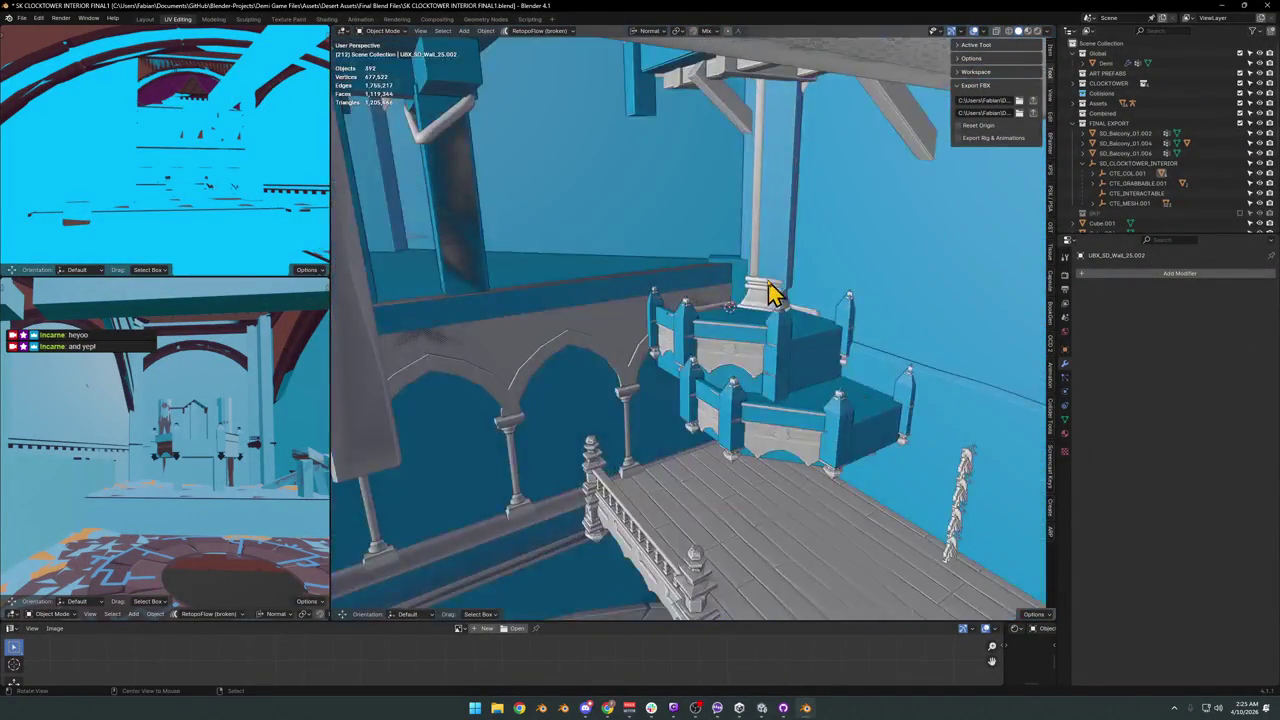
Push the wall collision face out along its normal around the pillar base behind the balcony.
{"action": "left_click", "coordinate": [783, 288]}
{"action": "scroll", "coordinate": [783, 288], "scroll_direction": "up", "scroll_amount": 5}
{"action": "scroll", "coordinate": [735, 308], "scroll_direction": "up", "scroll_amount": 2}
{"action": "scroll", "coordinate": [650, 298], "scroll_direction": "up", "scroll_amount": 3}
{"action": "scroll", "coordinate": [755, 350], "scroll_direction": "up", "scroll_amount": 2}
{"action": "key", "text": "Tab"}
{"action": "key", "text": "g"}
{"action": "key", "text": "z"}
{"action": "key", "text": "z"}
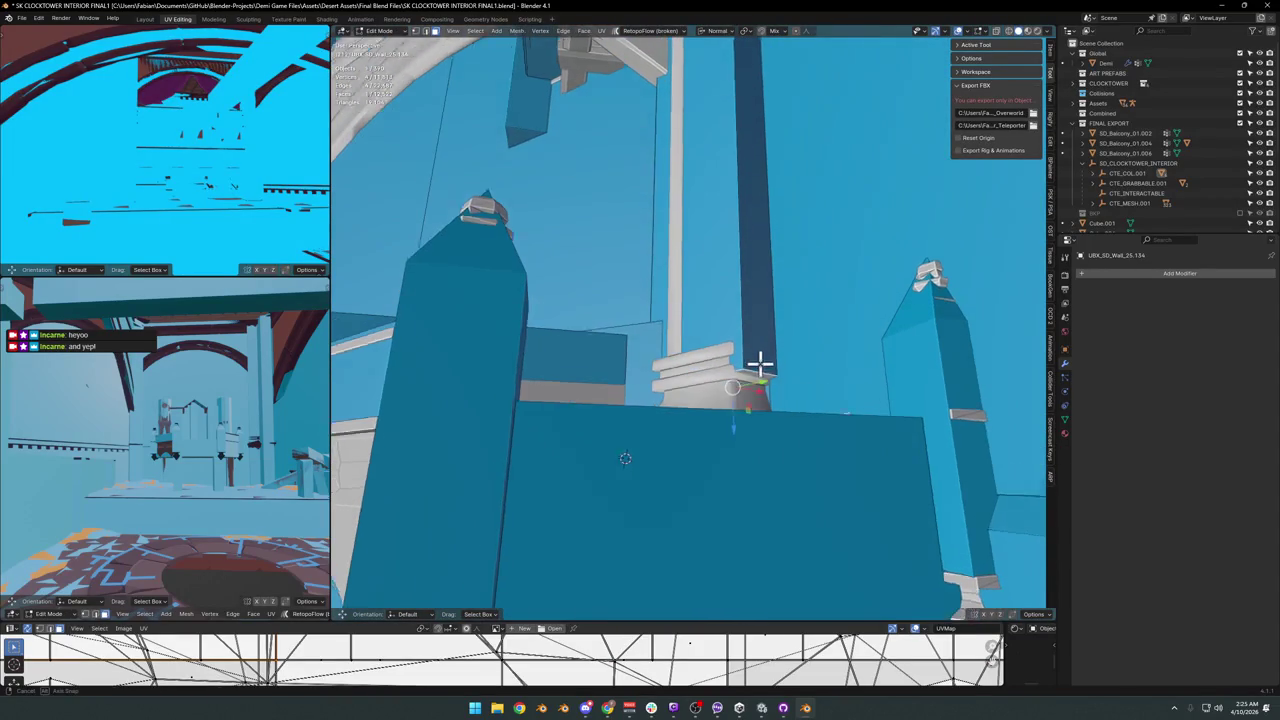
{"action": "left_click", "coordinate": [775, 395]}
{"action": "key", "text": "Tab"}
Select a collision wall piece at the balcony, dropping one object from the selection.
{"action": "scroll", "coordinate": [780, 377], "scroll_direction": "down", "scroll_amount": 2}
{"action": "scroll", "coordinate": [689, 369], "scroll_direction": "down", "scroll_amount": 3}
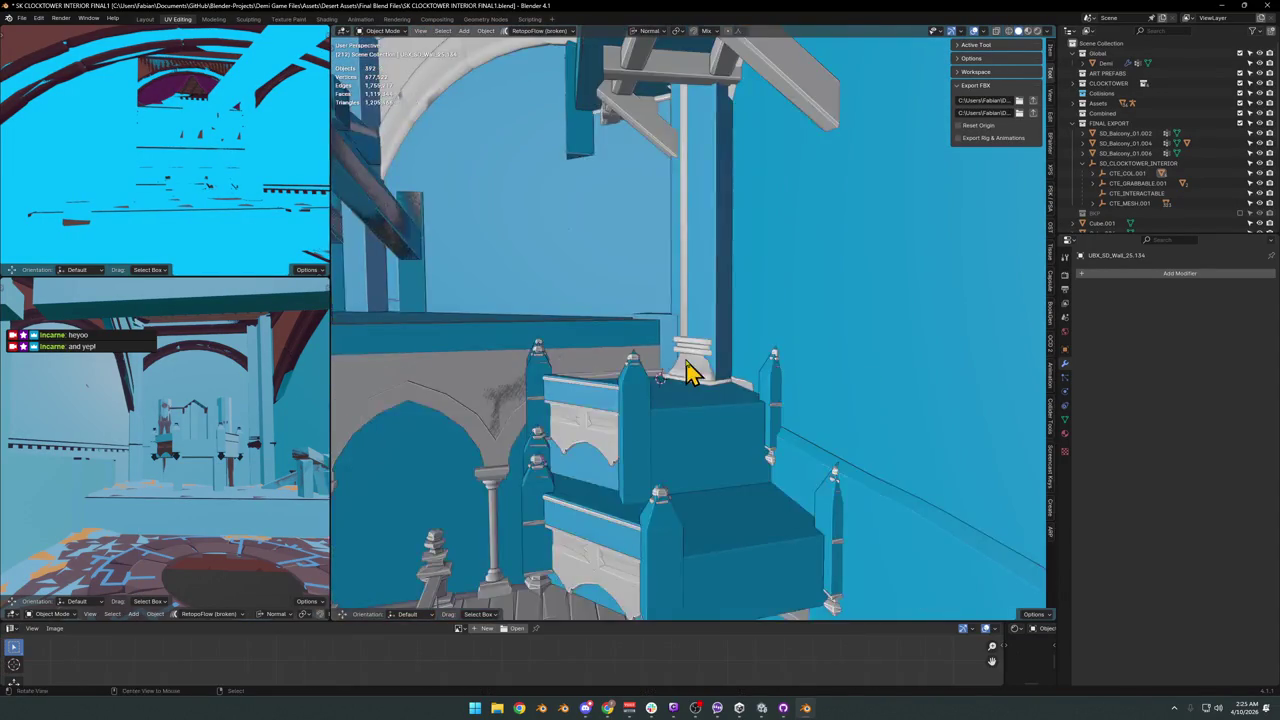
{"action": "scroll", "coordinate": [745, 378], "scroll_direction": "down", "scroll_amount": 3}
{"action": "middle_click_drag", "start_coordinate": [752, 400], "coordinate": [733, 385]}
{"action": "left_click", "coordinate": [733, 385]}
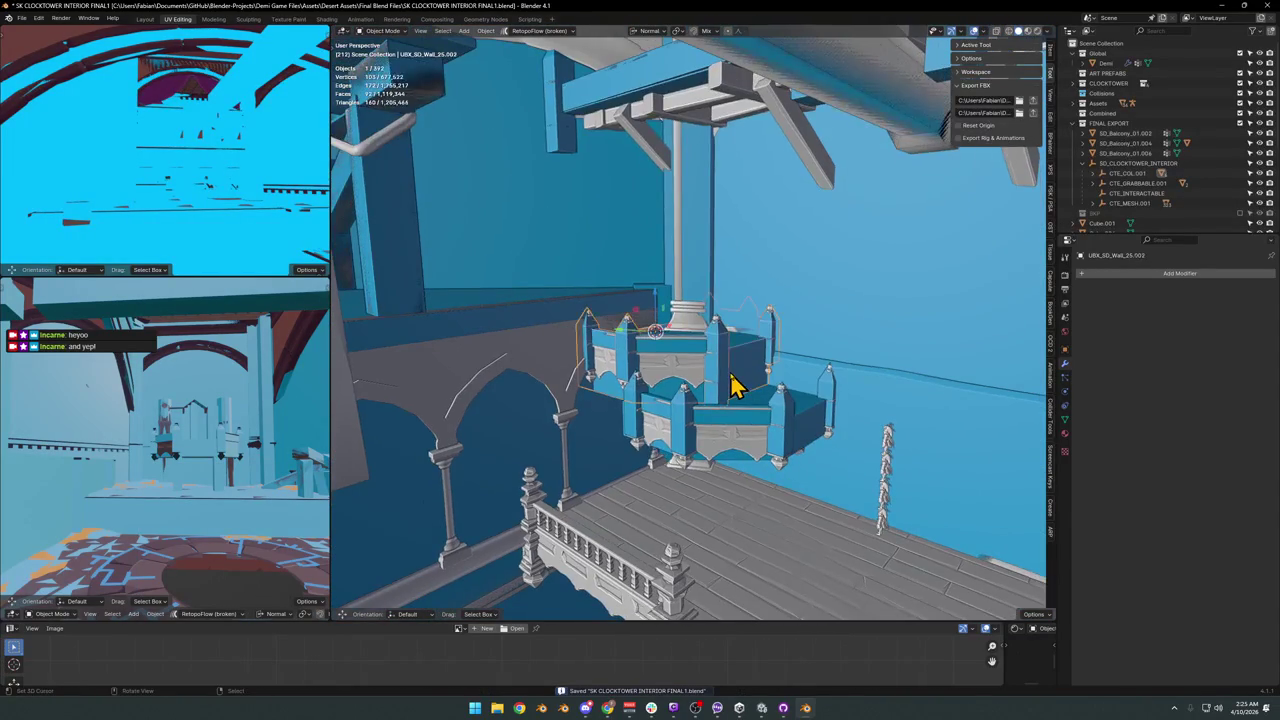
{"action": "left_click", "coordinate": [762, 400], "text": "shift"}
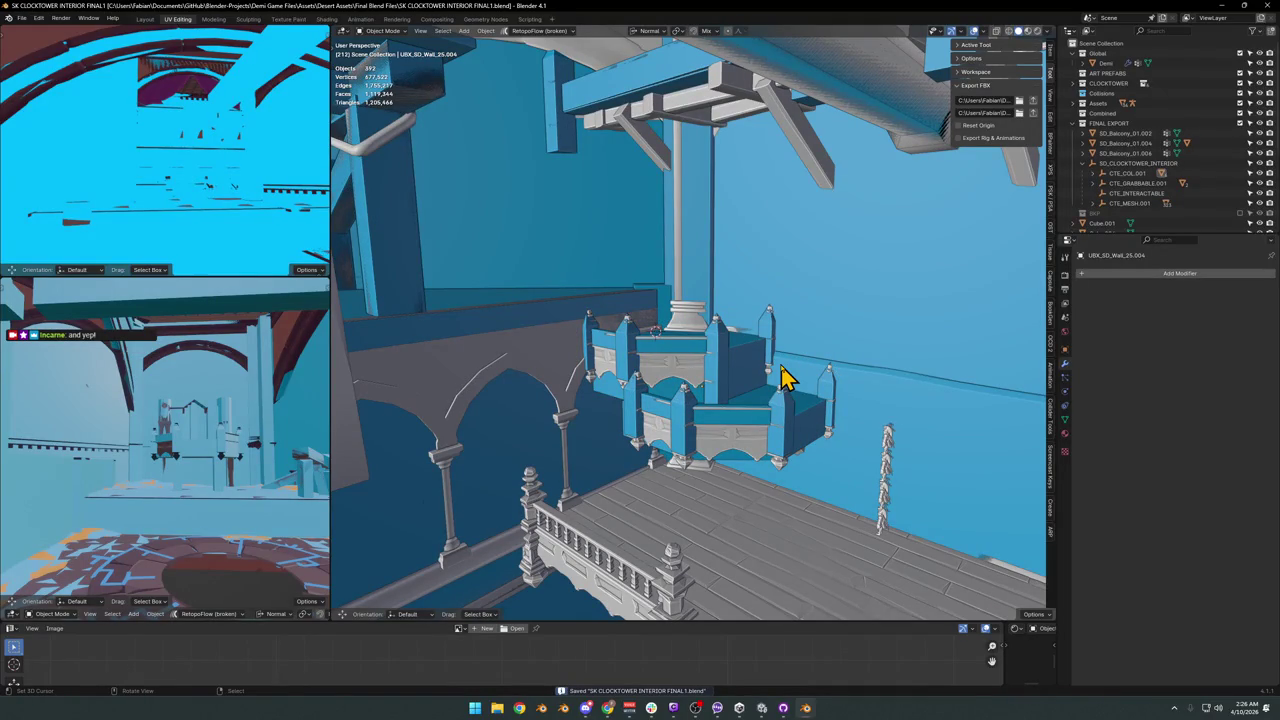
{"action": "key", "text": "shift+grave"}
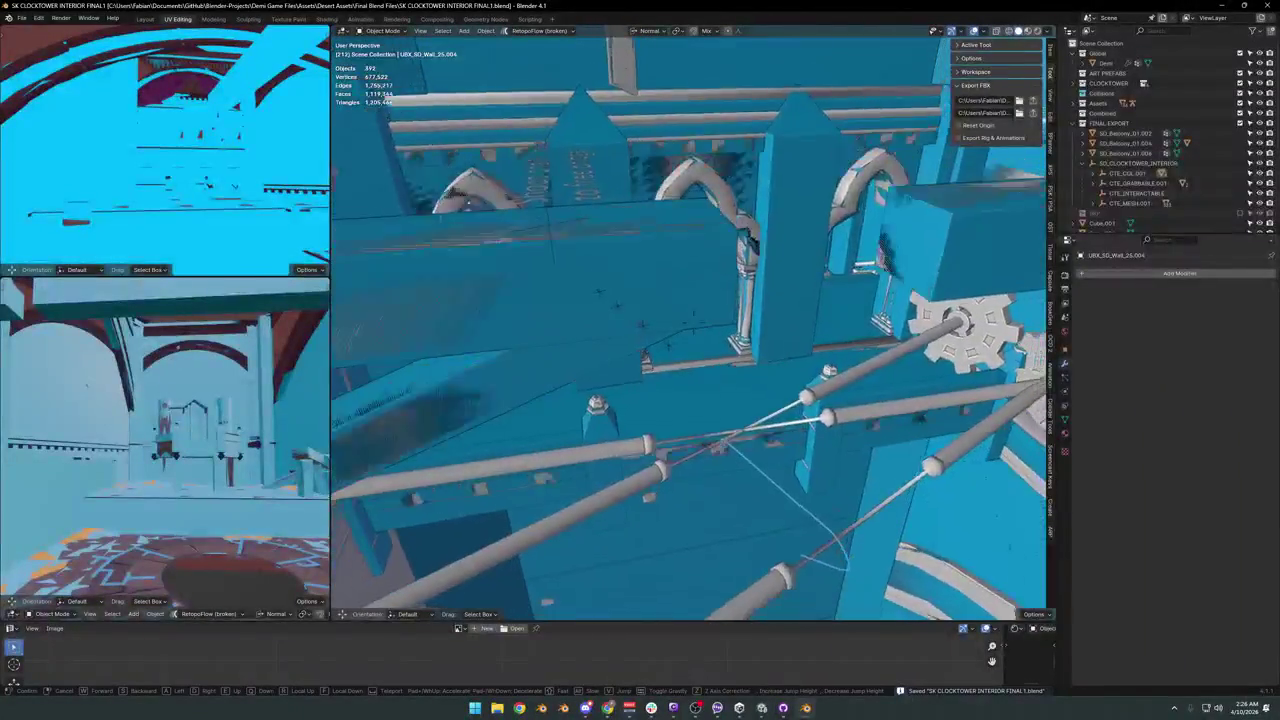
In the large wall collision mesh, select the connected beam pieces beside the post.
{"action": "left_click", "coordinate": [657, 371]}
{"action": "left_click", "coordinate": [620, 393]}
{"action": "key", "text": "Tab"}
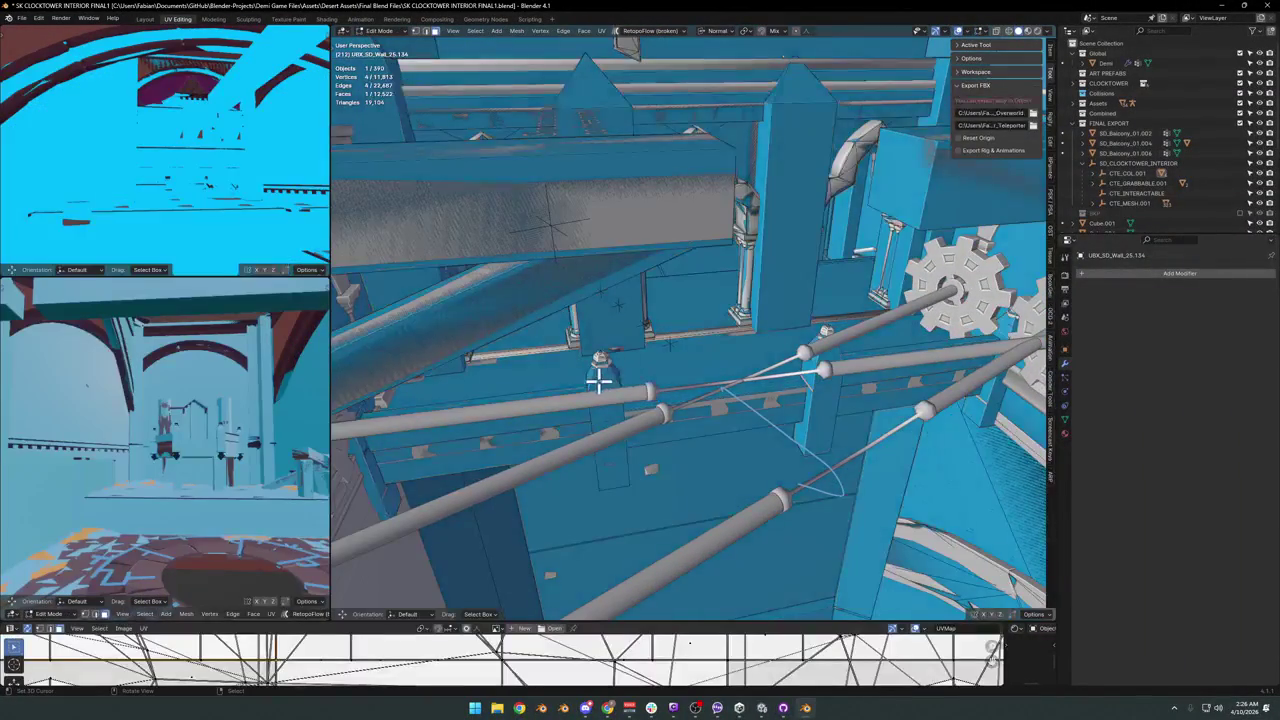
{"action": "key", "text": "shift+grave"}
{"action": "left_click", "coordinate": [612, 378]}
{"action": "key", "text": "a"}
{"action": "key", "text": "alt+a"}
{"action": "key", "text": "l"}
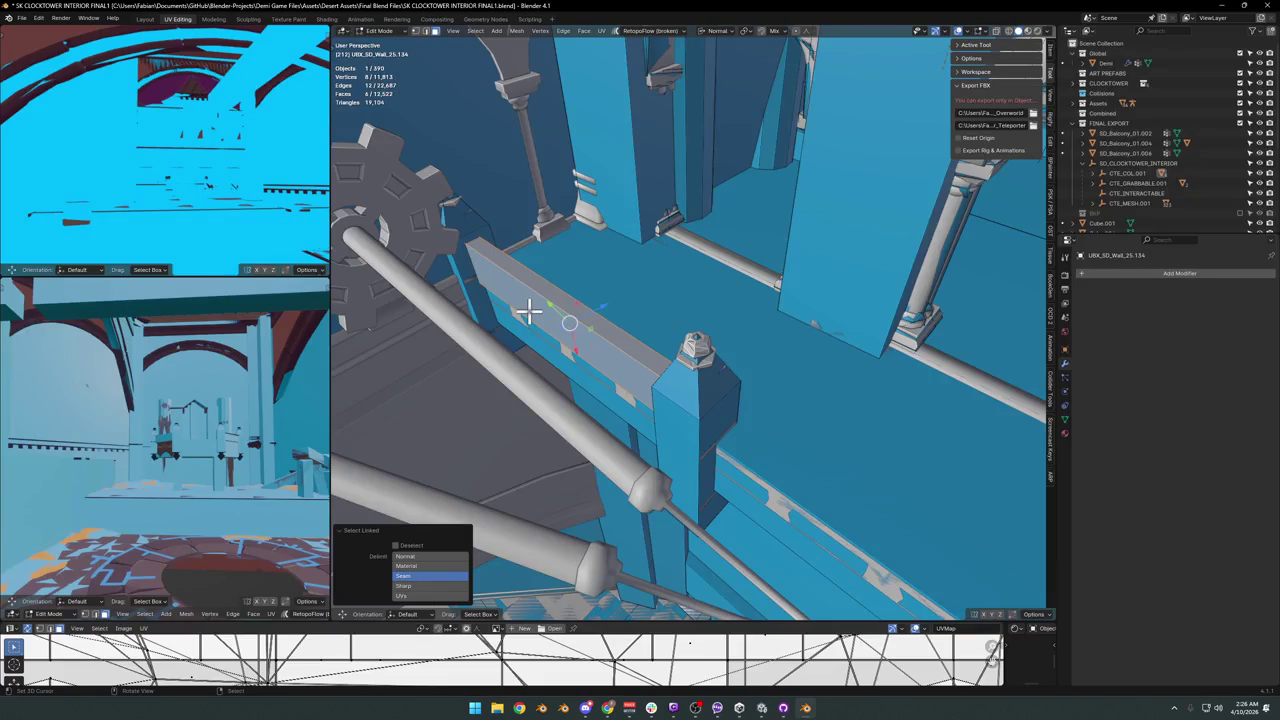
{"action": "middle_click_drag", "start_coordinate": [535, 337], "coordinate": [660, 343]}
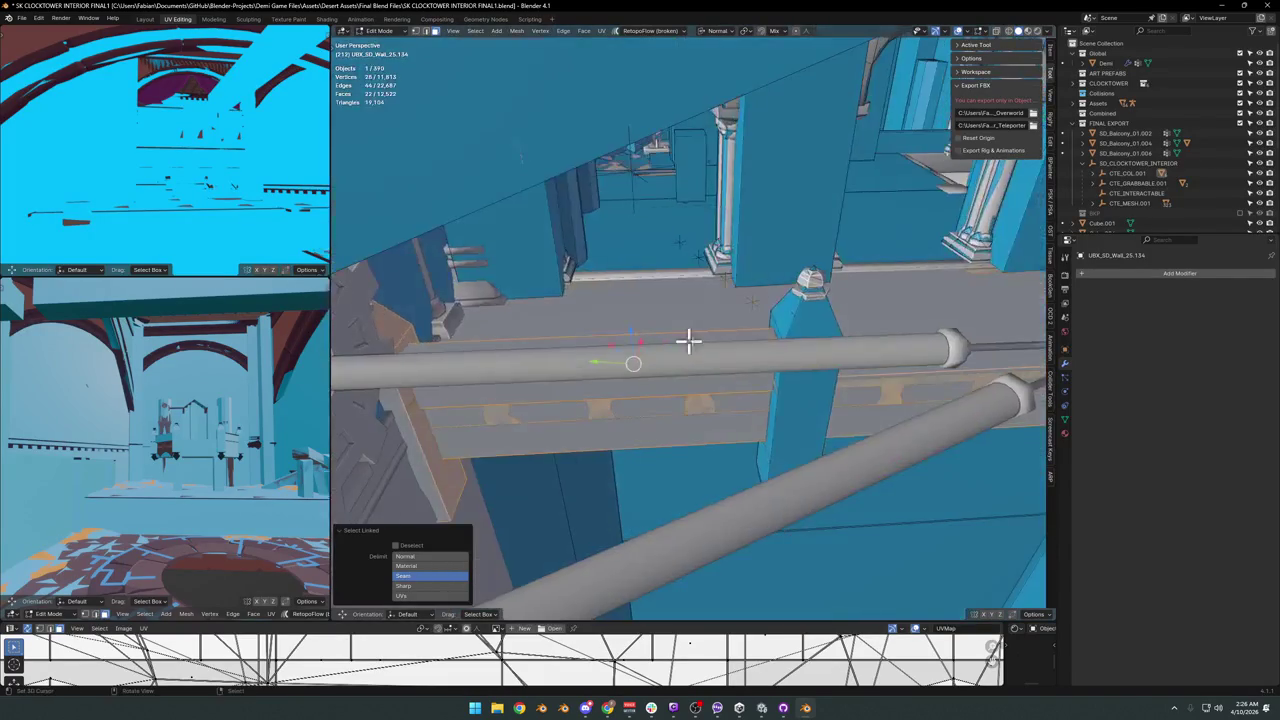
{"action": "key", "text": "l"}
{"action": "mouse_move", "coordinate": [826, 317]}
{"action": "middle_mouse_down"}
{"action": "mouse_move", "coordinate": [567, 310]}
{"action": "mouse_move", "coordinate": [800, 348]}
{"action": "middle_mouse_up"}
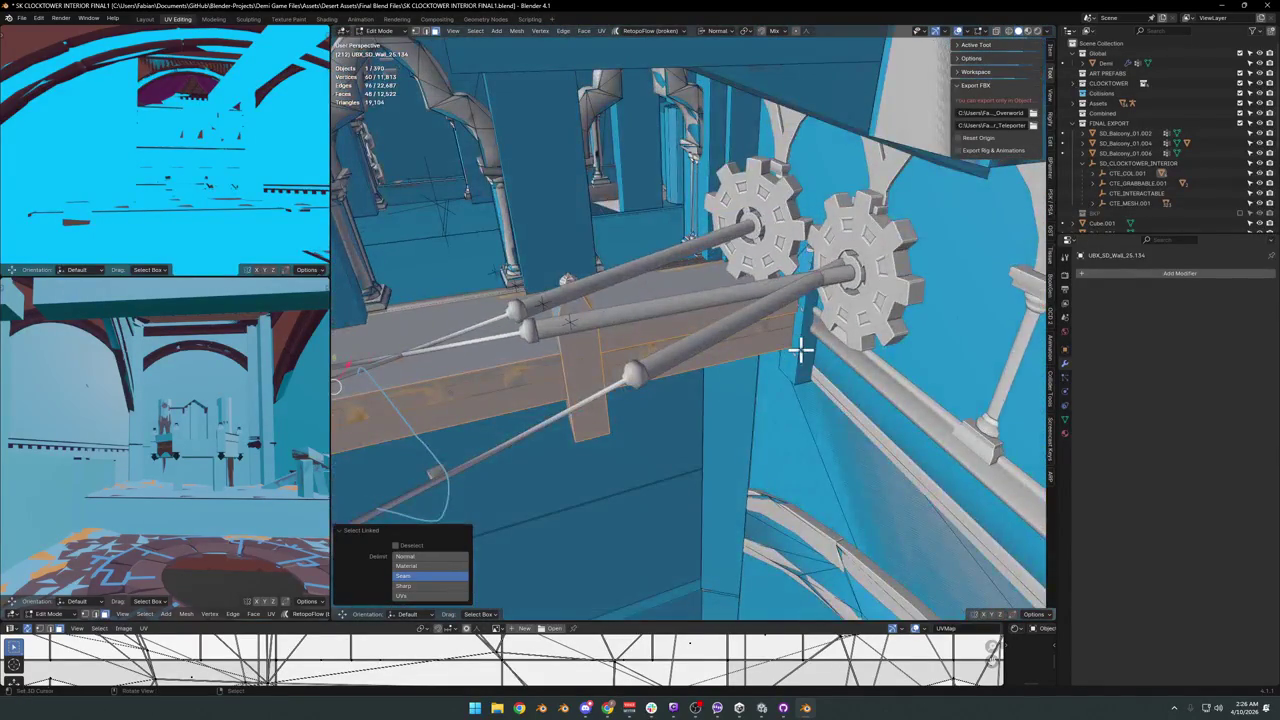
{"action": "mouse_move", "coordinate": [720, 333]}
{"action": "middle_mouse_down"}
{"action": "mouse_move", "coordinate": [766, 323]}
{"action": "mouse_move", "coordinate": [531, 286]}
{"action": "mouse_move", "coordinate": [666, 303]}
{"action": "mouse_move", "coordinate": [640, 423]}
{"action": "mouse_move", "coordinate": [680, 366]}
{"action": "mouse_move", "coordinate": [711, 360]}
{"action": "middle_mouse_up"}
Duplicate the selected beam pieces and separate them into the new object UBX_SD_Wall_25.005.
{"action": "key", "text": "shift+d"}
{"action": "key", "text": "Escape"}
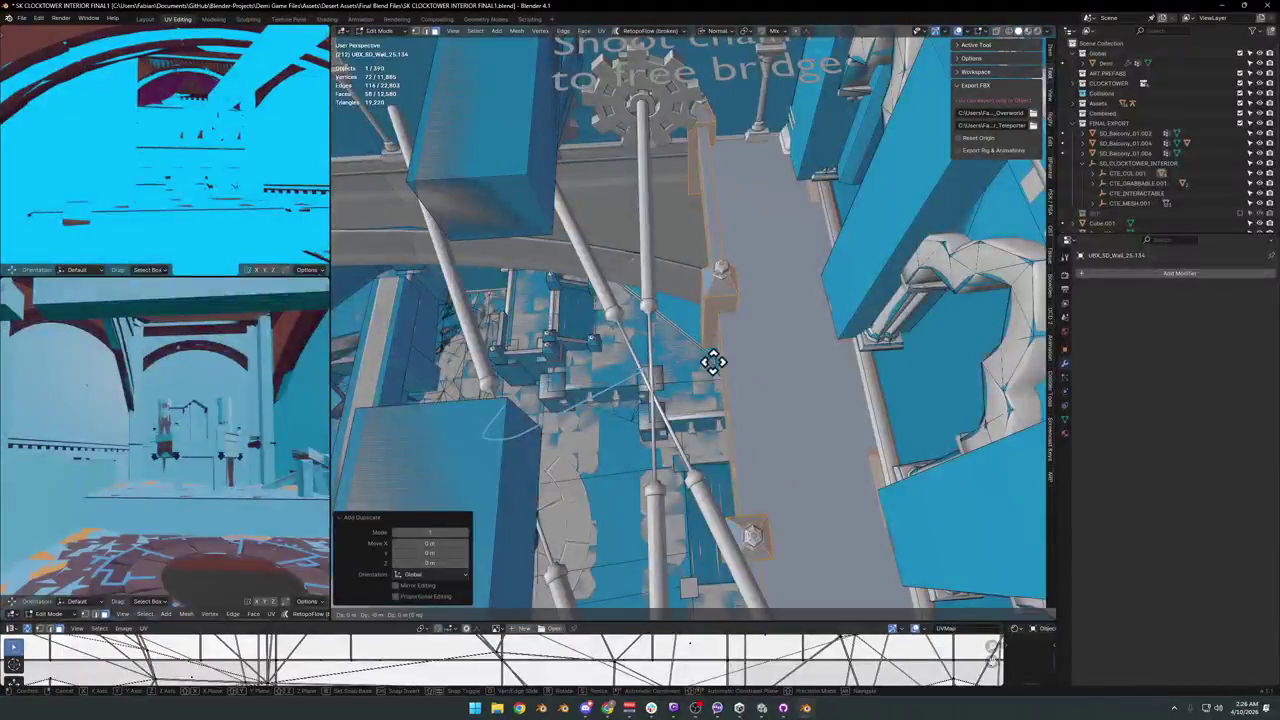
{"action": "left_click", "coordinate": [790, 367]}
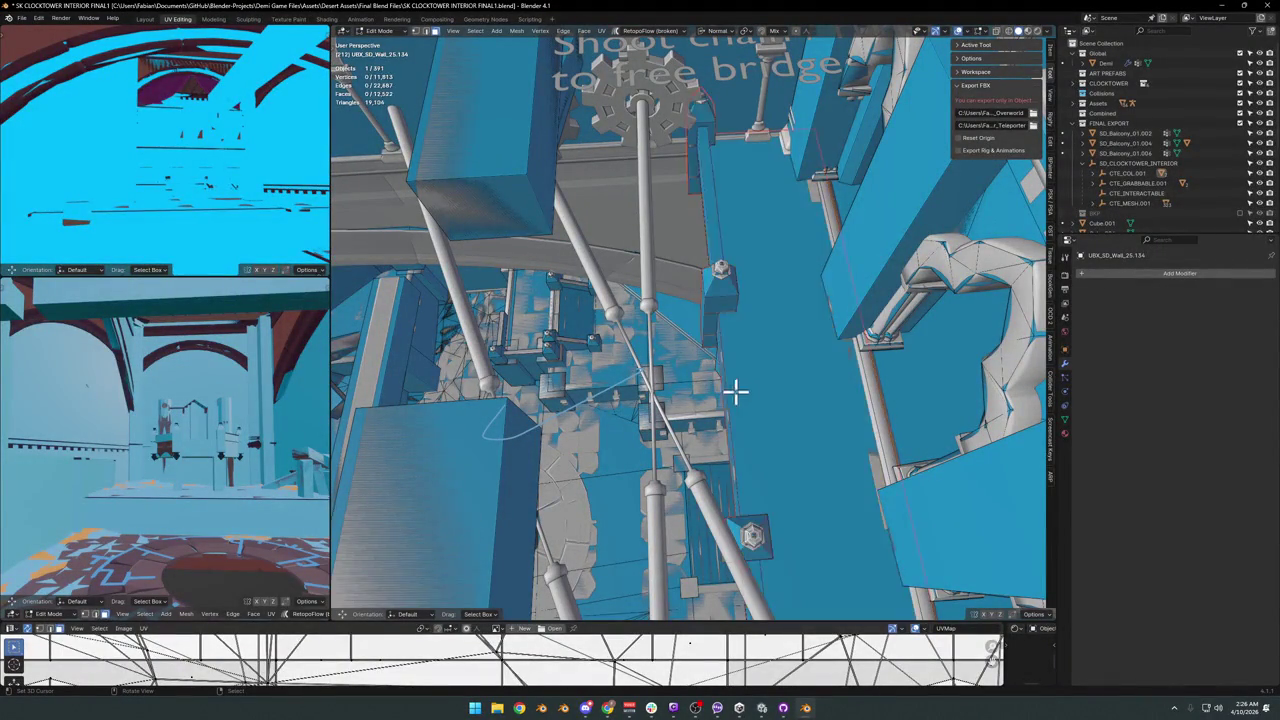
{"action": "key", "text": "Tab"}
Set the separated piece's origin to its geometry, snap it to the bridge, and turn it 180° on Z.
{"action": "key", "text": "q"}
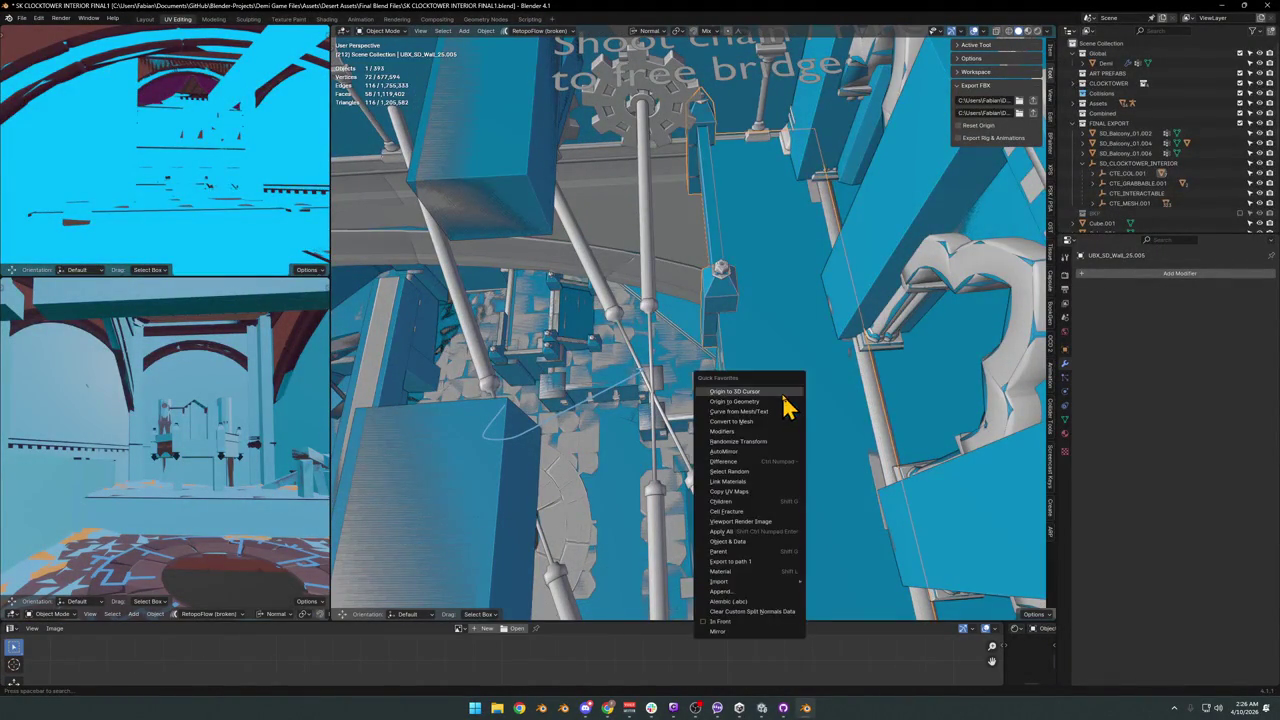
{"action": "left_click", "coordinate": [776, 402]}
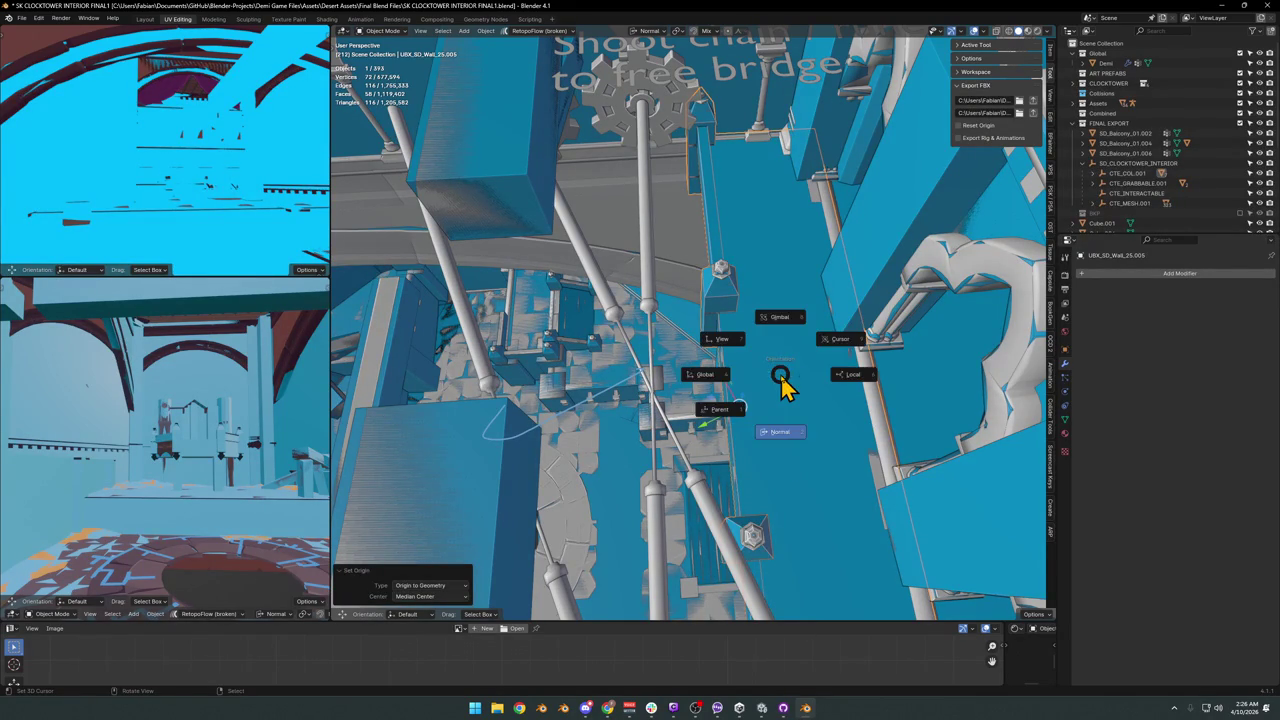
{"action": "mouse_move", "coordinate": [657, 372]}
{"action": "middle_mouse_down"}
{"action": "mouse_move", "coordinate": [923, 366]}
{"action": "mouse_move", "coordinate": [677, 317]}
{"action": "mouse_move", "coordinate": [620, 346]}
{"action": "mouse_move", "coordinate": [628, 327]}
{"action": "mouse_move", "coordinate": [563, 323]}
{"action": "mouse_move", "coordinate": [673, 388]}
{"action": "mouse_move", "coordinate": [725, 375]}
{"action": "middle_mouse_up"}
{"action": "right_click", "coordinate": [643, 371], "text": "shift"}
{"action": "key", "text": "shift+s"}
{"action": "left_click", "coordinate": [634, 343]}
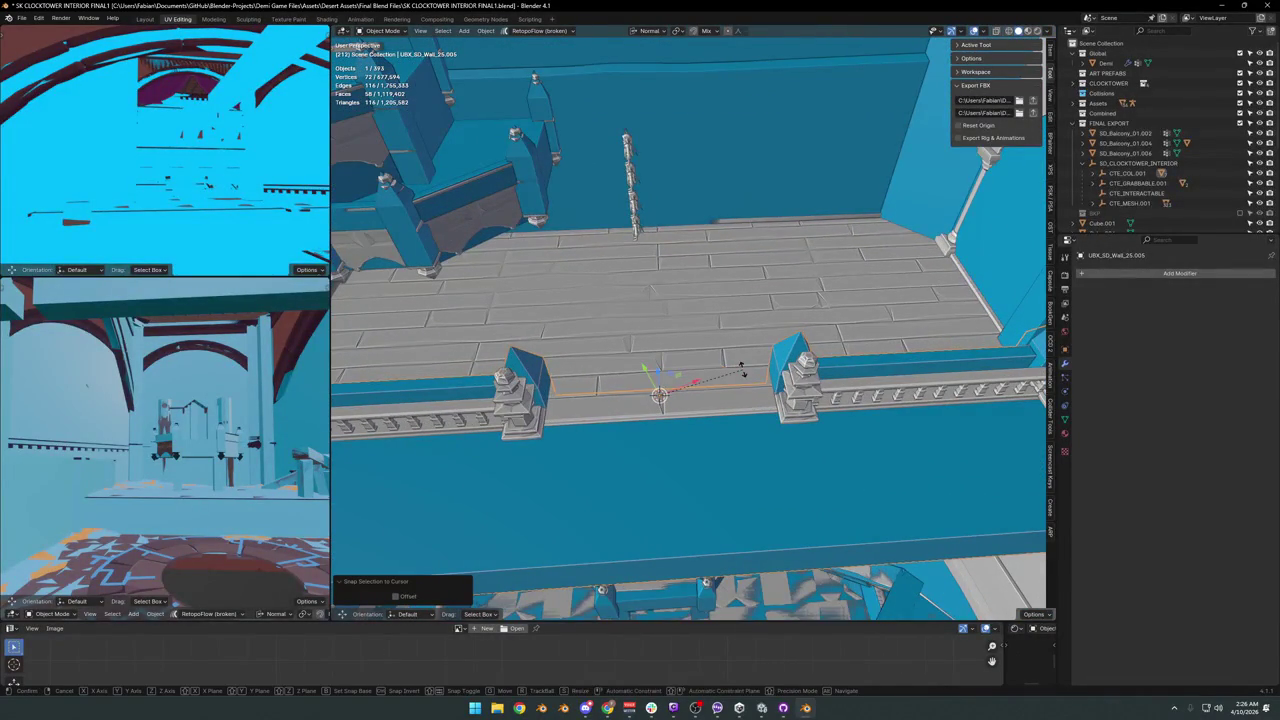
{"action": "type", "text": "rz180"}
{"action": "key", "text": "Return"}
Slide the collision wall into position over the bridge along its normal.
{"action": "mouse_move", "coordinate": [745, 383]}
{"action": "middle_mouse_down"}
{"action": "mouse_move", "coordinate": [763, 371]}
{"action": "mouse_move", "coordinate": [700, 351]}
{"action": "mouse_move", "coordinate": [711, 366]}
{"action": "mouse_move", "coordinate": [751, 342]}
{"action": "middle_mouse_up"}
{"action": "key", "text": "g"}
{"action": "key", "text": "shift+z"}
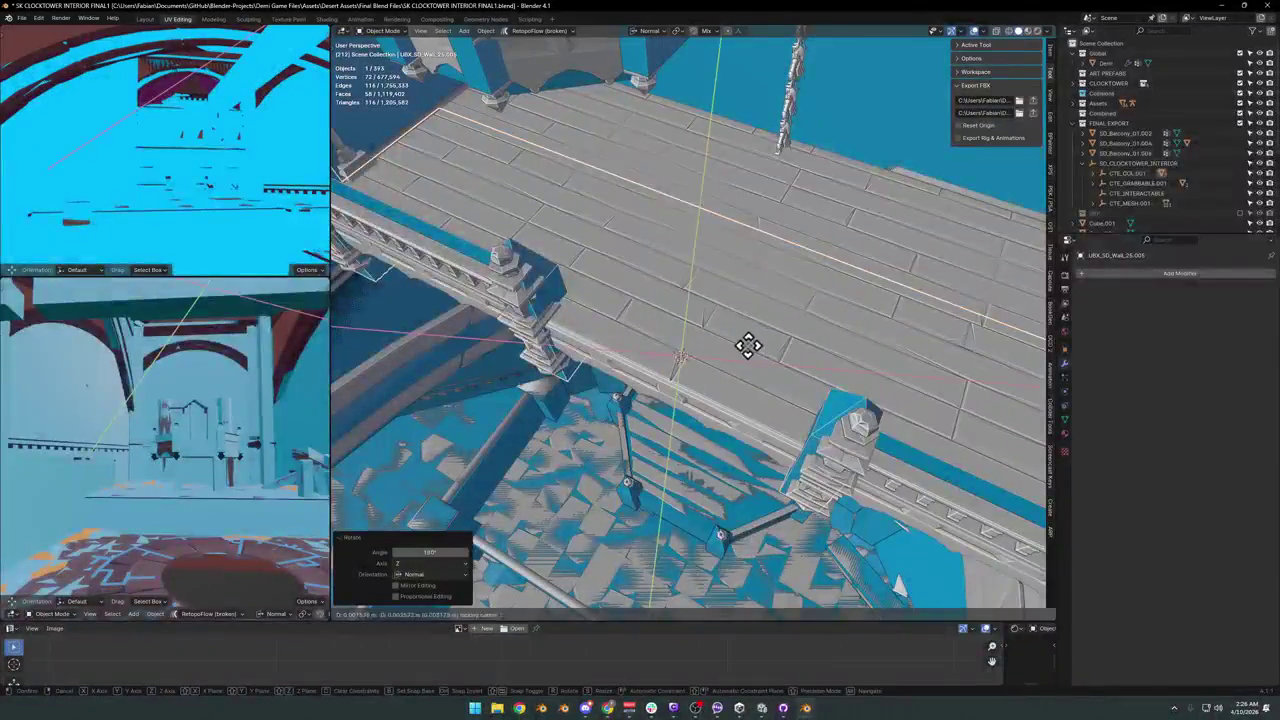
{"action": "left_click", "coordinate": [699, 433]}
{"action": "key", "text": "g"}
{"action": "key", "text": "z"}
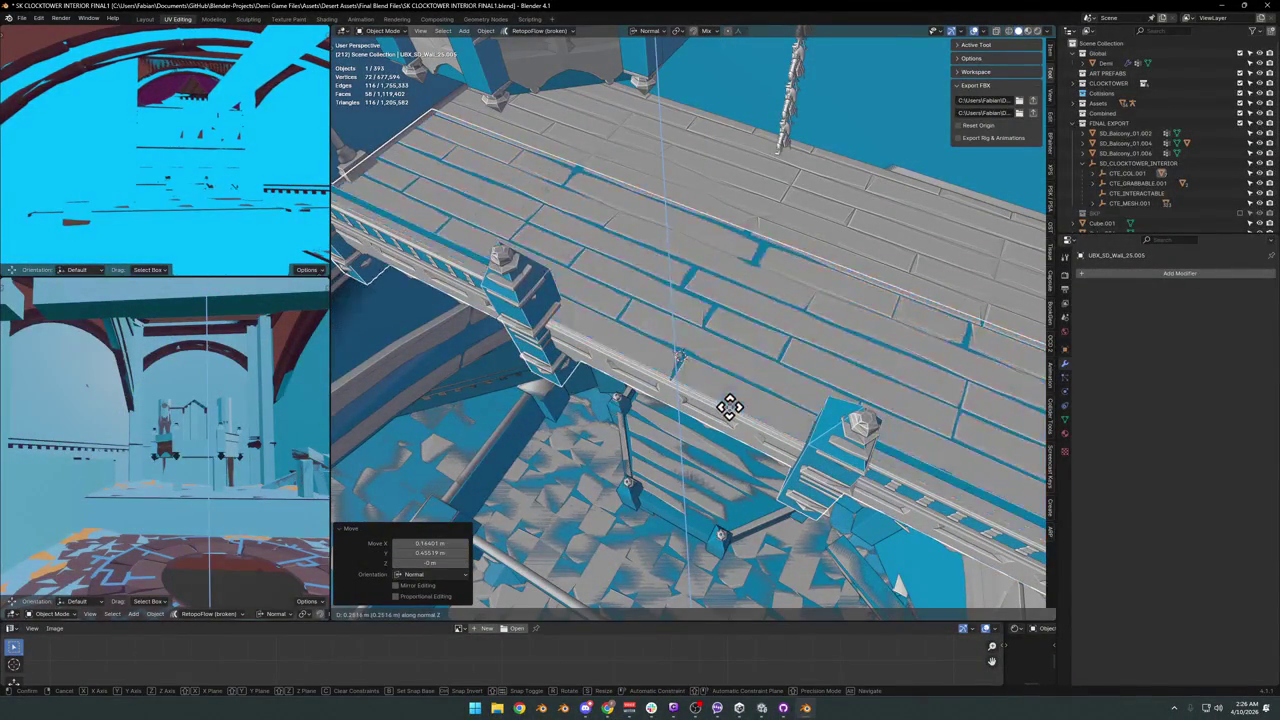
{"action": "left_click", "coordinate": [723, 409]}
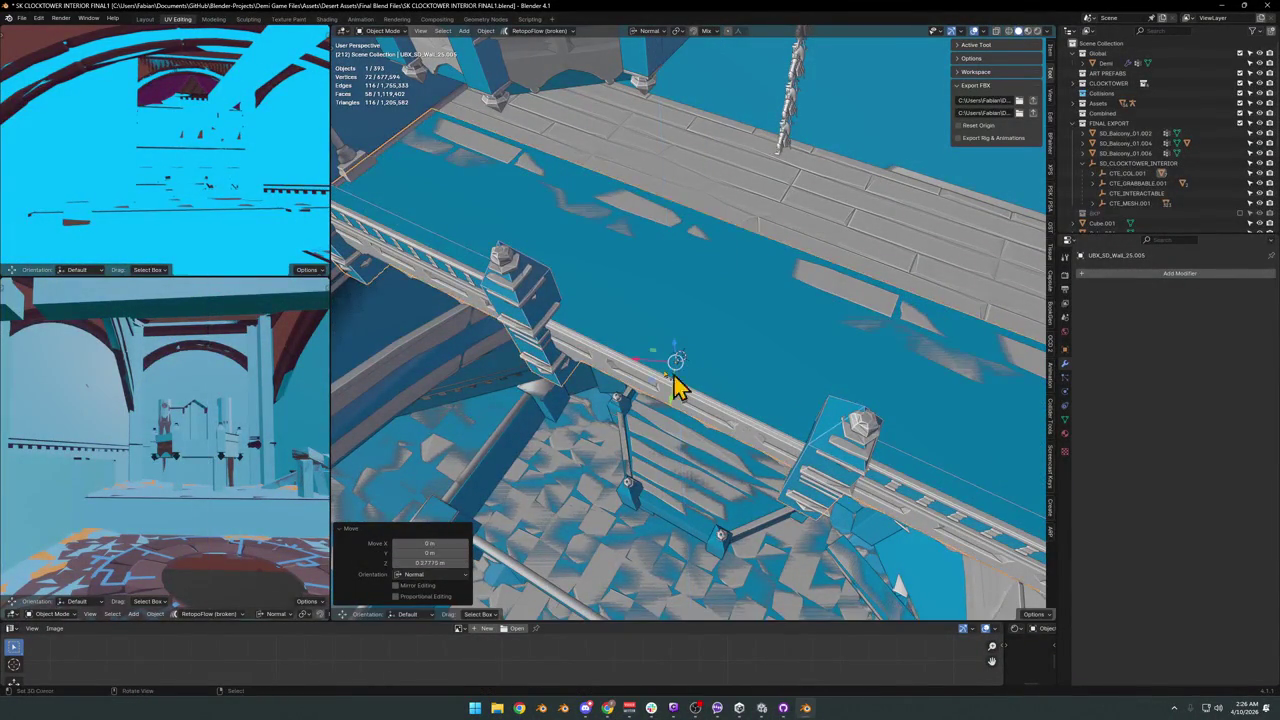
Fine-tune the wall's height along its normal beside the railing pillar.
{"action": "middle_click_drag", "start_coordinate": [528, 286], "coordinate": [743, 329]}
{"action": "key", "text": "g"}
{"action": "key", "text": "z"}
{"action": "key", "text": "z"}
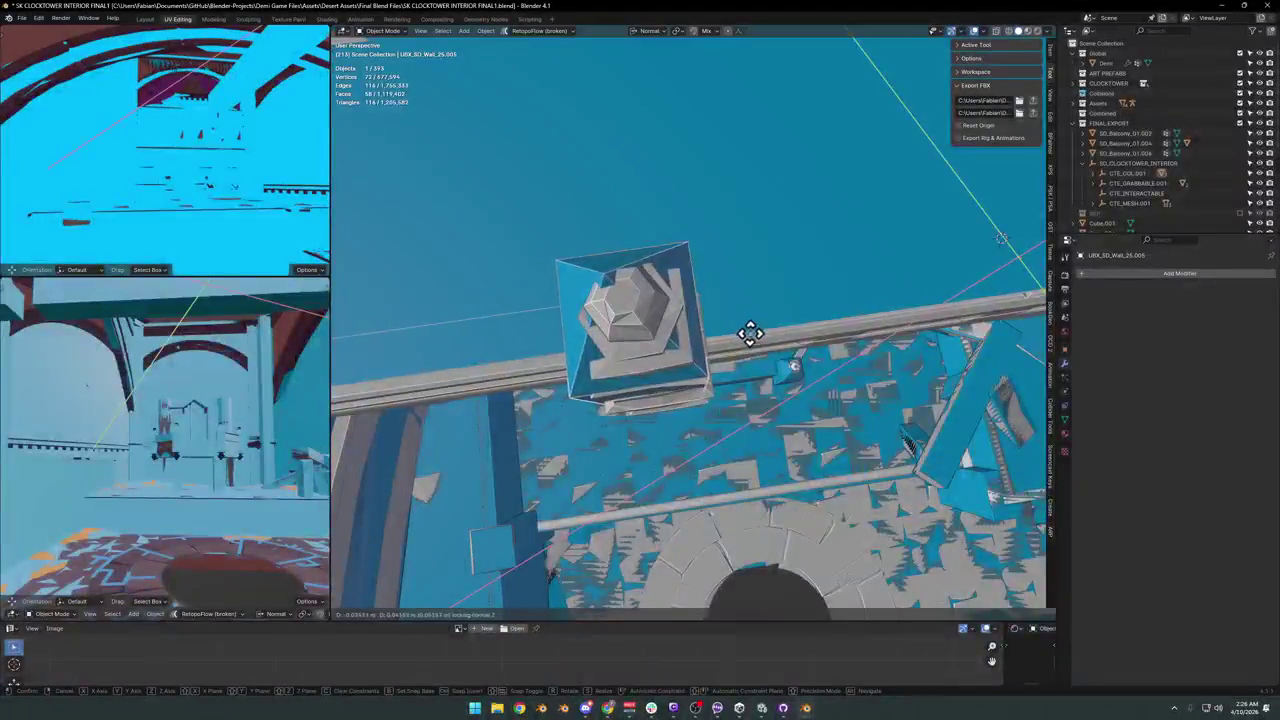
{"action": "left_click", "coordinate": [853, 444]}
{"action": "mouse_move", "coordinate": [853, 444]}
{"action": "middle_mouse_down"}
{"action": "mouse_move", "coordinate": [675, 297]}
{"action": "mouse_move", "coordinate": [640, 351]}
{"action": "mouse_move", "coordinate": [694, 366]}
{"action": "mouse_move", "coordinate": [706, 329]}
{"action": "mouse_move", "coordinate": [680, 351]}
{"action": "mouse_move", "coordinate": [726, 377]}
{"action": "mouse_move", "coordinate": [632, 330]}
{"action": "mouse_move", "coordinate": [666, 357]}
{"action": "mouse_move", "coordinate": [729, 363]}
{"action": "middle_mouse_up"}
{"action": "key", "text": "g"}
{"action": "key", "text": "z"}
{"action": "key", "text": "z"}
{"action": "left_click", "coordinate": [710, 375]}
Move the wall's faces along the normal to fit the walkway, and save the file.
{"action": "key", "text": "Tab"}
{"action": "key", "text": "g"}
{"action": "key", "text": "z"}
{"action": "key", "text": "z"}
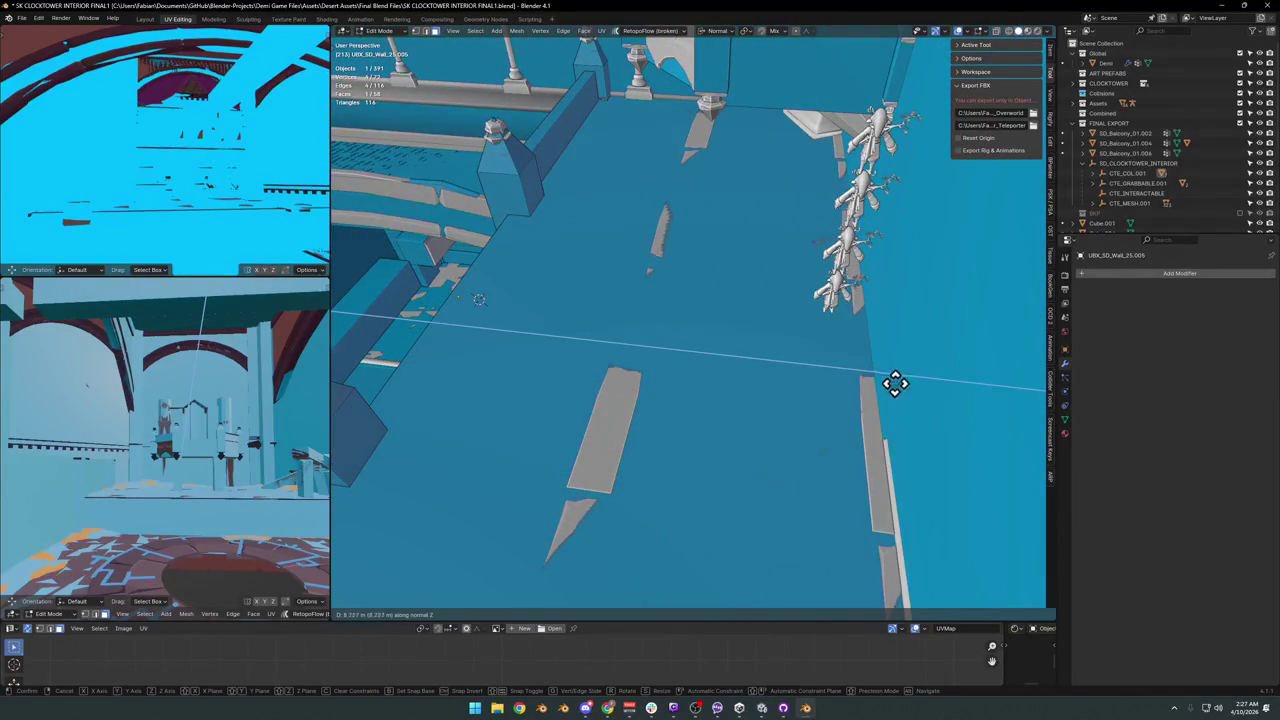
{"action": "left_click", "coordinate": [932, 386]}
{"action": "mouse_move", "coordinate": [932, 386]}
{"action": "middle_mouse_down"}
{"action": "mouse_move", "coordinate": [843, 357]}
{"action": "mouse_move", "coordinate": [737, 374]}
{"action": "mouse_move", "coordinate": [731, 280]}
{"action": "mouse_move", "coordinate": [730, 362]}
{"action": "mouse_move", "coordinate": [677, 343]}
{"action": "mouse_move", "coordinate": [754, 363]}
{"action": "mouse_move", "coordinate": [675, 383]}
{"action": "middle_mouse_up"}
{"action": "key", "text": "Tab"}
{"action": "key", "text": "ctrl+s"}
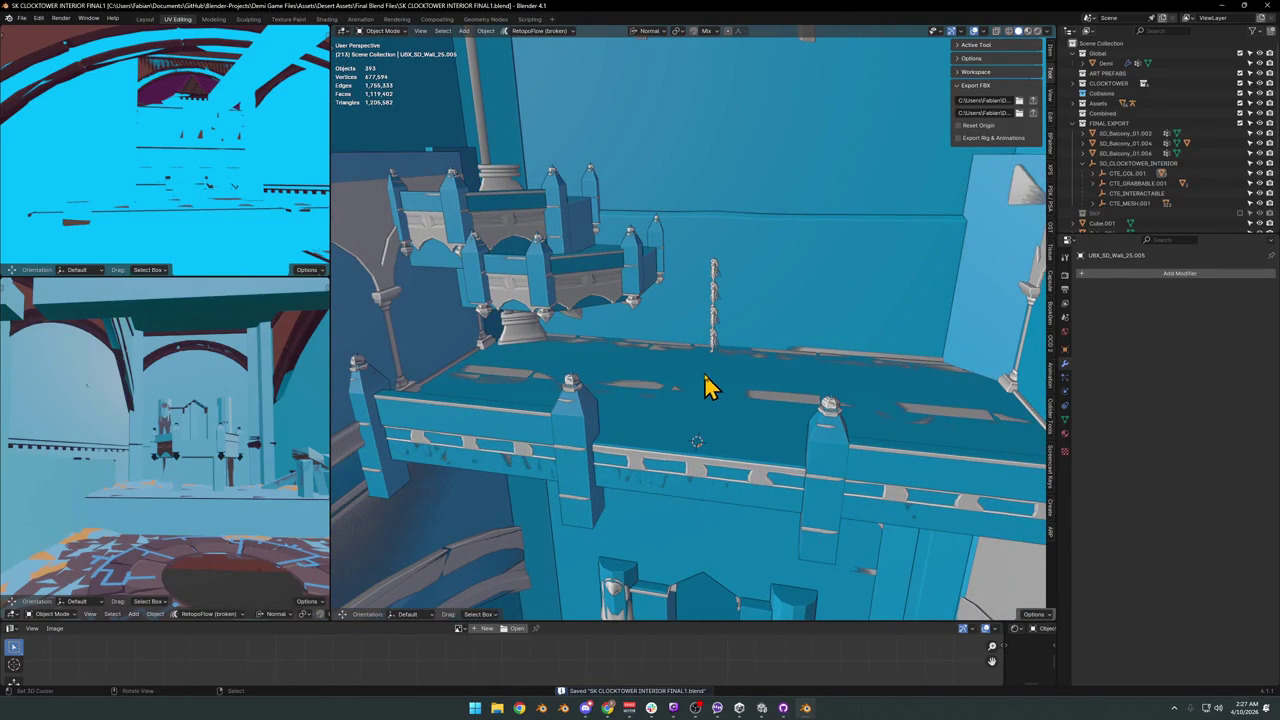
{"action": "key", "text": "shift+grave"}
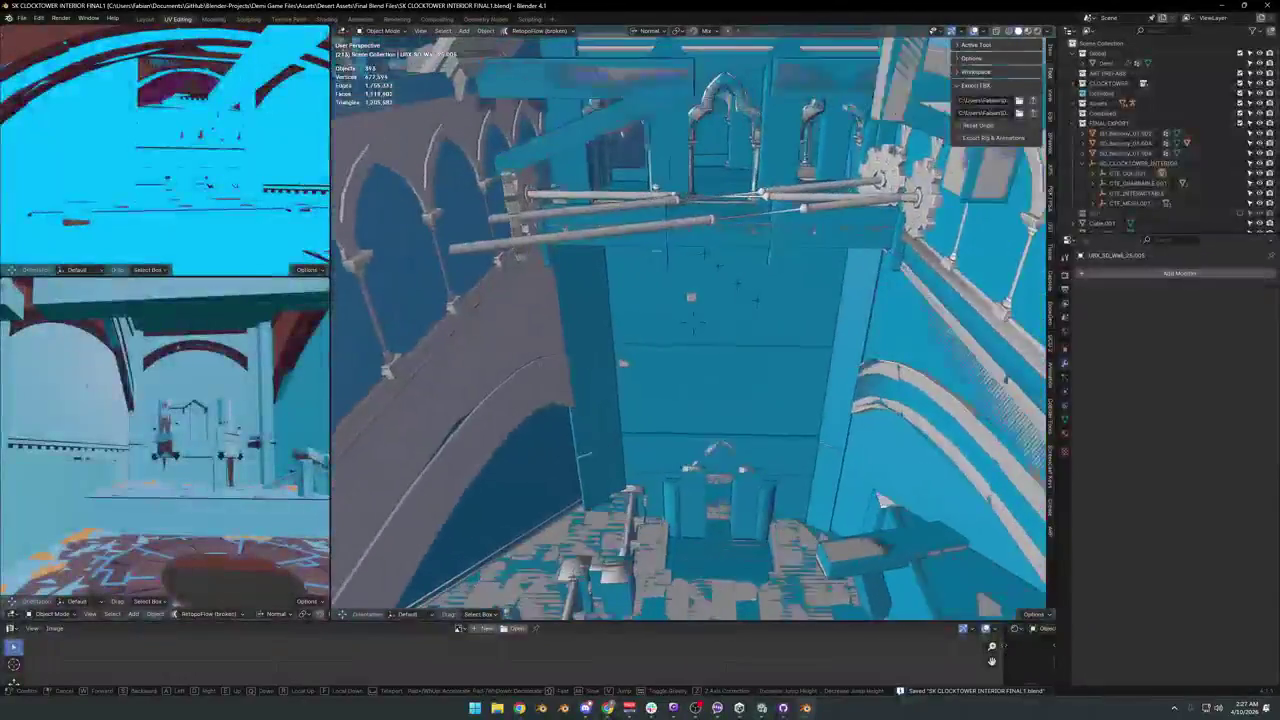
Select the SD_CLOCKTOWER_INTERIOR empty with all its child objects, then return to Unity.
{"action": "left_click", "coordinate": [755, 380]}
{"action": "left_click", "coordinate": [657, 274]}
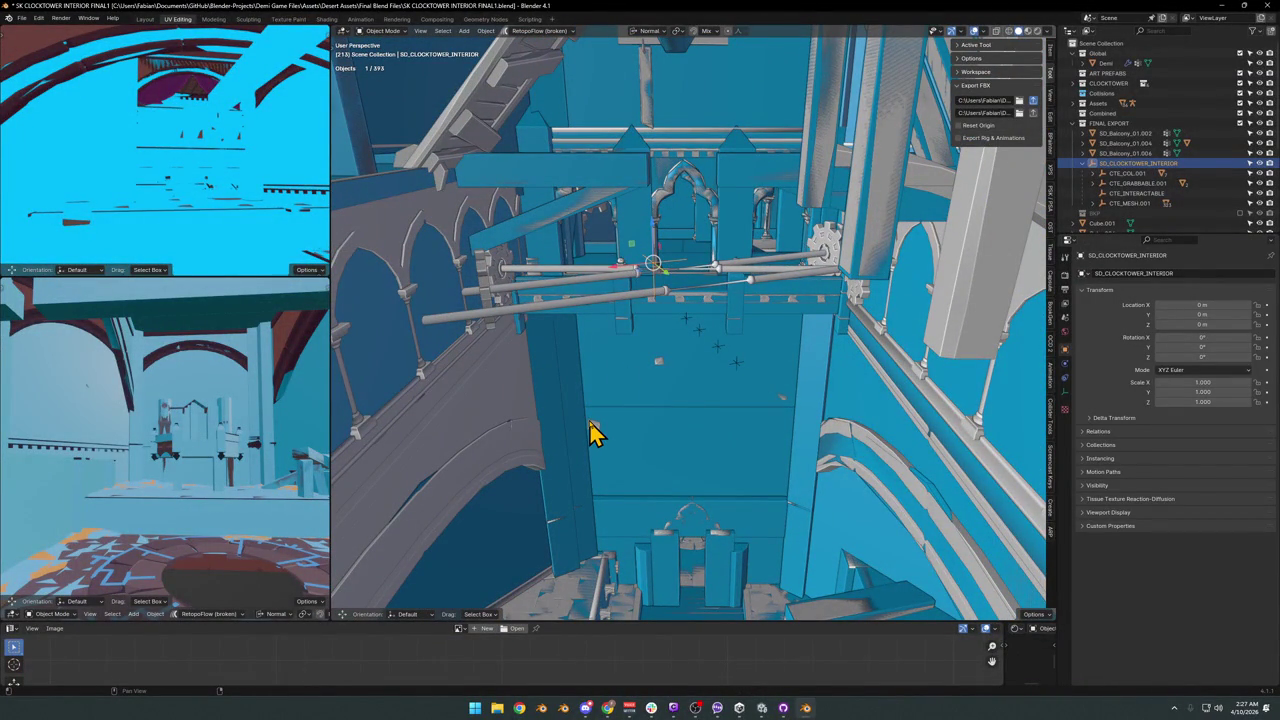
{"action": "key", "text": "a"}
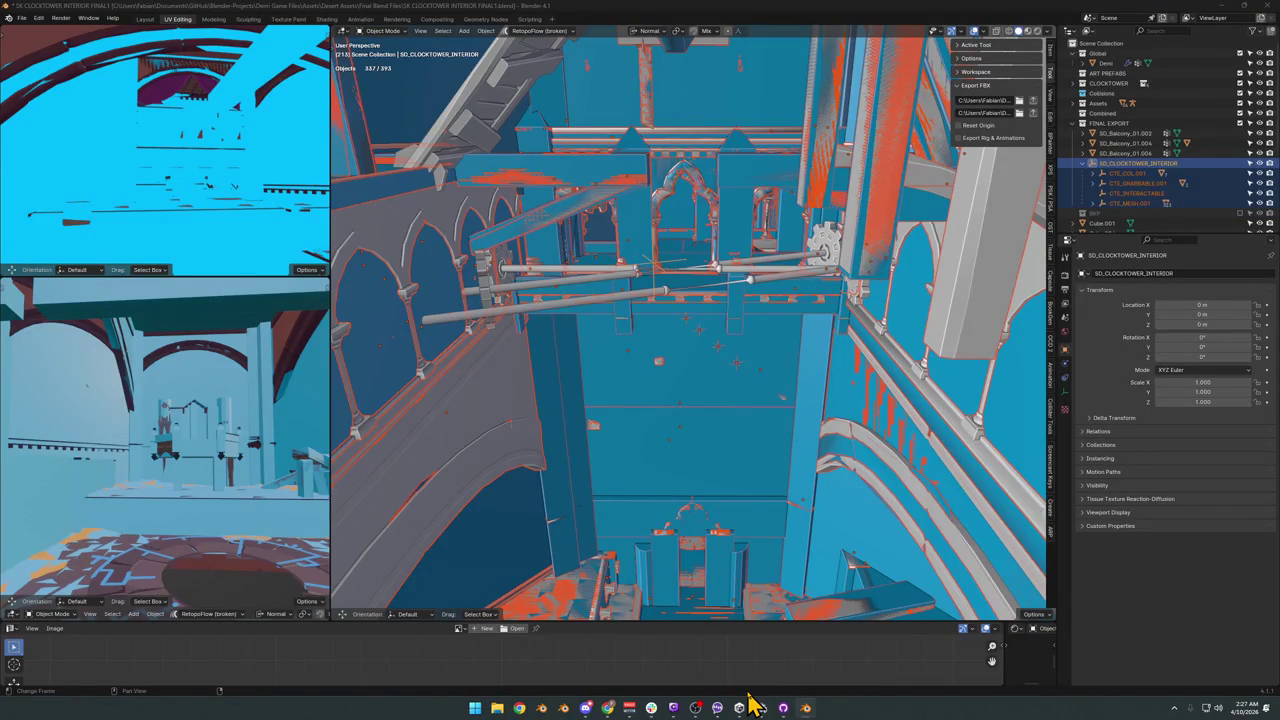
{"action": "left_click", "coordinate": [750, 698]}
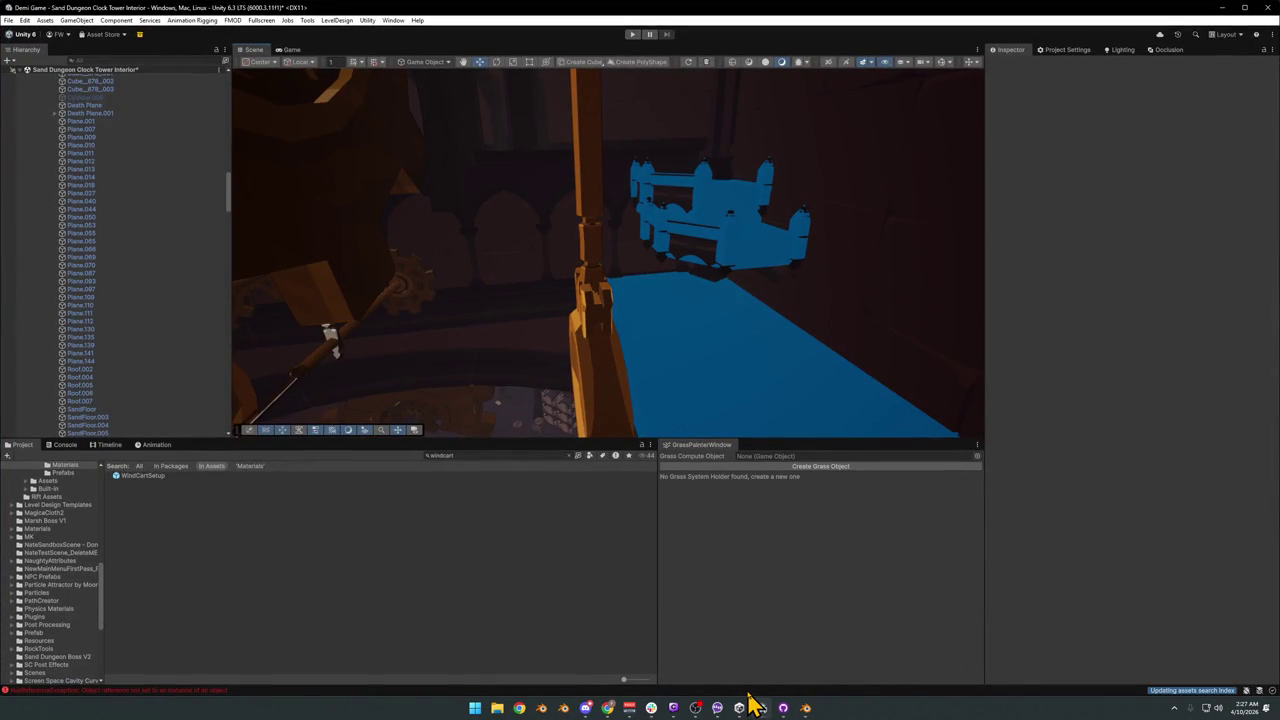
Add Mesh Colliders to walls UBX_SD_Wall_25.005 and UBX_SD_Wall_25.004.
{"action": "right_click_drag", "start_coordinate": [665, 365], "coordinate": [709, 366]}
{"action": "left_click", "coordinate": [709, 366]}
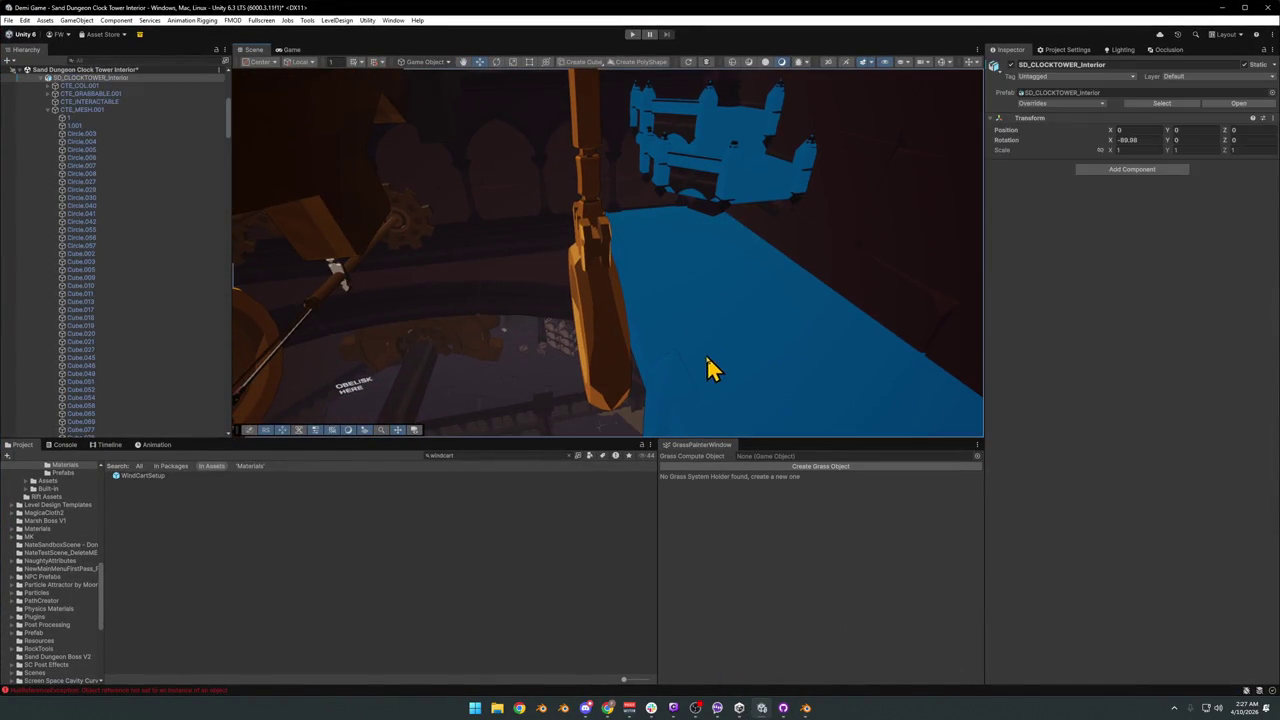
{"action": "left_click", "coordinate": [1108, 355]}
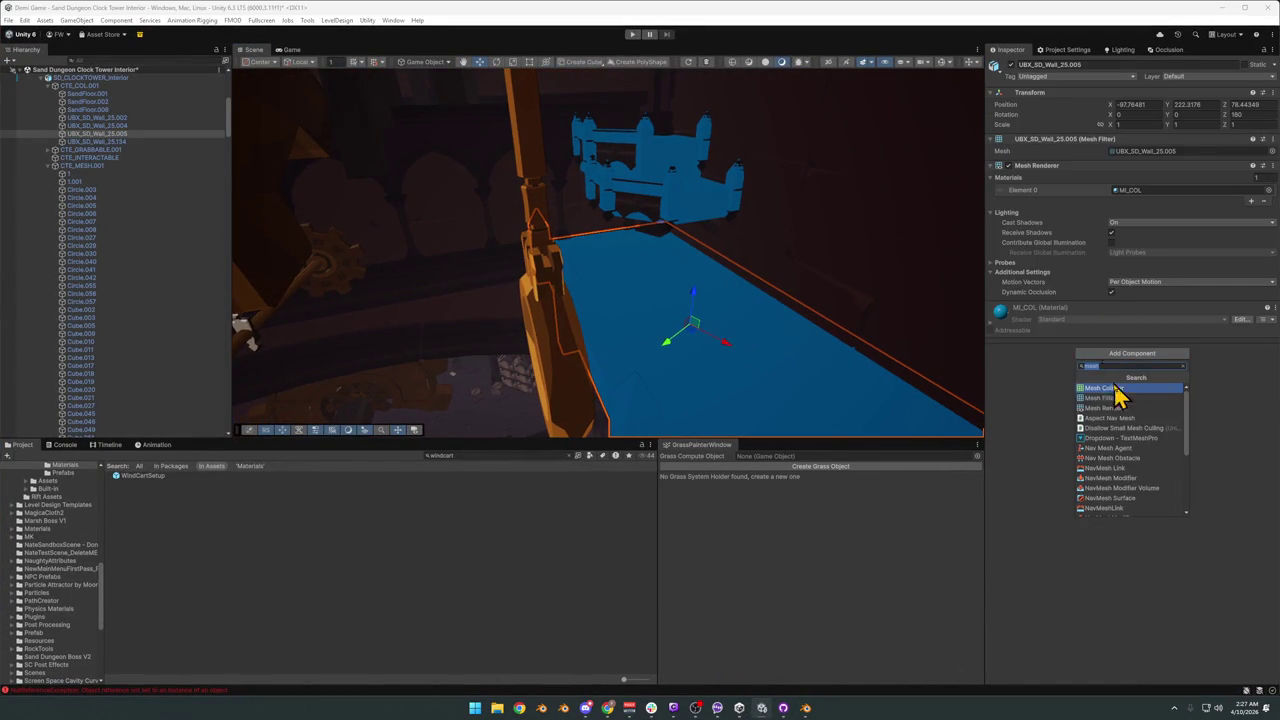
{"action": "left_click", "coordinate": [672, 202]}
{"action": "left_click", "coordinate": [675, 205]}
{"action": "right_click_drag", "start_coordinate": [675, 205], "coordinate": [624, 287]}
{"action": "left_click", "coordinate": [594, 292]}
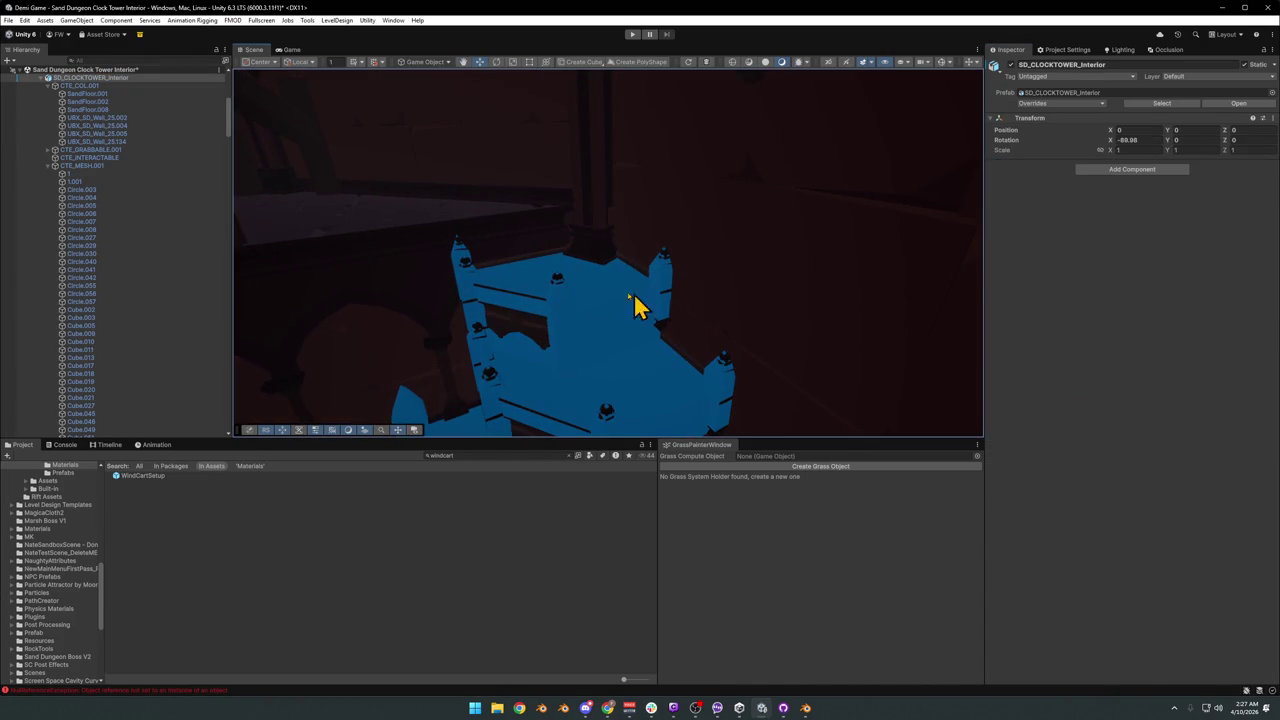
{"action": "left_click", "coordinate": [660, 387]}
{"action": "left_click", "coordinate": [1105, 356]}
{"action": "left_click", "coordinate": [1123, 391]}
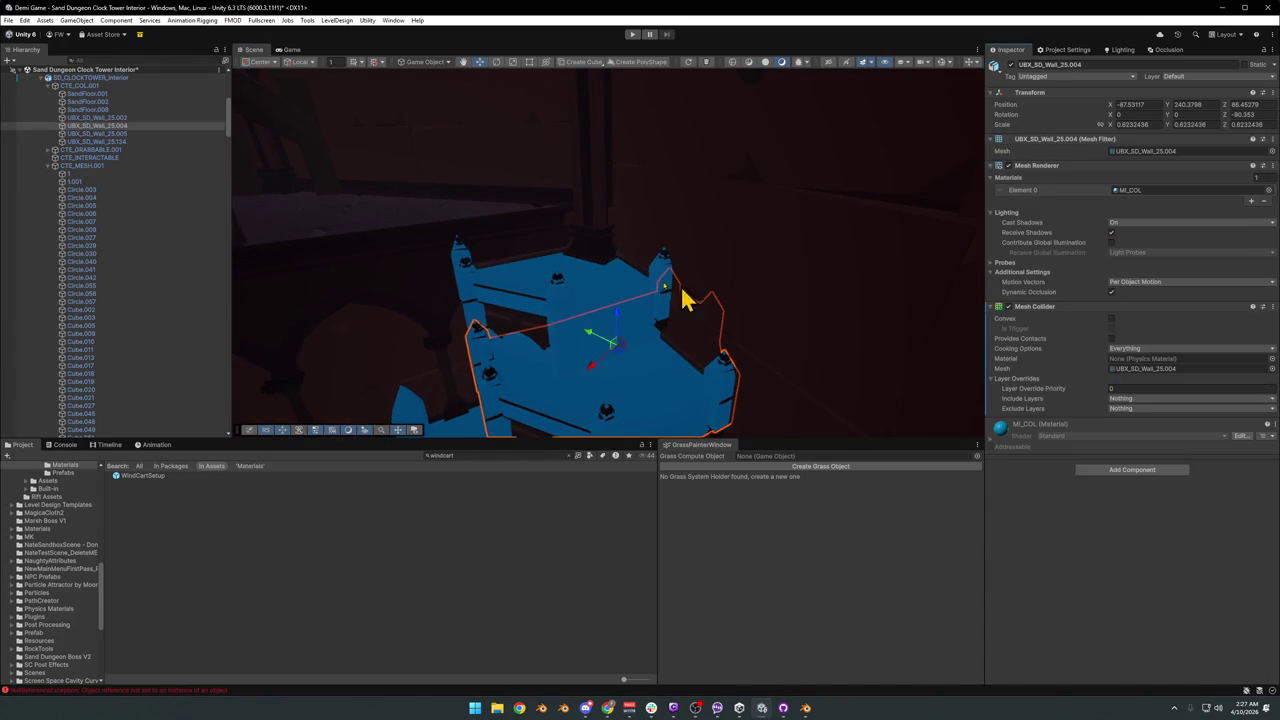
Add a Mesh Collider to the UBX_SD_Wall_25.002 wall.
{"action": "left_click", "coordinate": [584, 295]}
{"action": "left_click", "coordinate": [600, 300]}
{"action": "left_click", "coordinate": [1100, 354]}
{"action": "left_click", "coordinate": [1098, 400]}
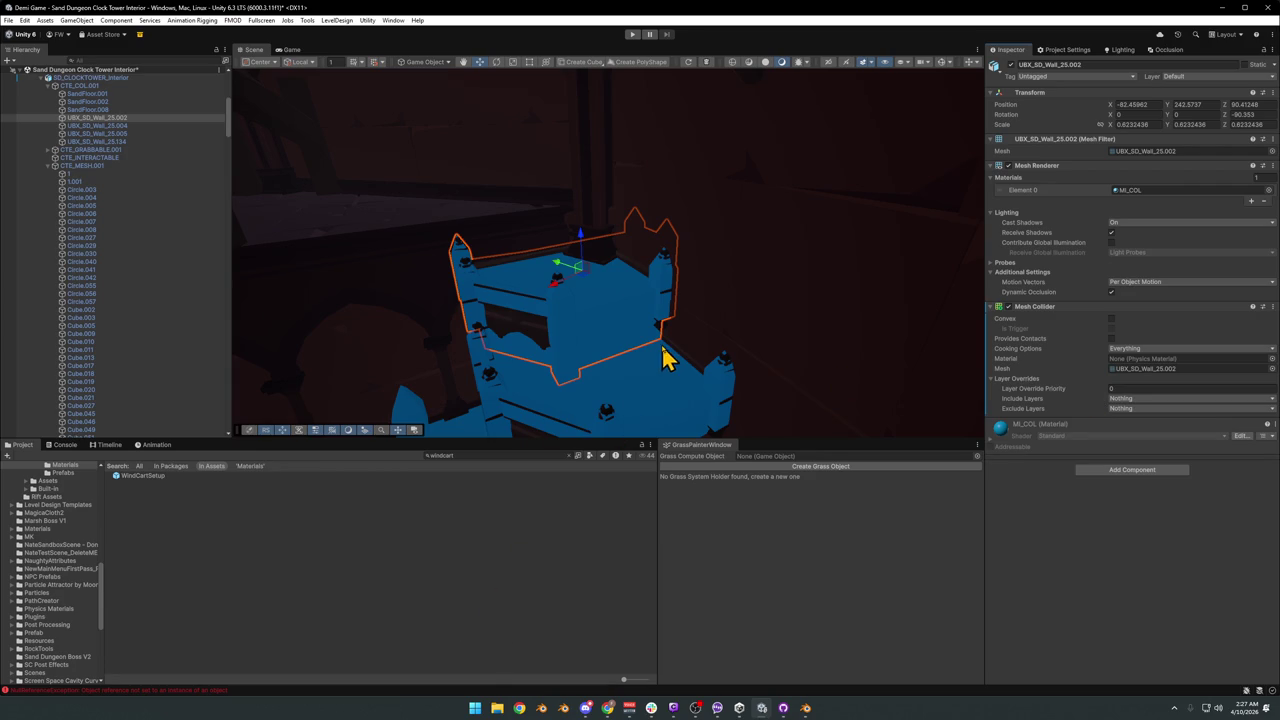
Select UBX_SD_Wall_25.005 and briefly hide its rendered mesh, then undo the change.
{"action": "scroll", "coordinate": [620, 370], "scroll_direction": "up", "scroll_amount": 3}
{"action": "left_click", "coordinate": [557, 371]}
{"action": "left_click", "coordinate": [600, 365]}
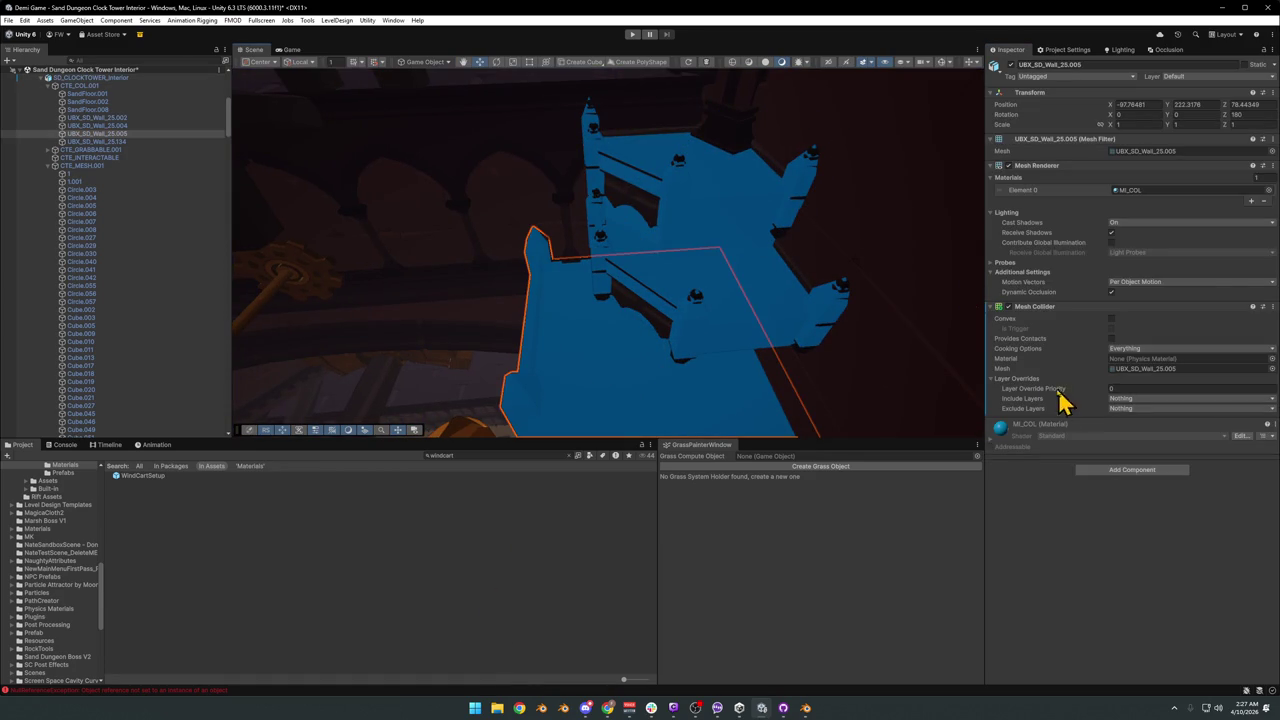
{"action": "left_click", "coordinate": [1009, 166]}
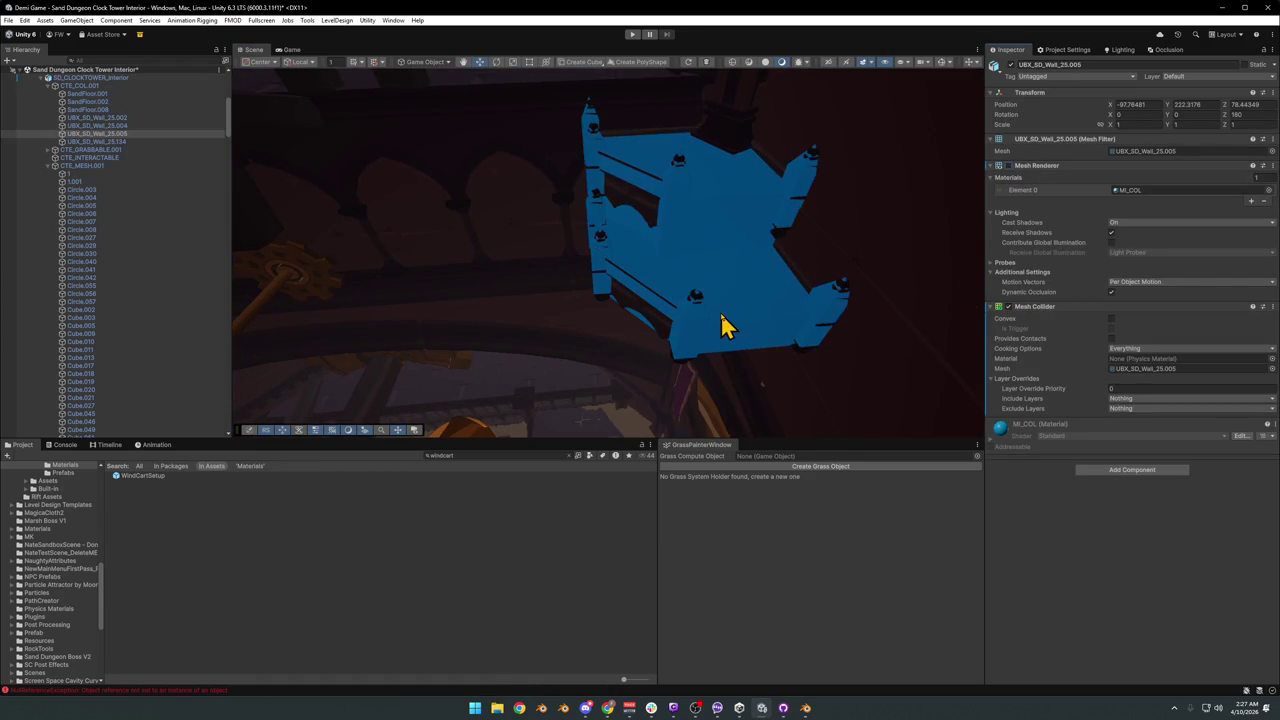
{"action": "key", "text": "ctrl+z"}
{"action": "mouse_move", "coordinate": [623, 366]}
{"action": "right_mouse_down"}
{"action": "mouse_move", "coordinate": [700, 391]}
{"action": "mouse_move", "coordinate": [815, 333]}
{"action": "mouse_move", "coordinate": [1100, 112]}
{"action": "right_mouse_up"}
Back in Blender, rename the balcony piece SD_Balcony_01.007 to 12.
{"action": "left_click", "coordinate": [1222, 10]}
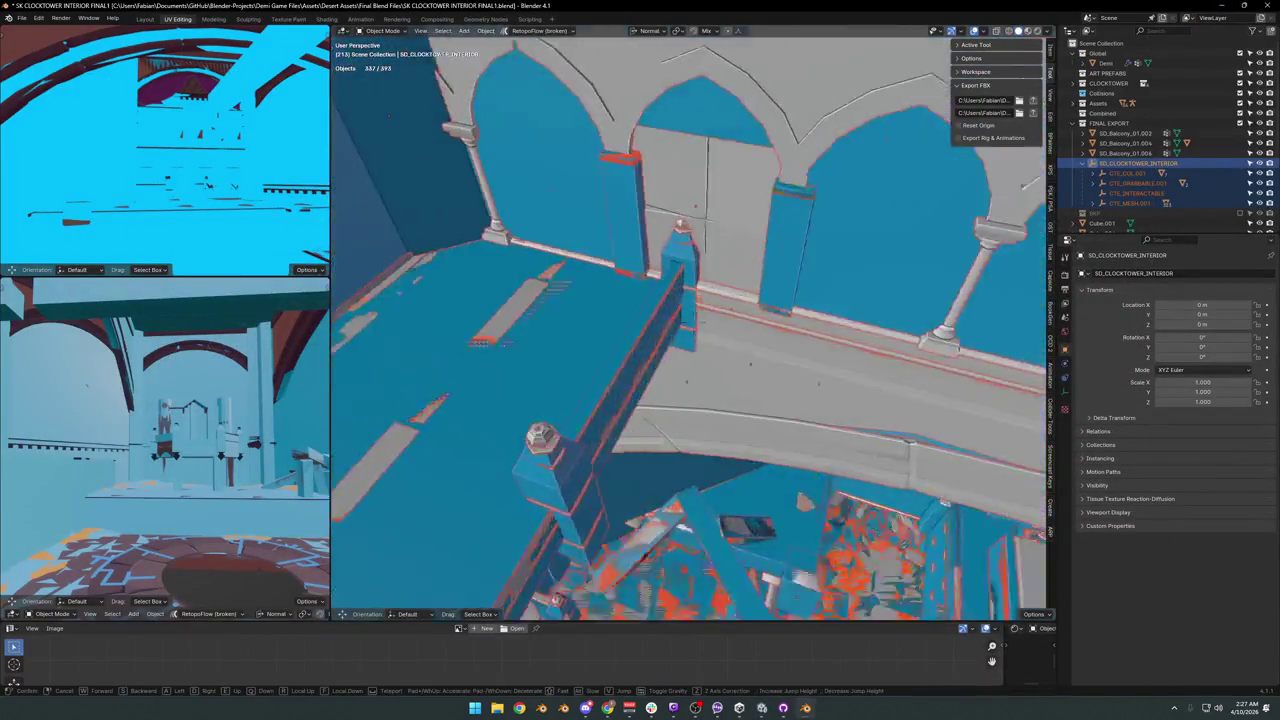
{"action": "middle_click_drag", "start_coordinate": [690, 262], "coordinate": [677, 306]}
{"action": "left_click", "coordinate": [691, 354]}
{"action": "key", "text": "g"}
{"action": "right_click", "coordinate": [758, 291]}
{"action": "left_click", "coordinate": [702, 337]}
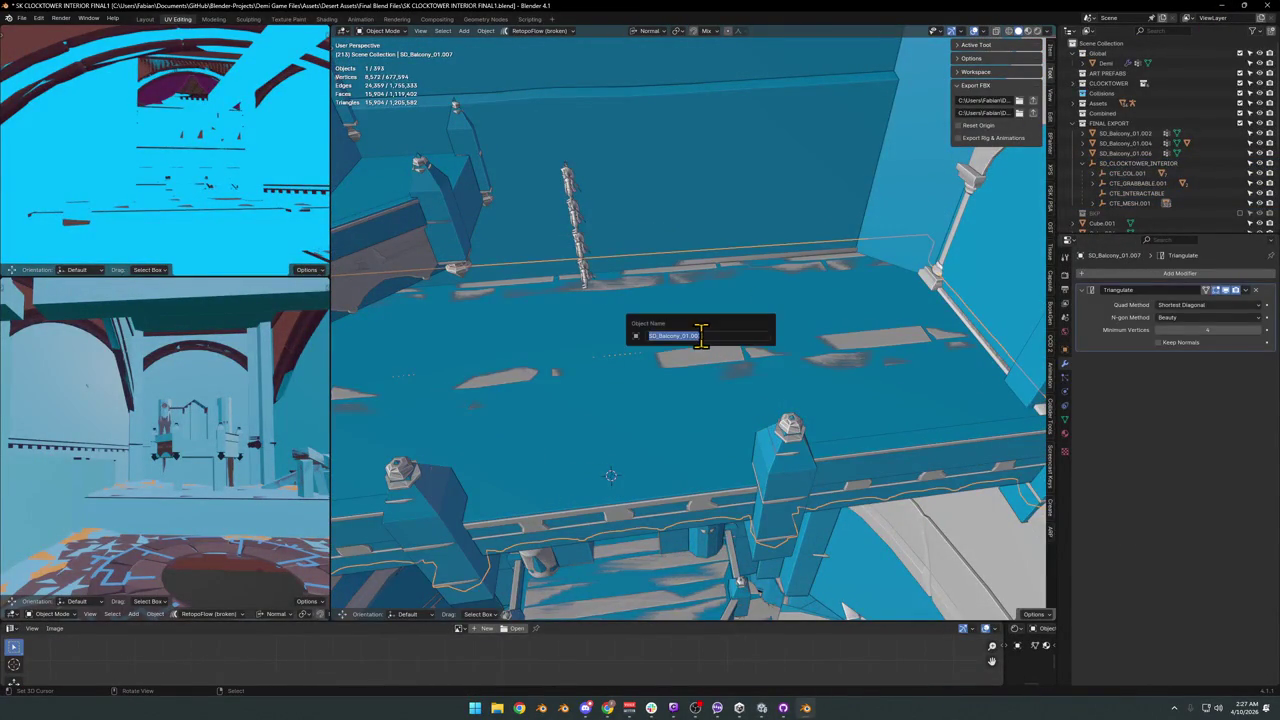
{"action": "type", "text": "12"}
{"action": "key", "text": "Return"}
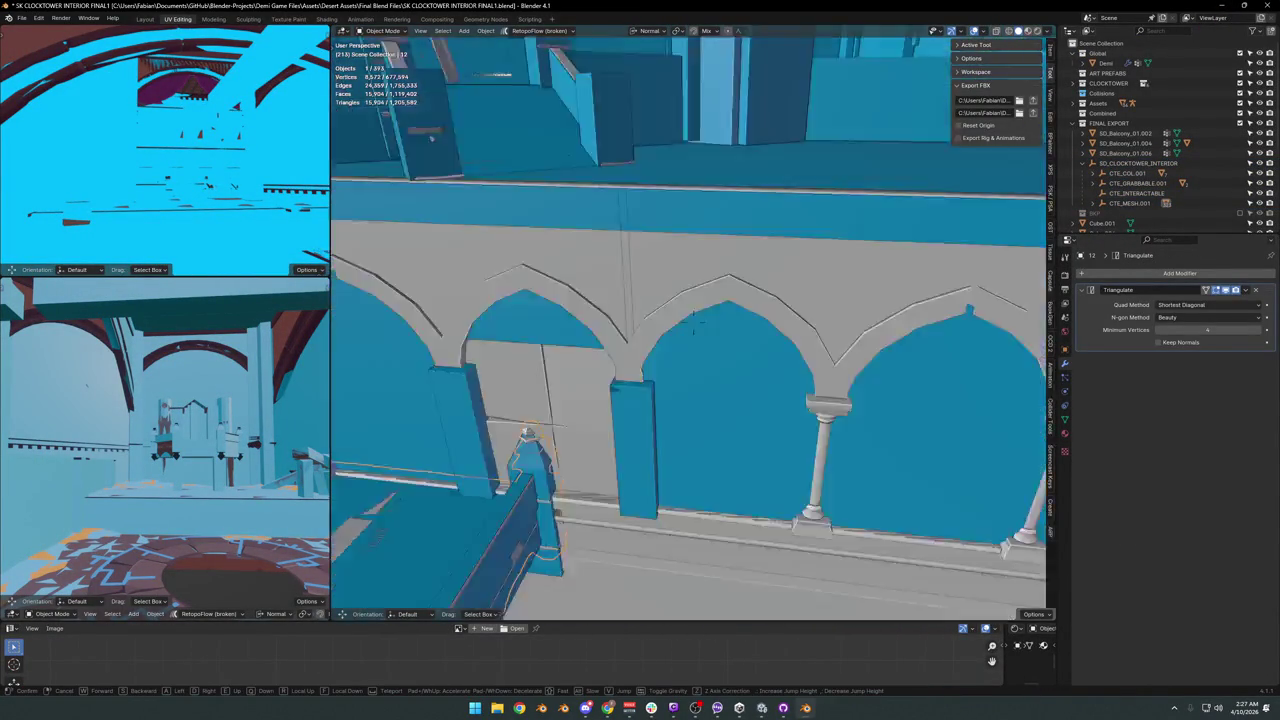
Save the file and select the SD_CLOCKTOWER_INTERIOR empty with all its children.
{"action": "middle_click_drag", "start_coordinate": [578, 318], "coordinate": [597, 338]}
{"action": "key", "text": "ctrl+s"}
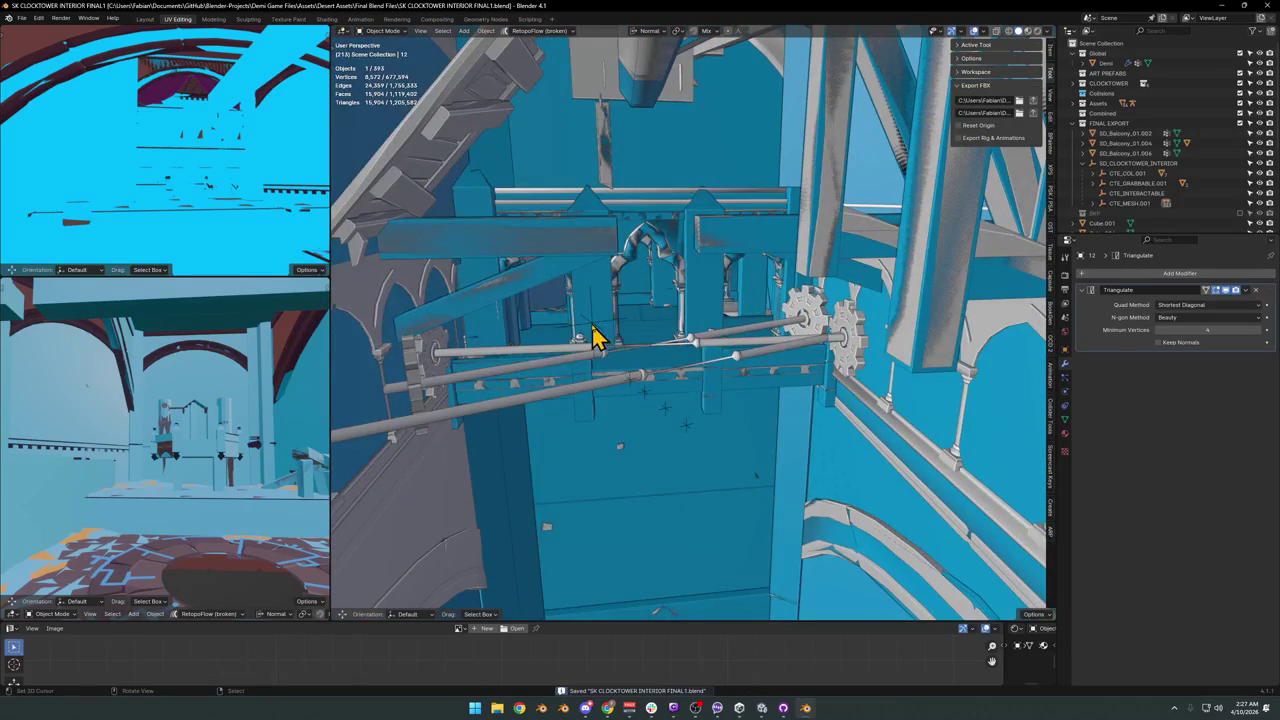
{"action": "left_click", "coordinate": [592, 335]}
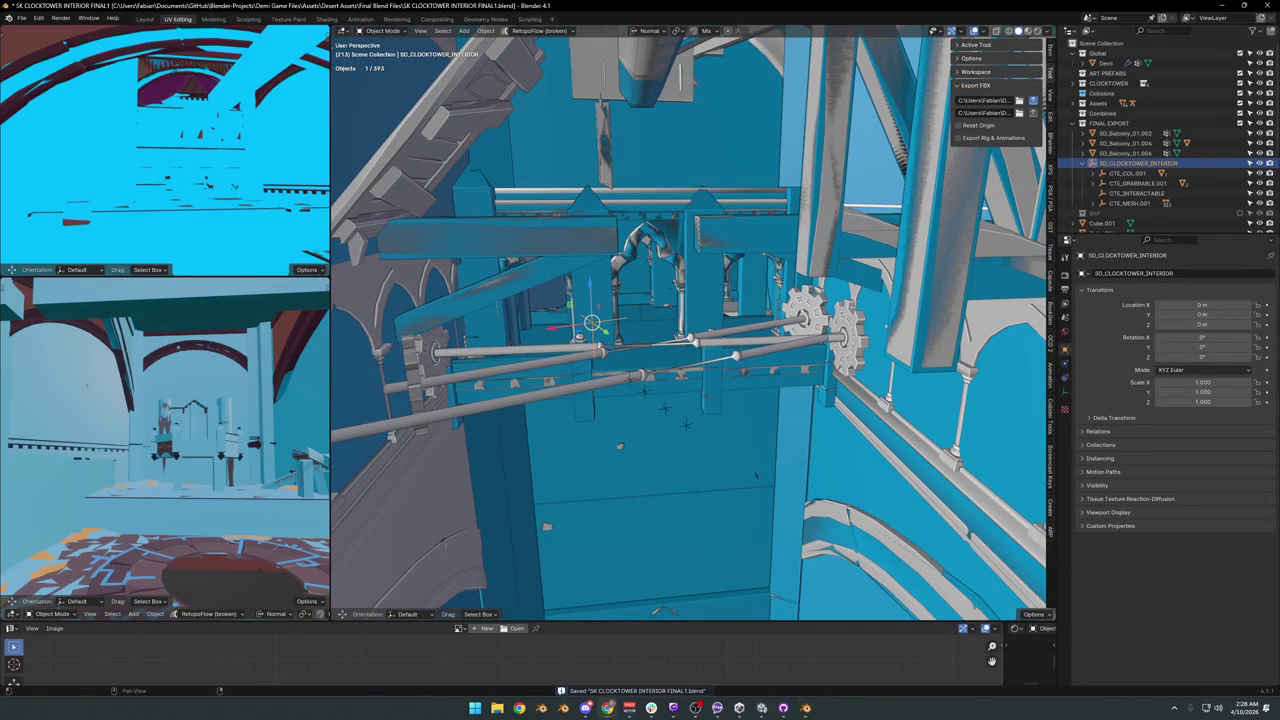
{"action": "key", "text": "shift+bracketright"}
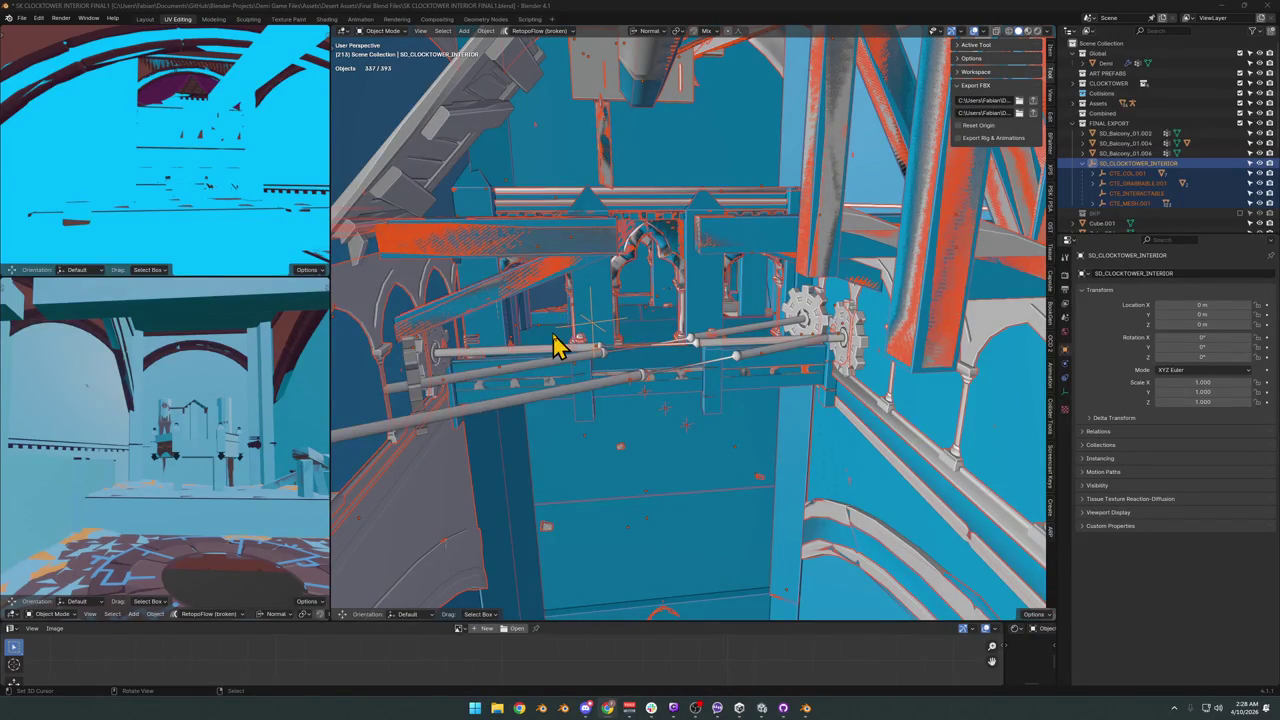
{"action": "key", "text": "alt+Tab"}
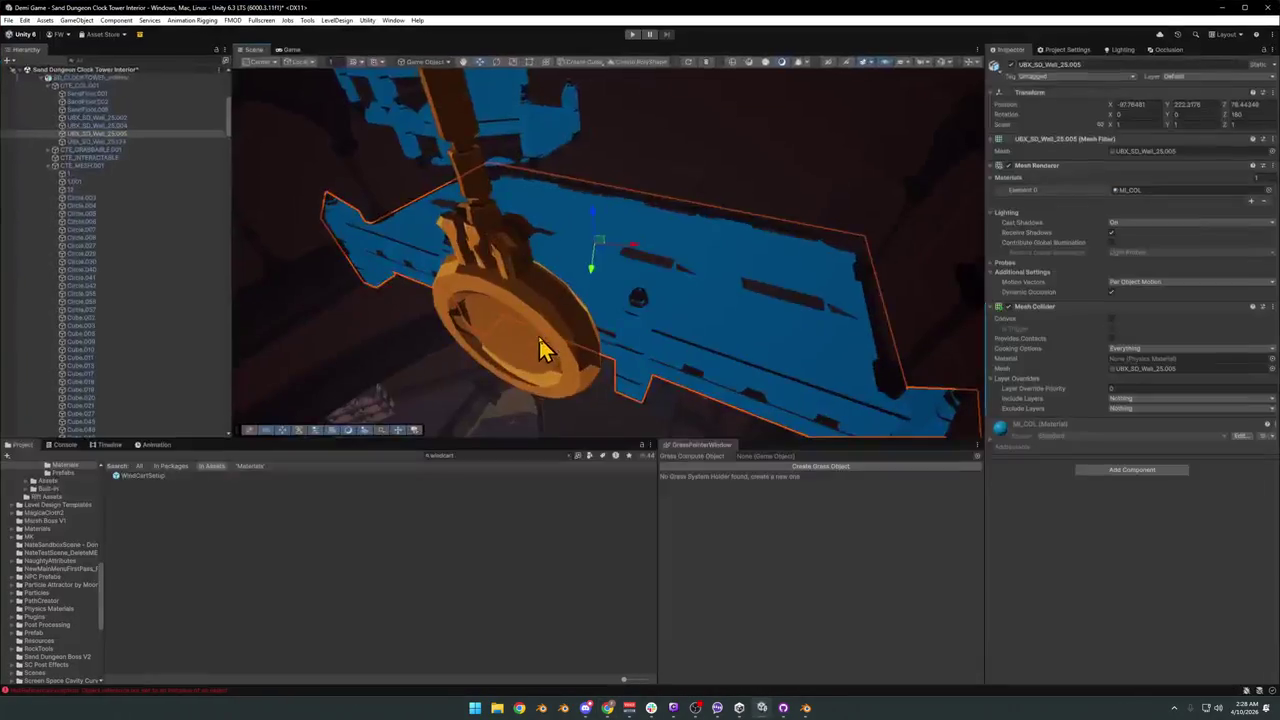
{"action": "mouse_move", "coordinate": [715, 322]}
{"action": "right_mouse_down"}
{"action": "mouse_move", "coordinate": [650, 300]}
{"action": "mouse_move", "coordinate": [640, 331]}
{"action": "mouse_move", "coordinate": [810, 360]}
{"action": "mouse_move", "coordinate": [609, 266]}
{"action": "mouse_move", "coordinate": [597, 291]}
{"action": "mouse_move", "coordinate": [647, 291]}
{"action": "mouse_move", "coordinate": [797, 240]}
{"action": "mouse_move", "coordinate": [712, 262]}
{"action": "right_mouse_up"}
{"action": "left_click", "coordinate": [609, 296]}
{"action": "left_click", "coordinate": [610, 292]}
{"action": "left_click", "coordinate": [583, 216], "text": "shift"}
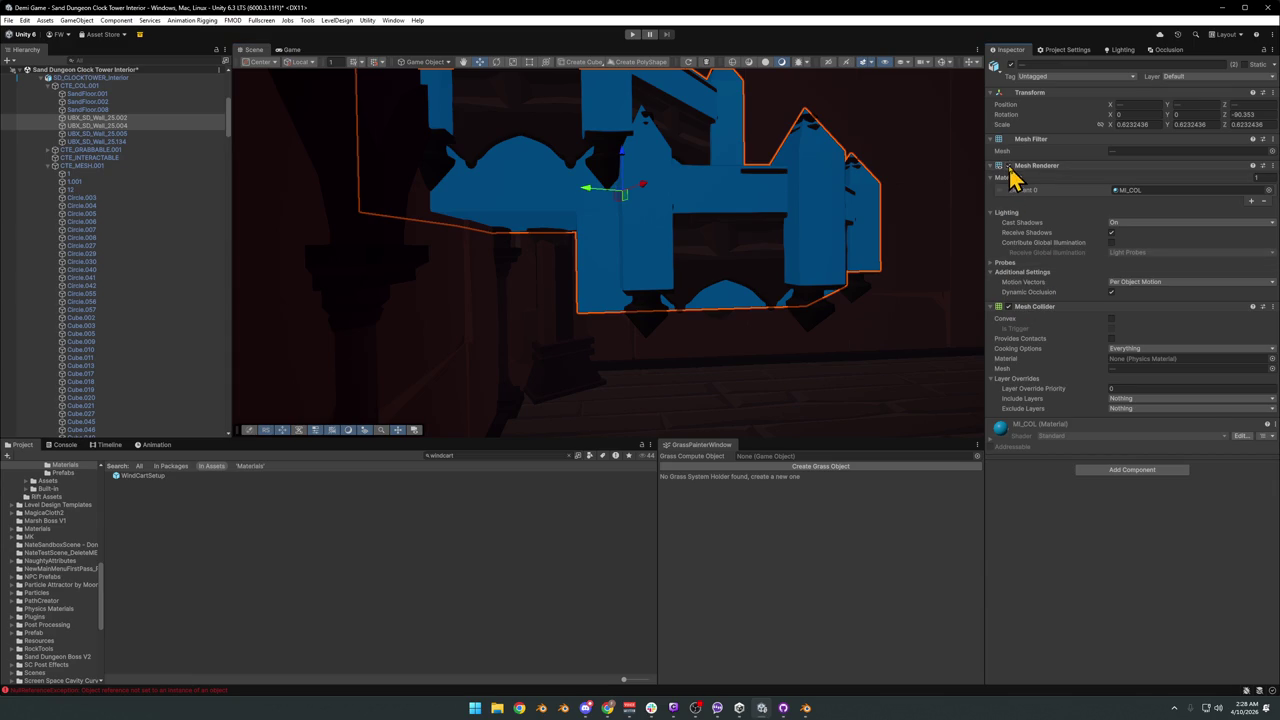
{"action": "left_click", "coordinate": [612, 533]}
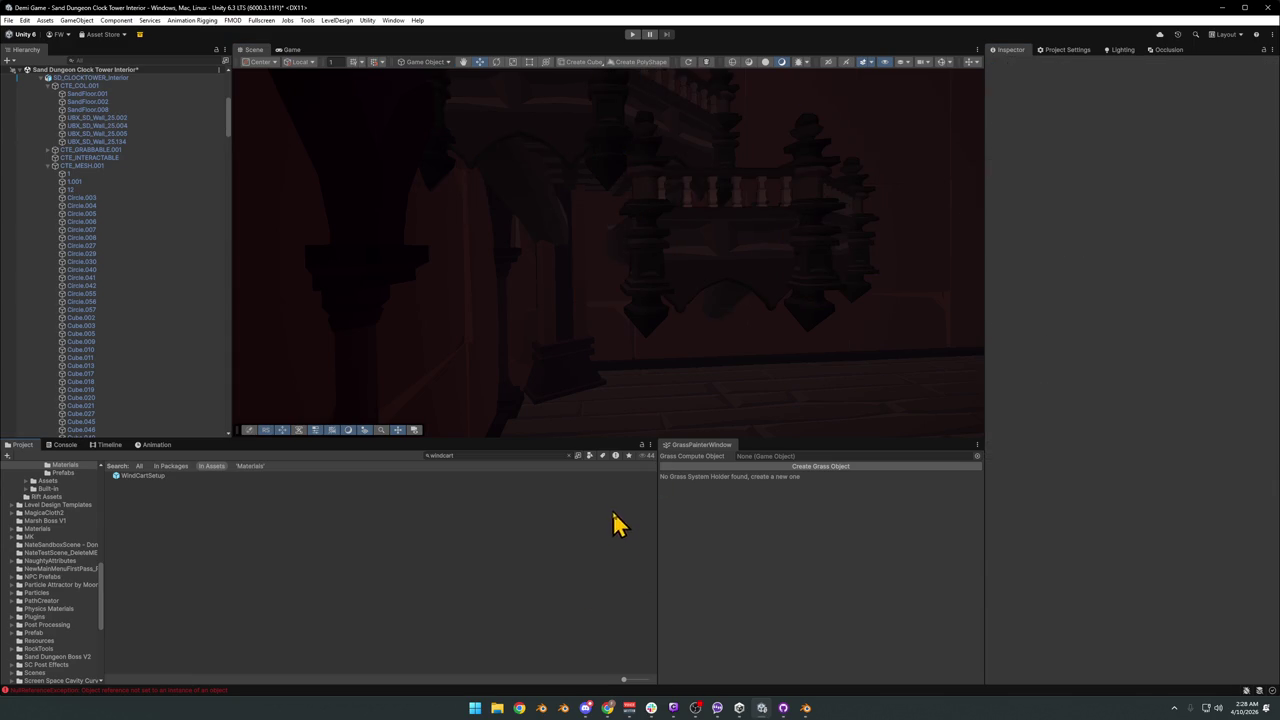
Fly the Scene camera through the gears up to the large brass clock bell.
{"action": "mouse_move", "coordinate": [690, 285]}
{"action": "right_mouse_down"}
{"action": "mouse_move", "coordinate": [691, 274]}
{"action": "mouse_move", "coordinate": [724, 283]}
{"action": "mouse_move", "coordinate": [660, 277]}
{"action": "mouse_move", "coordinate": [651, 300]}
{"action": "mouse_move", "coordinate": [733, 283]}
{"action": "mouse_move", "coordinate": [649, 283]}
{"action": "mouse_move", "coordinate": [786, 317]}
{"action": "mouse_move", "coordinate": [689, 269]}
{"action": "mouse_move", "coordinate": [666, 294]}
{"action": "mouse_move", "coordinate": [671, 340]}
{"action": "mouse_move", "coordinate": [626, 334]}
{"action": "mouse_move", "coordinate": [673, 358]}
{"action": "mouse_move", "coordinate": [566, 330]}
{"action": "mouse_move", "coordinate": [620, 332]}
{"action": "mouse_move", "coordinate": [620, 277]}
{"action": "mouse_move", "coordinate": [793, 289]}
{"action": "mouse_move", "coordinate": [726, 297]}
{"action": "mouse_move", "coordinate": [837, 289]}
{"action": "mouse_move", "coordinate": [703, 300]}
{"action": "mouse_move", "coordinate": [619, 334]}
{"action": "mouse_move", "coordinate": [746, 314]}
{"action": "mouse_move", "coordinate": [674, 334]}
{"action": "mouse_move", "coordinate": [800, 338]}
{"action": "mouse_move", "coordinate": [808, 355]}
{"action": "right_mouse_up"}
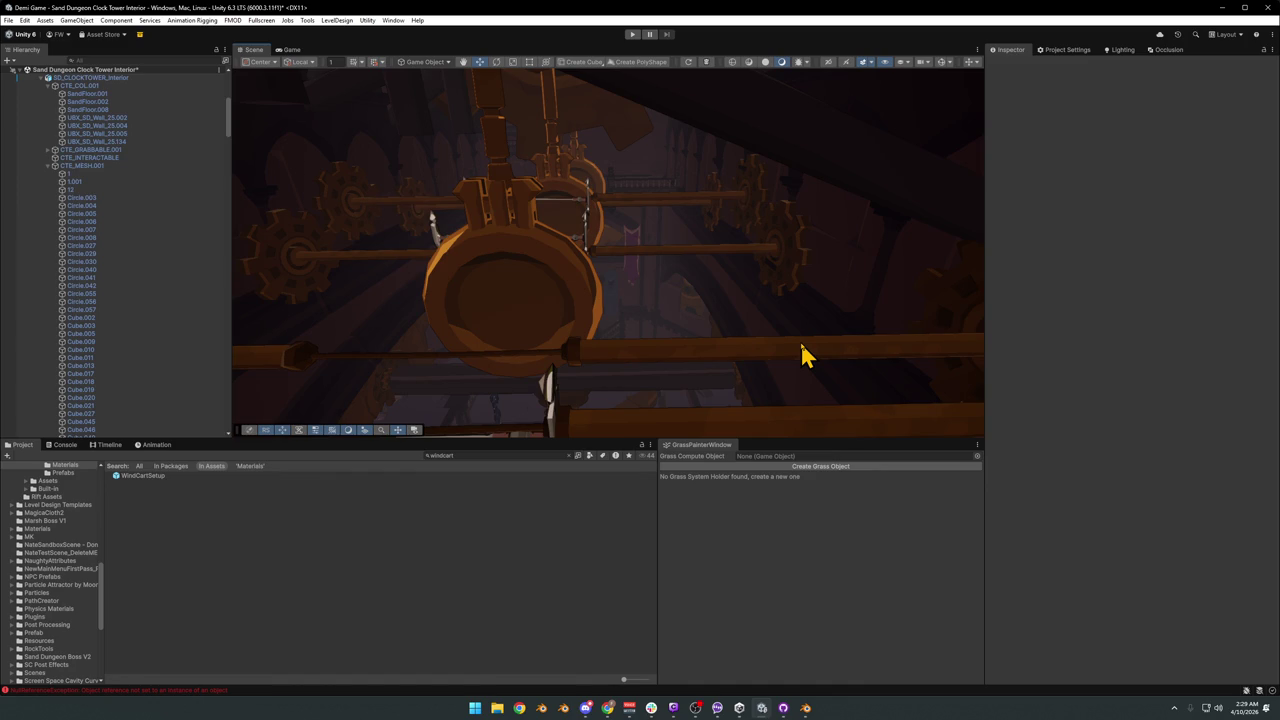
{"action": "right_click_drag", "start_coordinate": [760, 320], "coordinate": [507, 323]}
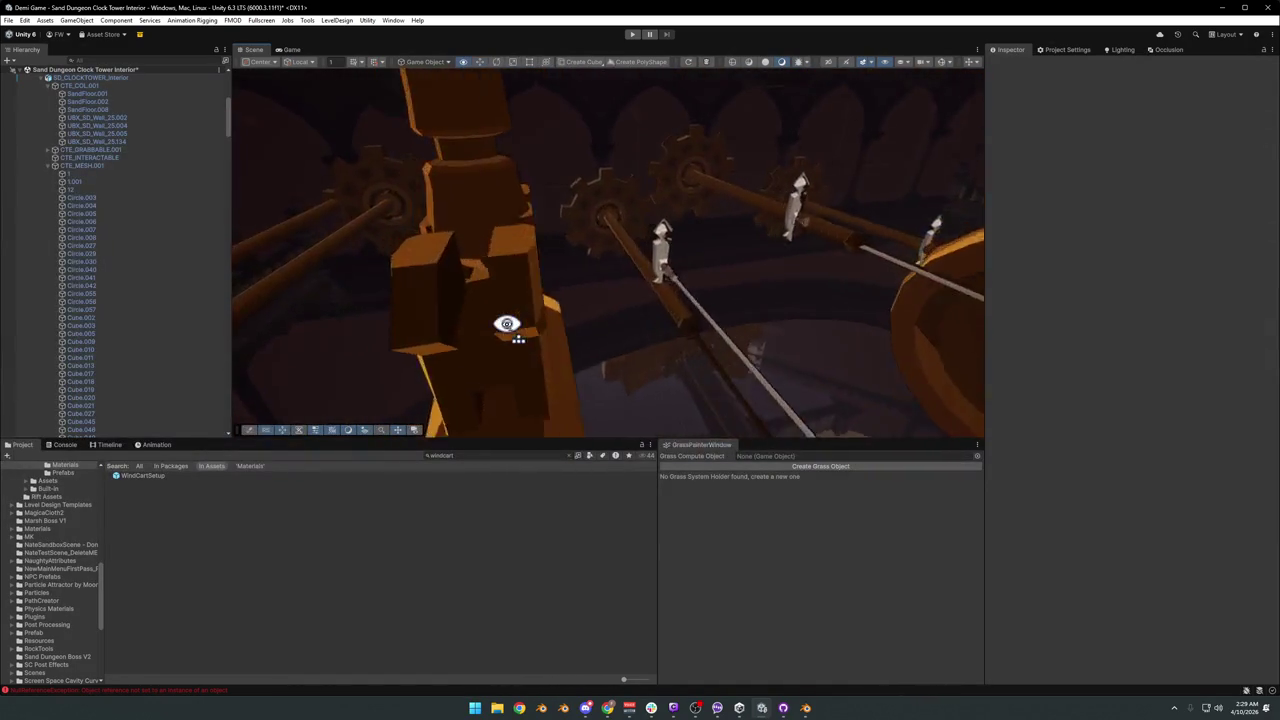
{"action": "mouse_move", "coordinate": [507, 323]}
{"action": "right_mouse_down"}
{"action": "mouse_move", "coordinate": [720, 304]}
{"action": "mouse_move", "coordinate": [746, 330]}
{"action": "right_mouse_up"}
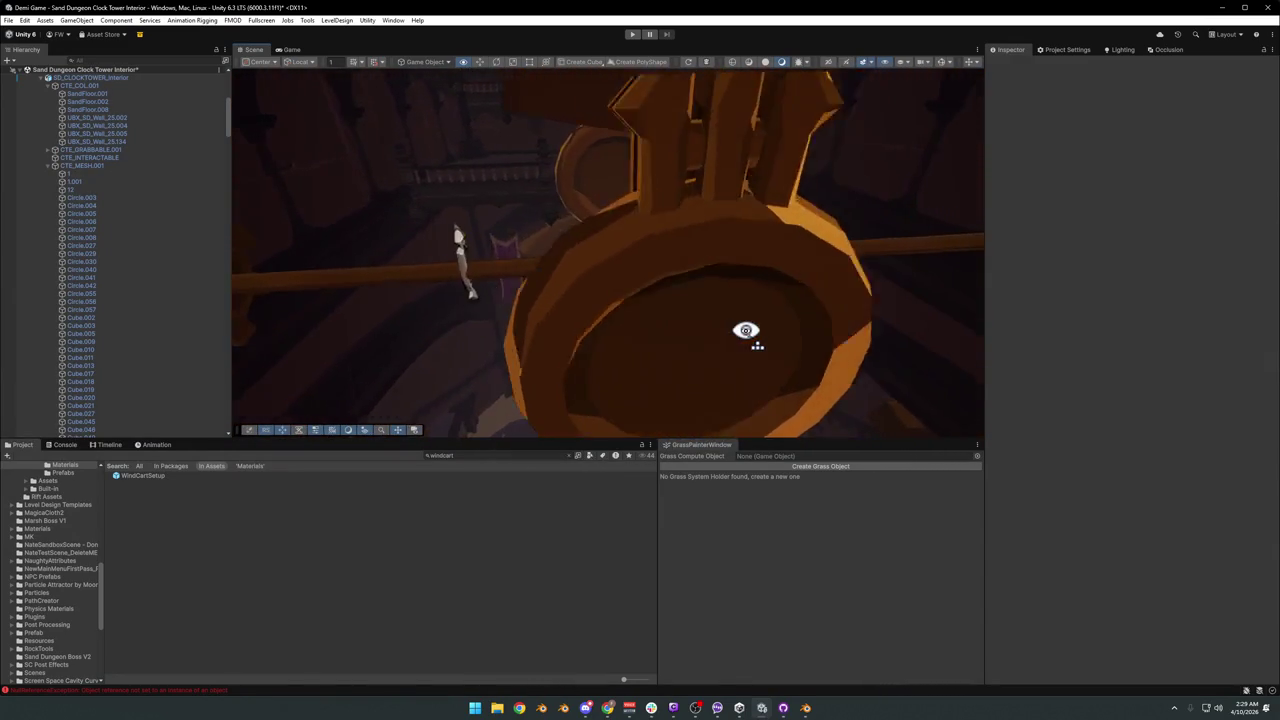
Fly around the clock bell and select the golden Dng01_MovingMonkeyBar_00.
{"action": "mouse_move", "coordinate": [746, 330]}
{"action": "right_mouse_down"}
{"action": "mouse_move", "coordinate": [1003, 360]}
{"action": "mouse_move", "coordinate": [797, 333]}
{"action": "mouse_move", "coordinate": [771, 357]}
{"action": "mouse_move", "coordinate": [886, 346]}
{"action": "mouse_move", "coordinate": [871, 363]}
{"action": "mouse_move", "coordinate": [789, 337]}
{"action": "mouse_move", "coordinate": [859, 336]}
{"action": "mouse_move", "coordinate": [609, 326]}
{"action": "mouse_move", "coordinate": [631, 316]}
{"action": "mouse_move", "coordinate": [530, 324]}
{"action": "right_mouse_up"}
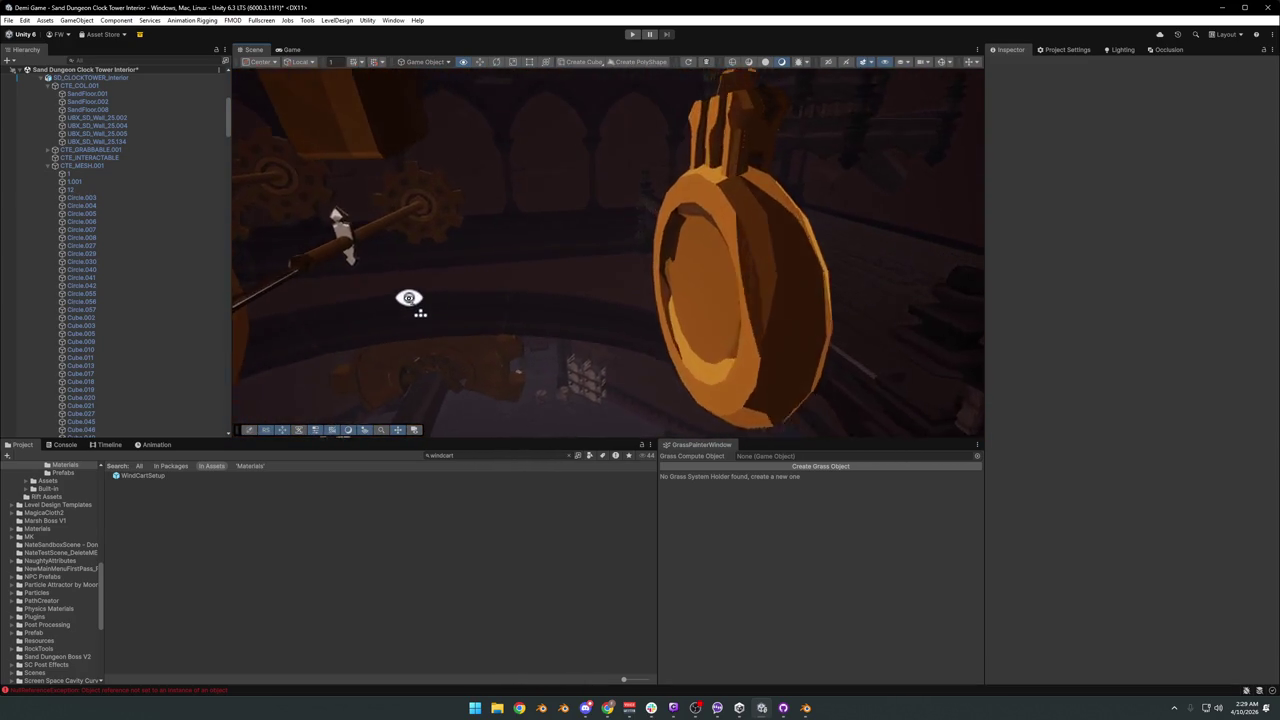
{"action": "right_click_drag", "start_coordinate": [591, 302], "coordinate": [656, 306]}
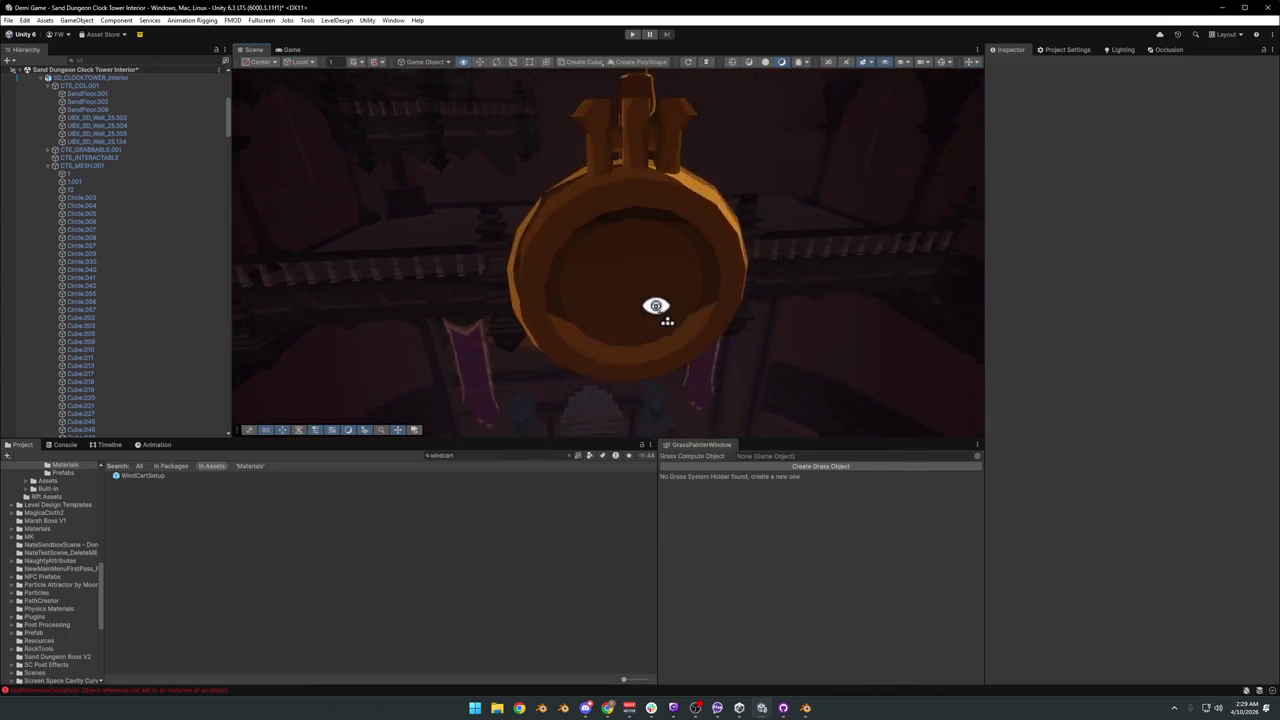
{"action": "mouse_move", "coordinate": [472, 280]}
{"action": "right_mouse_down"}
{"action": "mouse_move", "coordinate": [665, 291]}
{"action": "mouse_move", "coordinate": [606, 291]}
{"action": "mouse_move", "coordinate": [617, 177]}
{"action": "mouse_move", "coordinate": [592, 265]}
{"action": "mouse_move", "coordinate": [623, 243]}
{"action": "mouse_move", "coordinate": [589, 163]}
{"action": "mouse_move", "coordinate": [660, 137]}
{"action": "mouse_move", "coordinate": [688, 153]}
{"action": "mouse_move", "coordinate": [669, 166]}
{"action": "mouse_move", "coordinate": [589, 163]}
{"action": "mouse_move", "coordinate": [526, 329]}
{"action": "mouse_move", "coordinate": [463, 286]}
{"action": "mouse_move", "coordinate": [398, 281]}
{"action": "mouse_move", "coordinate": [529, 274]}
{"action": "mouse_move", "coordinate": [509, 294]}
{"action": "mouse_move", "coordinate": [414, 294]}
{"action": "mouse_move", "coordinate": [592, 317]}
{"action": "right_mouse_up"}
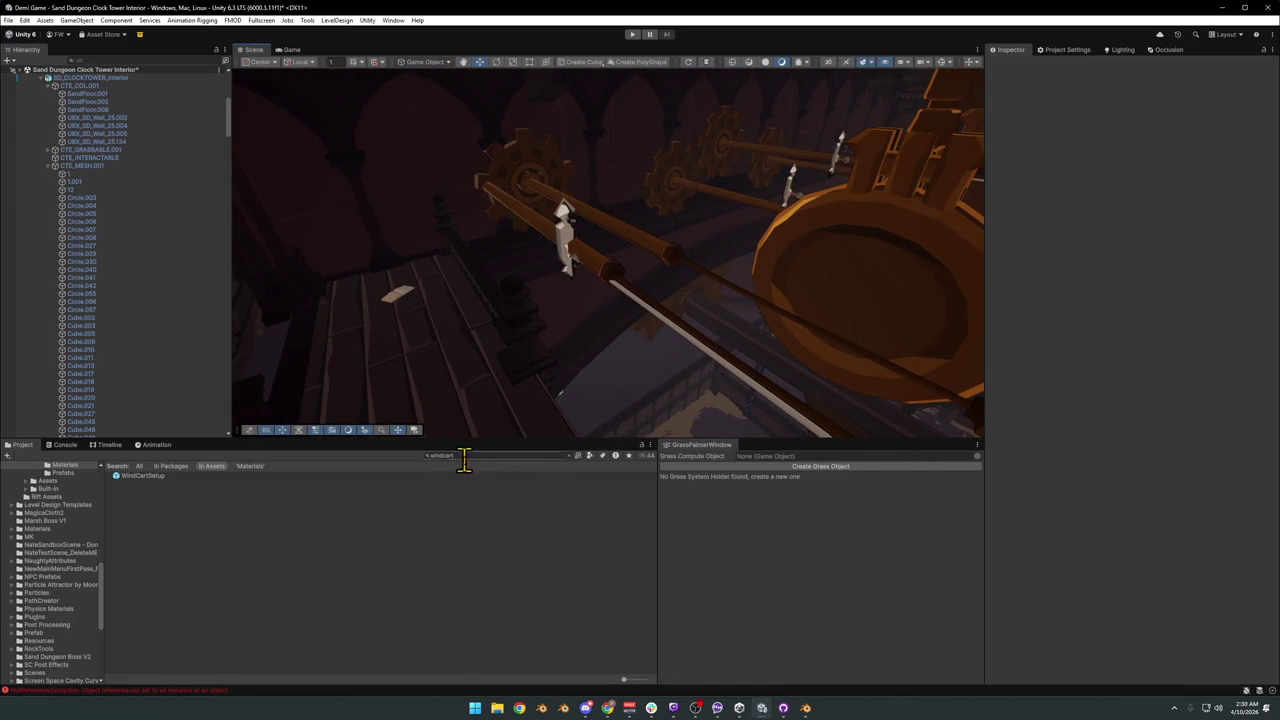
{"action": "left_click", "coordinate": [594, 272]}
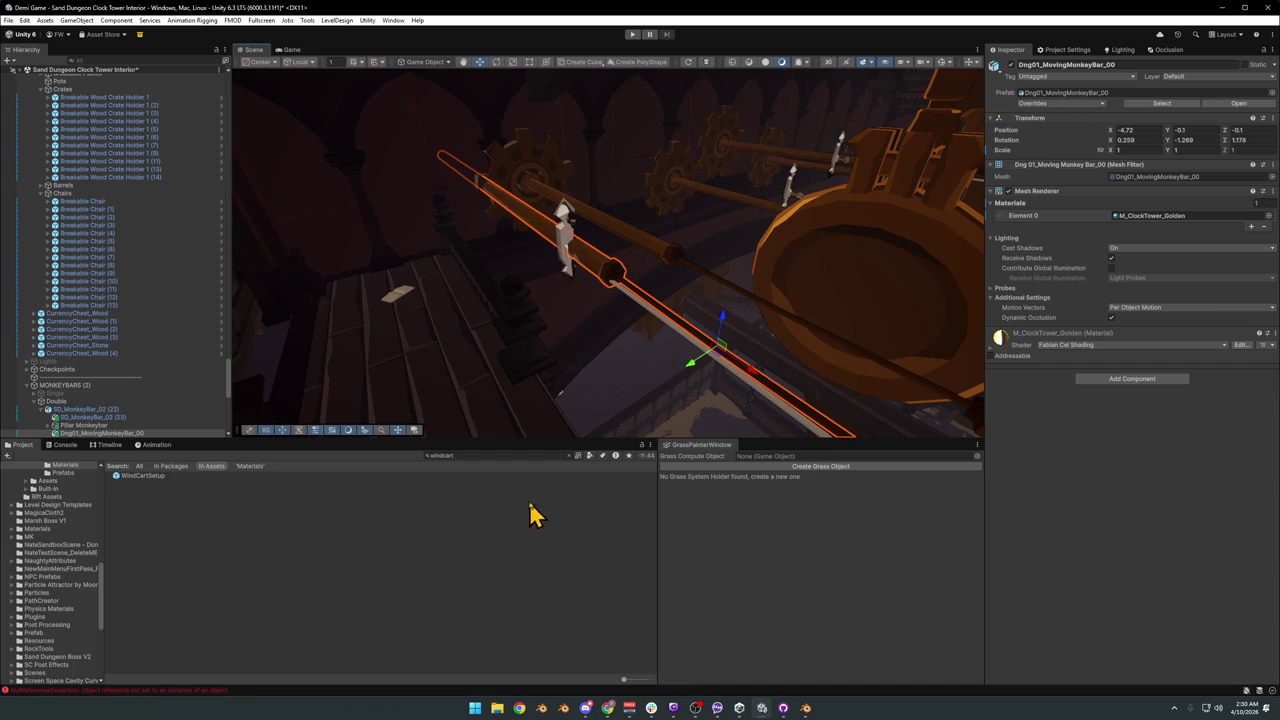
Collapse the Hierarchy and move Fabian Prop Test Room, then Clock Tower Interior, to the bottom.
{"action": "left_click", "coordinate": [490, 456]}
{"action": "type", "text": "asset test roo"}
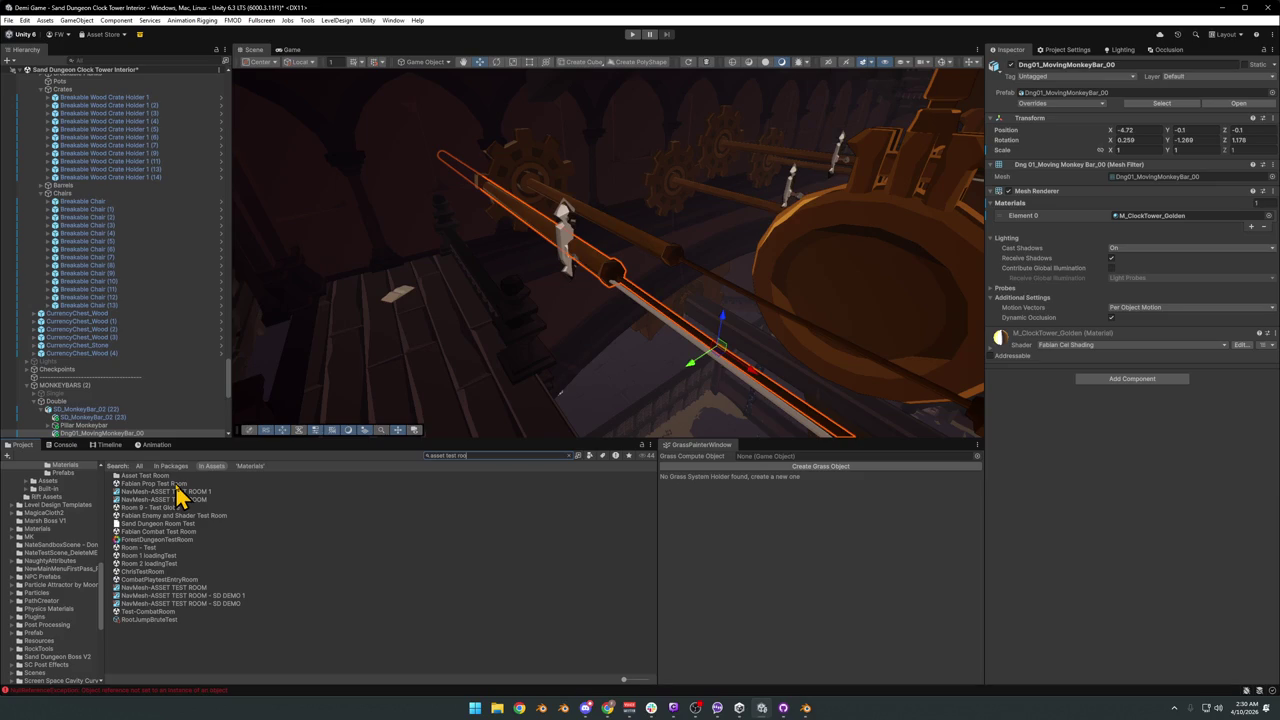
{"action": "left_click", "coordinate": [148, 355]}
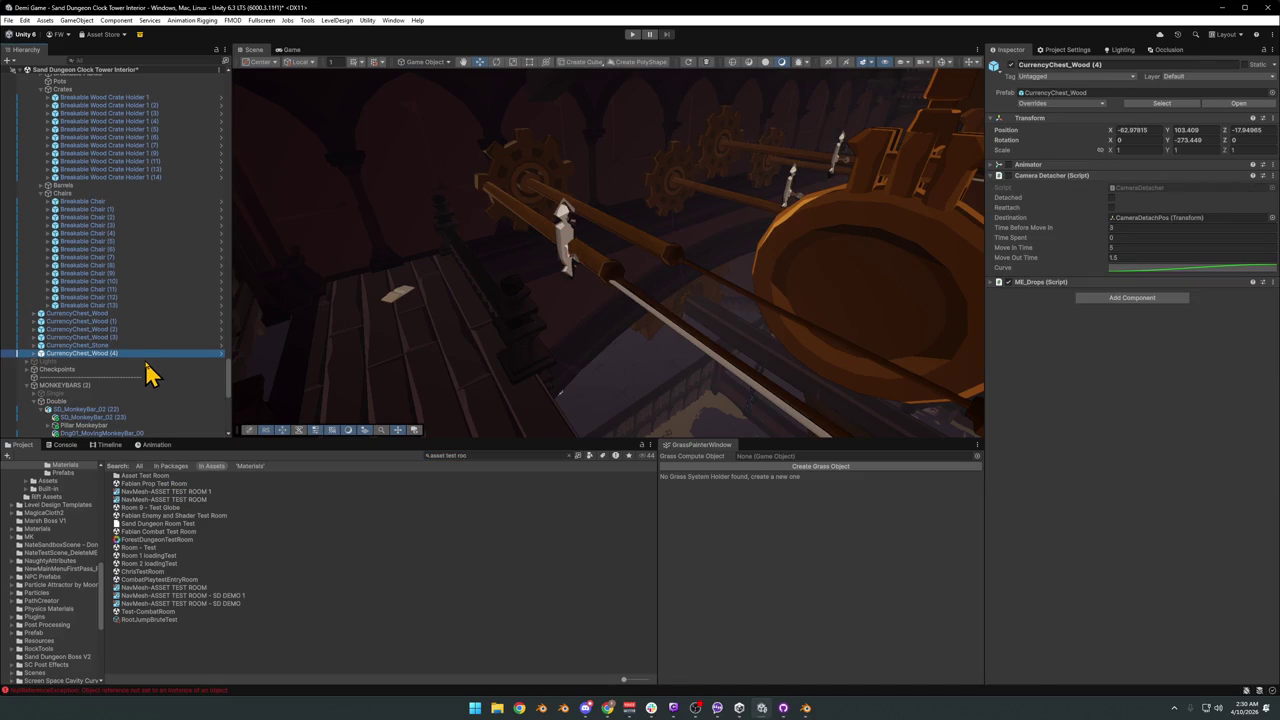
{"action": "key", "text": "ctrl+a"}
{"action": "key", "text": "Left"}
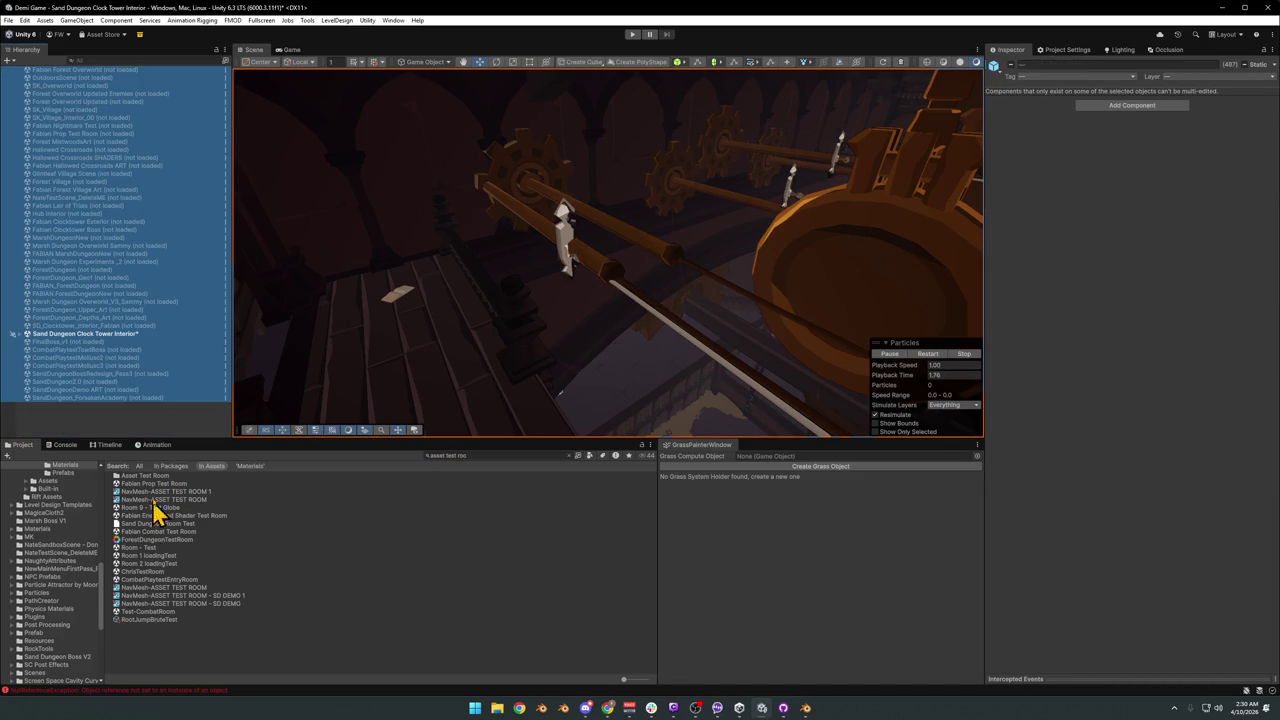
{"action": "left_click_drag", "start_coordinate": [155, 486], "coordinate": [112, 426]}
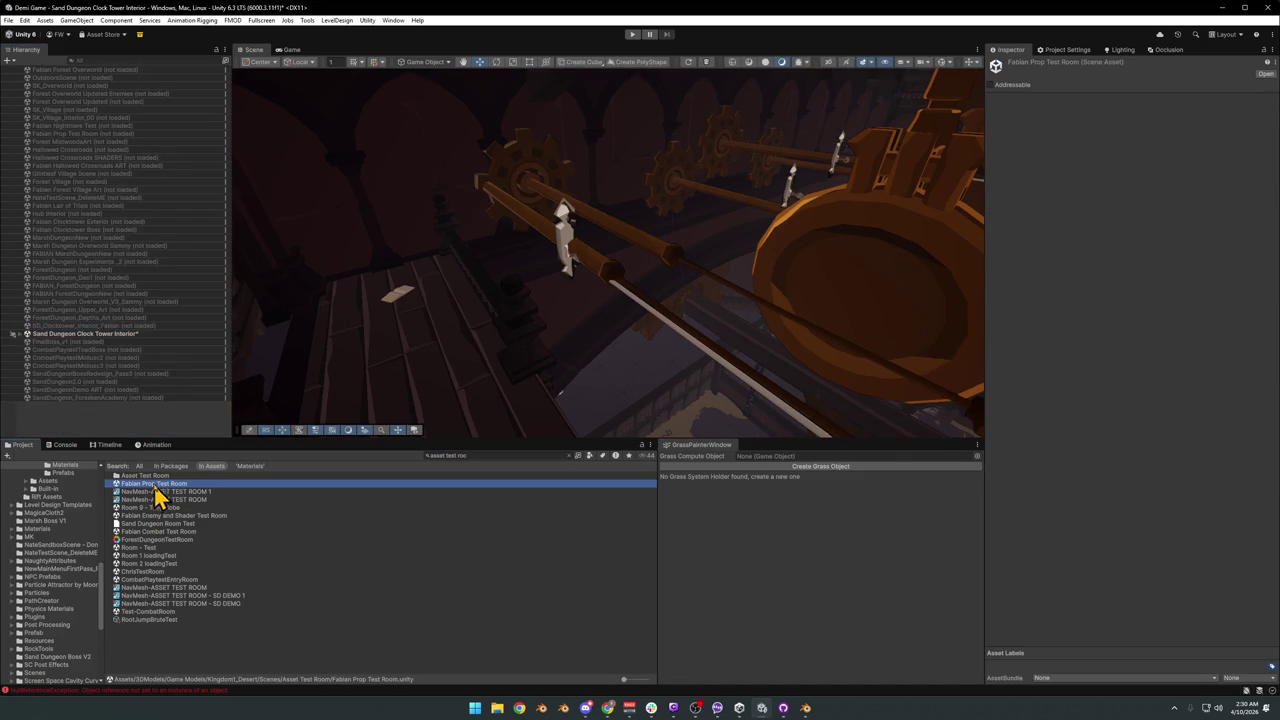
{"action": "left_click", "coordinate": [102, 135]}
{"action": "left_click_drag", "start_coordinate": [76, 365], "coordinate": [78, 408]}
{"action": "left_click_drag", "start_coordinate": [88, 325], "coordinate": [94, 412]}
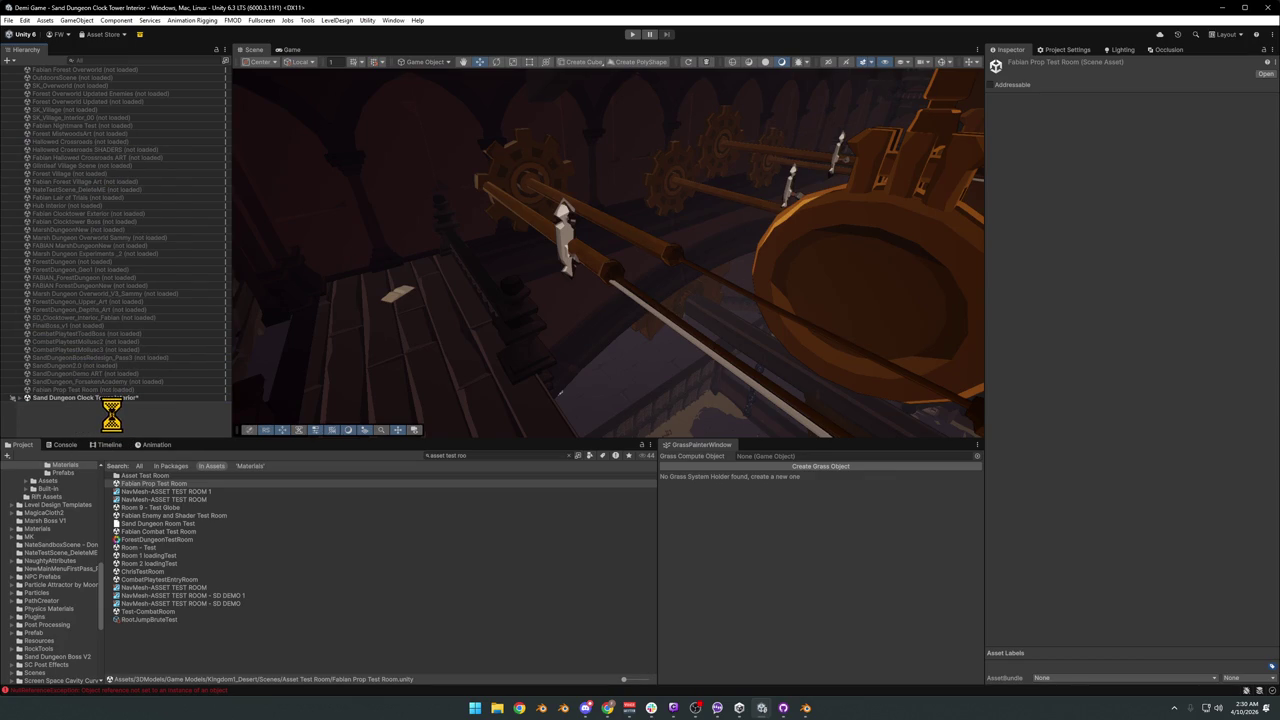
Select the WindCartSetup wind cart in the Scene view.
{"action": "mouse_move", "coordinate": [709, 263]}
{"action": "right_mouse_down"}
{"action": "mouse_move", "coordinate": [741, 236]}
{"action": "mouse_move", "coordinate": [717, 231]}
{"action": "mouse_move", "coordinate": [643, 357]}
{"action": "mouse_move", "coordinate": [789, 289]}
{"action": "right_mouse_up"}
{"action": "left_click", "coordinate": [545, 214]}
{"action": "mouse_move", "coordinate": [545, 214]}
{"action": "right_mouse_down"}
{"action": "mouse_move", "coordinate": [594, 286]}
{"action": "mouse_move", "coordinate": [700, 274]}
{"action": "mouse_move", "coordinate": [737, 200]}
{"action": "mouse_move", "coordinate": [649, 260]}
{"action": "mouse_move", "coordinate": [660, 288]}
{"action": "mouse_move", "coordinate": [591, 266]}
{"action": "mouse_move", "coordinate": [651, 323]}
{"action": "mouse_move", "coordinate": [646, 300]}
{"action": "mouse_move", "coordinate": [663, 297]}
{"action": "right_mouse_up"}
Lower the wind cart into the room and rotate it to -338.201 degrees around Y.
{"action": "left_click_drag", "start_coordinate": [686, 206], "coordinate": [649, 330]}
{"action": "mouse_move", "coordinate": [649, 330]}
{"action": "right_mouse_down"}
{"action": "mouse_move", "coordinate": [680, 314]}
{"action": "mouse_move", "coordinate": [564, 257]}
{"action": "mouse_move", "coordinate": [529, 294]}
{"action": "right_mouse_up"}
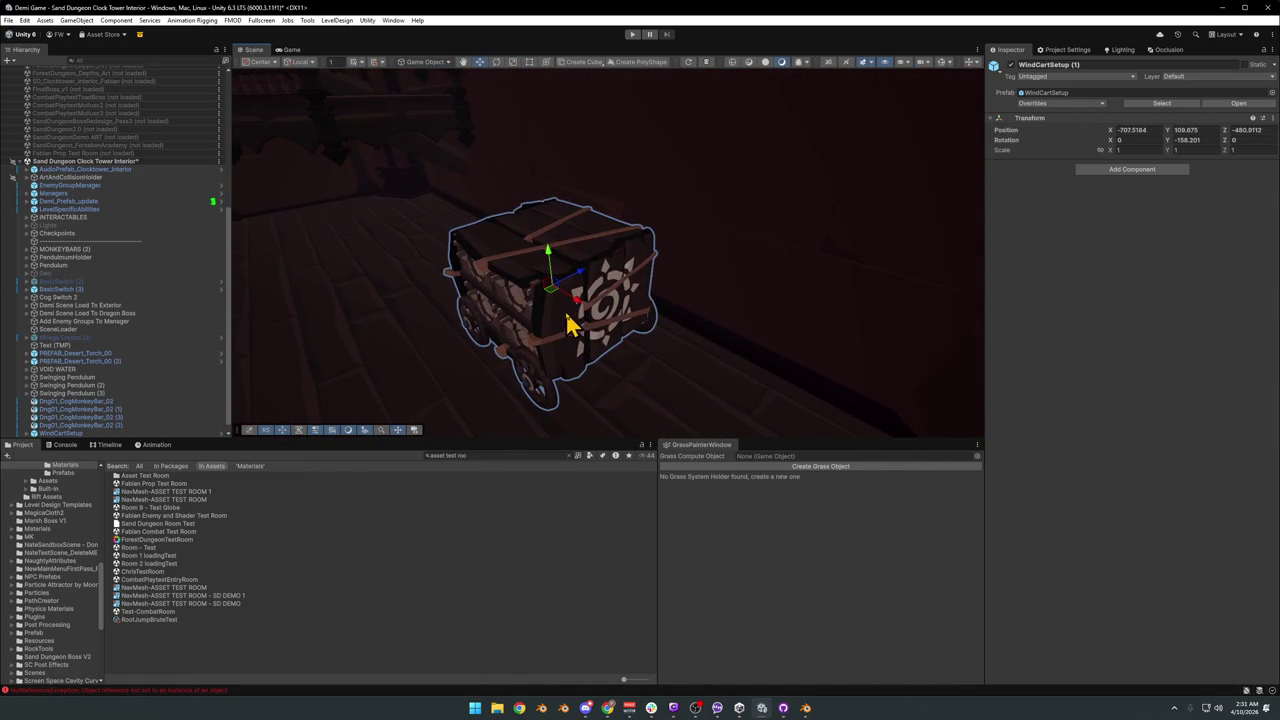
{"action": "key", "text": "e"}
{"action": "left_click_drag", "start_coordinate": [566, 320], "coordinate": [829, 334]}
{"action": "mouse_move", "coordinate": [829, 334]}
{"action": "right_mouse_down"}
{"action": "mouse_move", "coordinate": [623, 294]}
{"action": "mouse_move", "coordinate": [709, 323]}
{"action": "mouse_move", "coordinate": [840, 330]}
{"action": "mouse_move", "coordinate": [663, 309]}
{"action": "mouse_move", "coordinate": [700, 329]}
{"action": "mouse_move", "coordinate": [625, 325]}
{"action": "right_mouse_up"}
Slide the cart across the plank floor to position -712.33, 108.675, -480.5.
{"action": "key", "text": "w"}
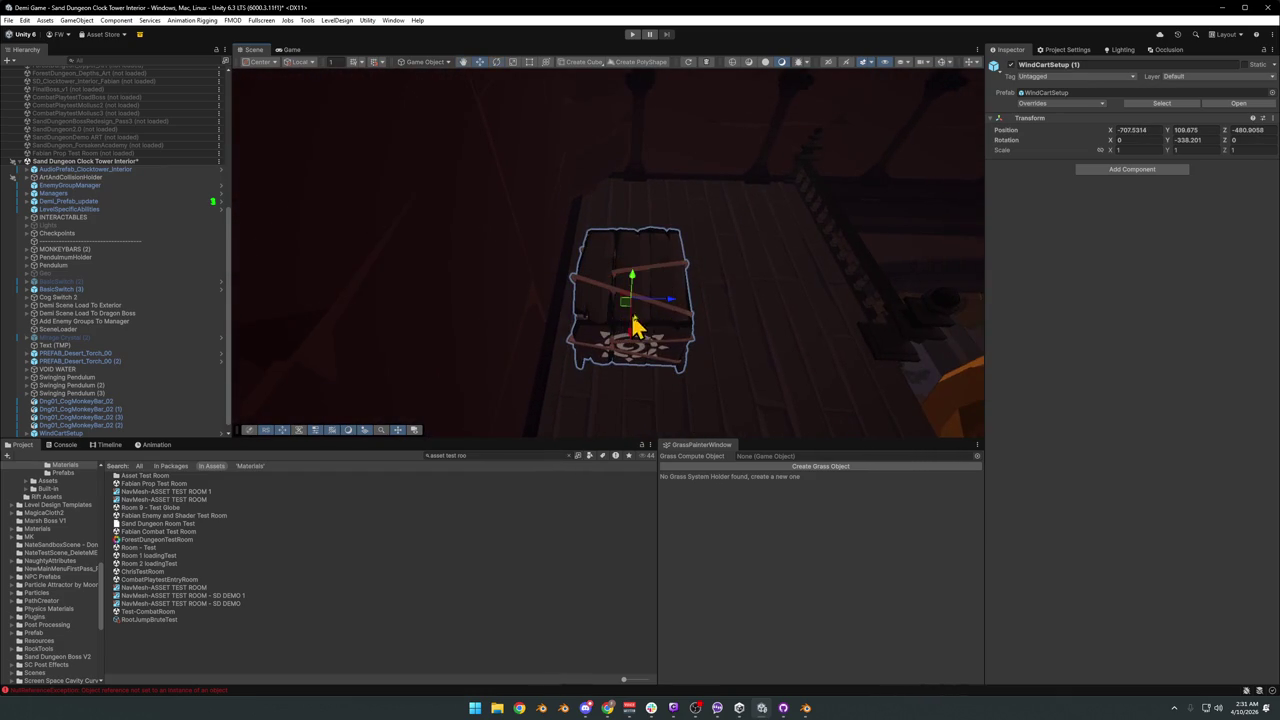
{"action": "left_click_drag", "start_coordinate": [672, 316], "coordinate": [641, 314]}
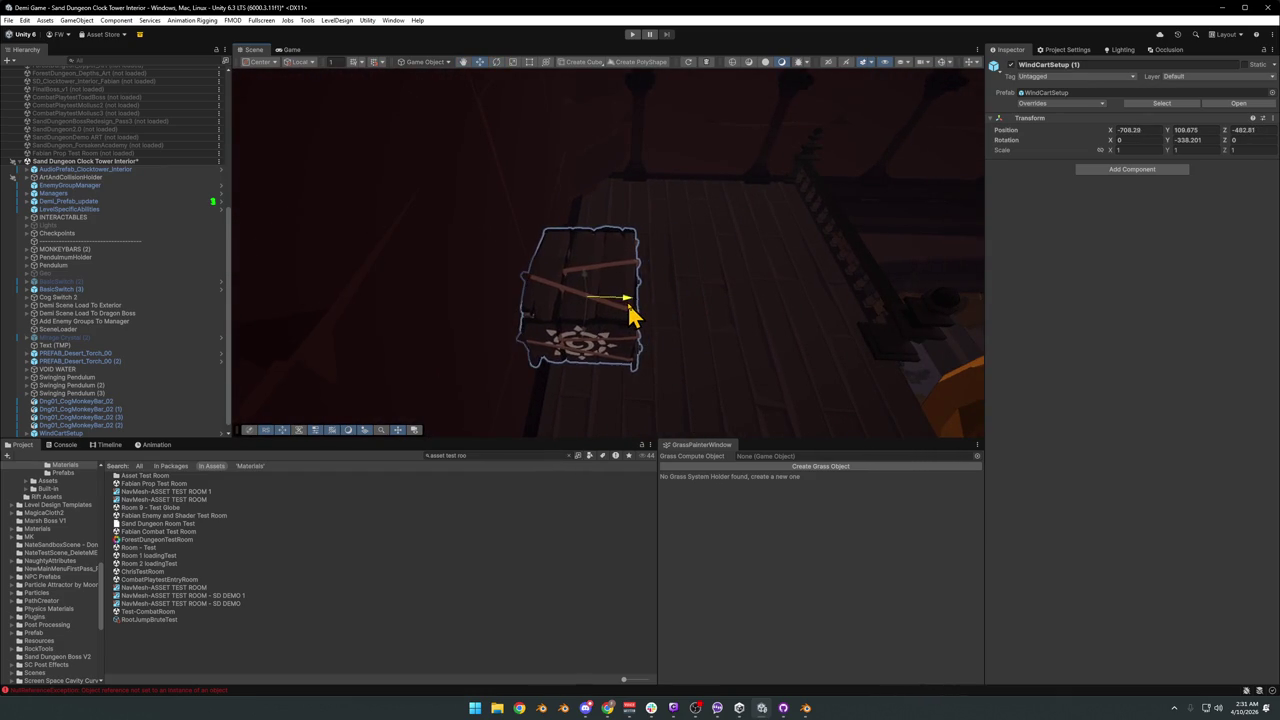
{"action": "mouse_move", "coordinate": [643, 313]}
{"action": "right_mouse_down"}
{"action": "mouse_move", "coordinate": [617, 266]}
{"action": "mouse_move", "coordinate": [451, 246]}
{"action": "mouse_move", "coordinate": [646, 271]}
{"action": "mouse_move", "coordinate": [642, 305]}
{"action": "right_mouse_up"}
{"action": "left_click_drag", "start_coordinate": [551, 290], "coordinate": [671, 349]}
{"action": "mouse_move", "coordinate": [671, 349]}
{"action": "right_mouse_down"}
{"action": "mouse_move", "coordinate": [791, 343]}
{"action": "mouse_move", "coordinate": [724, 338]}
{"action": "right_mouse_up"}
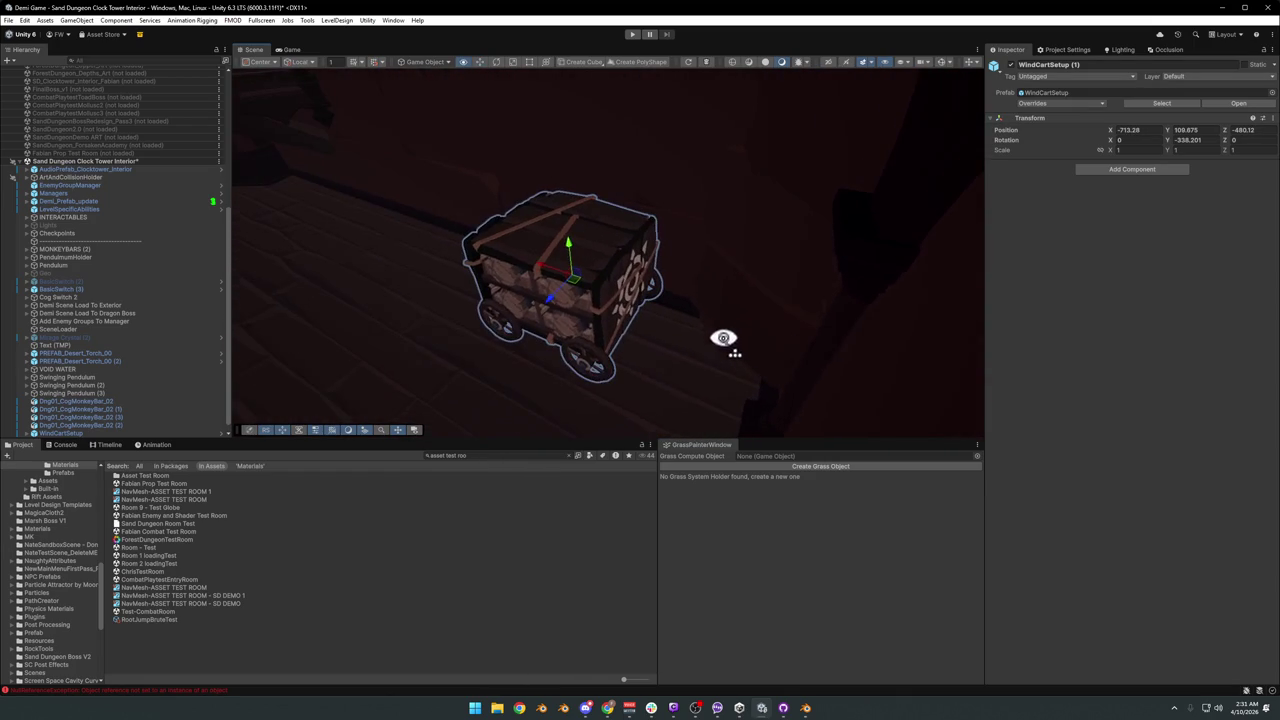
{"action": "mouse_move", "coordinate": [556, 313]}
{"action": "right_mouse_down"}
{"action": "mouse_move", "coordinate": [686, 314]}
{"action": "mouse_move", "coordinate": [597, 277]}
{"action": "right_mouse_up"}
{"action": "left_click_drag", "start_coordinate": [597, 277], "coordinate": [557, 257]}
{"action": "mouse_move", "coordinate": [557, 257]}
{"action": "right_mouse_down"}
{"action": "mouse_move", "coordinate": [431, 180]}
{"action": "mouse_move", "coordinate": [437, 197]}
{"action": "mouse_move", "coordinate": [580, 237]}
{"action": "mouse_move", "coordinate": [590, 278]}
{"action": "mouse_move", "coordinate": [617, 297]}
{"action": "mouse_move", "coordinate": [720, 237]}
{"action": "mouse_move", "coordinate": [637, 263]}
{"action": "mouse_move", "coordinate": [797, 314]}
{"action": "mouse_move", "coordinate": [731, 294]}
{"action": "mouse_move", "coordinate": [538, 301]}
{"action": "mouse_move", "coordinate": [651, 297]}
{"action": "mouse_move", "coordinate": [540, 290]}
{"action": "right_mouse_up"}
Drag the WindCartSetup (1) EndPt marker along X toward the cart.
{"action": "scroll", "coordinate": [80, 425], "scroll_direction": "down", "scroll_amount": 1}
{"action": "left_click", "coordinate": [27, 433]}
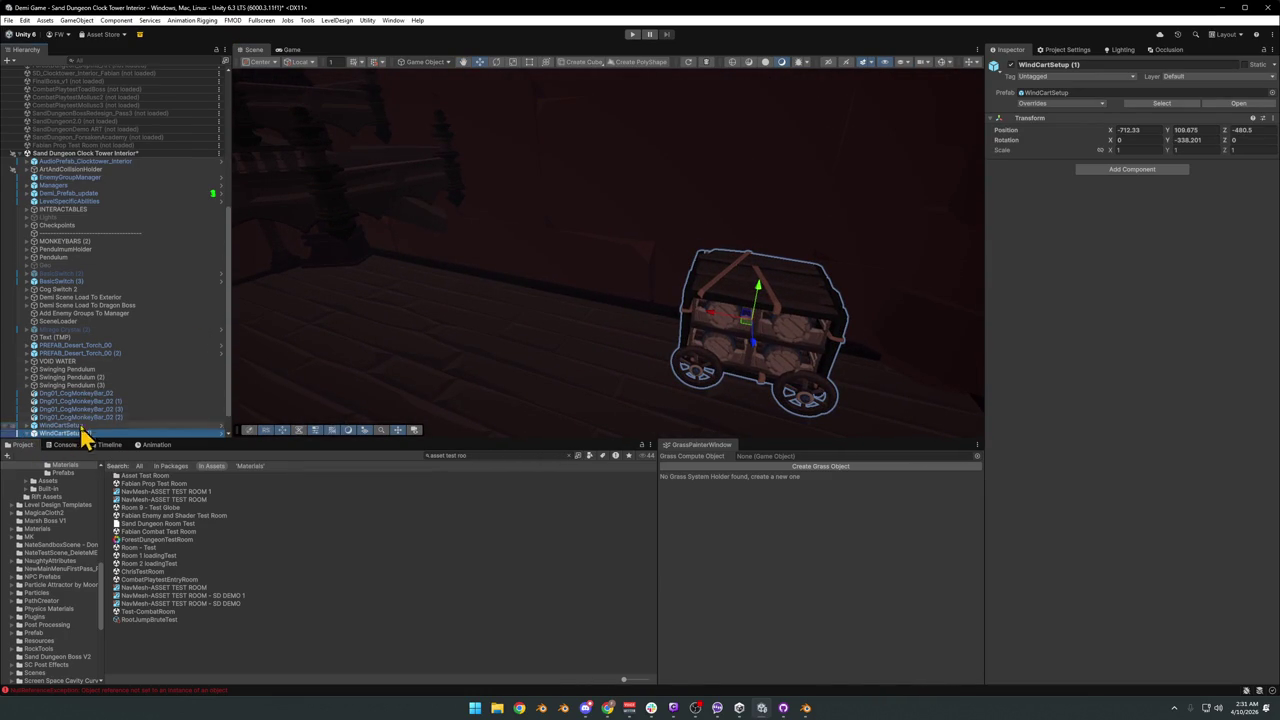
{"action": "scroll", "coordinate": [55, 425], "scroll_direction": "down", "scroll_amount": 1}
{"action": "mouse_move", "coordinate": [540, 283]}
{"action": "right_mouse_down"}
{"action": "mouse_move", "coordinate": [634, 289]}
{"action": "mouse_move", "coordinate": [531, 289]}
{"action": "right_mouse_up"}
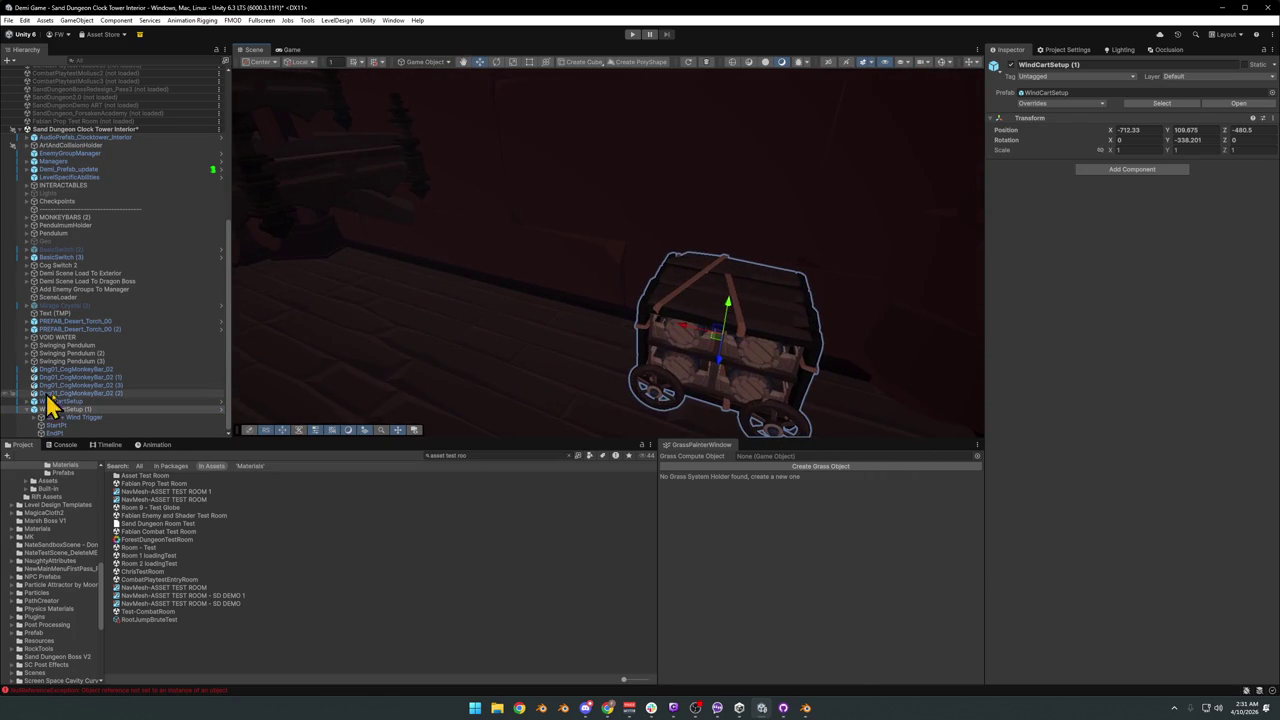
{"action": "left_click", "coordinate": [75, 433]}
{"action": "right_click_drag", "start_coordinate": [468, 386], "coordinate": [515, 408]}
{"action": "mouse_move", "coordinate": [329, 294]}
{"action": "left_mouse_down"}
{"action": "mouse_move", "coordinate": [528, 329]}
{"action": "mouse_move", "coordinate": [468, 320]}
{"action": "mouse_move", "coordinate": [506, 317]}
{"action": "left_mouse_up"}
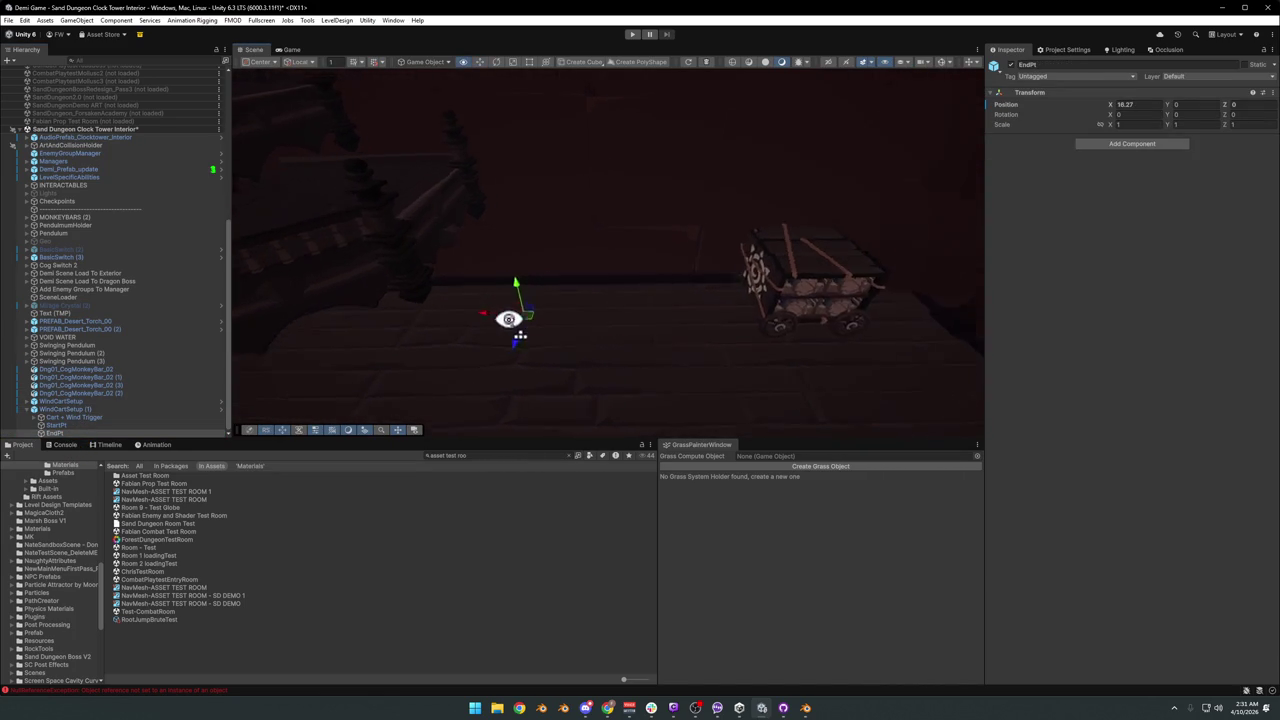
{"action": "right_click_drag", "start_coordinate": [506, 317], "coordinate": [523, 334]}
{"action": "left_click", "coordinate": [650, 275]}
{"action": "mouse_move", "coordinate": [650, 275]}
{"action": "right_mouse_down"}
{"action": "mouse_move", "coordinate": [421, 256]}
{"action": "mouse_move", "coordinate": [505, 290]}
{"action": "right_mouse_up"}
Expand Cart + Wind Trigger > Asset_Desert_WindPushCart and select and frame its COL mesh.
{"action": "left_click", "coordinate": [46, 411]}
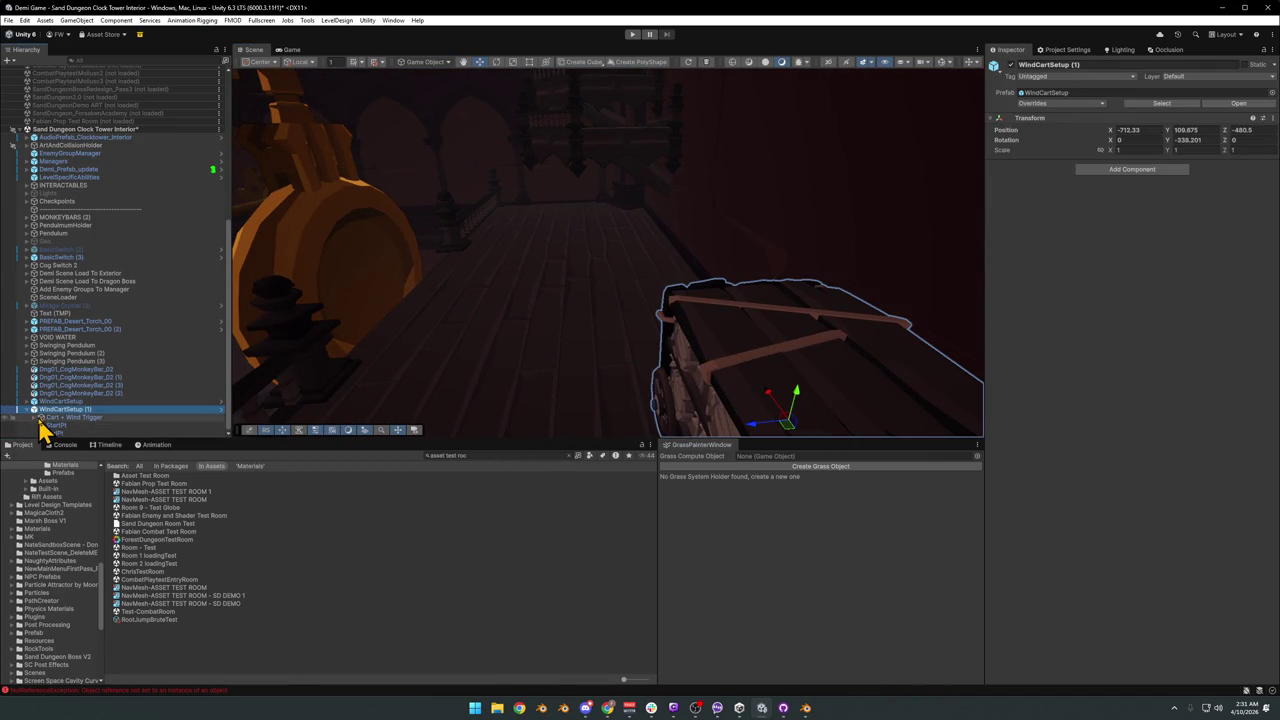
{"action": "left_click", "coordinate": [34, 417]}
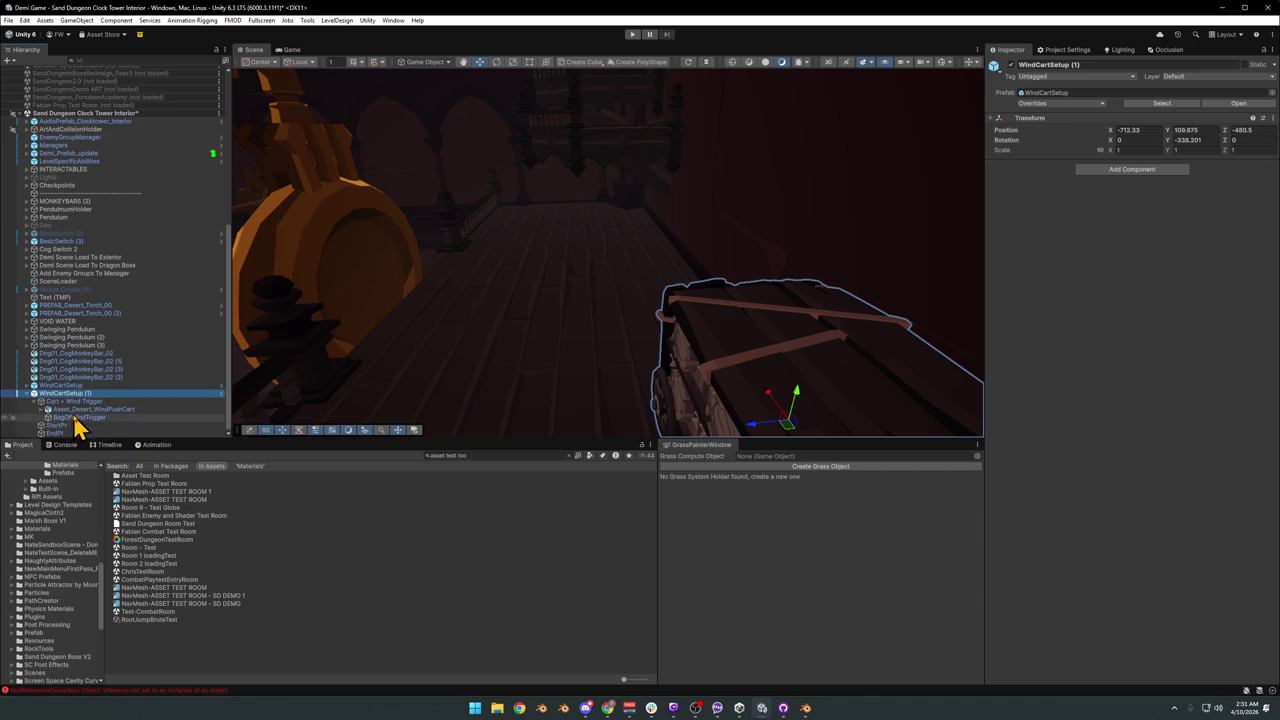
{"action": "left_click", "coordinate": [77, 411]}
{"action": "left_click", "coordinate": [46, 410]}
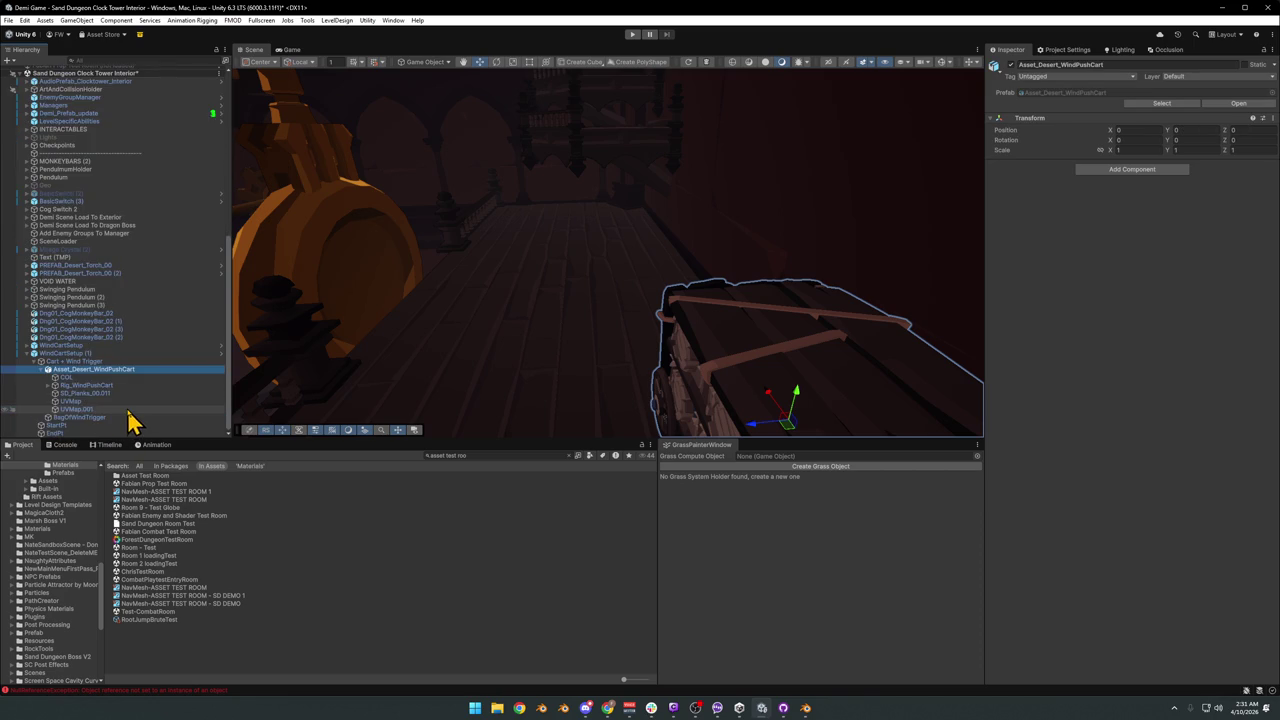
{"action": "double_click", "coordinate": [66, 377]}
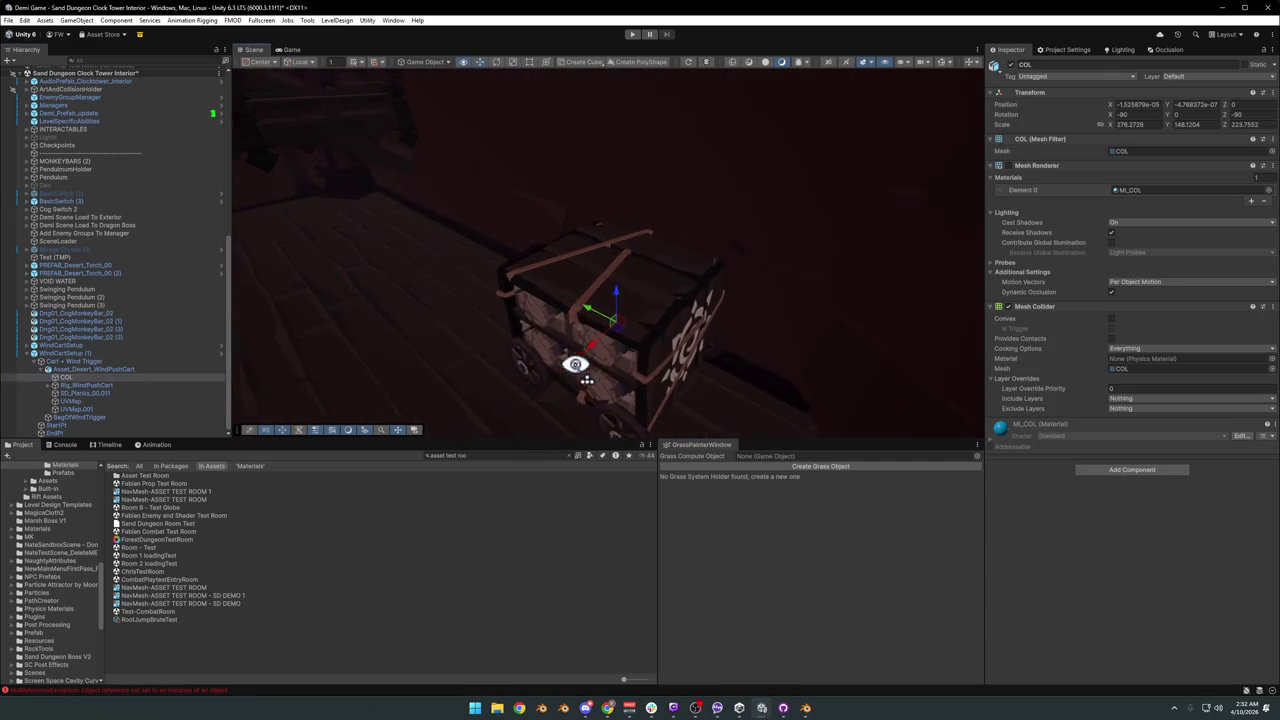
Enable COL's Mesh Renderer to show it blue, then assign layer 15: Grabbable.
{"action": "left_click", "coordinate": [1008, 165]}
{"action": "left_click_drag", "start_coordinate": [770, 246], "coordinate": [663, 246], "text": "alt"}
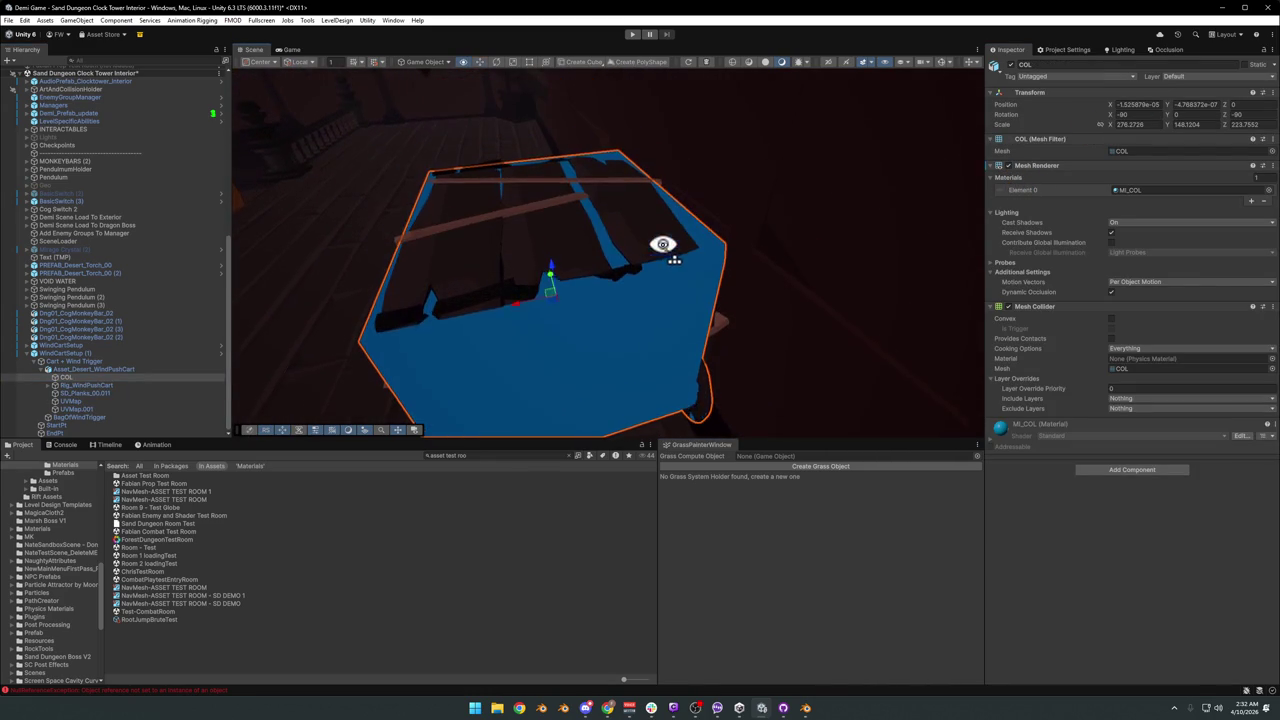
{"action": "left_click", "coordinate": [1195, 77]}
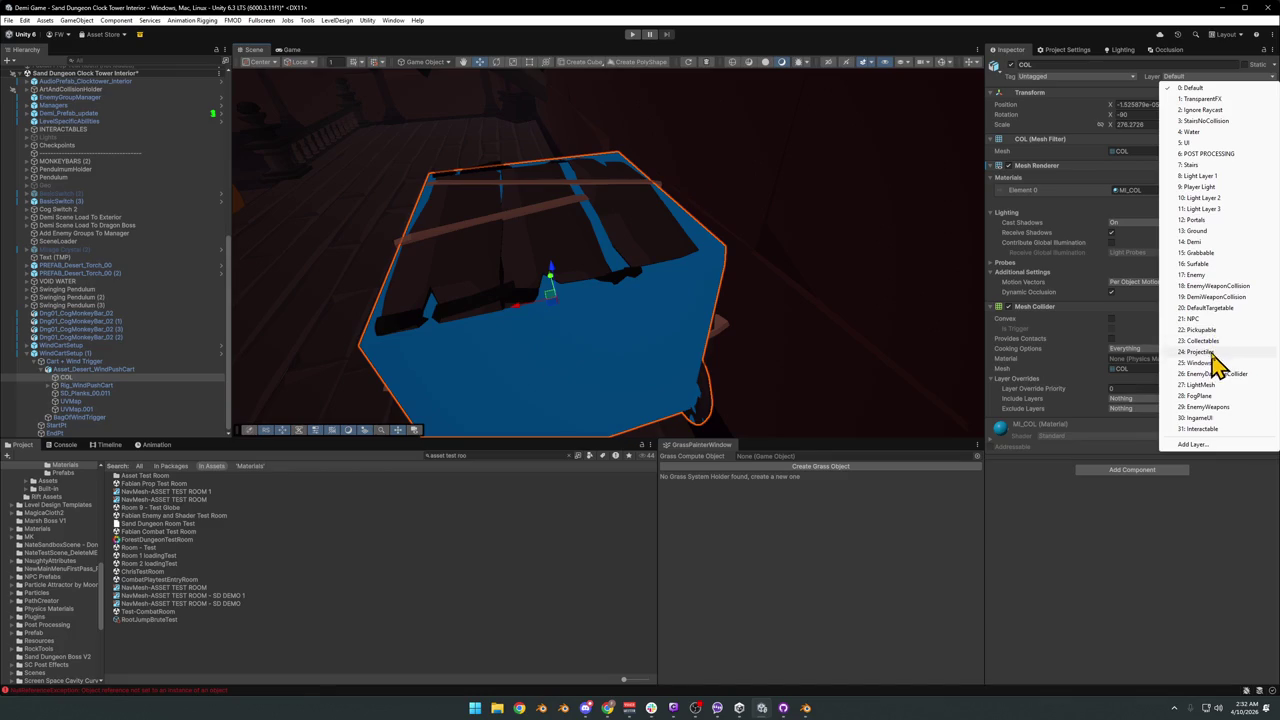
{"action": "left_click", "coordinate": [1212, 252]}
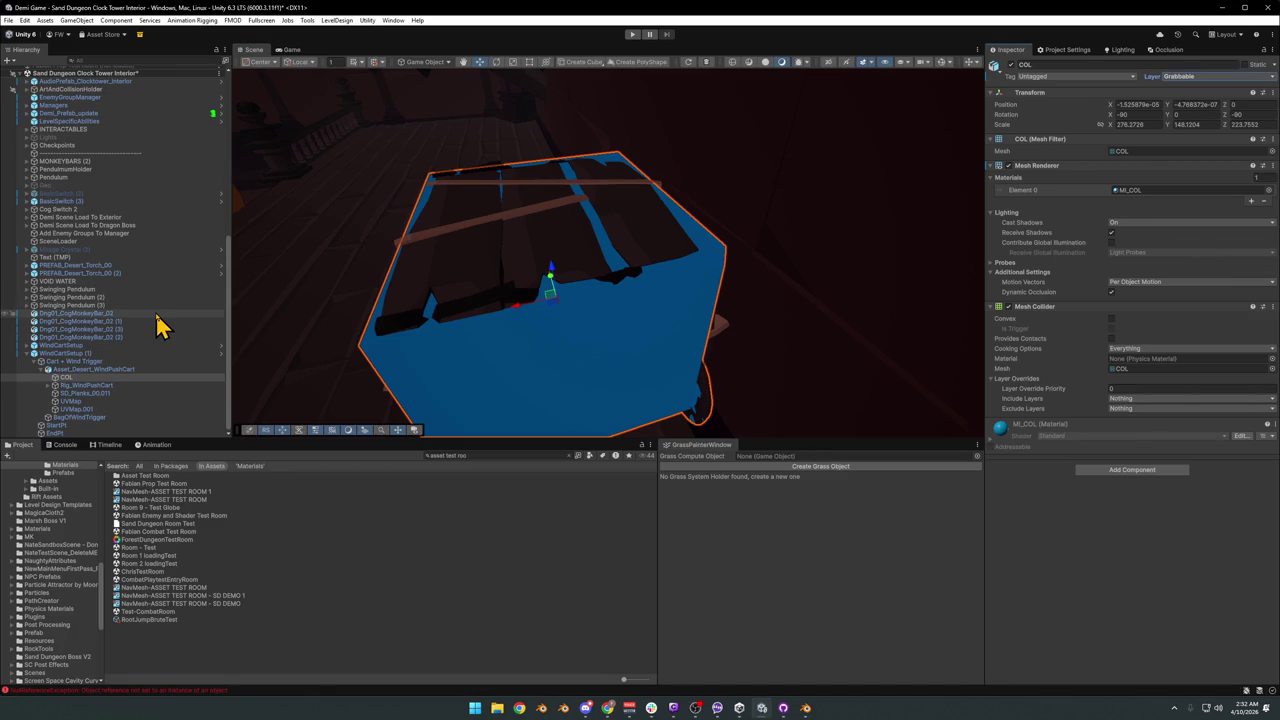
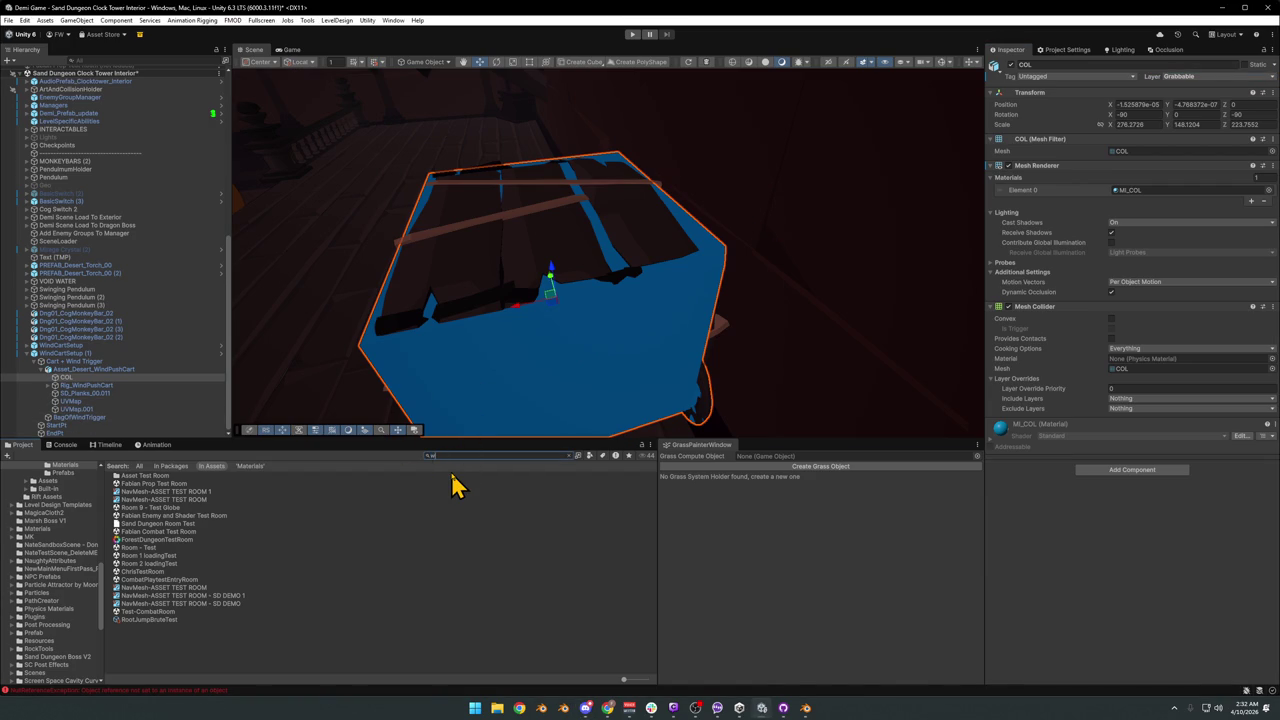
Find Asset_Desert_WindPushCart in the Project, tick Read/Write in its Model import settings and apply.
{"action": "type", "text": "puu"}
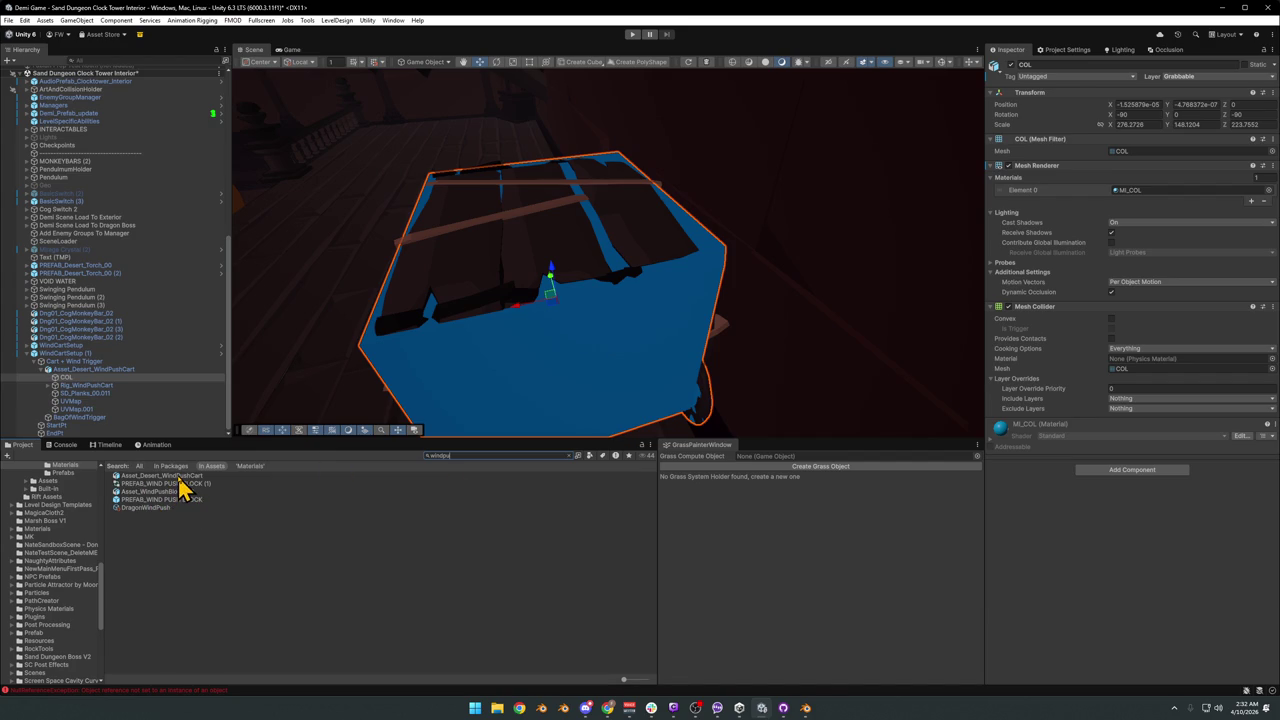
{"action": "left_click", "coordinate": [181, 476]}
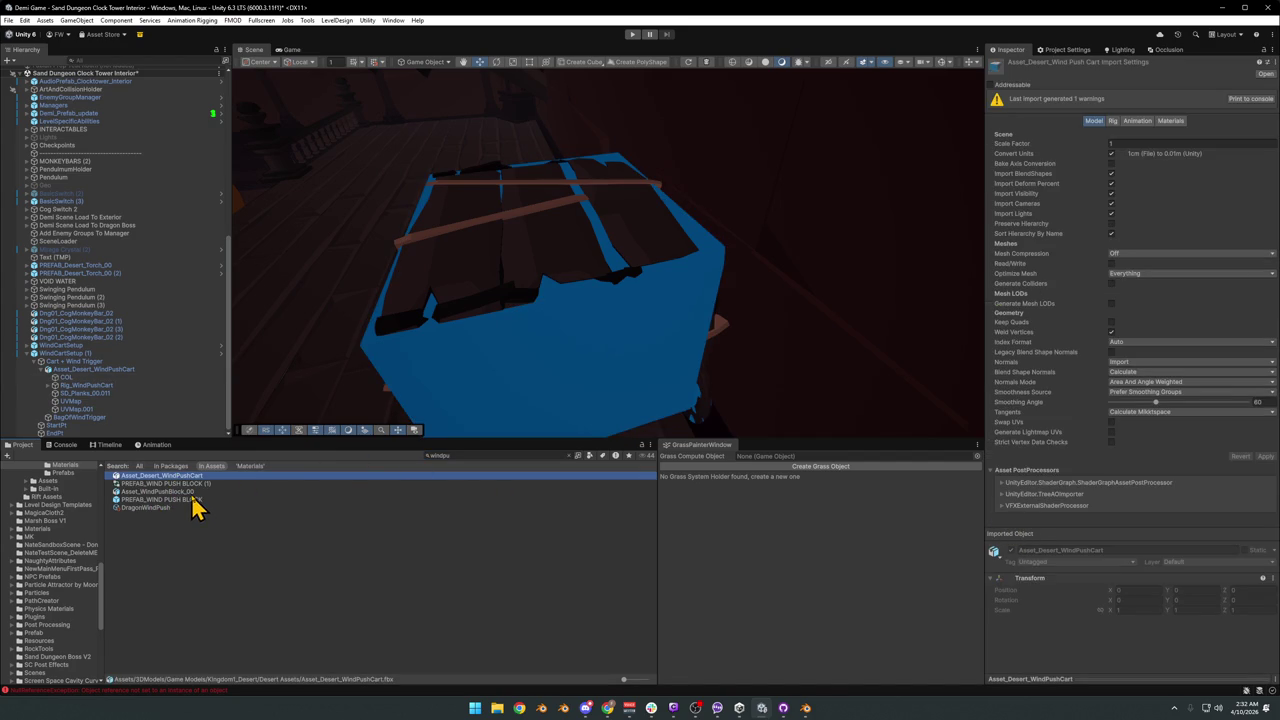
{"action": "mouse_move", "coordinate": [190, 494]}
{"action": "left_mouse_down"}
{"action": "mouse_move", "coordinate": [407, 240]}
{"action": "mouse_move", "coordinate": [228, 390]}
{"action": "left_mouse_up"}
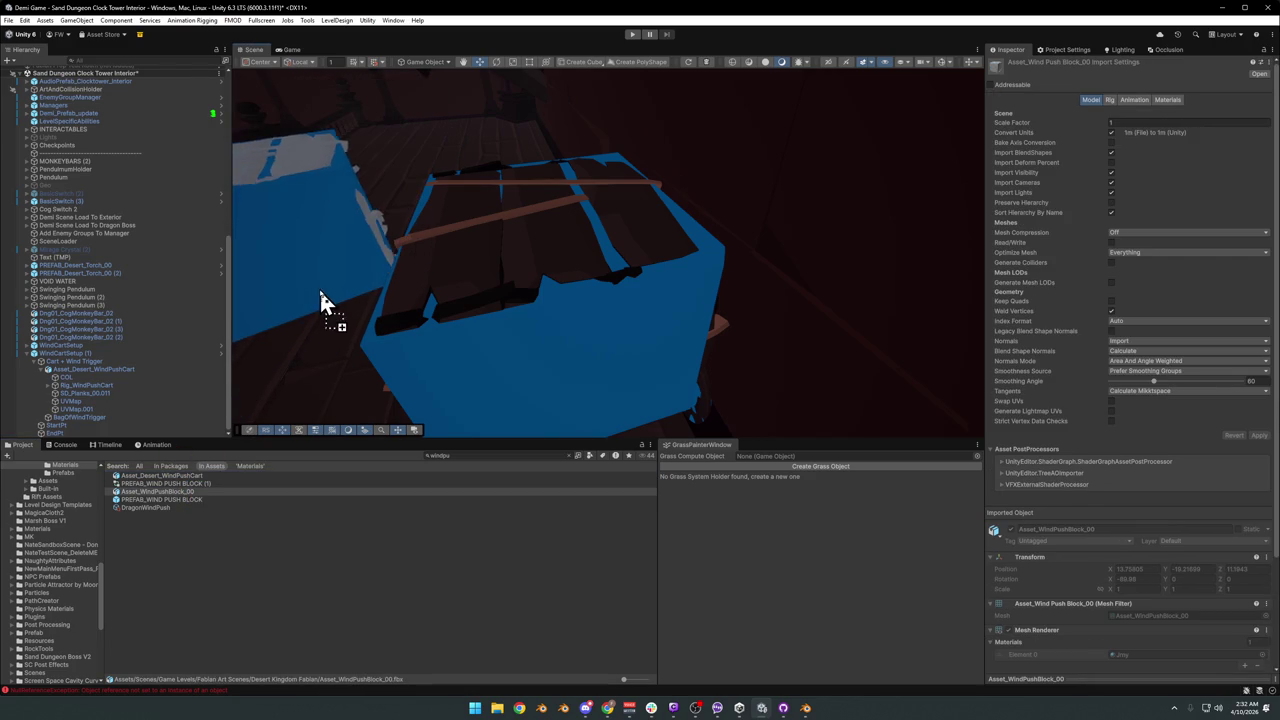
{"action": "left_click_drag", "start_coordinate": [193, 488], "coordinate": [318, 310]}
{"action": "left_click", "coordinate": [183, 476]}
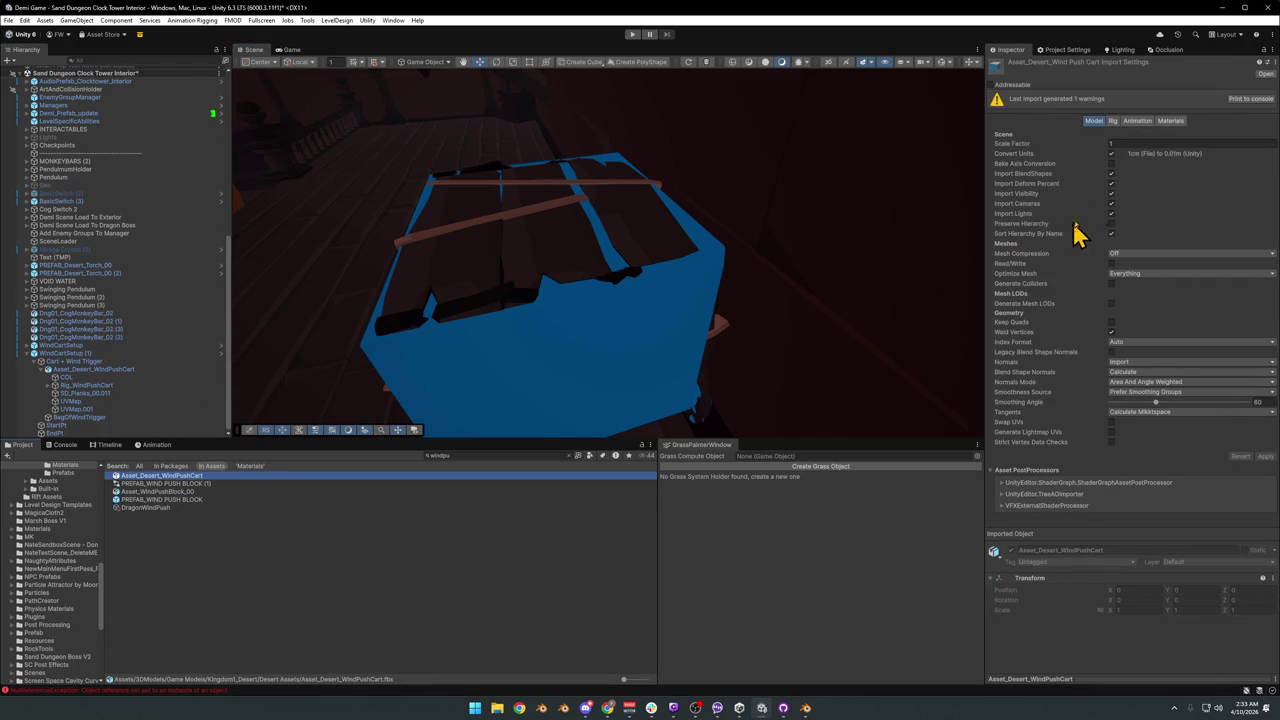
{"action": "left_click", "coordinate": [1111, 263]}
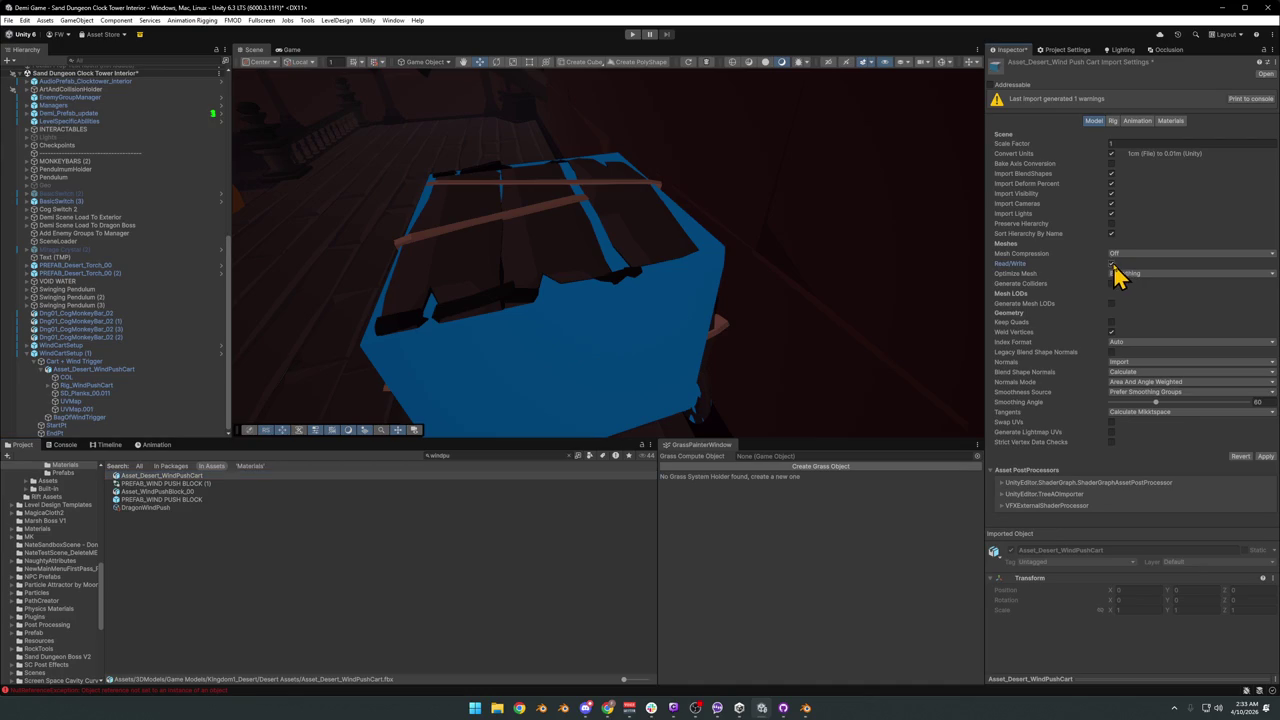
{"action": "left_click", "coordinate": [1266, 456]}
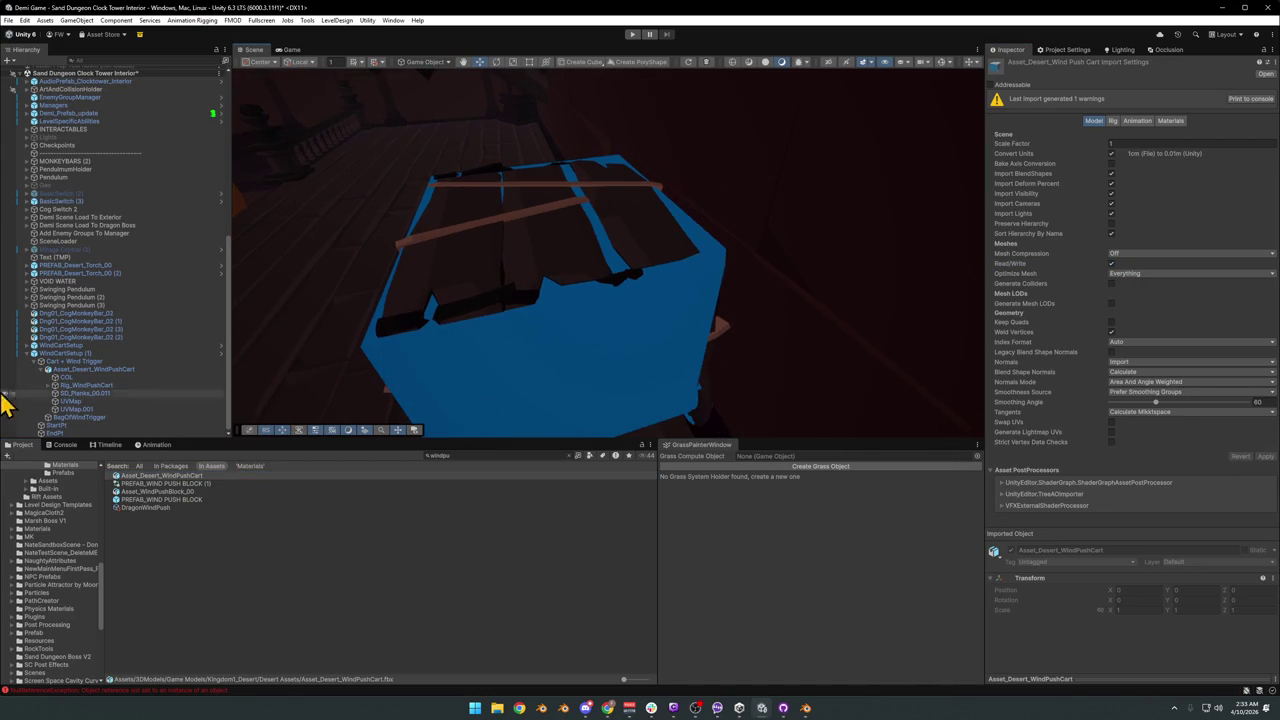
{"action": "scroll", "coordinate": [30, 368], "scroll_direction": "up", "scroll_amount": 3}
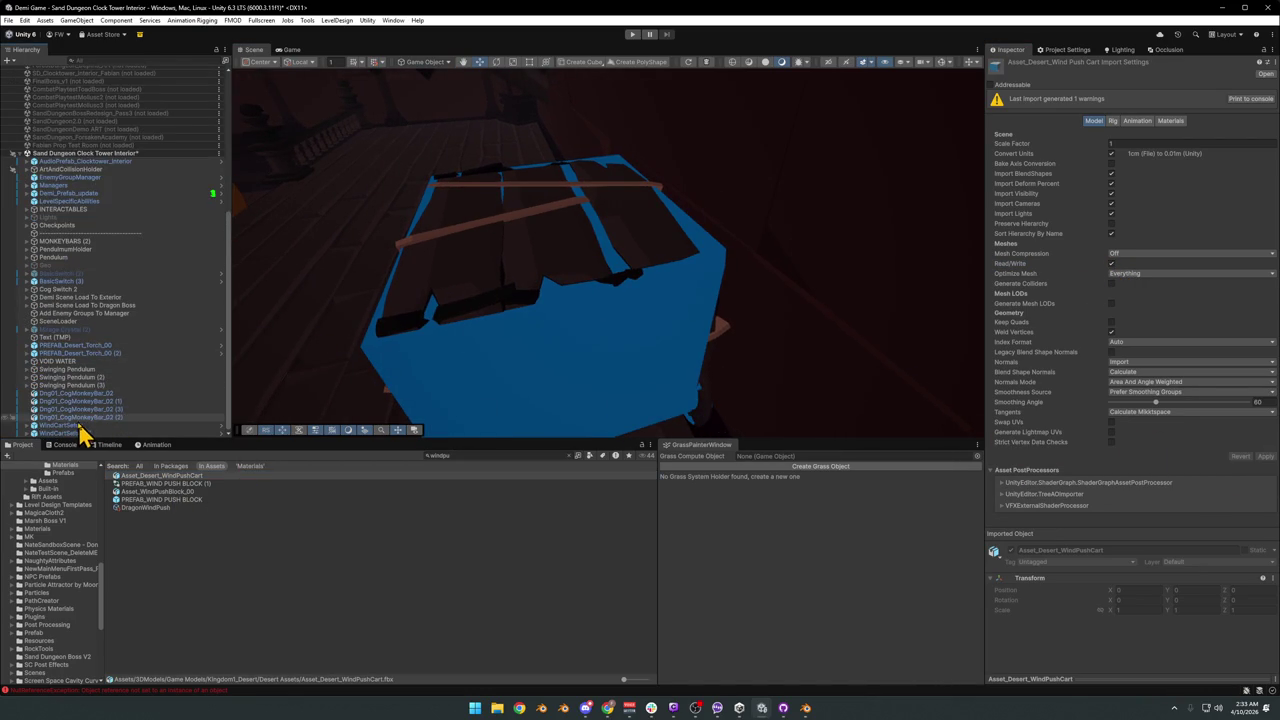
Select the cart's COL child and disable its Mesh Renderer to hide the blue collision mesh.
{"action": "left_click", "coordinate": [405, 412]}
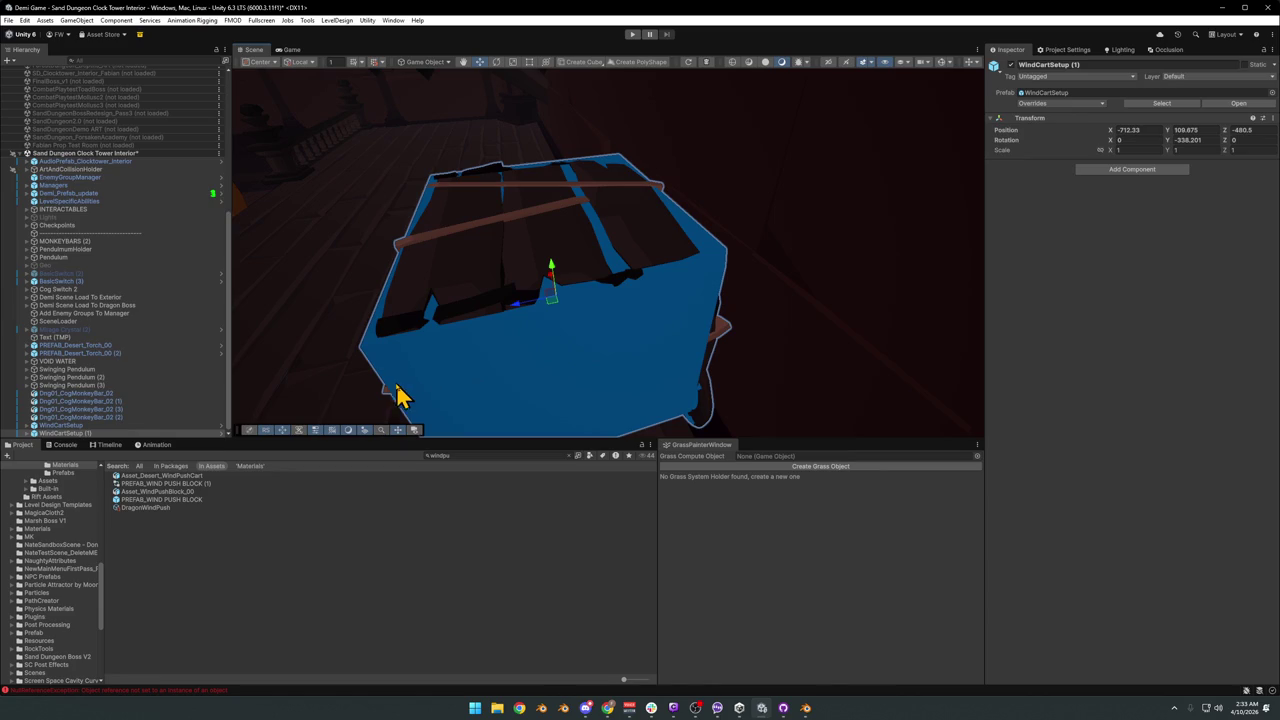
{"action": "left_click", "coordinate": [390, 385]}
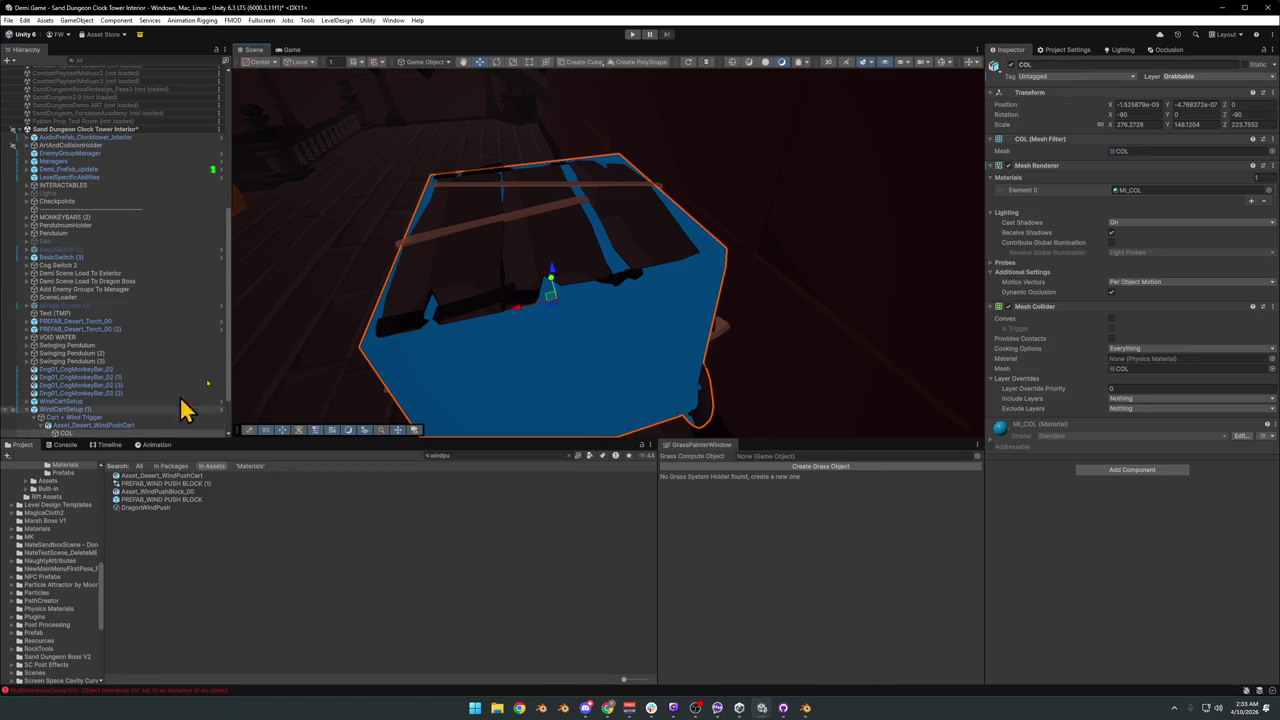
{"action": "left_click", "coordinate": [1009, 167]}
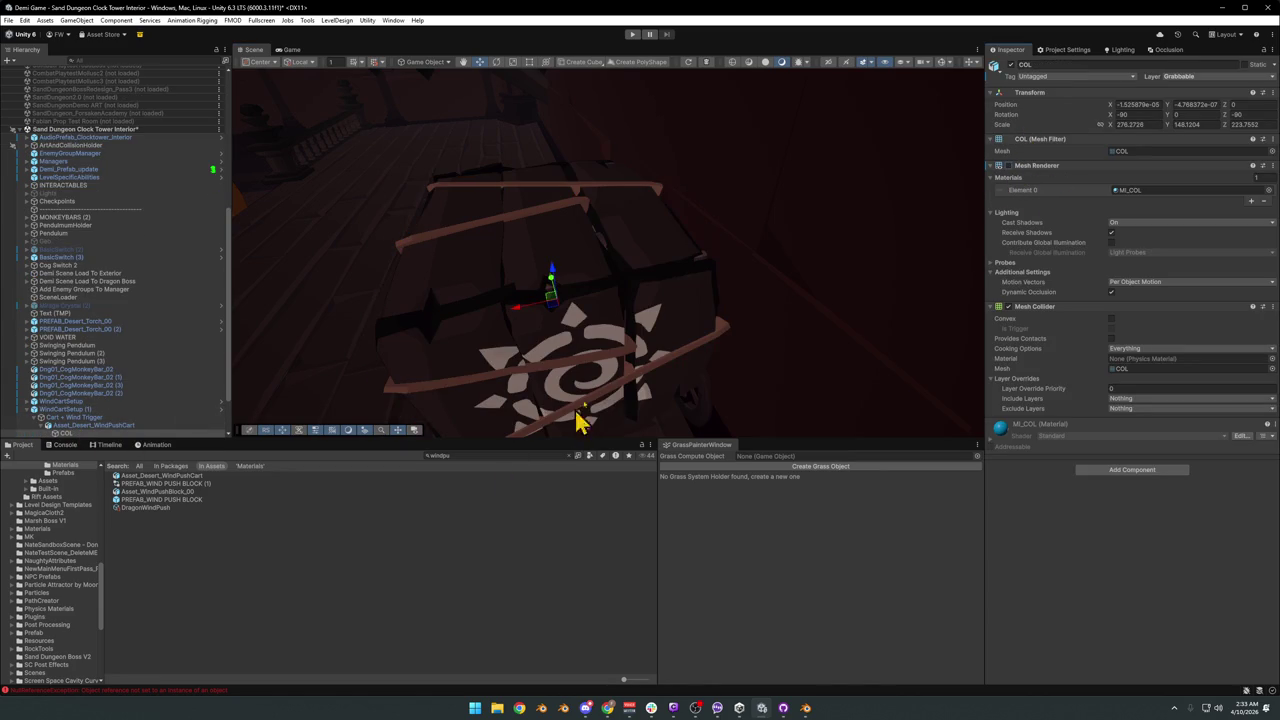
{"action": "left_click", "coordinate": [391, 603]}
Orbit the Scene view around the cart, railing and tower interior.
{"action": "mouse_move", "coordinate": [631, 354]}
{"action": "right_mouse_down"}
{"action": "mouse_move", "coordinate": [588, 266]}
{"action": "mouse_move", "coordinate": [662, 318]}
{"action": "right_mouse_up"}
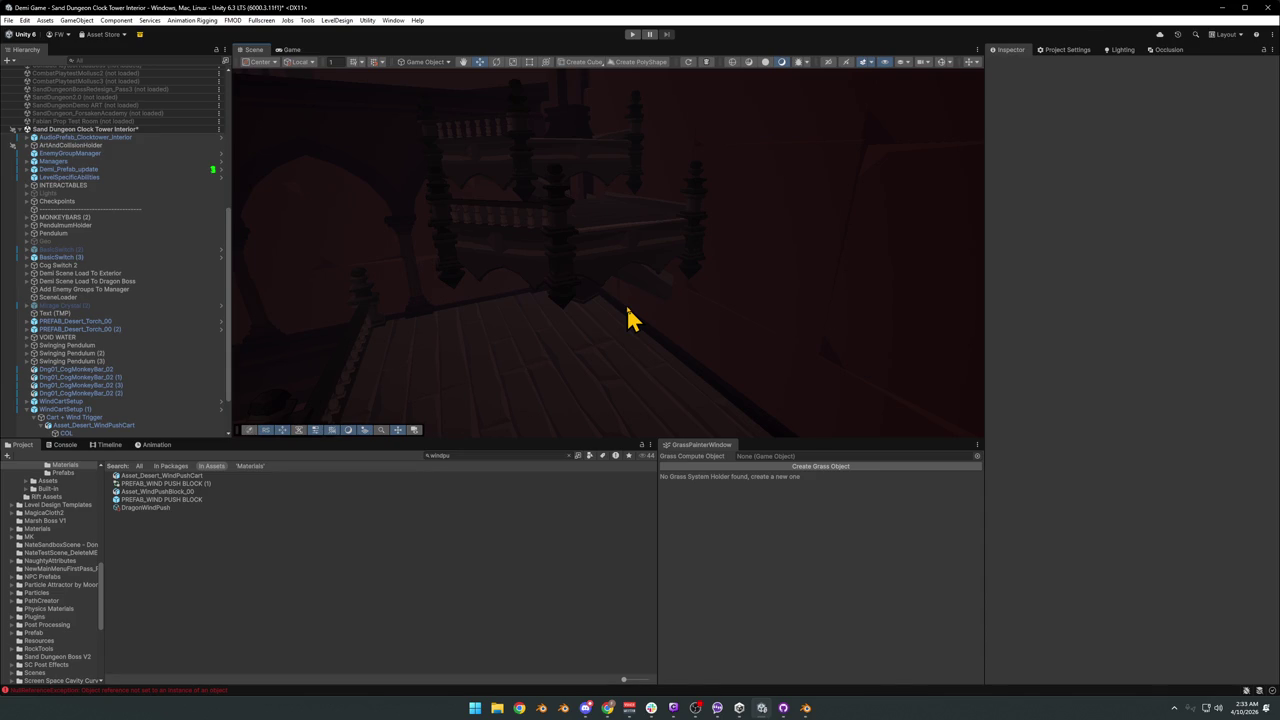
{"action": "right_click_drag", "start_coordinate": [593, 288], "coordinate": [586, 220]}
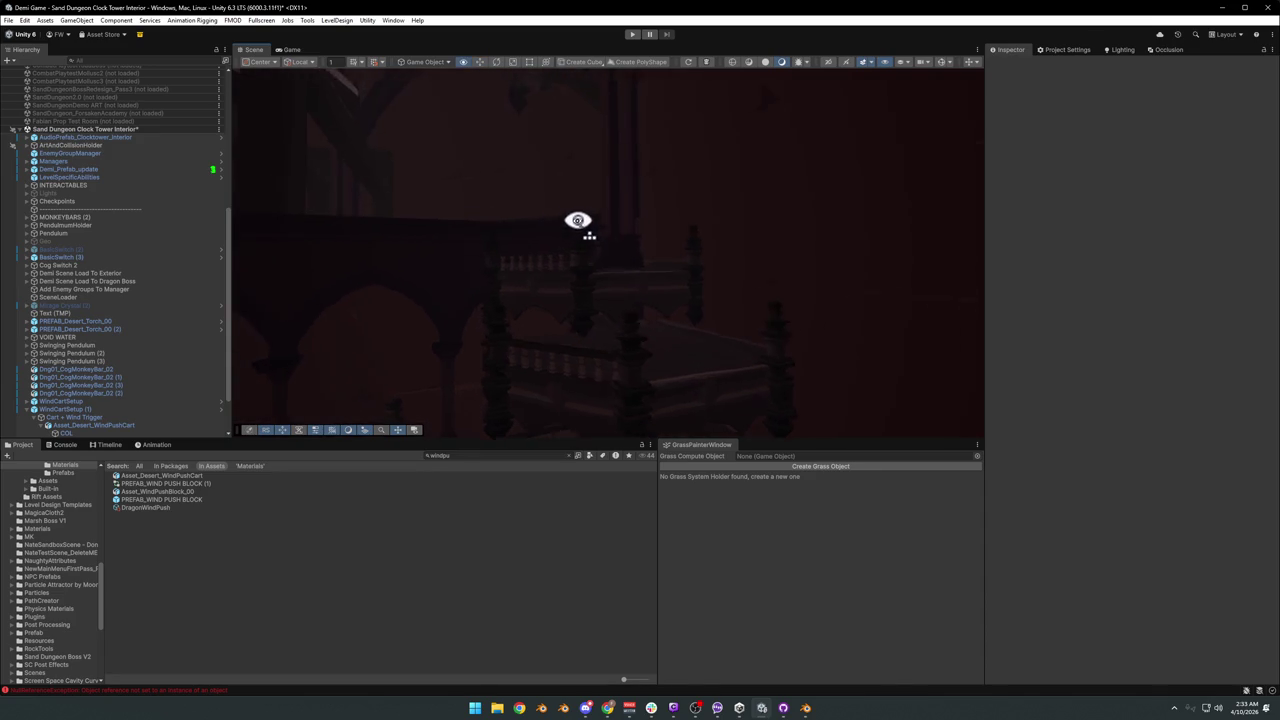
{"action": "right_click_drag", "start_coordinate": [666, 249], "coordinate": [636, 255]}
{"action": "mouse_move", "coordinate": [569, 251]}
{"action": "right_mouse_down"}
{"action": "mouse_move", "coordinate": [586, 283]}
{"action": "mouse_move", "coordinate": [611, 281]}
{"action": "mouse_move", "coordinate": [683, 177]}
{"action": "mouse_move", "coordinate": [743, 171]}
{"action": "mouse_move", "coordinate": [780, 194]}
{"action": "mouse_move", "coordinate": [753, 245]}
{"action": "mouse_move", "coordinate": [771, 231]}
{"action": "mouse_move", "coordinate": [677, 284]}
{"action": "mouse_move", "coordinate": [711, 294]}
{"action": "mouse_move", "coordinate": [663, 231]}
{"action": "mouse_move", "coordinate": [717, 257]}
{"action": "mouse_move", "coordinate": [647, 291]}
{"action": "mouse_move", "coordinate": [706, 322]}
{"action": "mouse_move", "coordinate": [742, 300]}
{"action": "mouse_move", "coordinate": [711, 280]}
{"action": "mouse_move", "coordinate": [736, 205]}
{"action": "mouse_move", "coordinate": [751, 286]}
{"action": "mouse_move", "coordinate": [723, 249]}
{"action": "mouse_move", "coordinate": [776, 261]}
{"action": "mouse_move", "coordinate": [649, 214]}
{"action": "mouse_move", "coordinate": [777, 317]}
{"action": "mouse_move", "coordinate": [691, 323]}
{"action": "mouse_move", "coordinate": [703, 257]}
{"action": "mouse_move", "coordinate": [760, 243]}
{"action": "mouse_move", "coordinate": [826, 257]}
{"action": "mouse_move", "coordinate": [775, 251]}
{"action": "mouse_move", "coordinate": [800, 271]}
{"action": "mouse_move", "coordinate": [399, 277]}
{"action": "mouse_move", "coordinate": [540, 286]}
{"action": "mouse_move", "coordinate": [580, 254]}
{"action": "mouse_move", "coordinate": [576, 208]}
{"action": "mouse_move", "coordinate": [860, 280]}
{"action": "mouse_move", "coordinate": [812, 265]}
{"action": "right_mouse_up"}
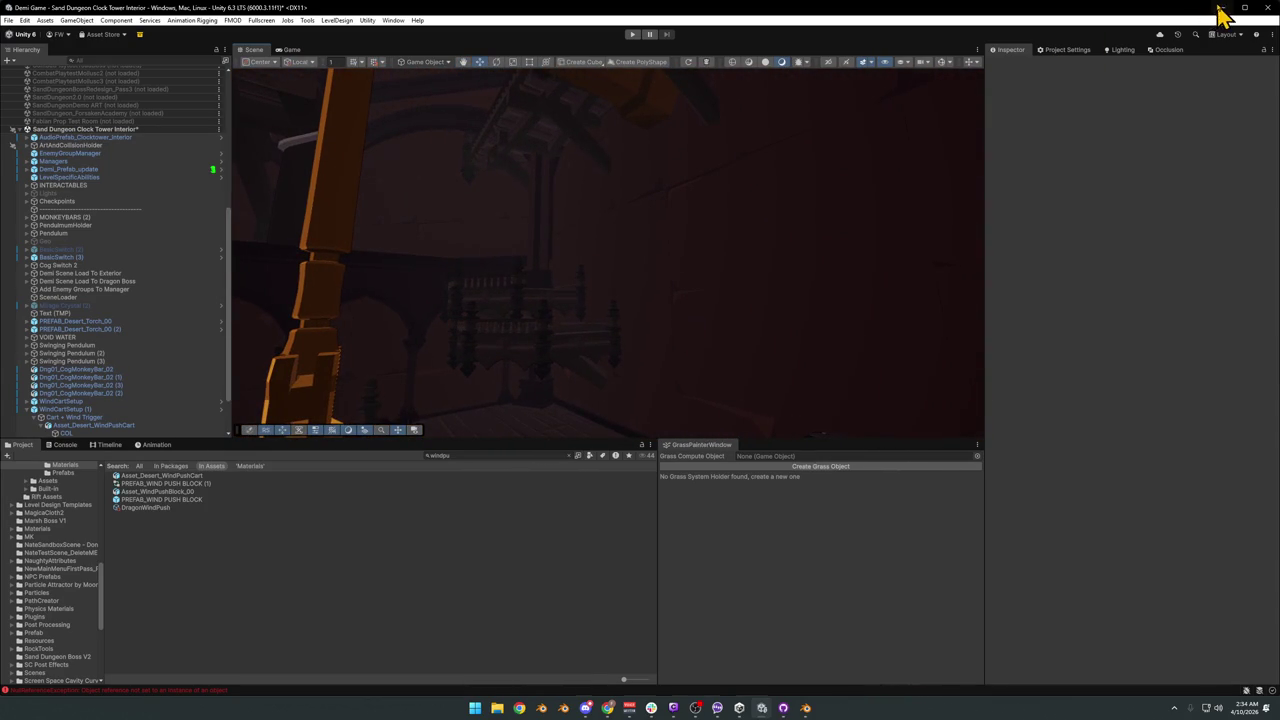
Minimize the Unity editor to bring Blender back into view.
{"action": "left_click", "coordinate": [1220, 8]}
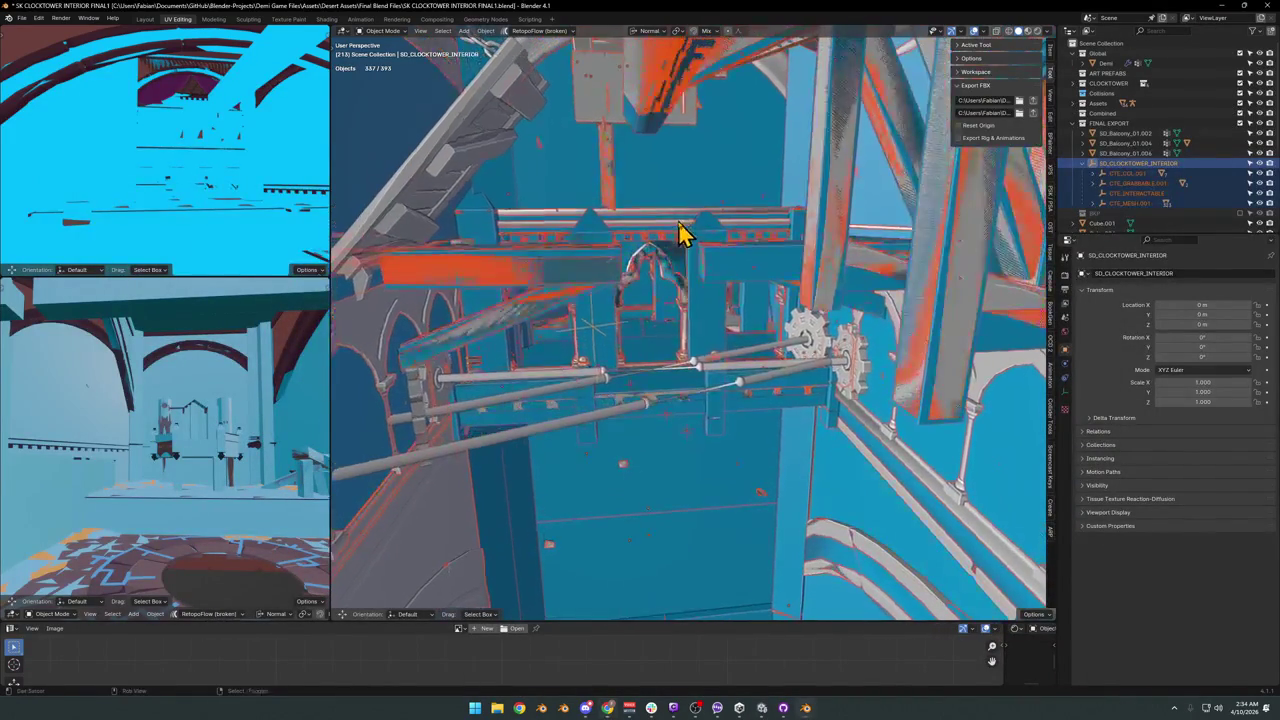
Fly through the tower and select pillar SD_Pillar_00.168 holding the arched lattice wall.
{"action": "left_click", "coordinate": [663, 186]}
{"action": "key", "text": "shift+grave"}
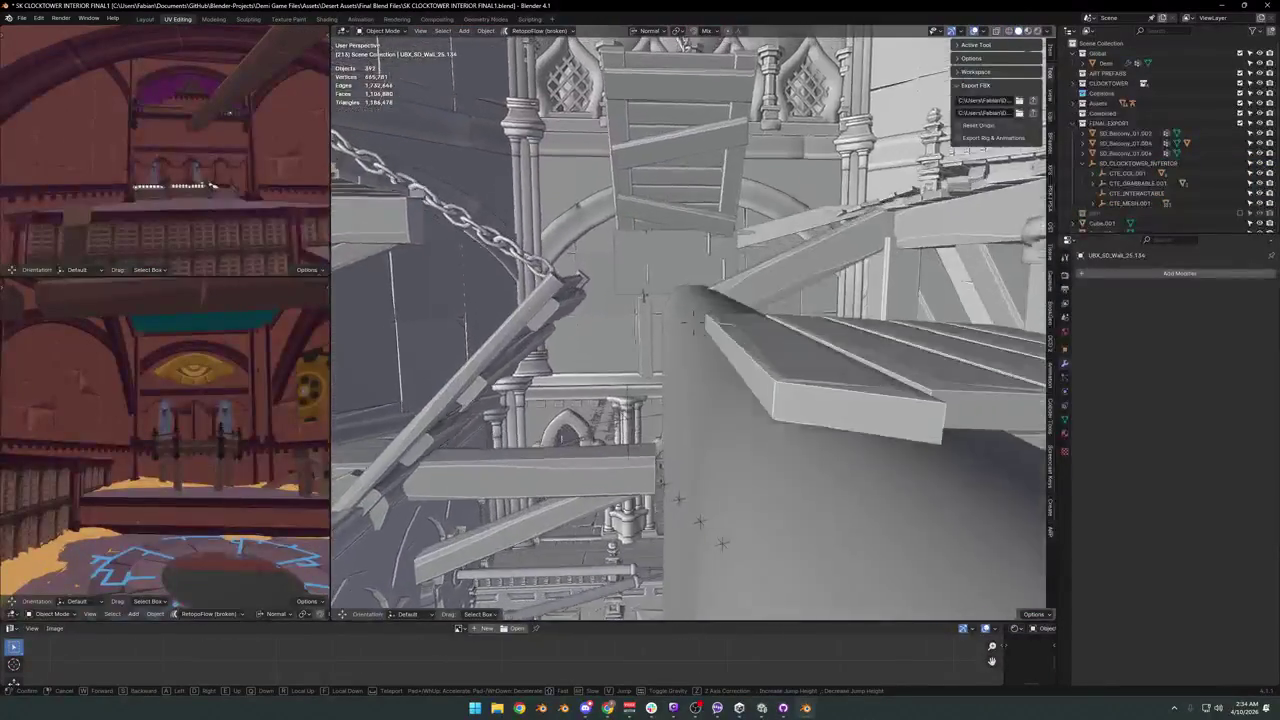
{"action": "left_click", "coordinate": [651, 194]}
{"action": "left_click", "coordinate": [645, 268]}
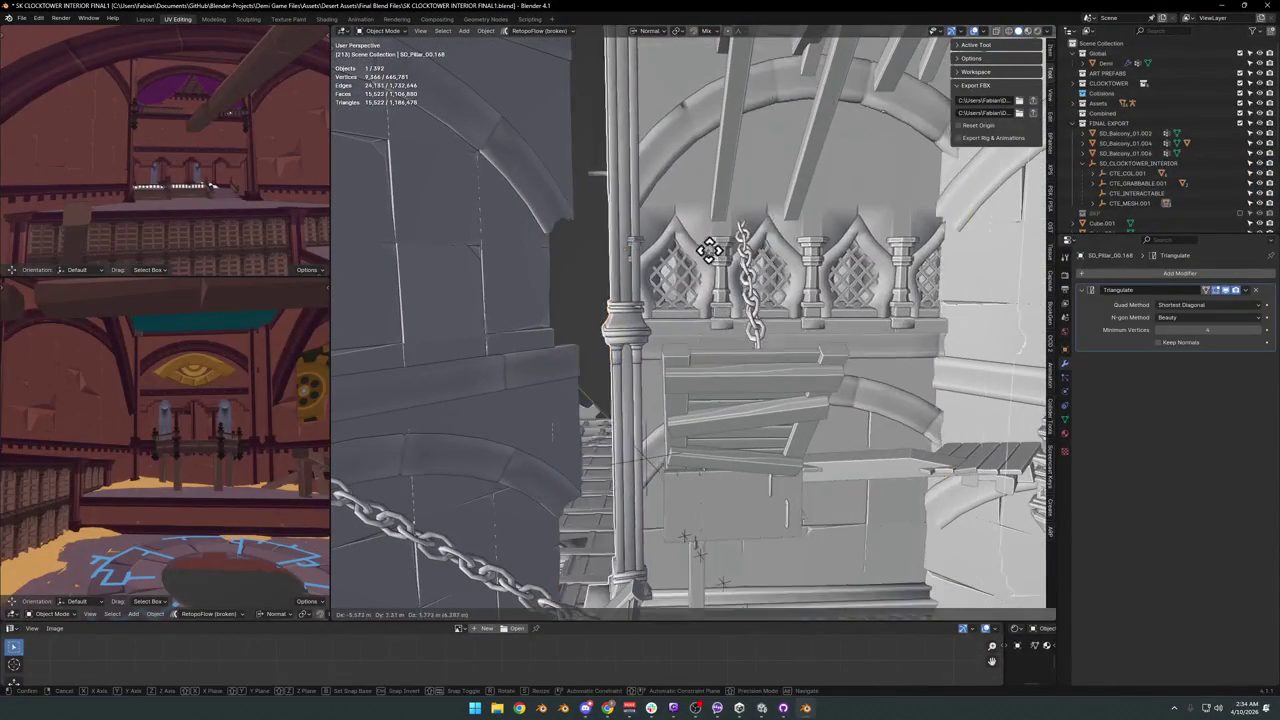
{"action": "key", "text": "shift+grave"}
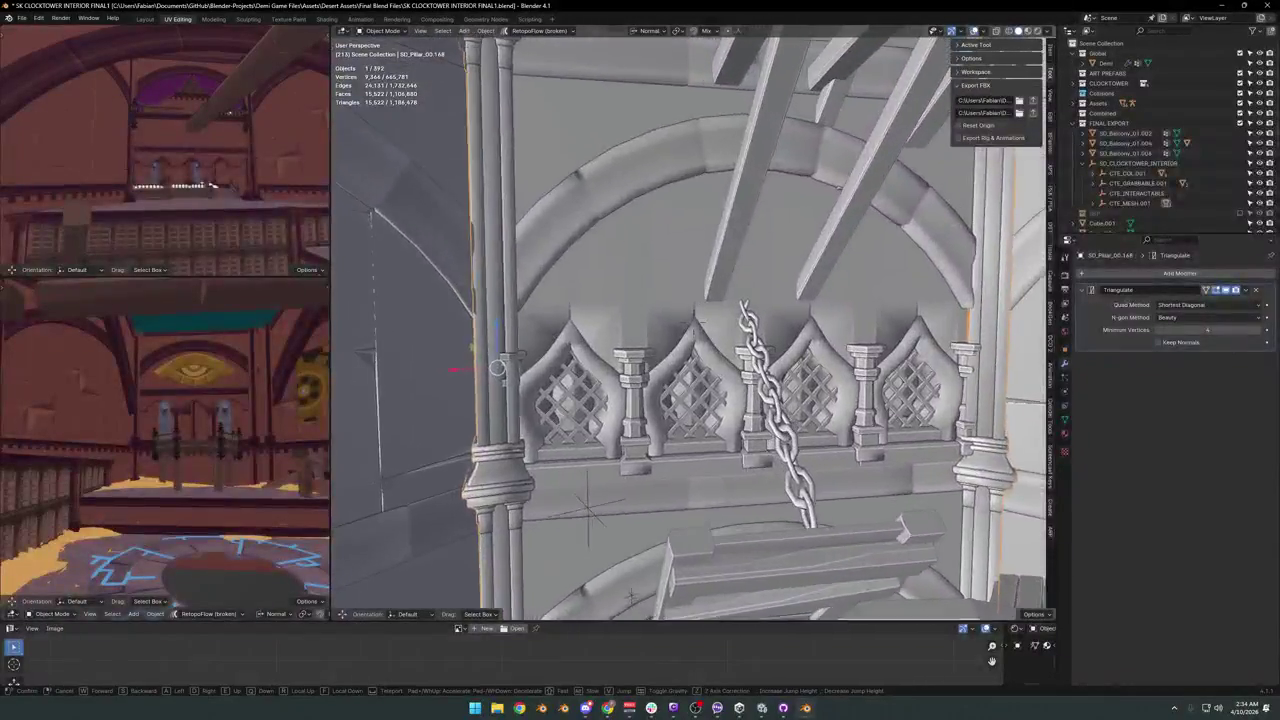
{"action": "left_click", "coordinate": [571, 373]}
Duplicate the lattice railing and backing wall in place and separate them into SD_Pillar_00.002.
{"action": "key", "text": "Tab"}
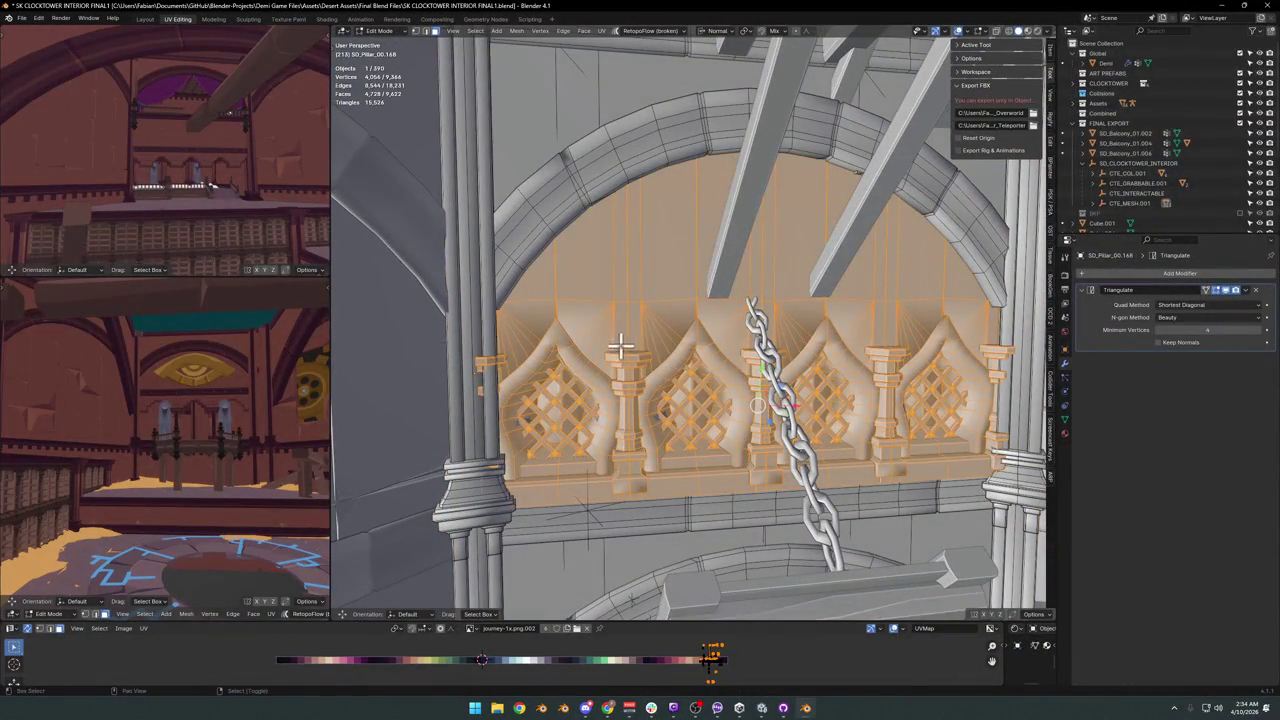
{"action": "middle_click_drag", "start_coordinate": [621, 346], "coordinate": [606, 337]}
{"action": "key", "text": "g"}
{"action": "right_click", "coordinate": [679, 364]}
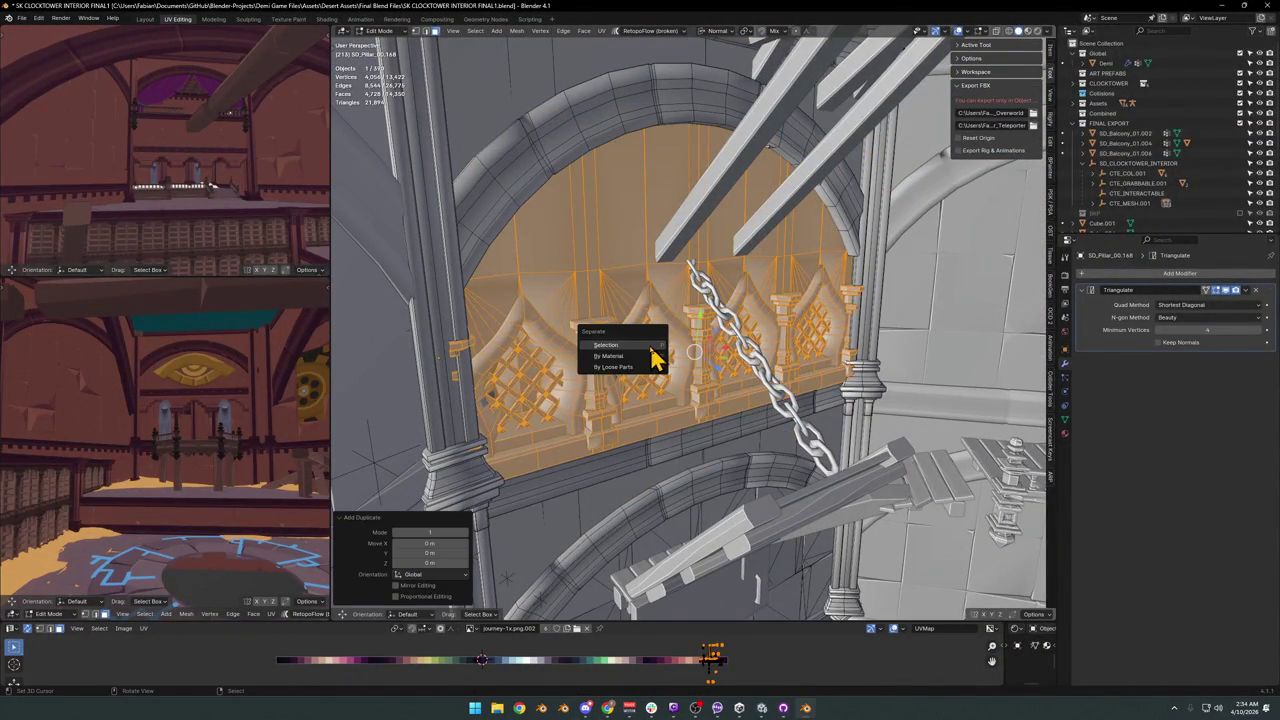
{"action": "left_click", "coordinate": [651, 347]}
{"action": "key", "text": "Tab"}
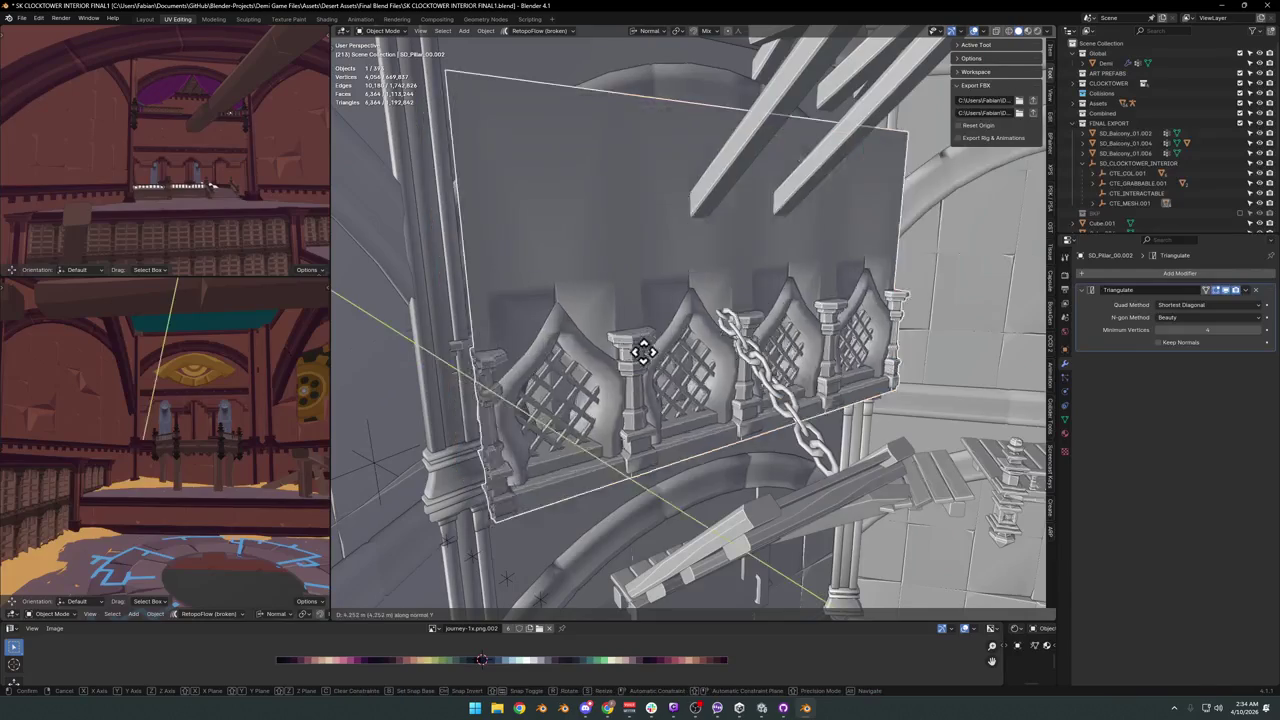
{"action": "key", "text": "shift+grave"}
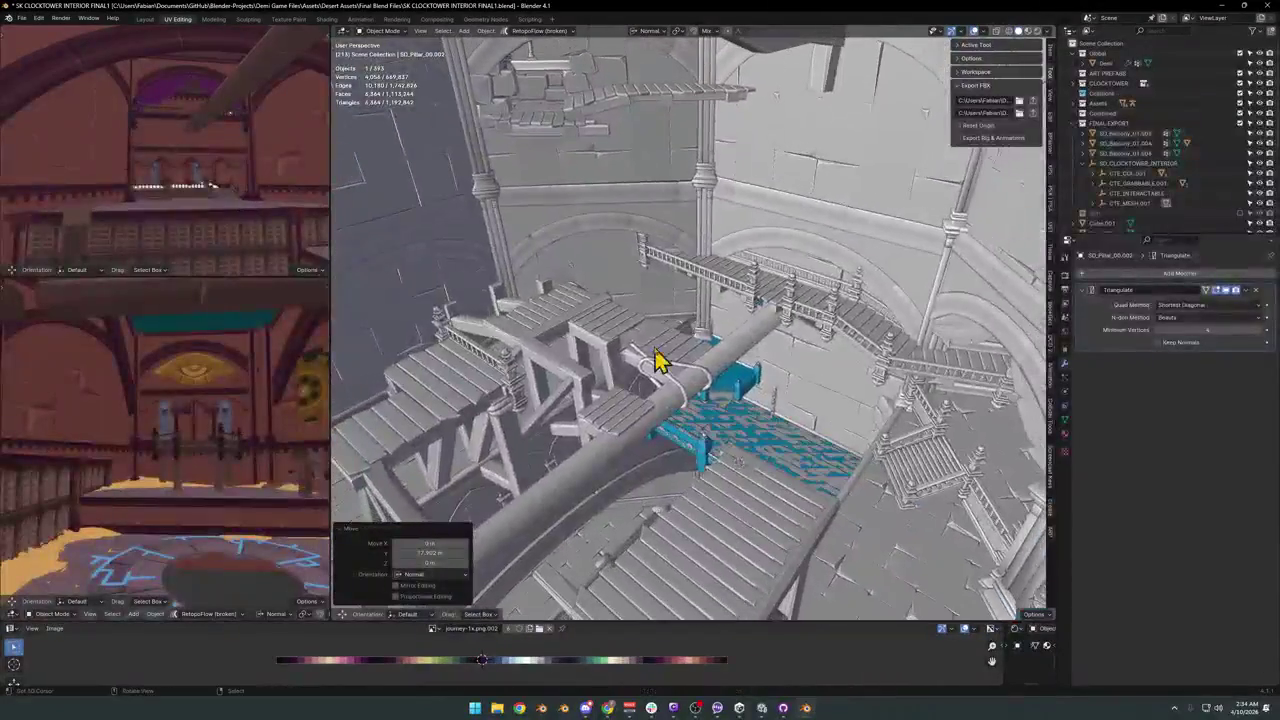
Move the new ledge 67.7 m along its Y axis and mirror it along Y.
{"action": "left_click", "coordinate": [543, 329]}
{"action": "key", "text": "g"}
{"action": "key", "text": "y"}
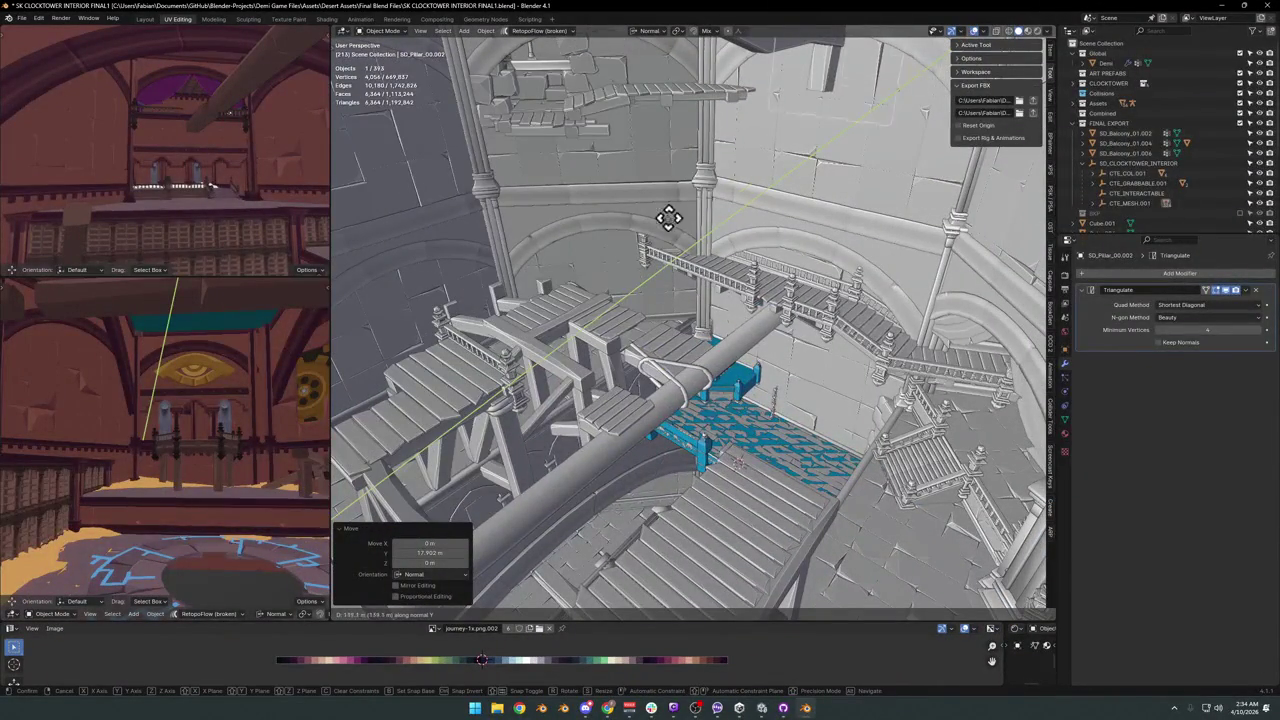
{"action": "left_click", "coordinate": [651, 257]}
{"action": "key", "text": "shift+grave"}
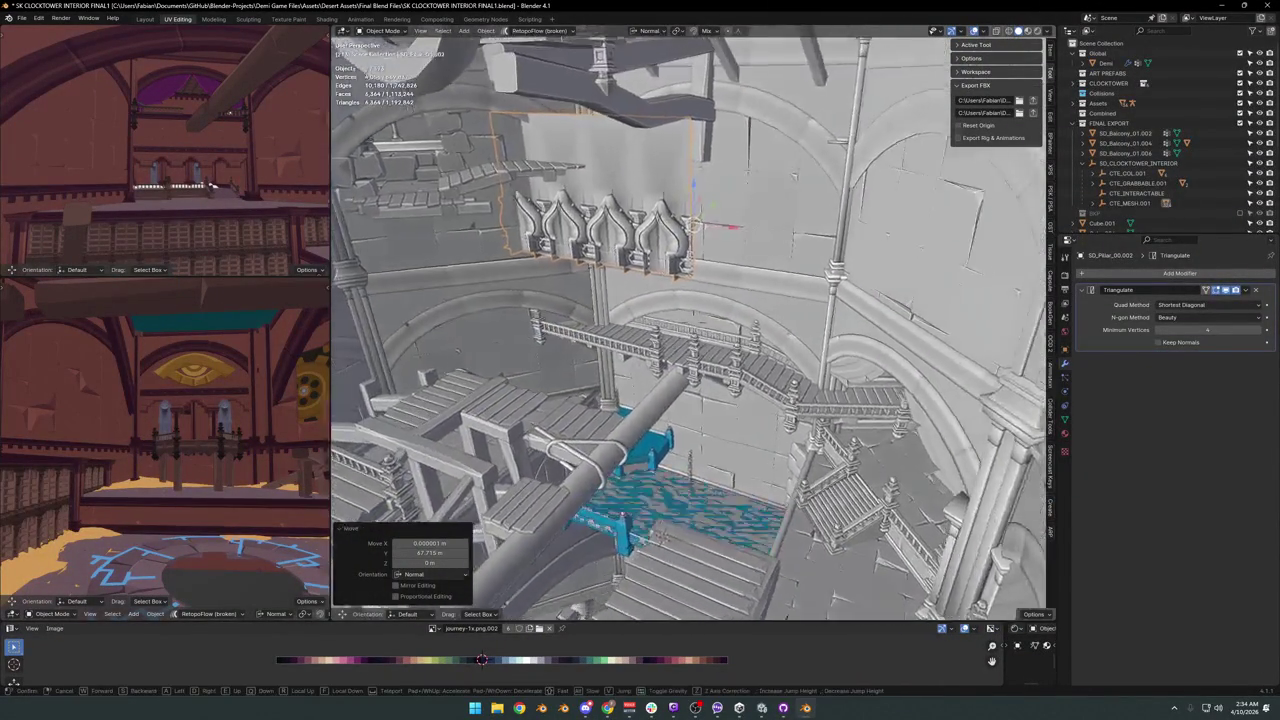
{"action": "left_click", "coordinate": [651, 257]}
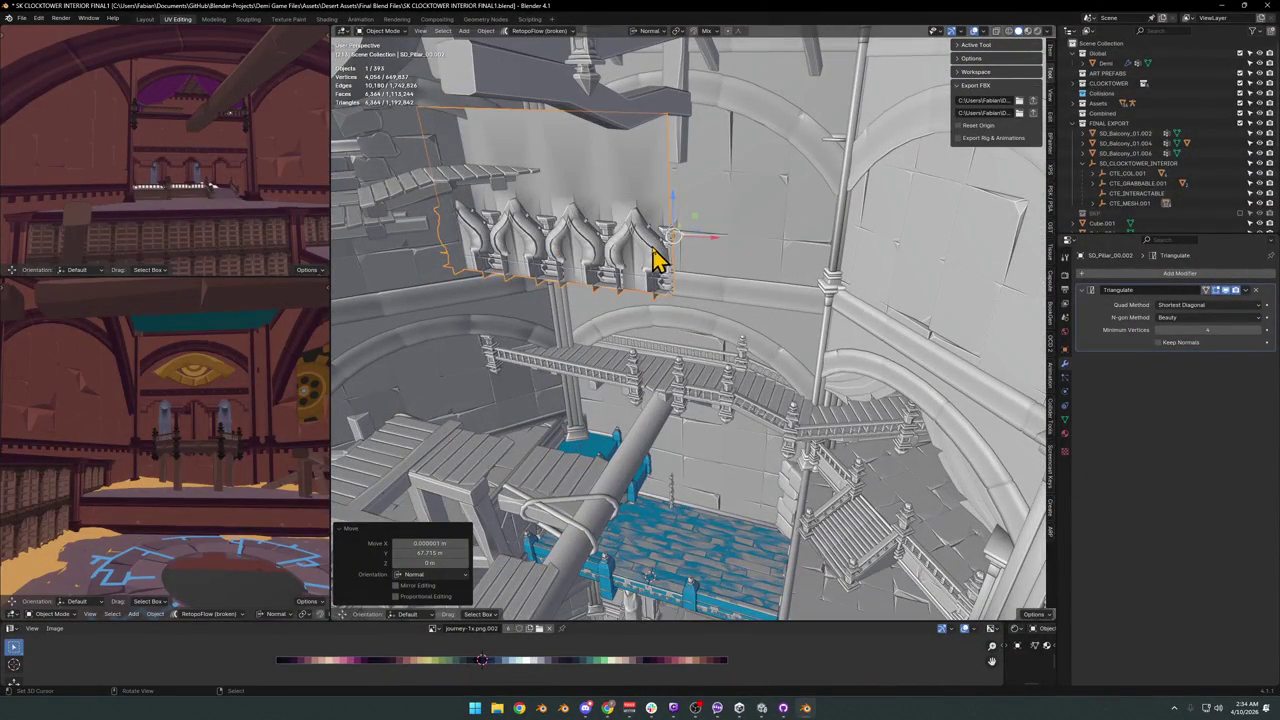
{"action": "key", "text": "ctrl+m"}
{"action": "key", "text": "y"}
{"action": "left_click", "coordinate": [683, 283]}
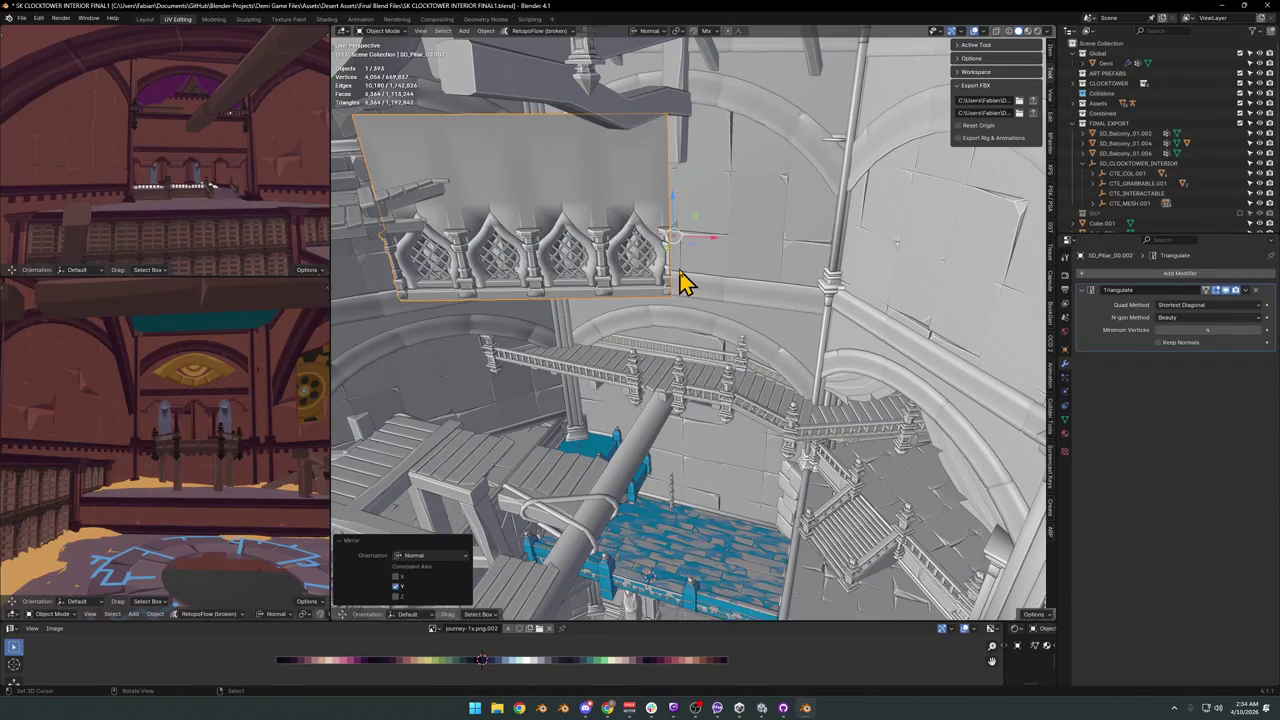
{"action": "scroll", "coordinate": [640, 265], "scroll_direction": "up", "scroll_amount": 3}
{"action": "mouse_move", "coordinate": [749, 297]}
{"action": "middle_mouse_down"}
{"action": "mouse_move", "coordinate": [713, 305]}
{"action": "mouse_move", "coordinate": [789, 343]}
{"action": "mouse_move", "coordinate": [709, 351]}
{"action": "mouse_move", "coordinate": [760, 337]}
{"action": "mouse_move", "coordinate": [770, 290]}
{"action": "middle_mouse_up"}
Reposition the ledge with moves of 7.26 m along Y, then along X, Y and X.
{"action": "key", "text": "g"}
{"action": "key", "text": "y"}
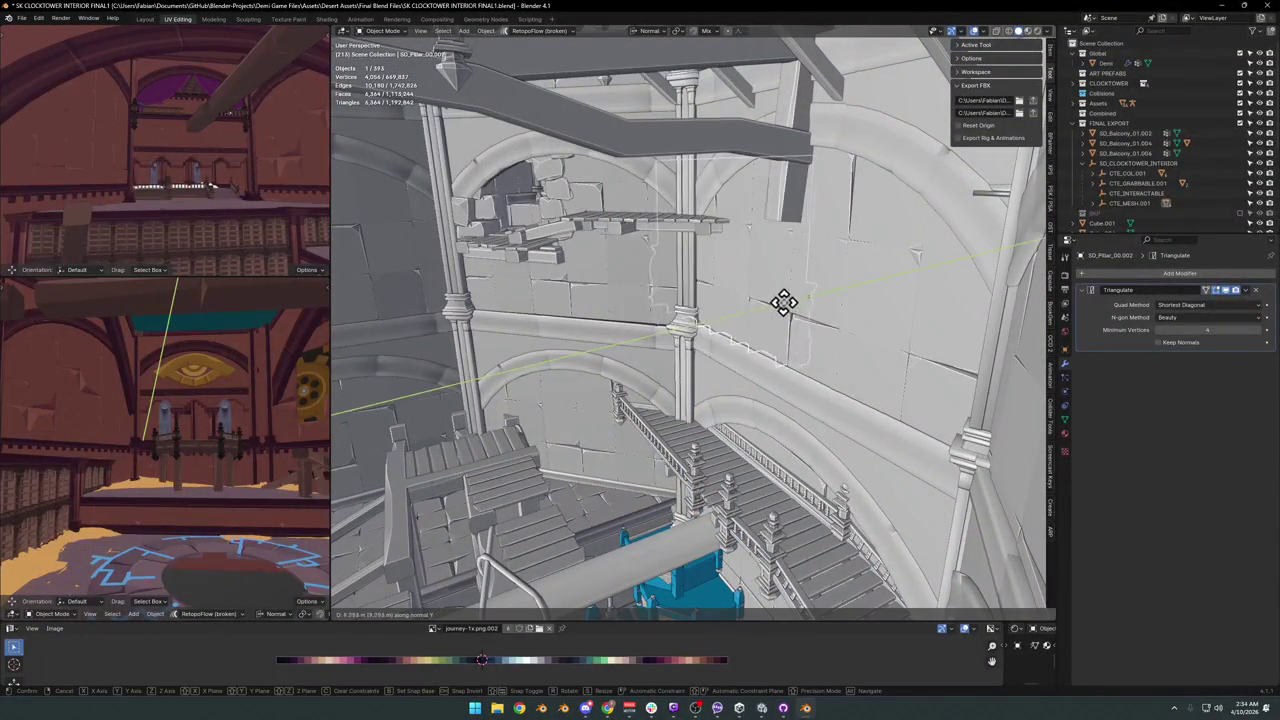
{"action": "left_click", "coordinate": [770, 305]}
{"action": "middle_click_drag", "start_coordinate": [737, 328], "coordinate": [737, 306]}
{"action": "key", "text": "g"}
{"action": "key", "text": "x"}
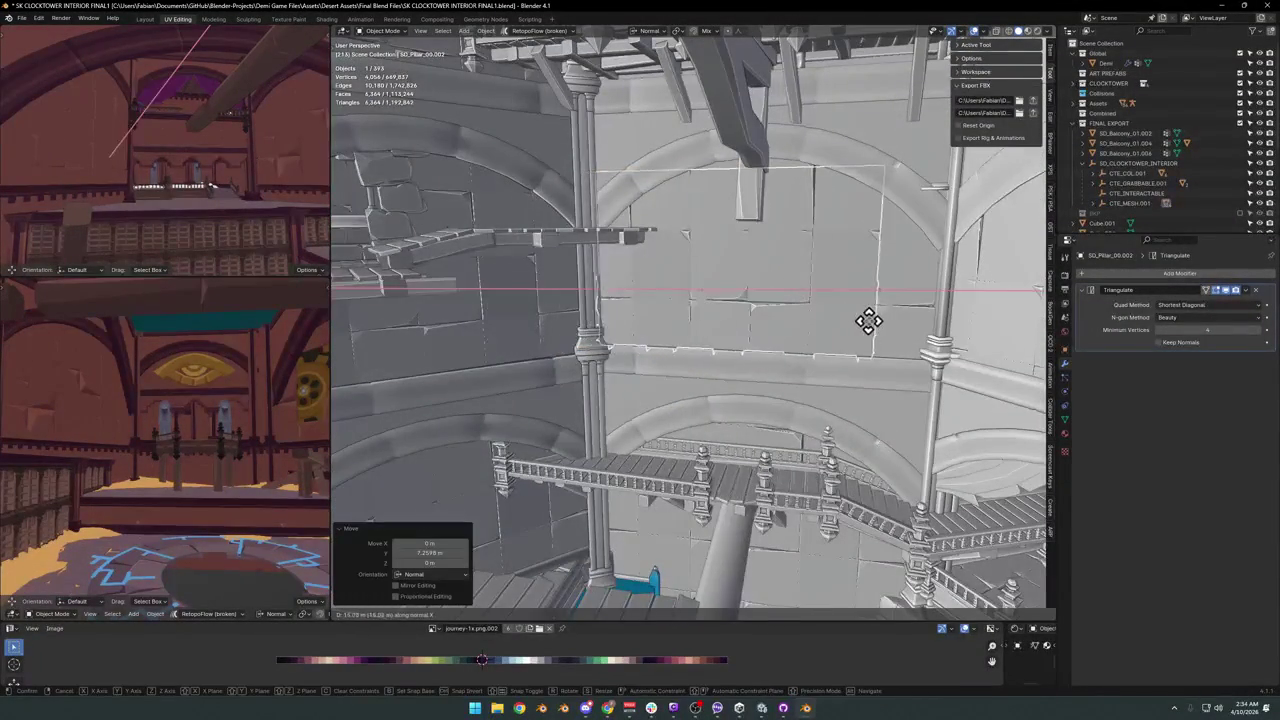
{"action": "left_click", "coordinate": [888, 323]}
{"action": "key", "text": "g"}
{"action": "key", "text": "y"}
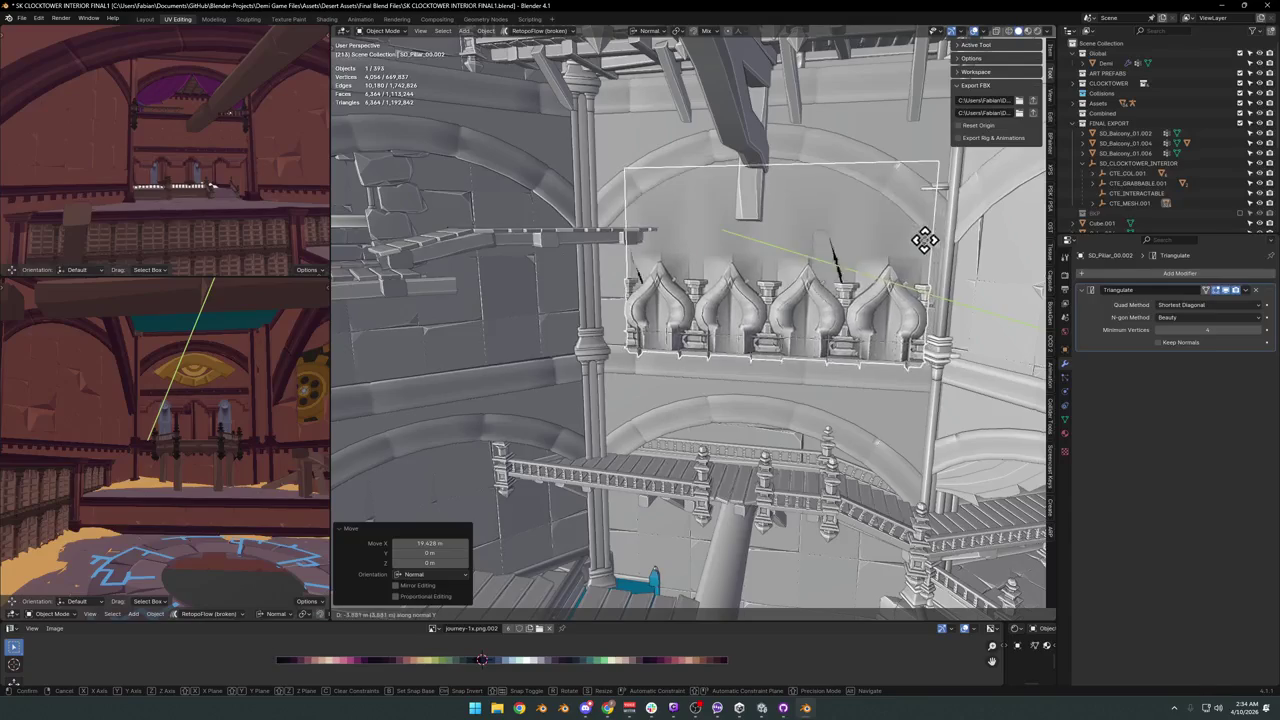
{"action": "left_click", "coordinate": [943, 252]}
{"action": "key", "text": "g"}
{"action": "key", "text": "x"}
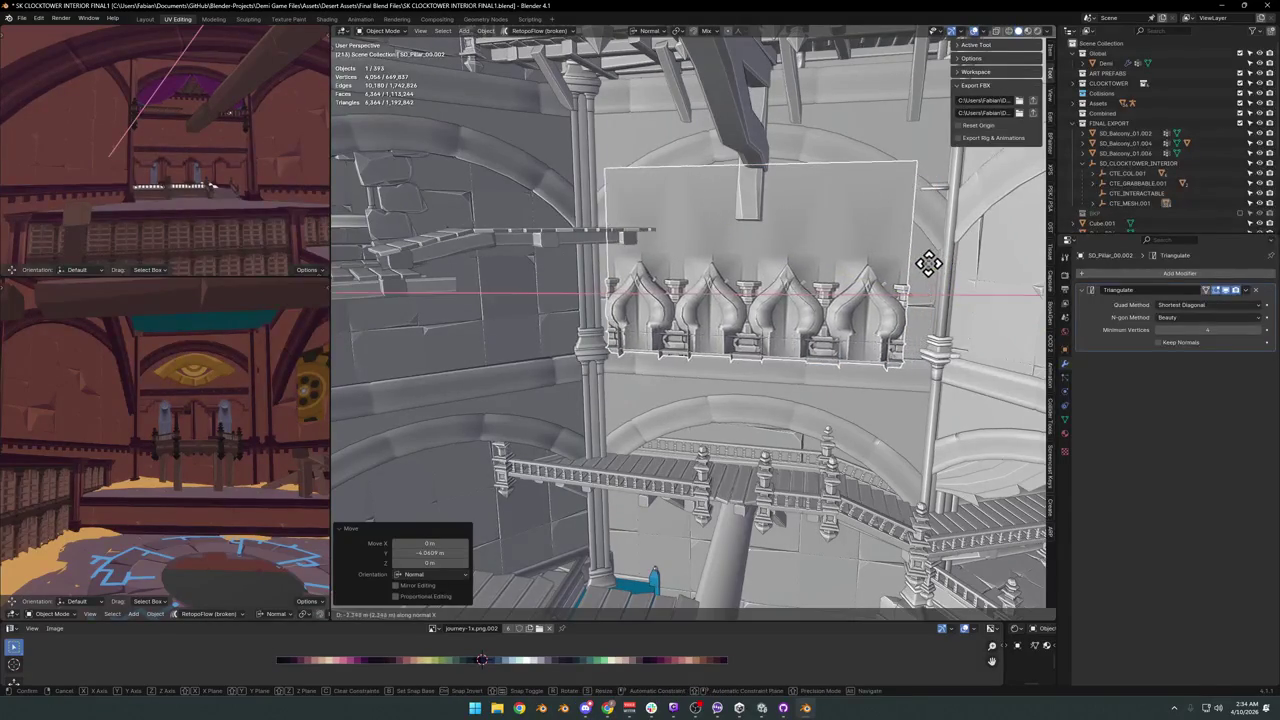
{"action": "left_click", "coordinate": [935, 280]}
{"action": "mouse_move", "coordinate": [907, 280]}
{"action": "middle_mouse_down"}
{"action": "mouse_move", "coordinate": [877, 294]}
{"action": "mouse_move", "coordinate": [900, 300]}
{"action": "mouse_move", "coordinate": [843, 297]}
{"action": "middle_mouse_up"}
Clear the panel's rotation, mirror it along X and rotate it -30° about Z.
{"action": "key", "text": "comma"}
{"action": "left_click", "coordinate": [828, 284]}
{"action": "key", "text": "alt+r"}
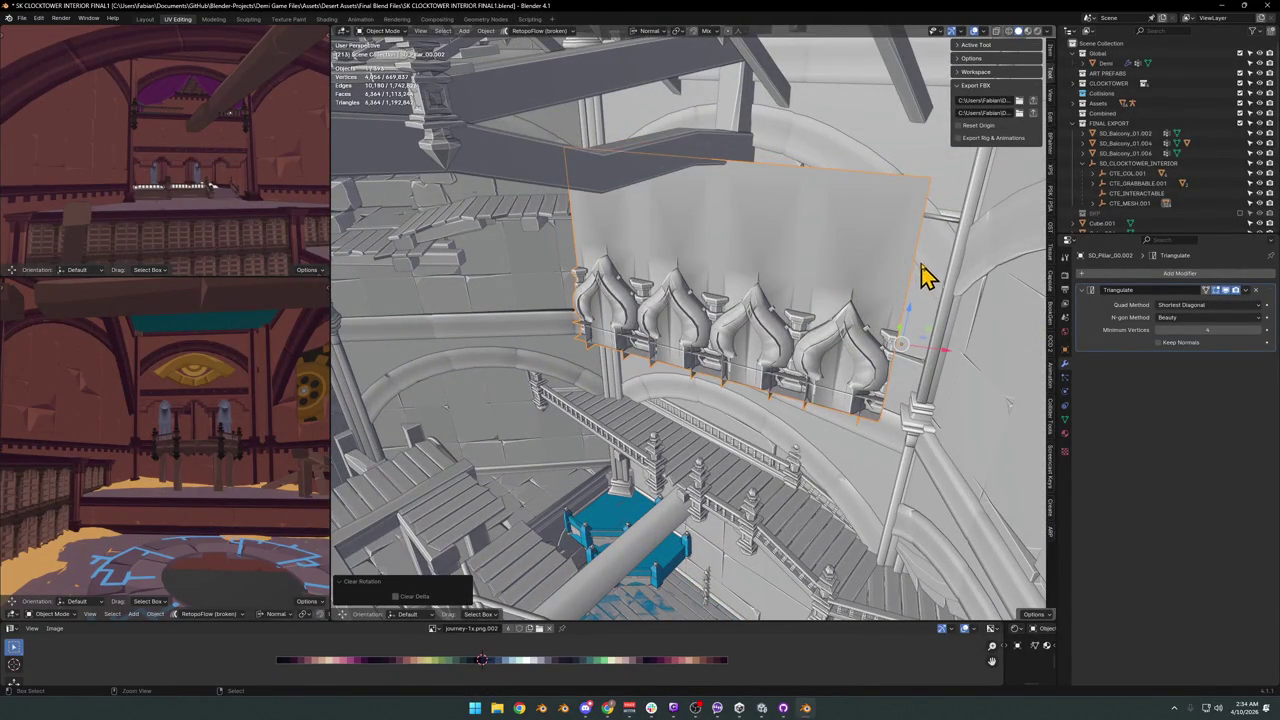
{"action": "middle_click_drag", "start_coordinate": [920, 275], "coordinate": [925, 276]}
{"action": "key", "text": "ctrl+z"}
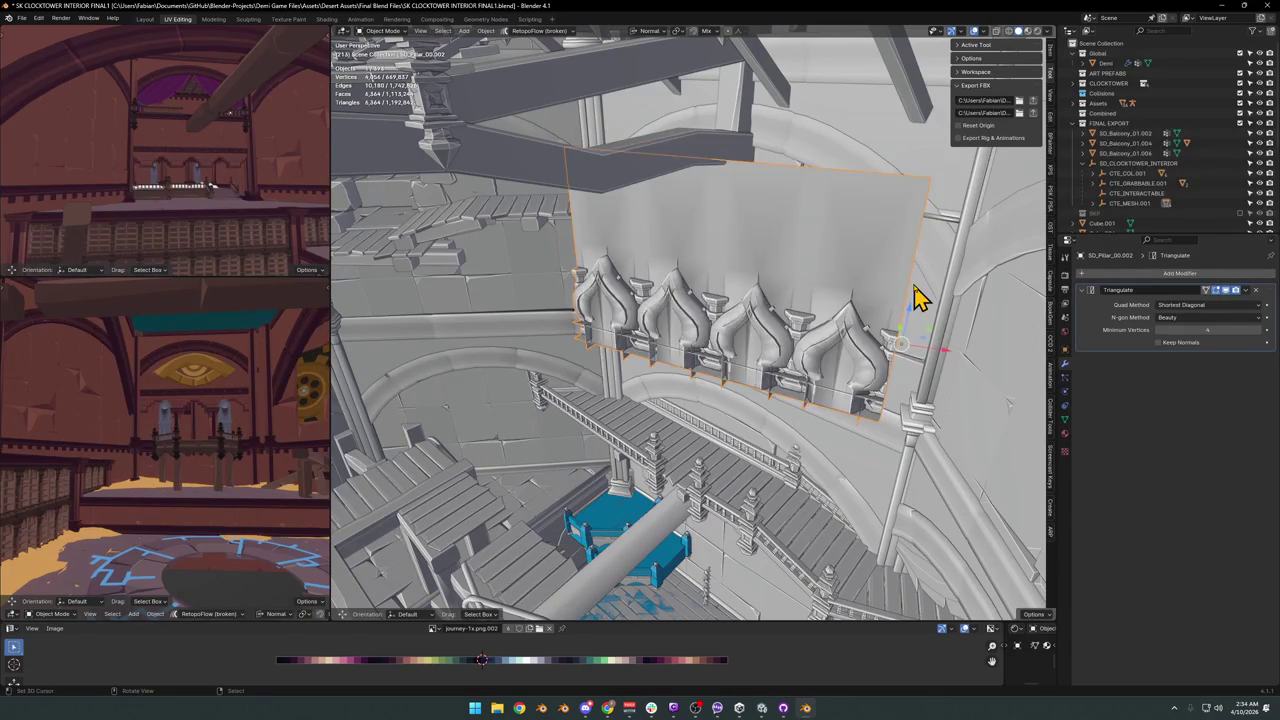
{"action": "key", "text": "ctrl+m"}
{"action": "key", "text": "x"}
{"action": "key", "text": "Return"}
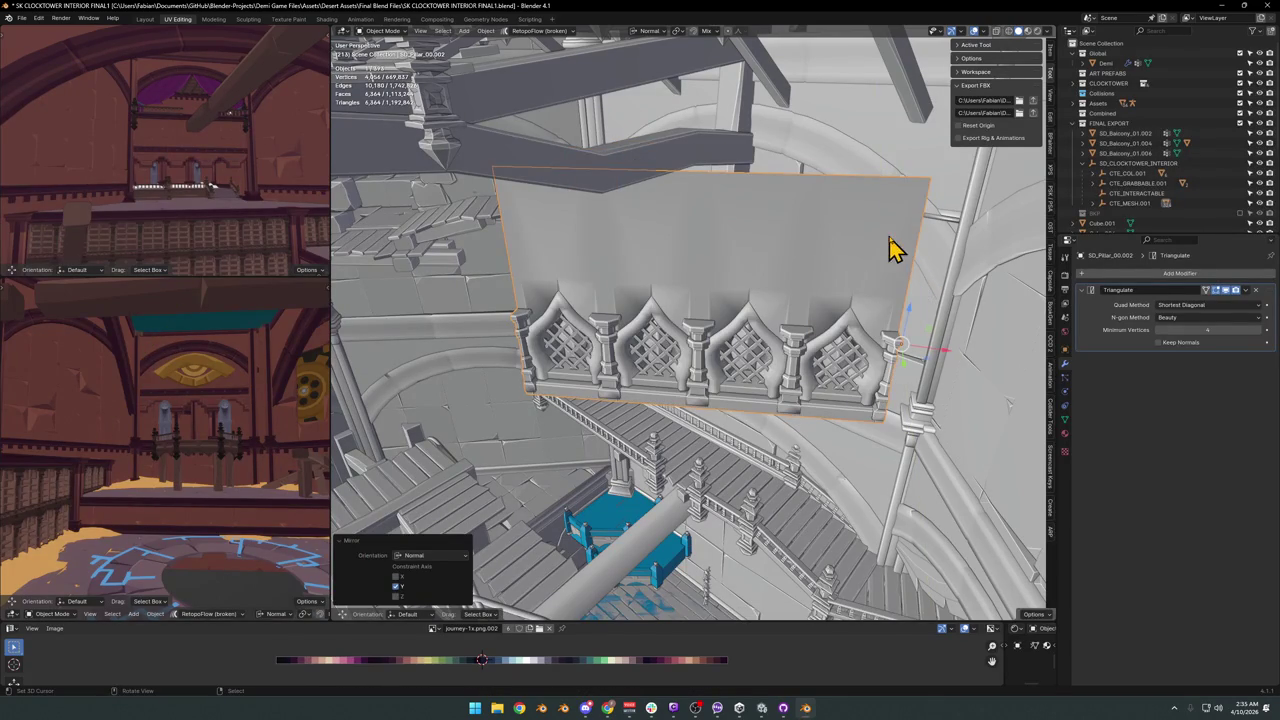
{"action": "key", "text": "r"}
{"action": "key", "text": "z"}
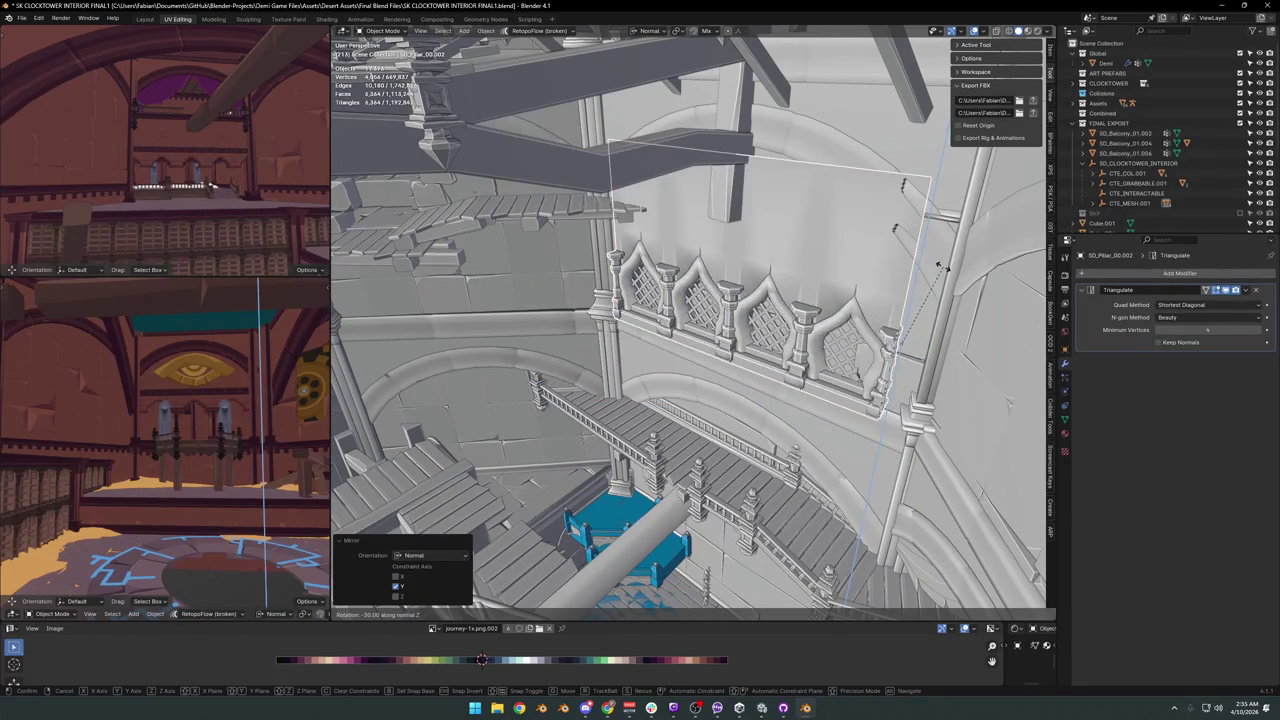
{"action": "left_click", "coordinate": [937, 286]}
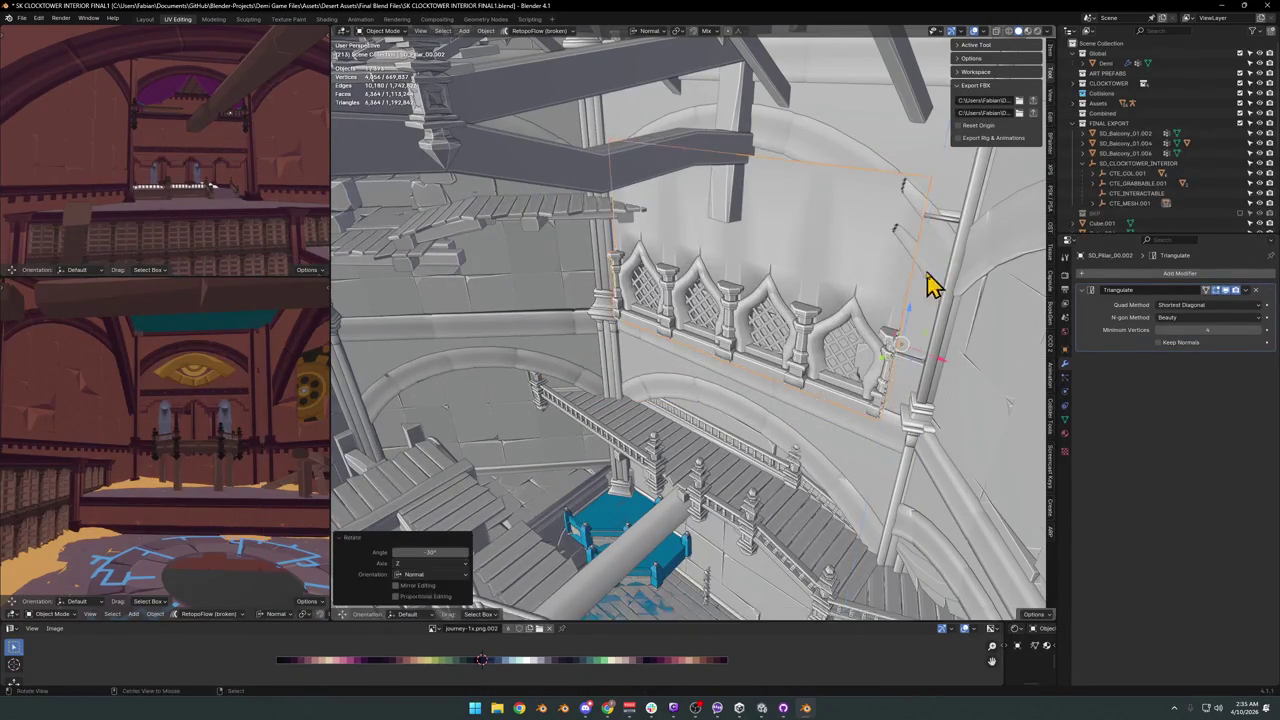
Lower the panel about 11.9 m along Z onto the wall above the blue balcony.
{"action": "scroll", "coordinate": [870, 330], "scroll_direction": "down", "scroll_amount": 5}
{"action": "key", "text": "g"}
{"action": "key", "text": "z"}
{"action": "left_click", "coordinate": [897, 314]}
{"action": "scroll", "coordinate": [897, 314], "scroll_direction": "up", "scroll_amount": 3}
{"action": "key", "text": "g"}
{"action": "key", "text": "z"}
{"action": "left_click", "coordinate": [829, 386]}
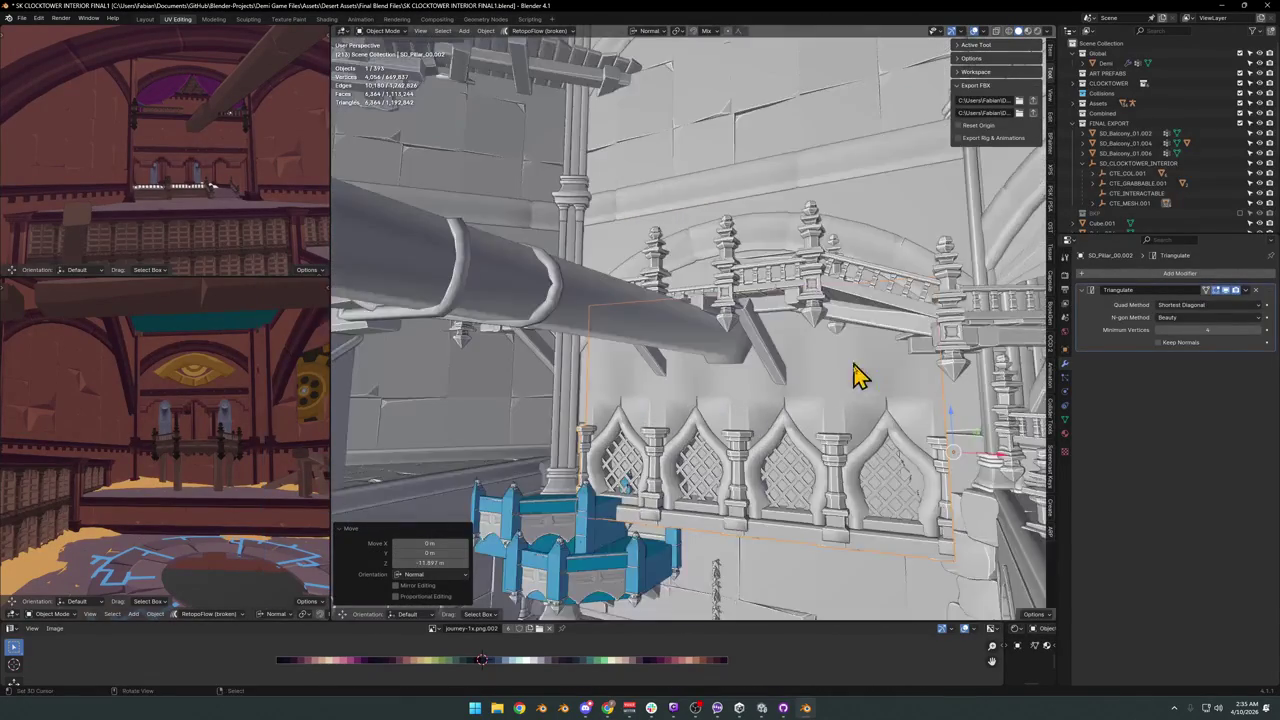
Raise the panel along its normal, nudge it sideways and move it back toward the wall.
{"action": "scroll", "coordinate": [840, 290], "scroll_direction": "down", "scroll_amount": 1}
{"action": "key", "text": "g"}
{"action": "key", "text": "z"}
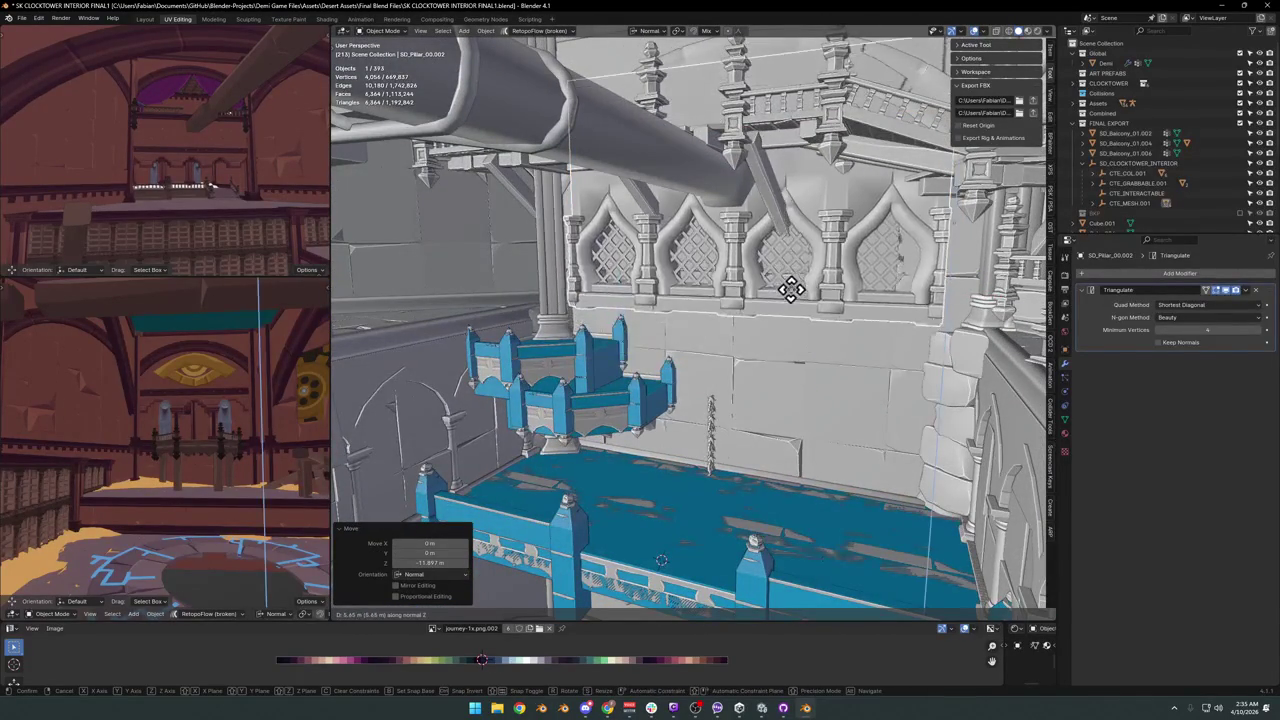
{"action": "left_click", "coordinate": [771, 300]}
{"action": "mouse_move", "coordinate": [771, 300]}
{"action": "middle_mouse_down"}
{"action": "mouse_move", "coordinate": [760, 334]}
{"action": "mouse_move", "coordinate": [771, 320]}
{"action": "mouse_move", "coordinate": [707, 338]}
{"action": "mouse_move", "coordinate": [729, 309]}
{"action": "mouse_move", "coordinate": [680, 306]}
{"action": "mouse_move", "coordinate": [803, 297]}
{"action": "mouse_move", "coordinate": [714, 309]}
{"action": "middle_mouse_up"}
{"action": "key", "text": "g"}
{"action": "left_click", "coordinate": [803, 314]}
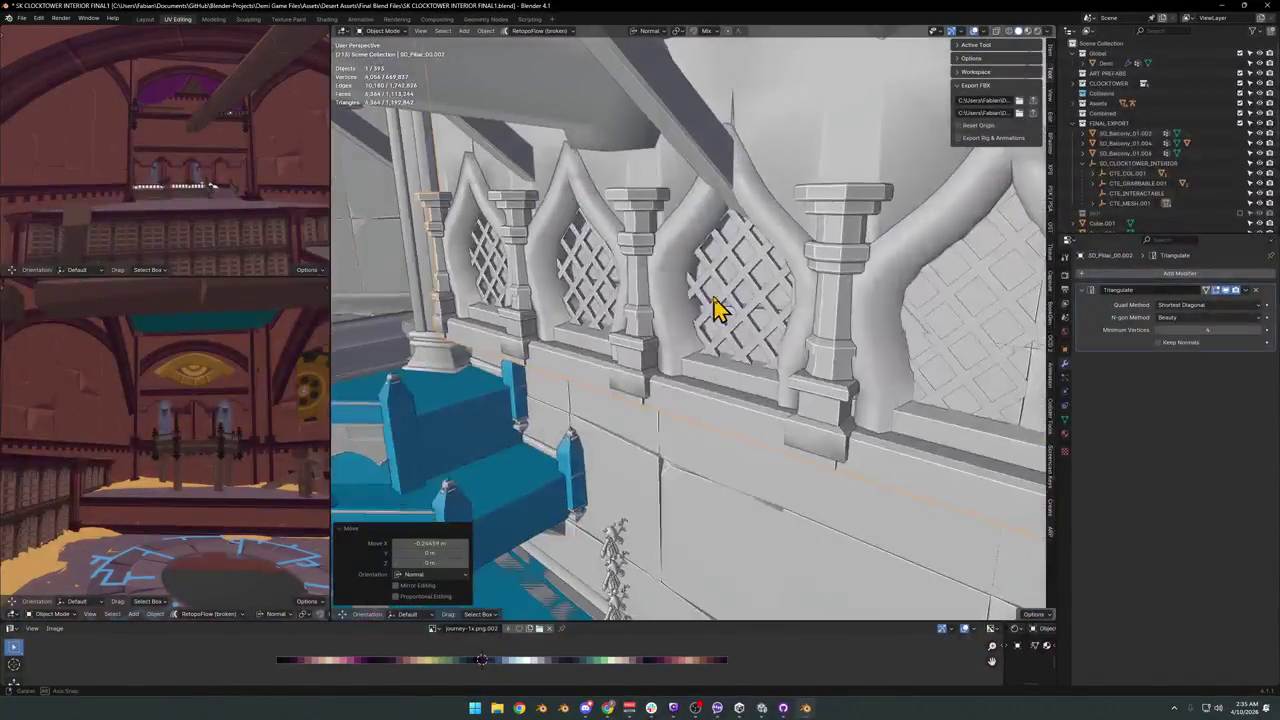
{"action": "key", "text": "g"}
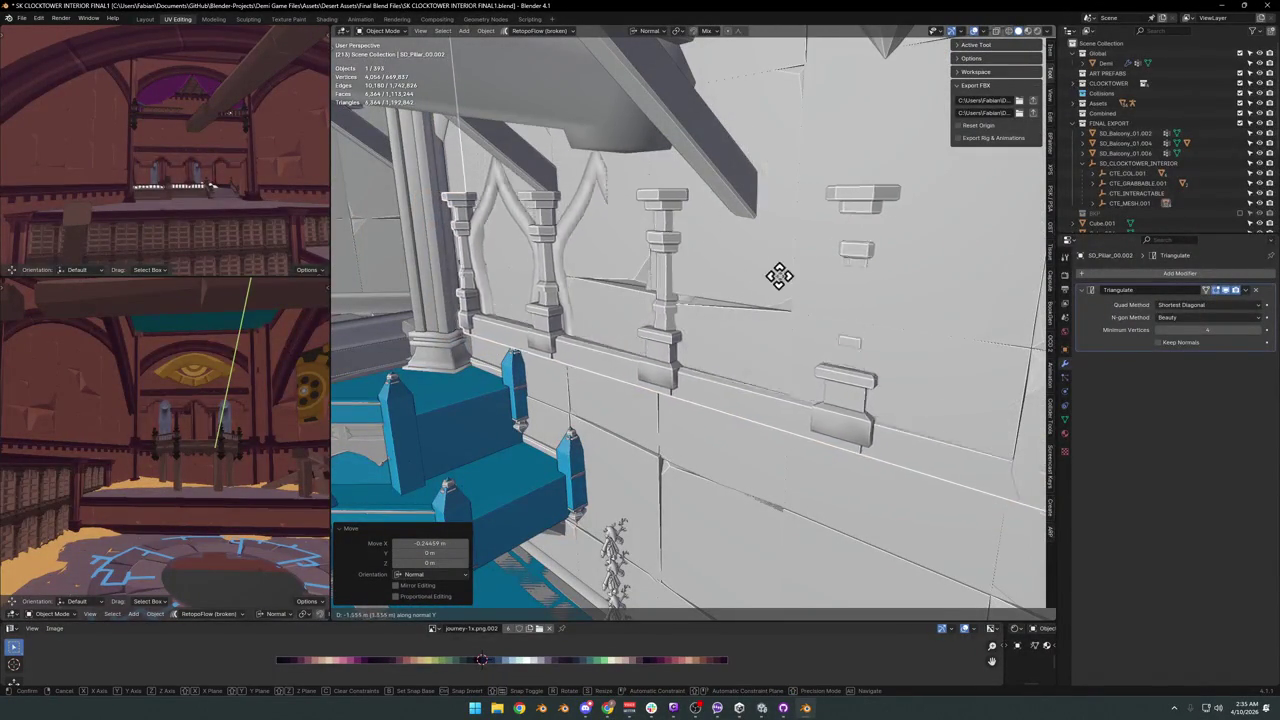
{"action": "left_click", "coordinate": [791, 280]}
{"action": "scroll", "coordinate": [791, 283], "scroll_direction": "down", "scroll_amount": 4}
{"action": "mouse_move", "coordinate": [791, 286]}
{"action": "middle_mouse_down"}
{"action": "mouse_move", "coordinate": [943, 277]}
{"action": "mouse_move", "coordinate": [923, 294]}
{"action": "mouse_move", "coordinate": [937, 280]}
{"action": "middle_mouse_up"}
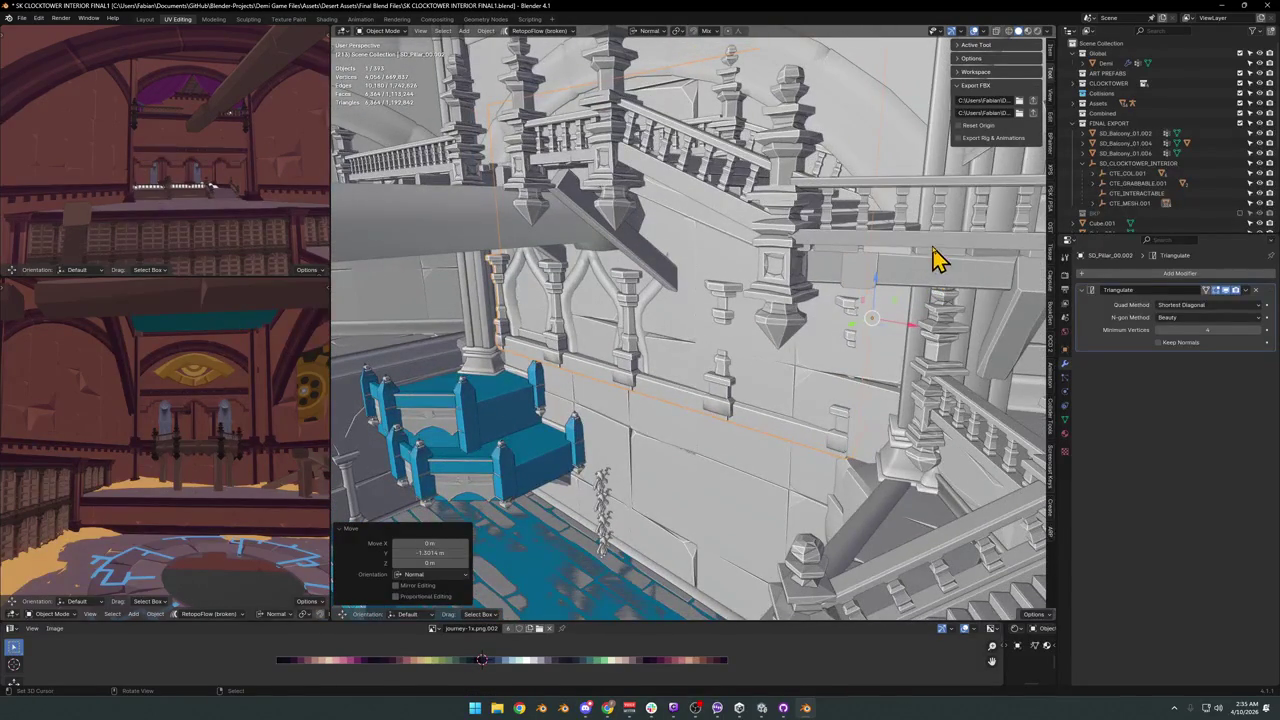
Turn the panel slightly about Z and adjust its depth along Y.
{"action": "key", "text": "r"}
{"action": "key", "text": "z"}
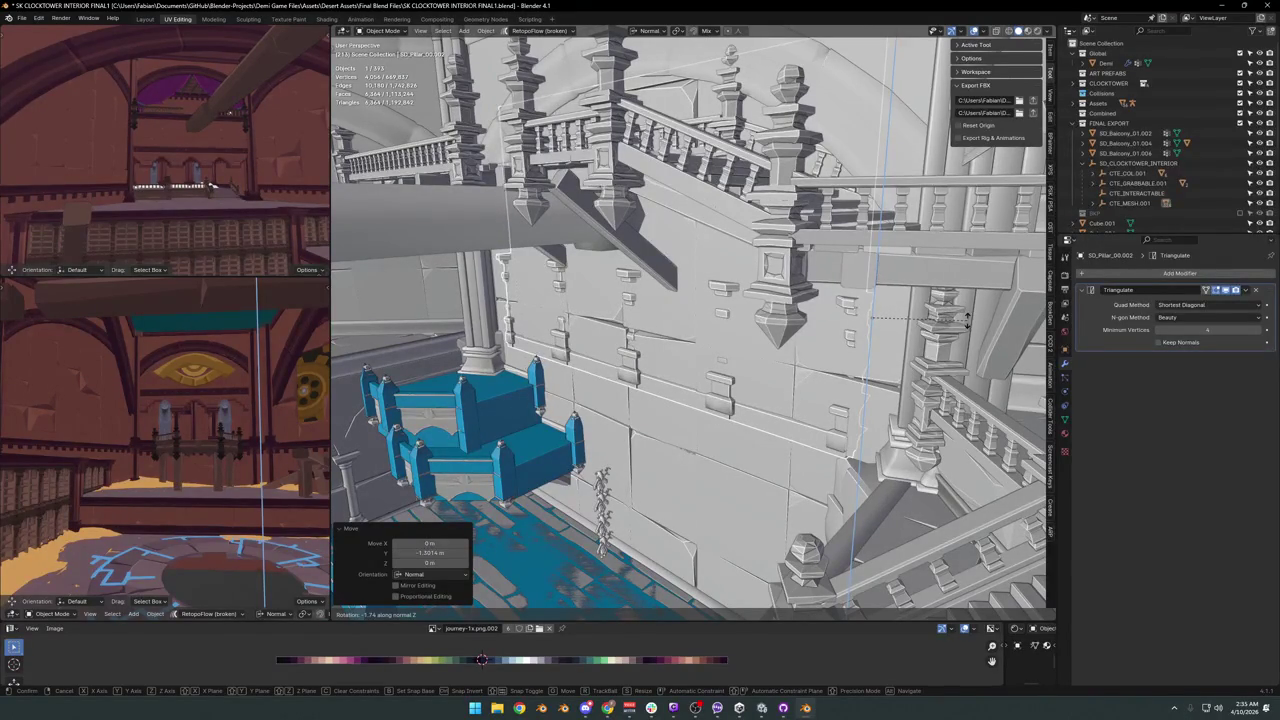
{"action": "left_click", "coordinate": [966, 318]}
{"action": "key", "text": "g"}
{"action": "key", "text": "y"}
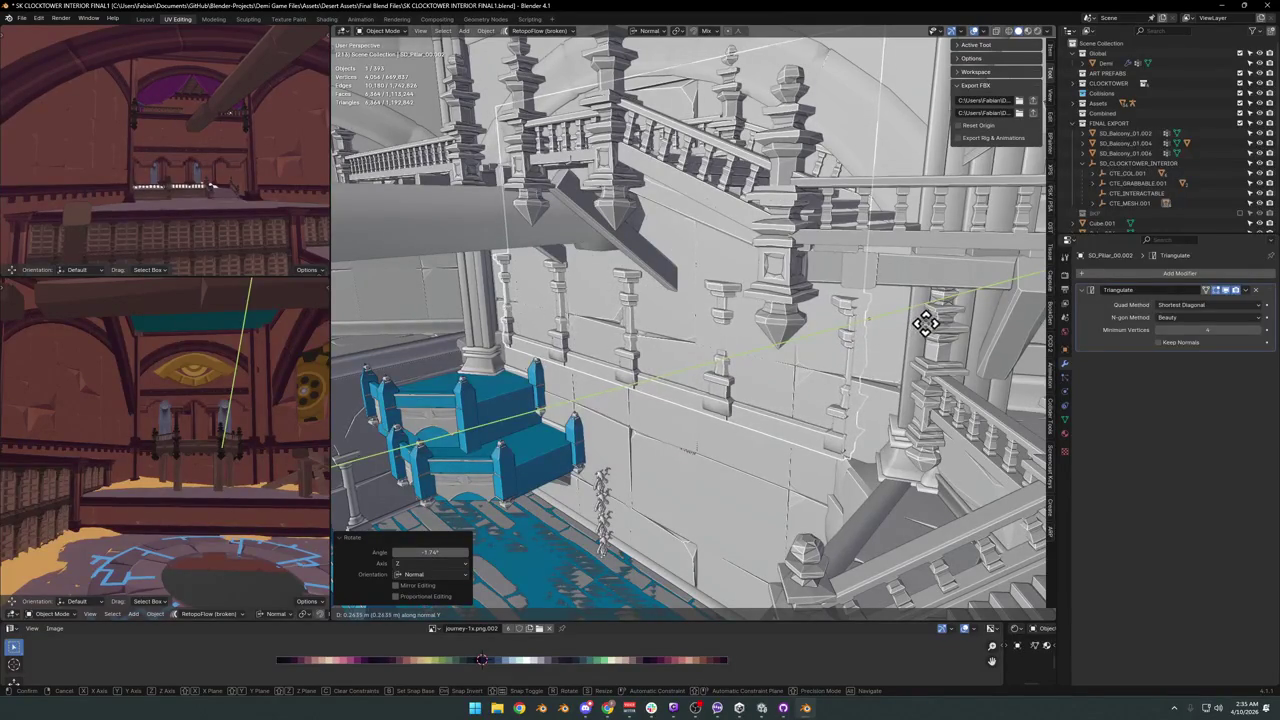
{"action": "left_click", "coordinate": [929, 315]}
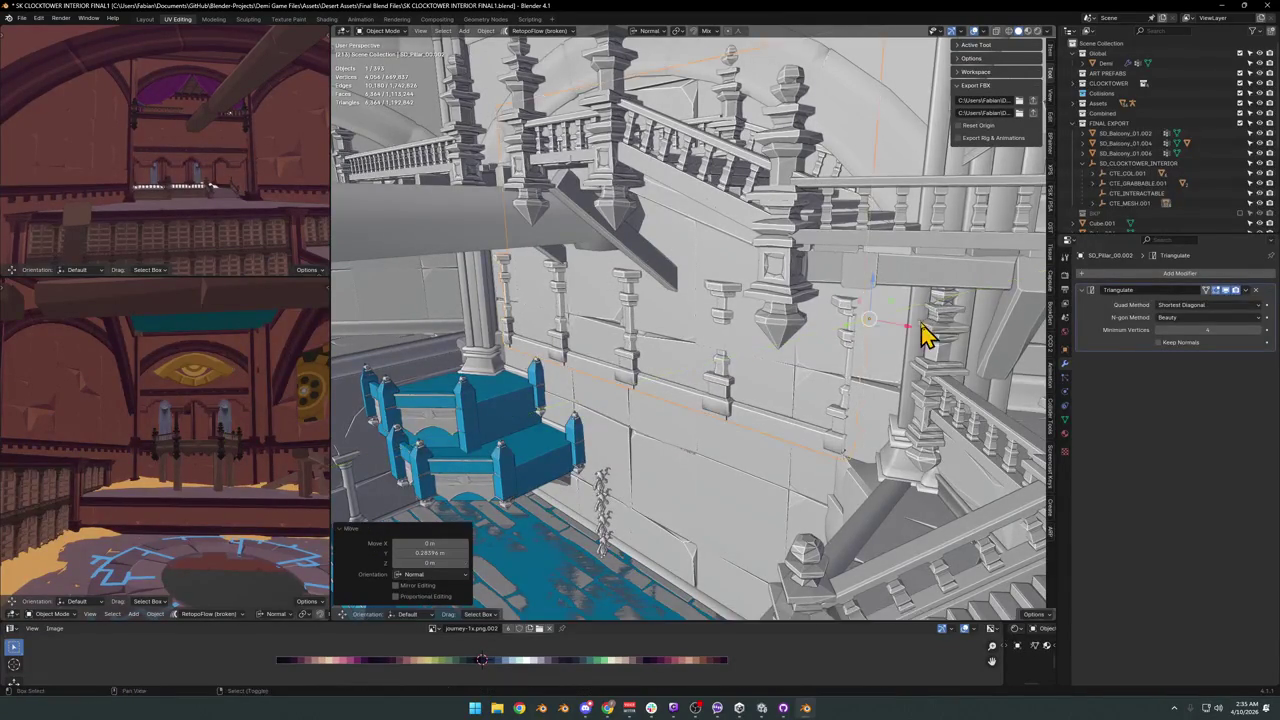
{"action": "key", "text": "KP_Decimal"}
{"action": "scroll", "coordinate": [875, 297], "scroll_direction": "down", "scroll_amount": 3}
{"action": "middle_click_drag", "start_coordinate": [875, 297], "coordinate": [838, 313]}
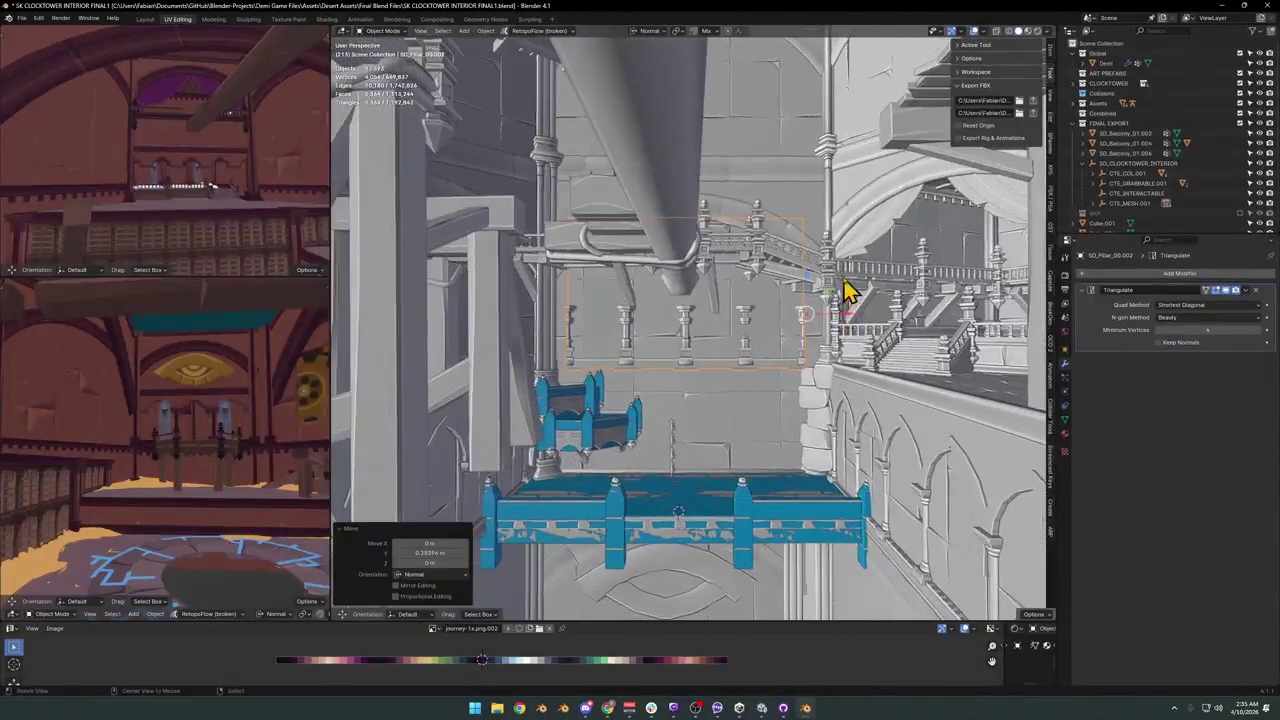
Slide the panel 3.5299 m sideways along its X axis.
{"action": "key", "text": "shift+grave"}
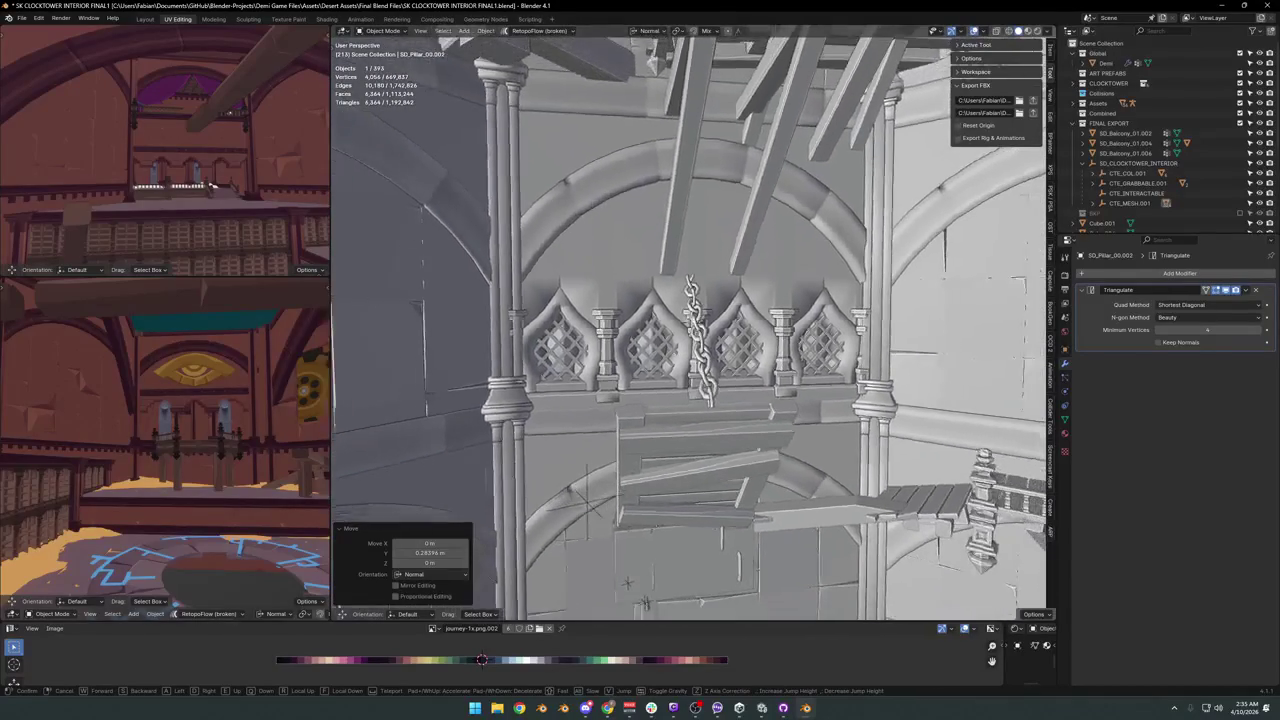
{"action": "key", "text": "w"}
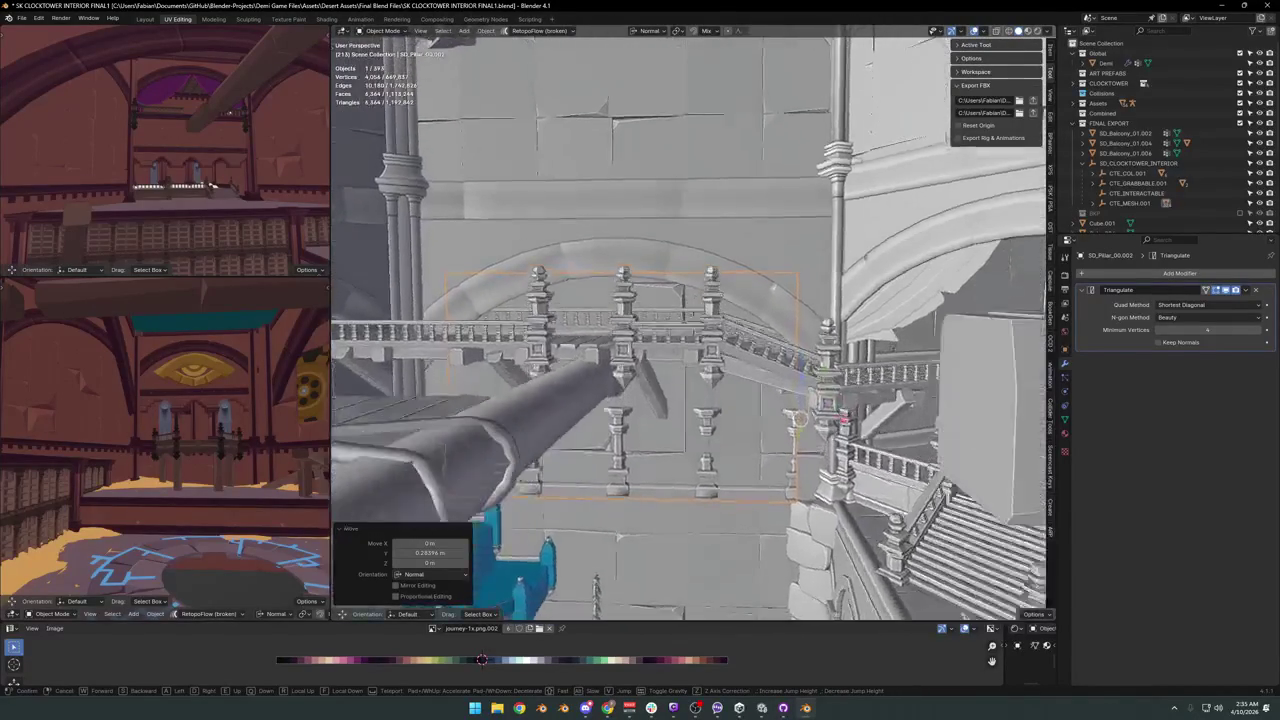
{"action": "left_click", "coordinate": [846, 303]}
{"action": "key", "text": "g"}
{"action": "key", "text": "x"}
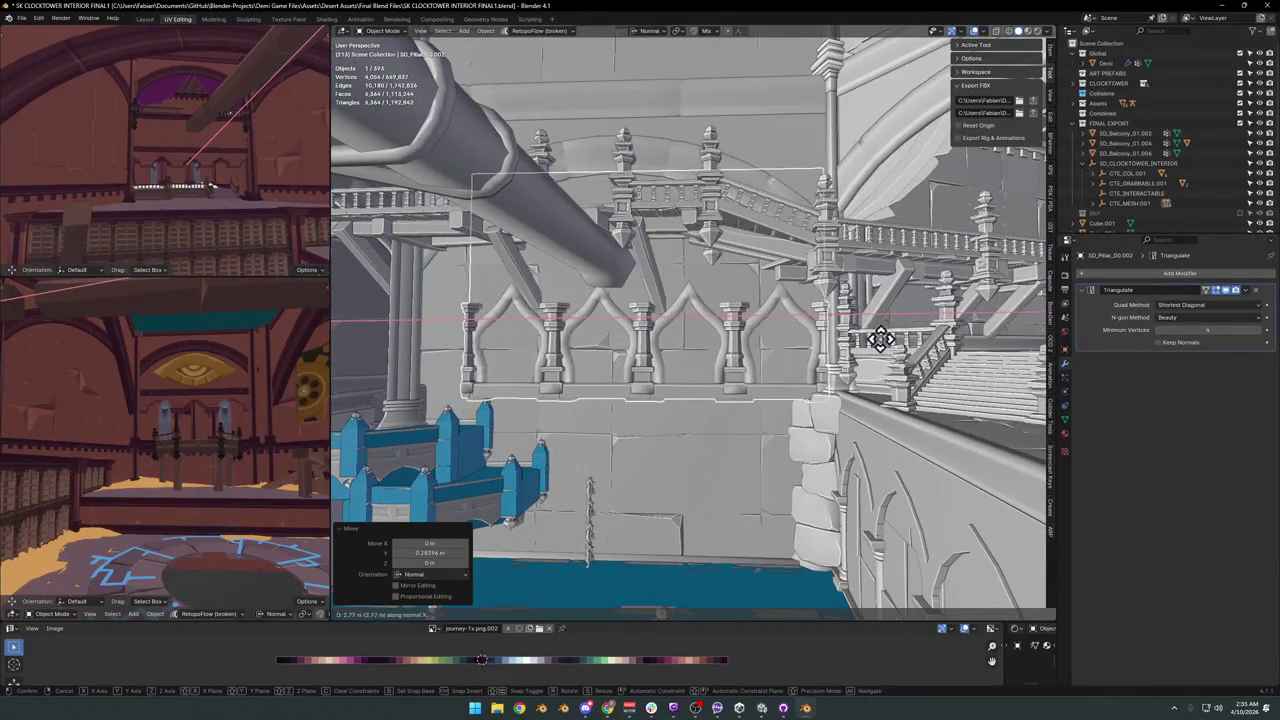
{"action": "left_click", "coordinate": [912, 355]}
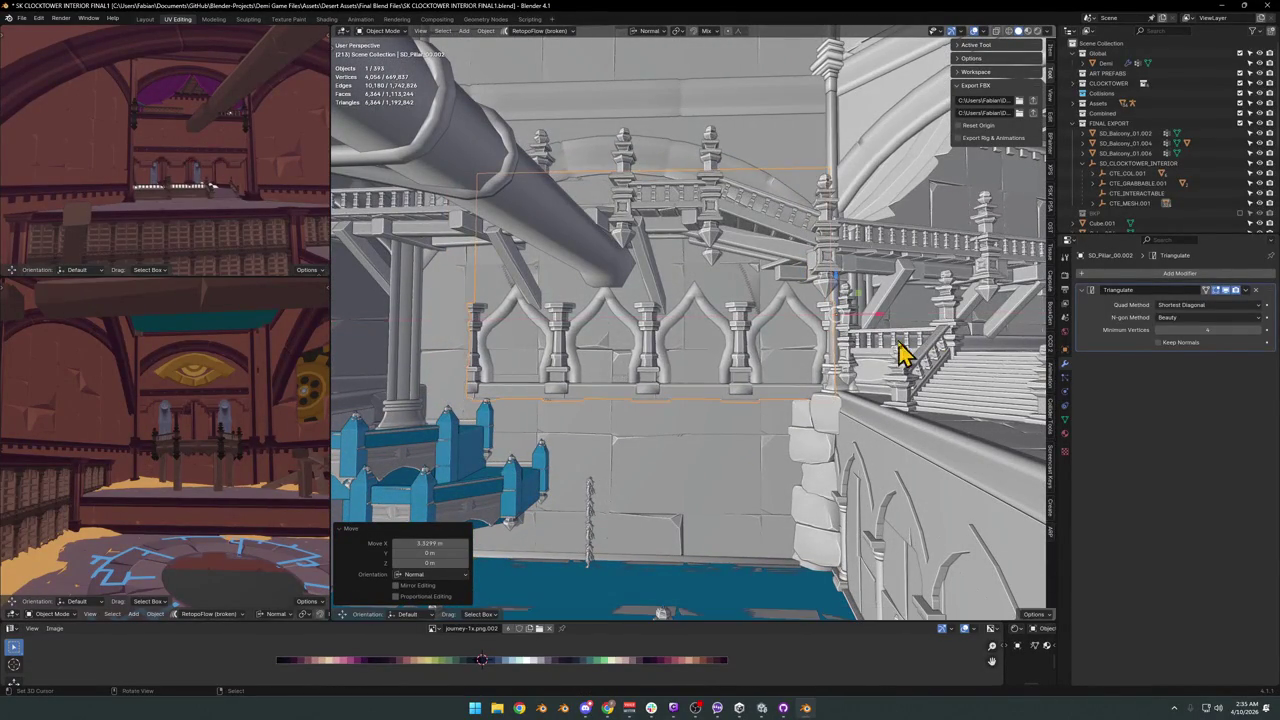
With backing block Cube.049 added, rotate both slightly about Z and scale them to 1.141.
{"action": "left_click", "coordinate": [785, 405], "text": "shift"}
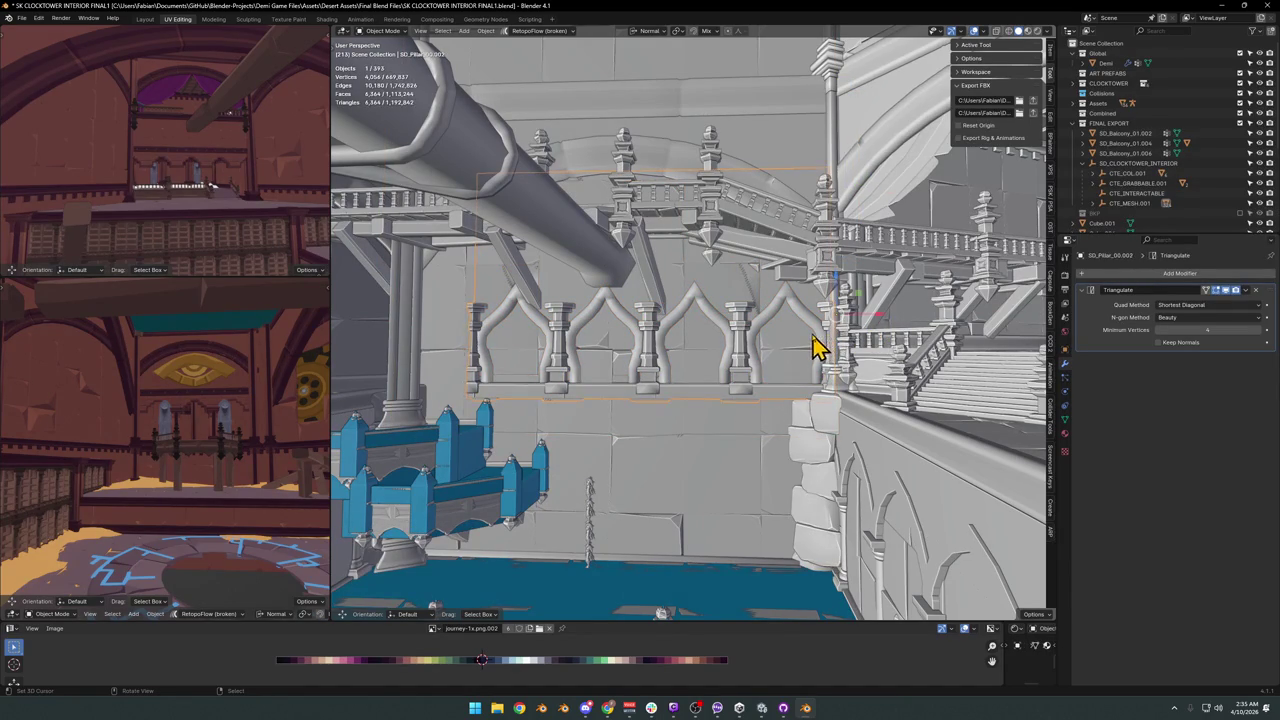
{"action": "key", "text": "r"}
{"action": "key", "text": "z"}
{"action": "left_click", "coordinate": [882, 316]}
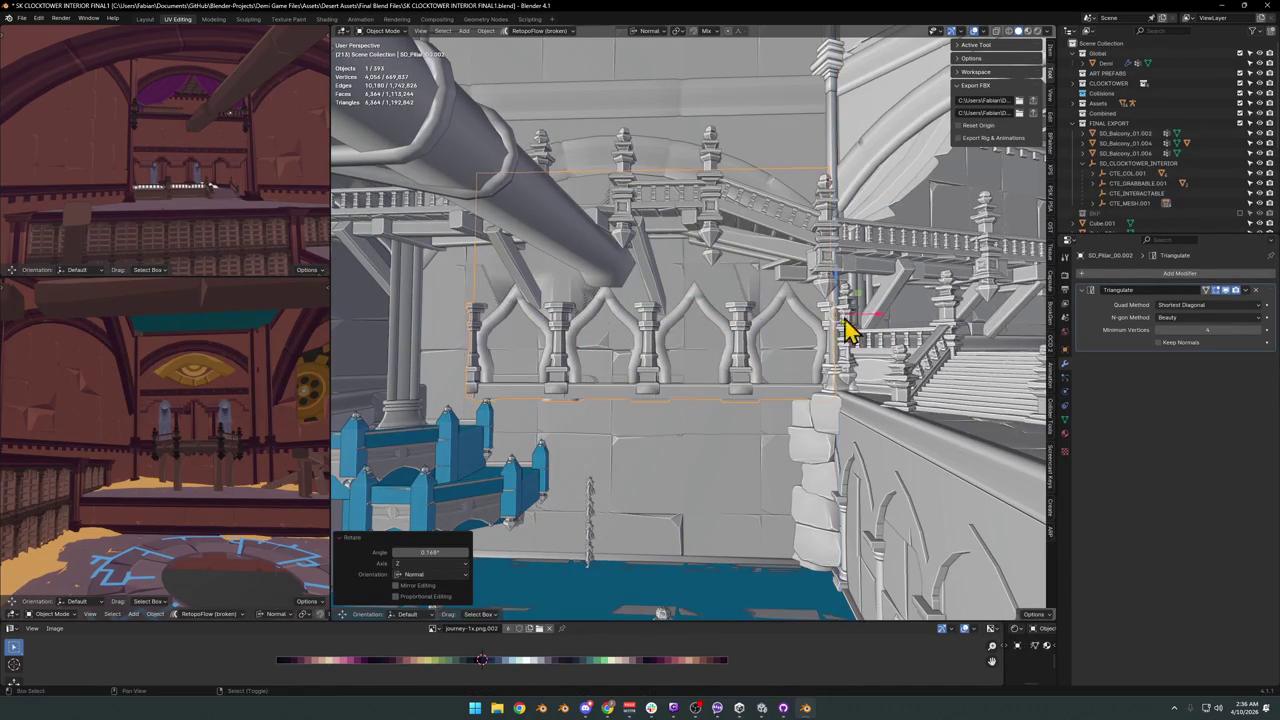
{"action": "key", "text": "s"}
{"action": "key", "text": "x"}
{"action": "key", "text": "x"}
{"action": "key", "text": "x"}
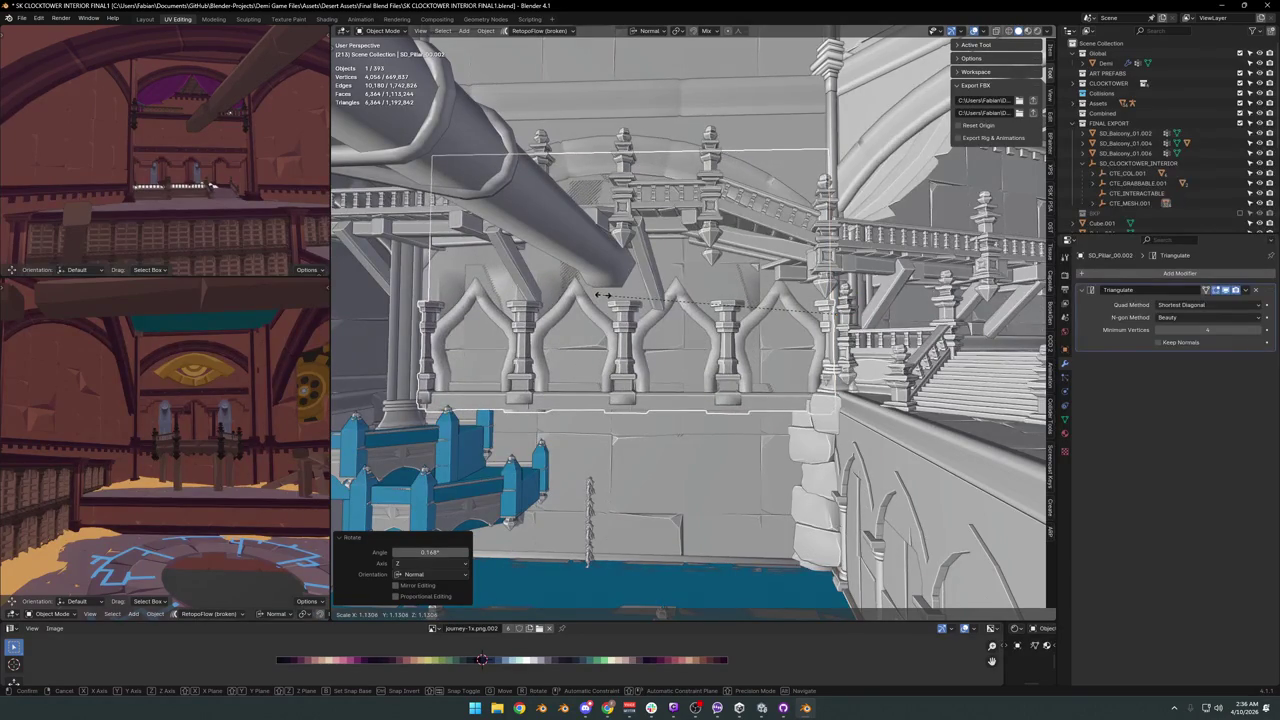
{"action": "left_click", "coordinate": [588, 320]}
Switch to grey solid shading and orbit closer to the balcony pillars.
{"action": "mouse_move", "coordinate": [591, 337]}
{"action": "middle_mouse_down"}
{"action": "mouse_move", "coordinate": [665, 320]}
{"action": "mouse_move", "coordinate": [715, 327]}
{"action": "mouse_move", "coordinate": [733, 350]}
{"action": "mouse_move", "coordinate": [771, 360]}
{"action": "middle_mouse_up"}
{"action": "left_click", "coordinate": [725, 340]}
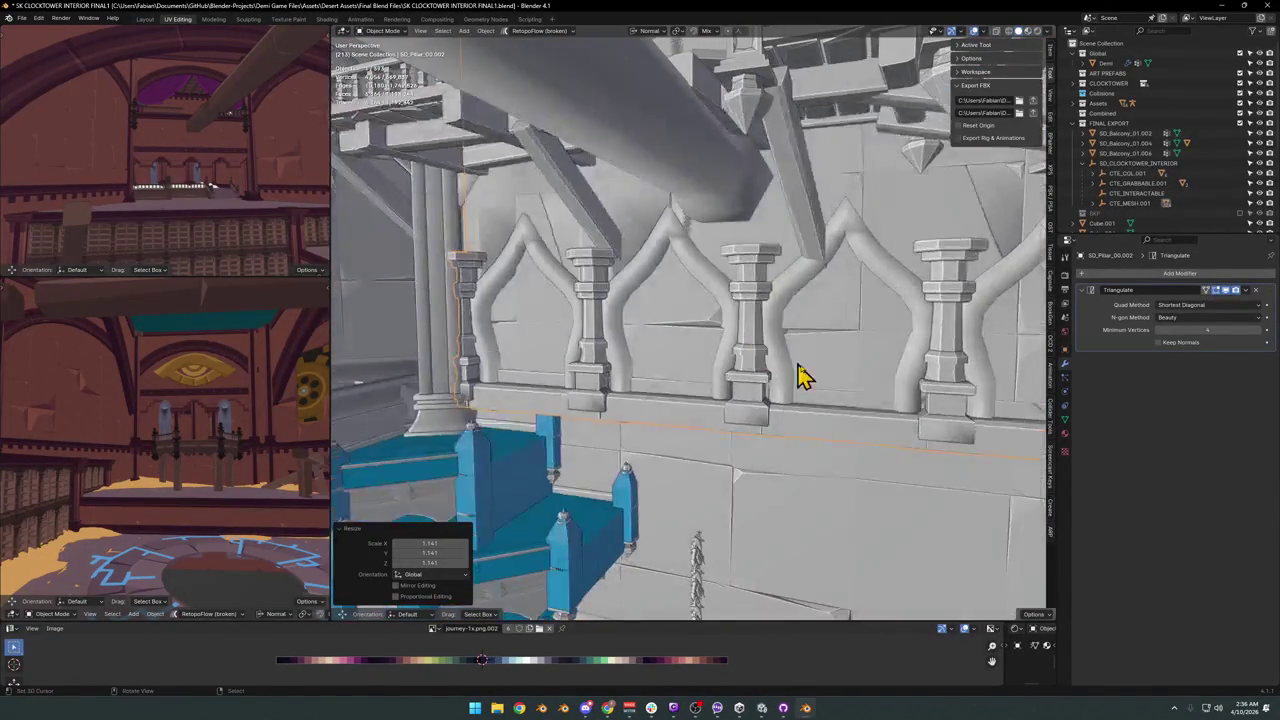
{"action": "mouse_move", "coordinate": [866, 371]}
{"action": "middle_mouse_down"}
{"action": "mouse_move", "coordinate": [748, 368]}
{"action": "mouse_move", "coordinate": [766, 340]}
{"action": "middle_mouse_up"}
{"action": "key", "text": "Tab"}
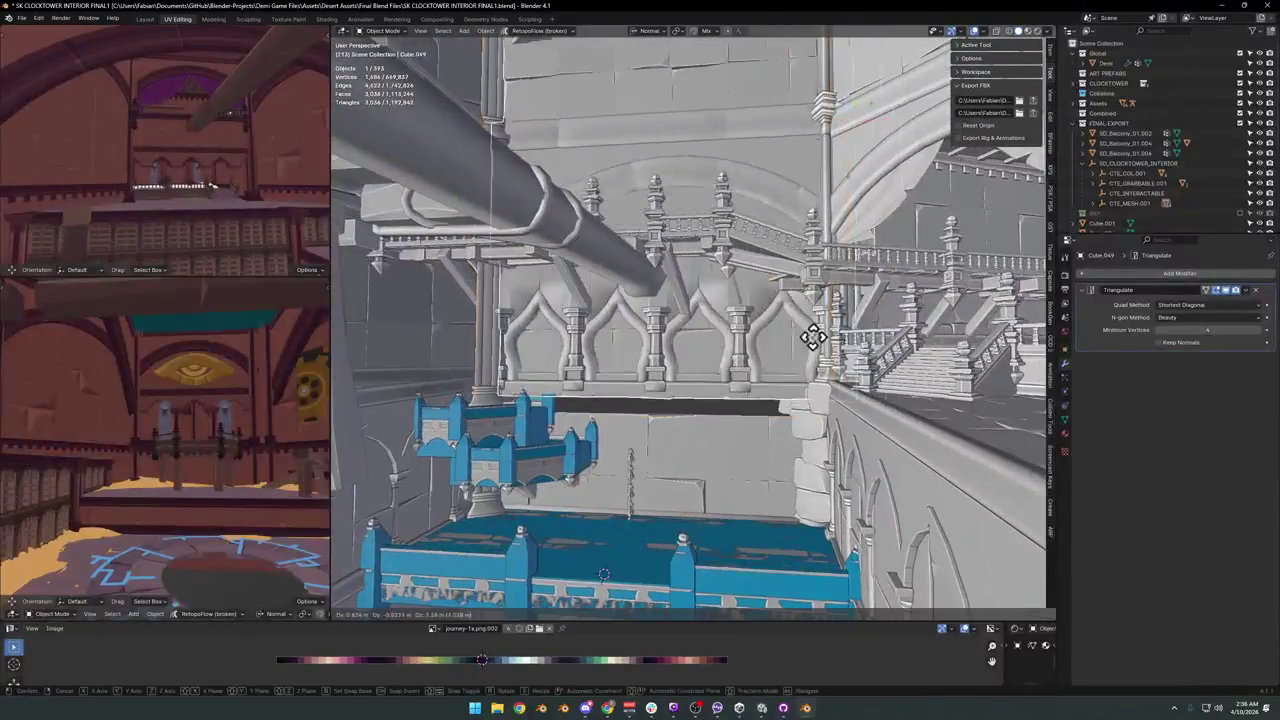
Hide the backing block's linked faces and view the glowing lattice windows in Material Preview.
{"action": "scroll", "coordinate": [826, 357], "scroll_direction": "up", "scroll_amount": 2}
{"action": "key", "text": "l"}
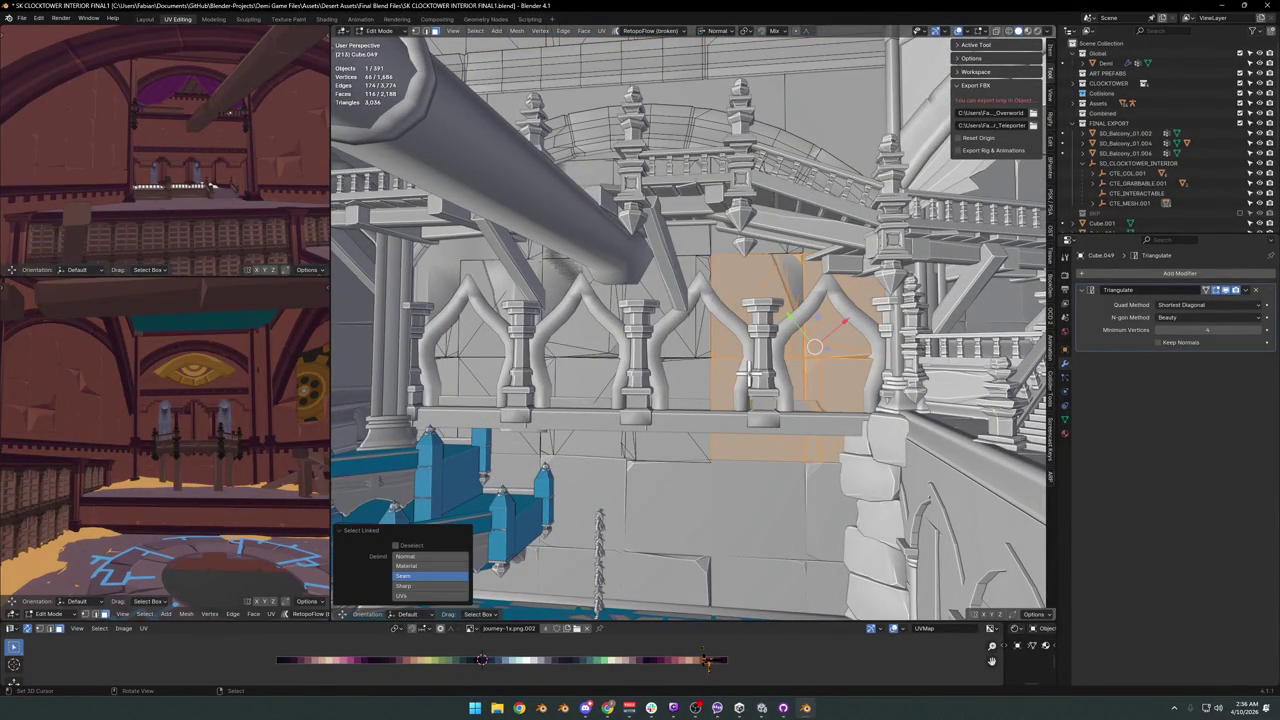
{"action": "key", "text": "h"}
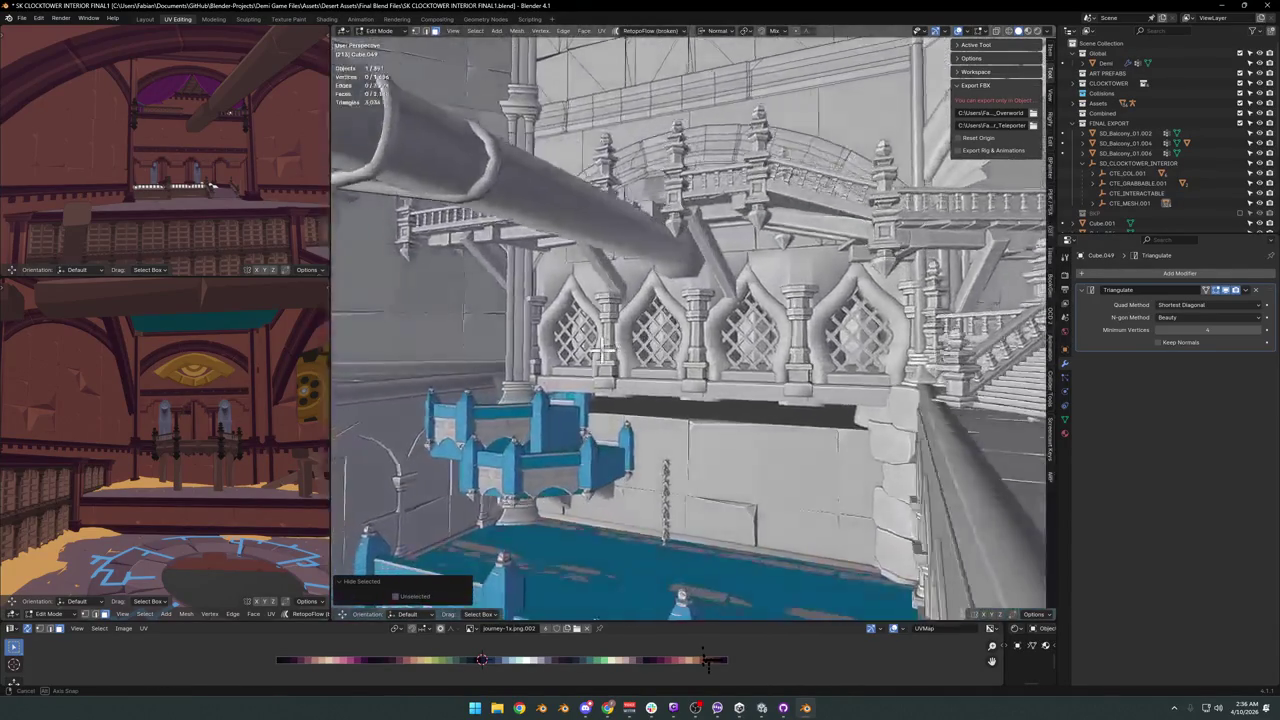
{"action": "middle_click_drag", "start_coordinate": [600, 352], "coordinate": [600, 368]}
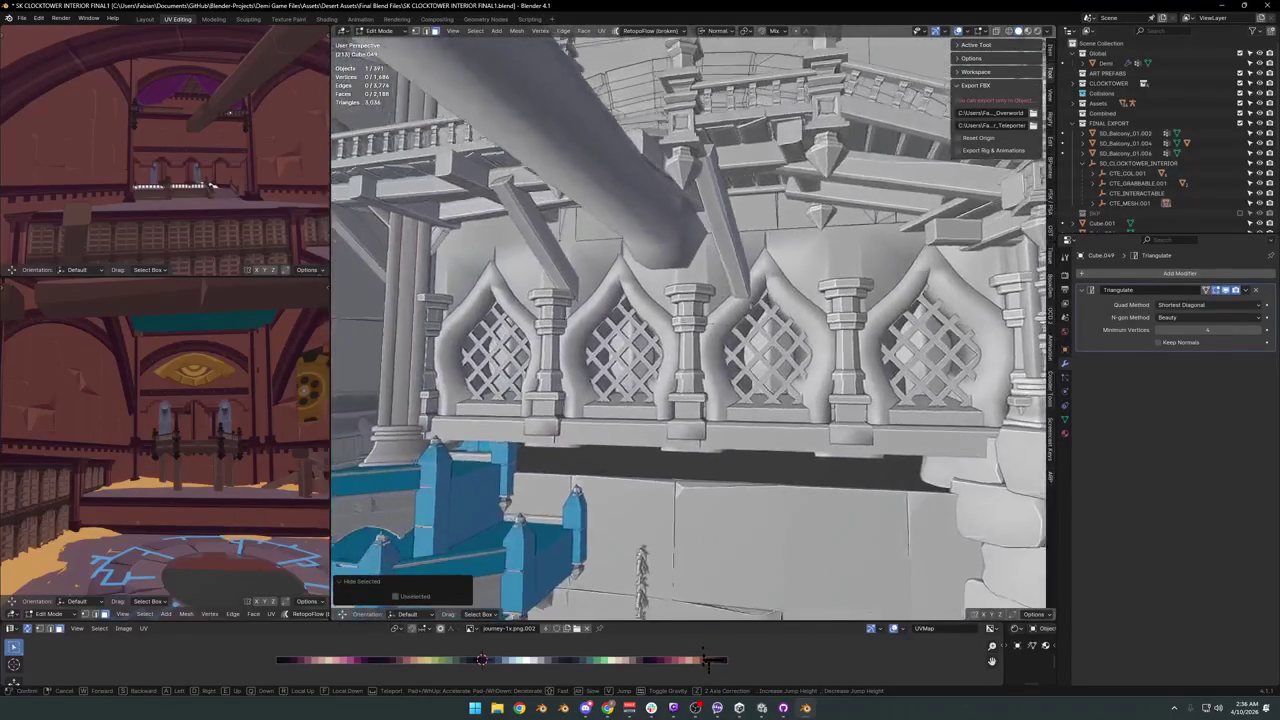
{"action": "left_click", "coordinate": [756, 396]}
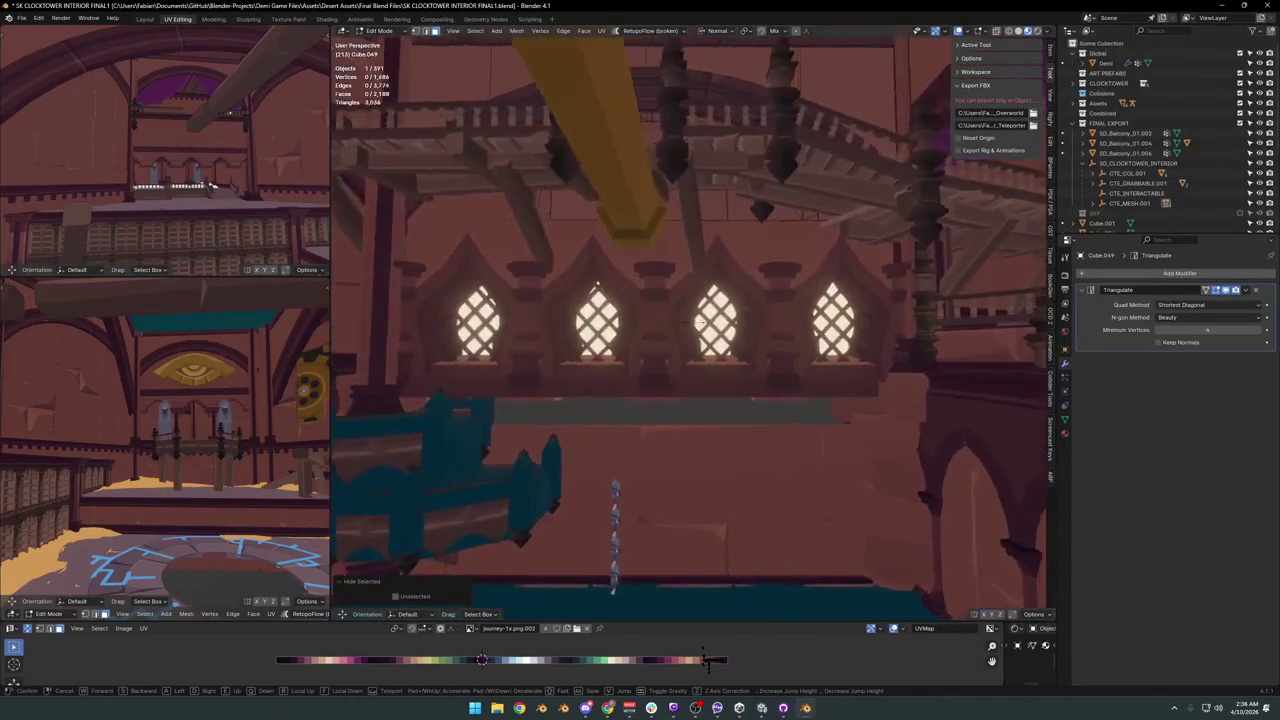
{"action": "left_click", "coordinate": [763, 386]}
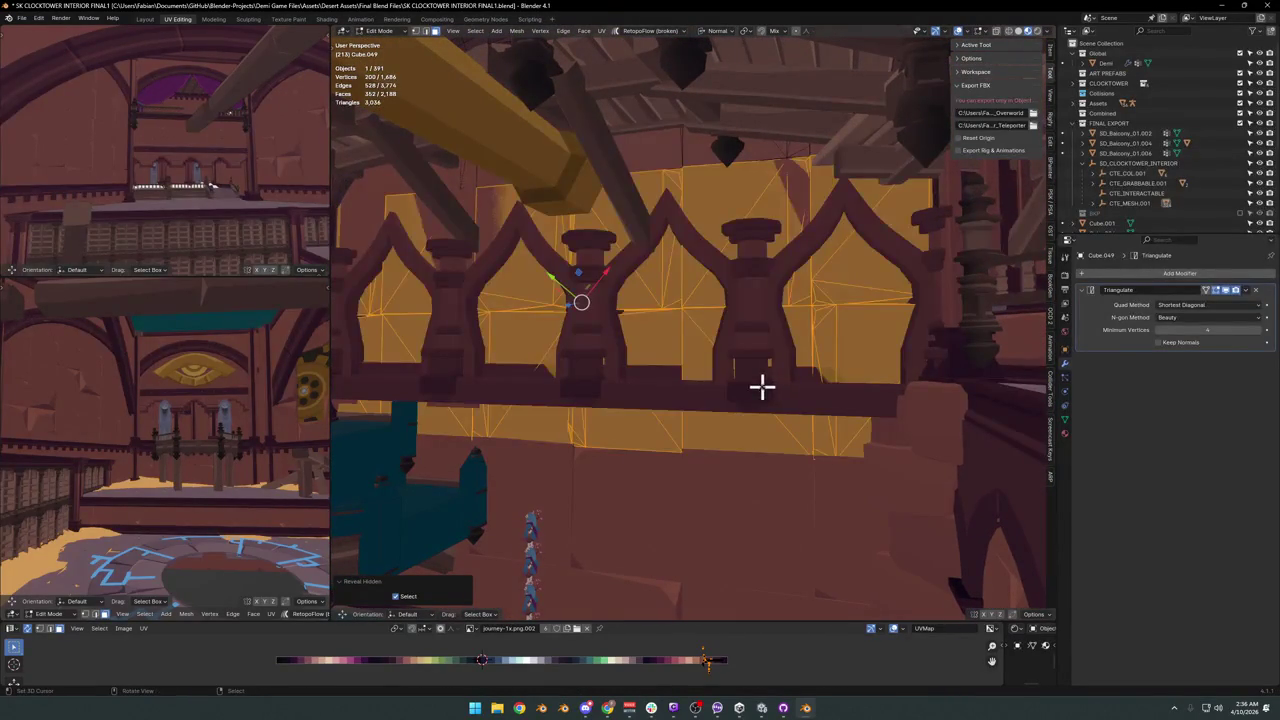
{"action": "key", "text": "Tab"}
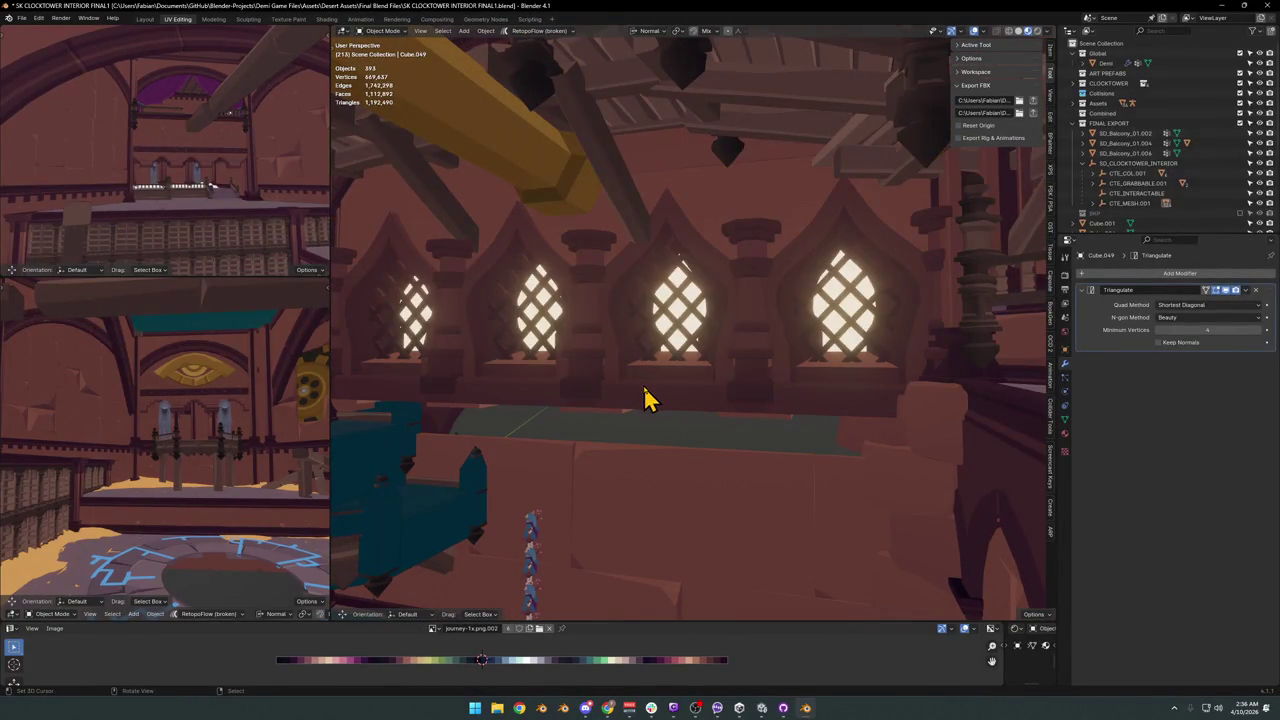
Raise wall piece SD_Wall_25.154 along Z behind the teal balcony.
{"action": "key", "text": "Tab"}
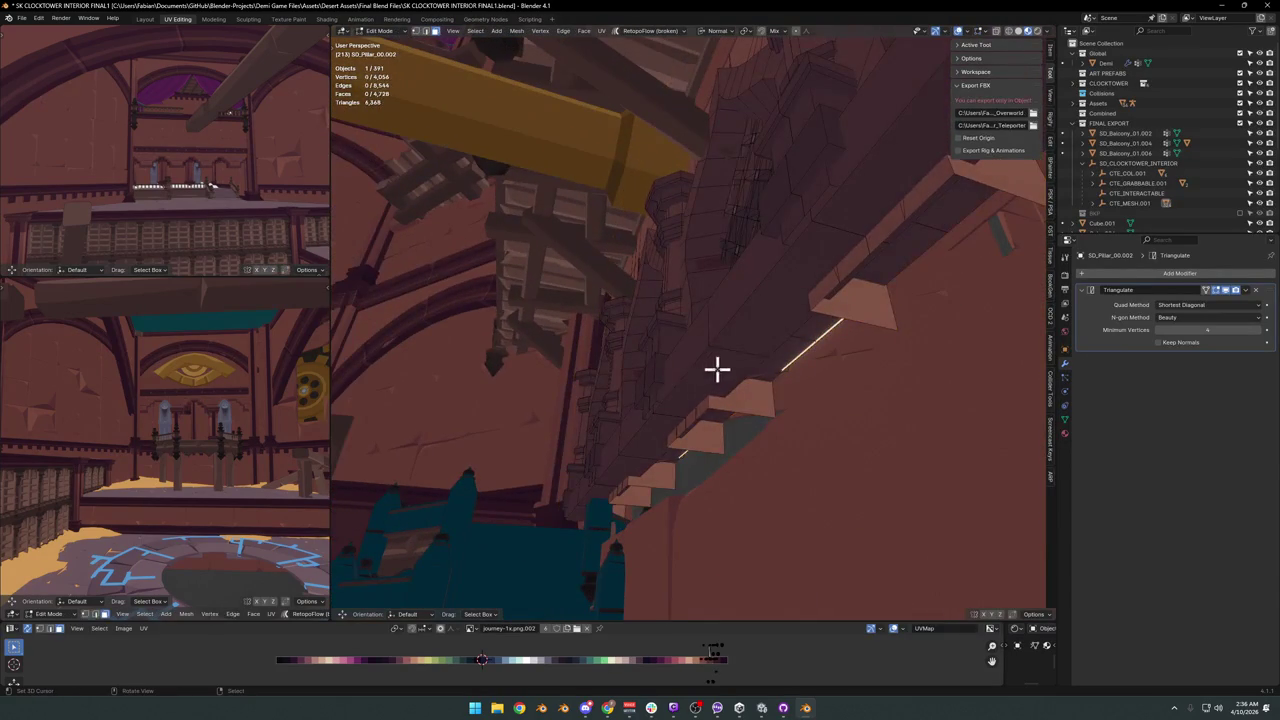
{"action": "key", "text": "Tab"}
{"action": "mouse_move", "coordinate": [755, 343]}
{"action": "middle_mouse_down"}
{"action": "mouse_move", "coordinate": [692, 408]}
{"action": "mouse_move", "coordinate": [674, 400]}
{"action": "mouse_move", "coordinate": [686, 408]}
{"action": "mouse_move", "coordinate": [683, 377]}
{"action": "mouse_move", "coordinate": [690, 395]}
{"action": "middle_mouse_up"}
{"action": "left_click", "coordinate": [727, 383]}
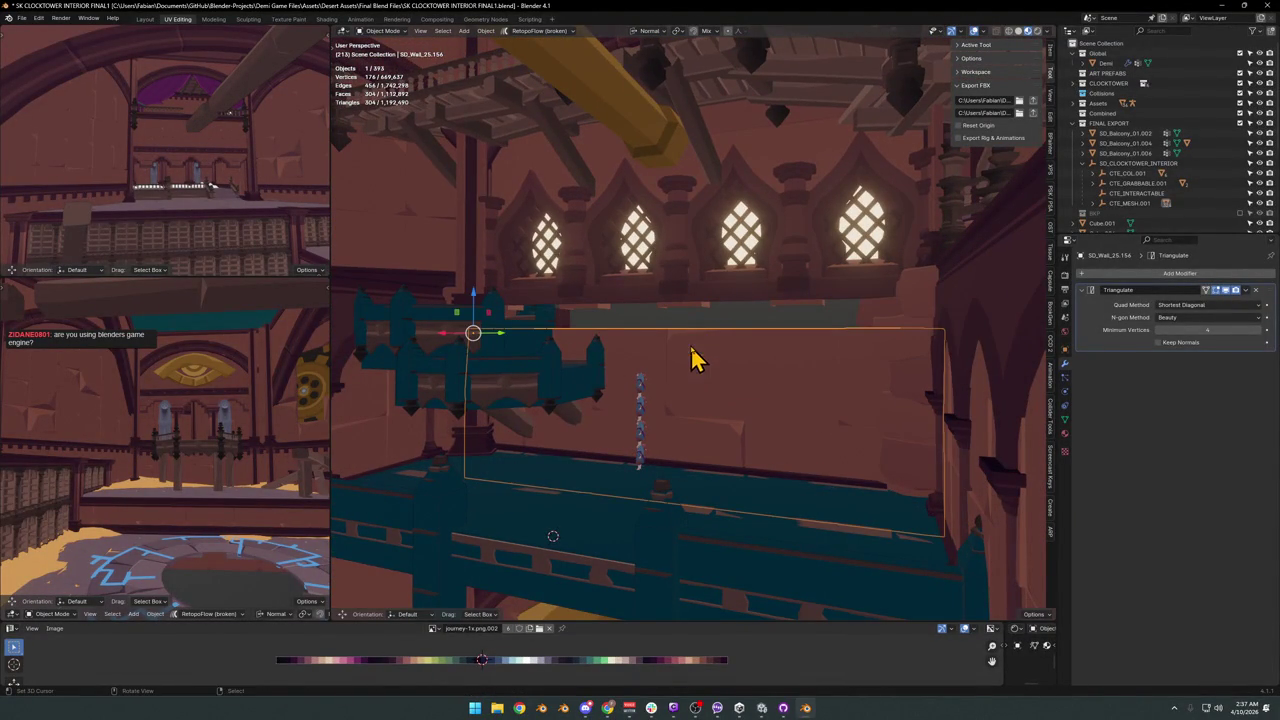
{"action": "key", "text": "g"}
{"action": "key", "text": "z"}
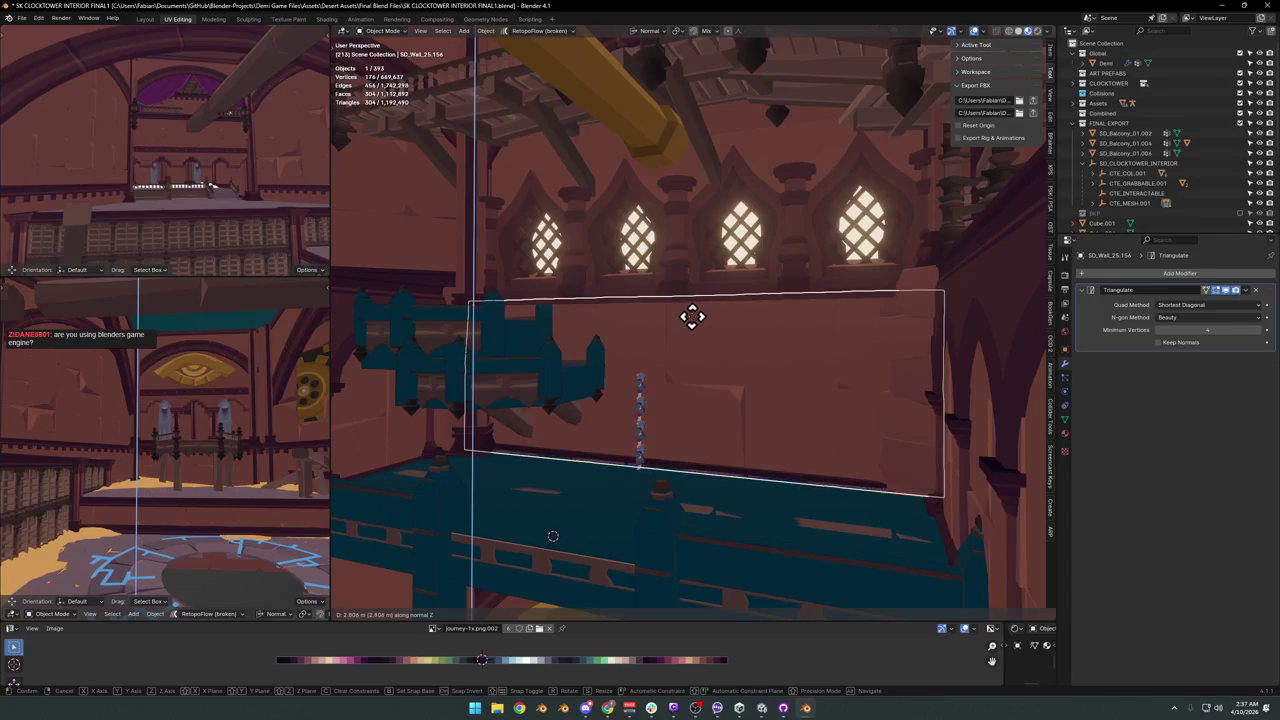
{"action": "left_click", "coordinate": [692, 317]}
{"action": "middle_click_drag", "start_coordinate": [691, 334], "coordinate": [640, 360]}
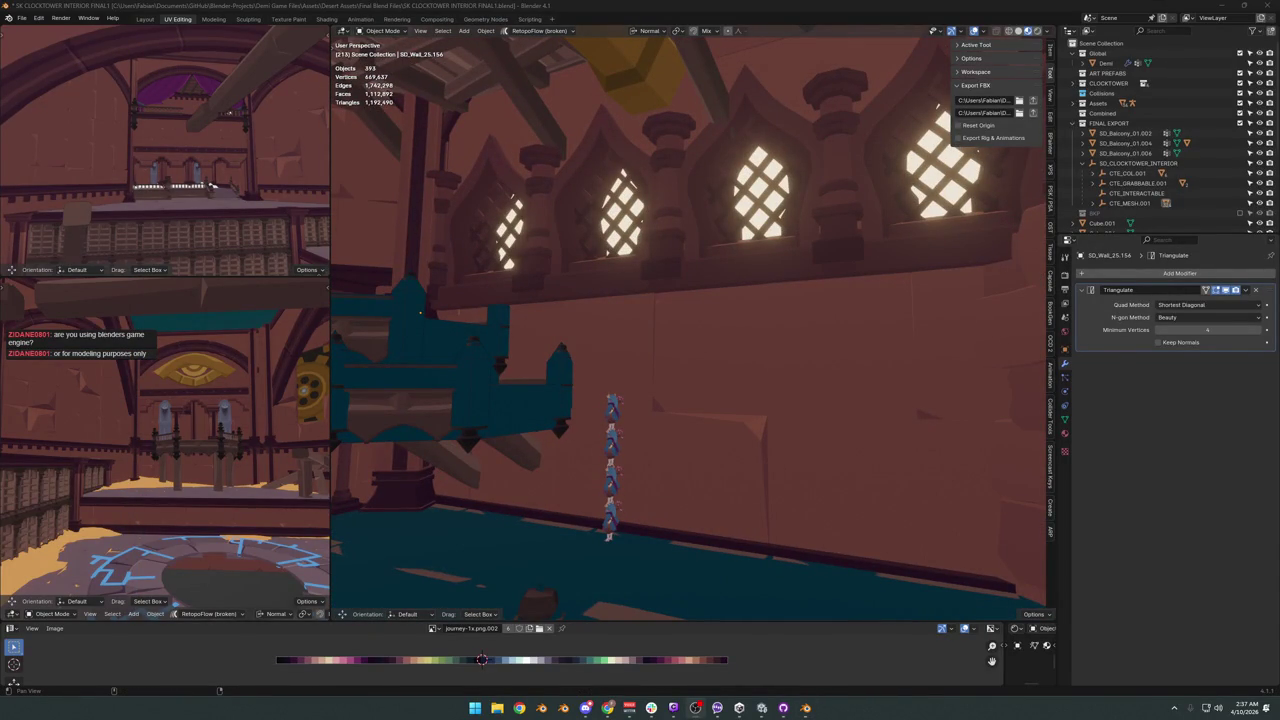
{"action": "mouse_move", "coordinate": [760, 332]}
{"action": "middle_mouse_down"}
{"action": "mouse_move", "coordinate": [517, 349]}
{"action": "mouse_move", "coordinate": [606, 406]}
{"action": "mouse_move", "coordinate": [643, 344]}
{"action": "mouse_move", "coordinate": [643, 380]}
{"action": "mouse_move", "coordinate": [649, 357]}
{"action": "mouse_move", "coordinate": [689, 381]}
{"action": "mouse_move", "coordinate": [694, 357]}
{"action": "mouse_move", "coordinate": [771, 374]}
{"action": "mouse_move", "coordinate": [703, 393]}
{"action": "mouse_move", "coordinate": [660, 343]}
{"action": "mouse_move", "coordinate": [657, 363]}
{"action": "mouse_move", "coordinate": [651, 349]}
{"action": "mouse_move", "coordinate": [711, 294]}
{"action": "mouse_move", "coordinate": [694, 322]}
{"action": "middle_mouse_up"}
Select the thin railing mesh Cube.049 and enter Edit Mode on it.
{"action": "left_click", "coordinate": [651, 349]}
{"action": "key", "text": "g"}
{"action": "right_click", "coordinate": [667, 367]}
{"action": "left_click", "coordinate": [711, 294]}
{"action": "key", "text": "Tab"}
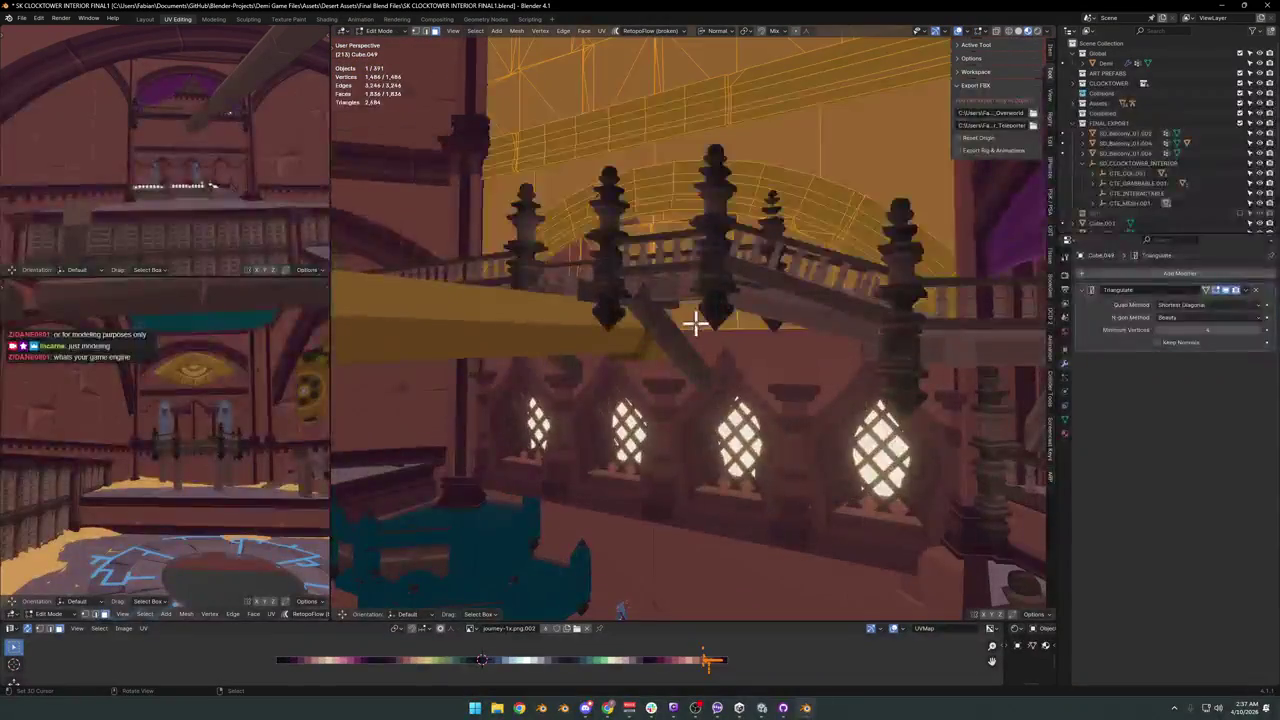
Select the connected railing, hide it to check behind, then reveal it again.
{"action": "key", "text": "l"}
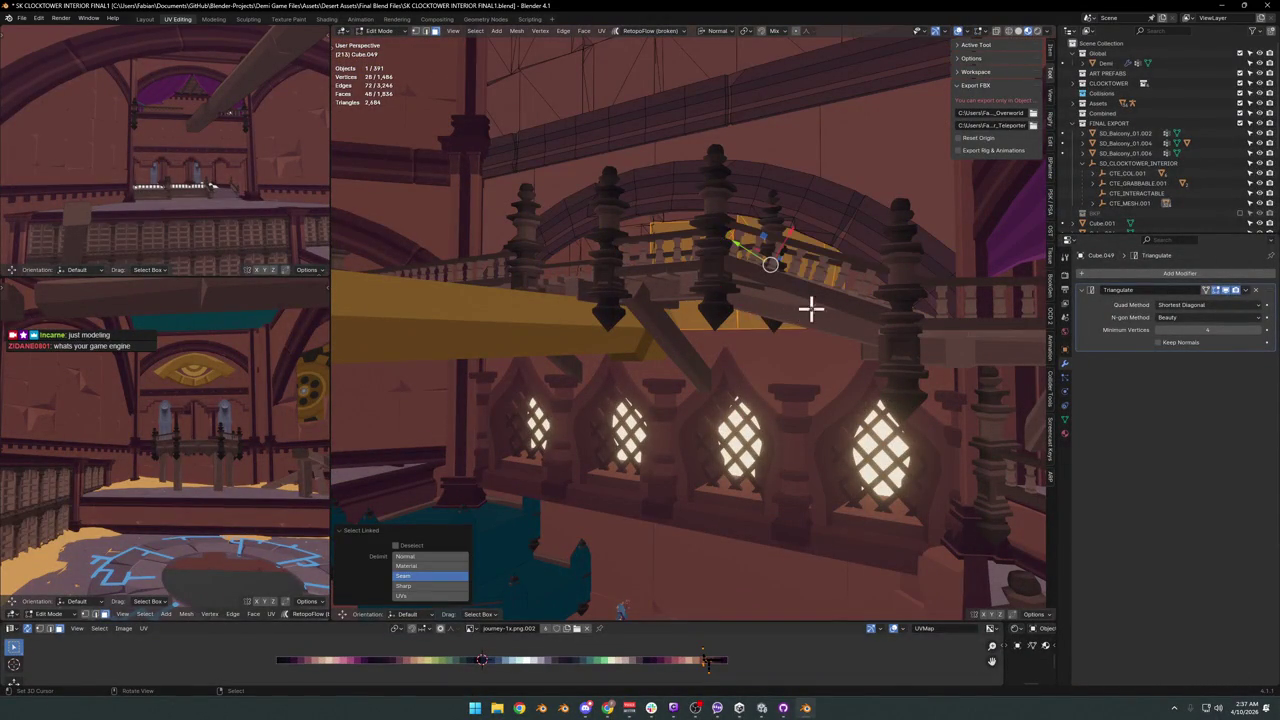
{"action": "middle_click_drag", "start_coordinate": [831, 299], "coordinate": [779, 318]}
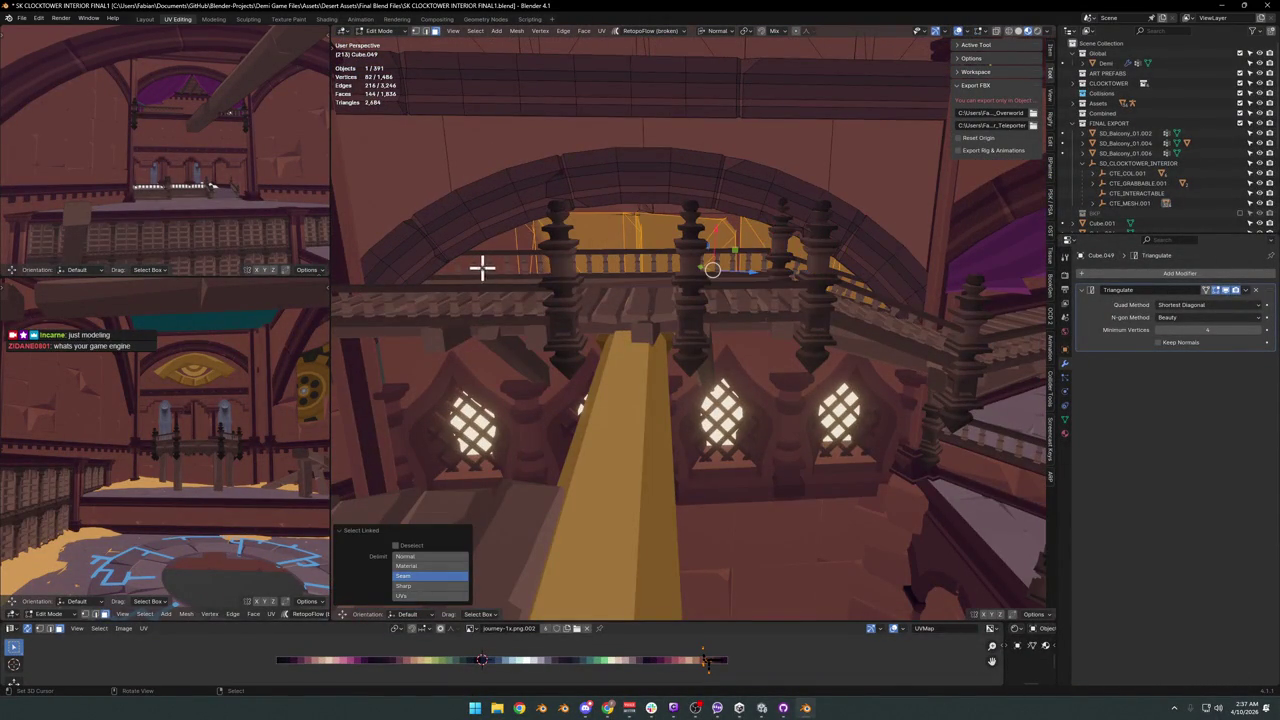
{"action": "key", "text": "h"}
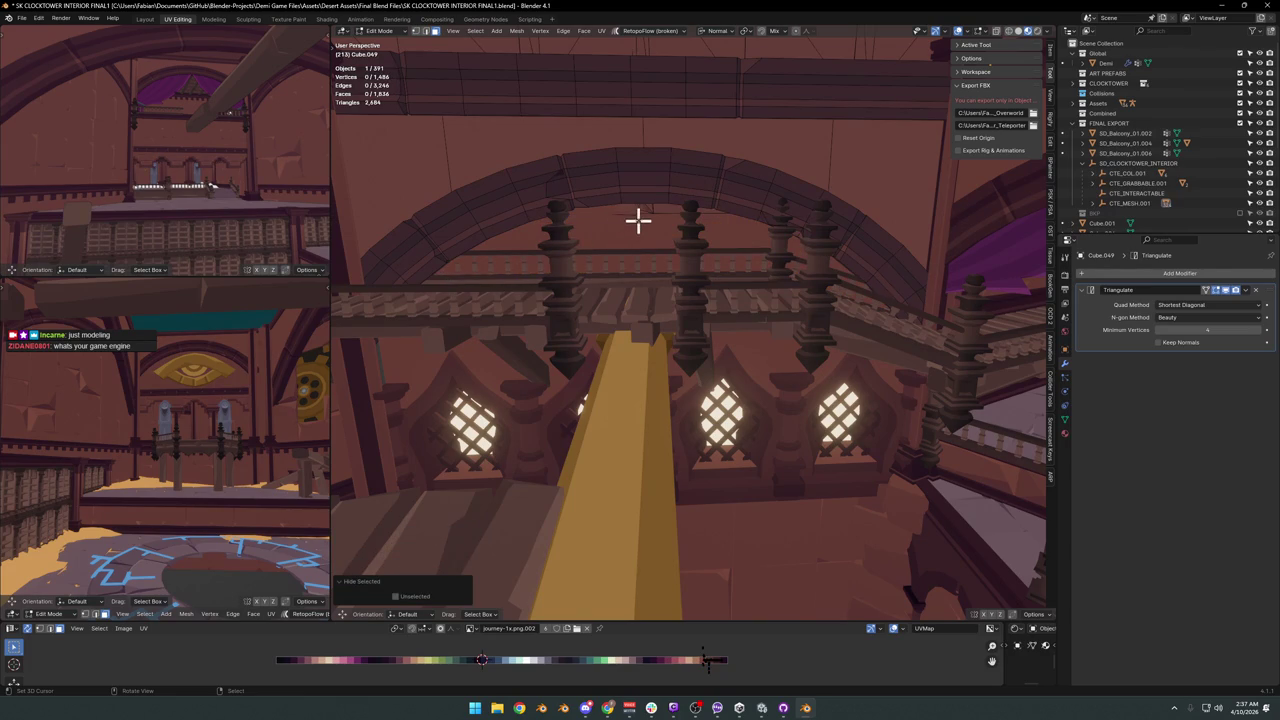
{"action": "mouse_move", "coordinate": [547, 242]}
{"action": "middle_mouse_down"}
{"action": "mouse_move", "coordinate": [526, 237]}
{"action": "mouse_move", "coordinate": [507, 253]}
{"action": "mouse_move", "coordinate": [703, 266]}
{"action": "mouse_move", "coordinate": [614, 297]}
{"action": "middle_mouse_up"}
{"action": "key", "text": "alt+h"}
{"action": "key", "text": "ctrl+Tab"}
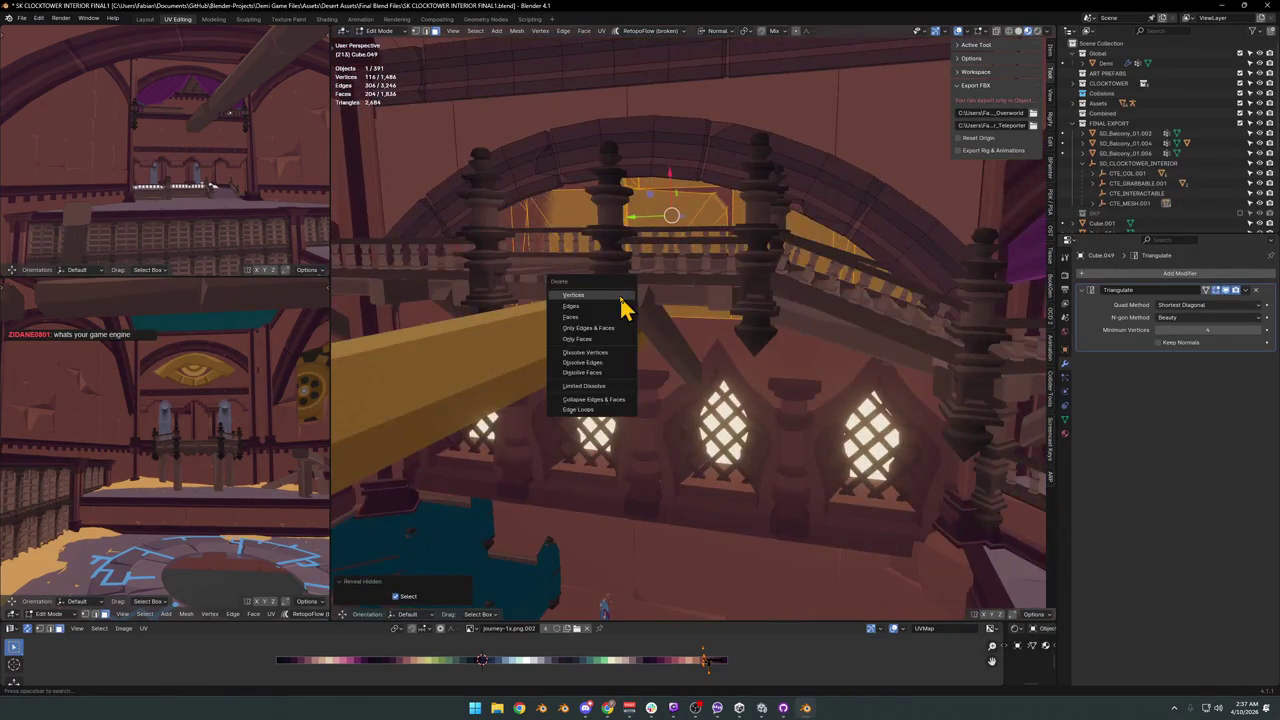
{"action": "left_click", "coordinate": [623, 306]}
Stretch SD_Pillar_00.002 slightly along X to a scale of 1.009.
{"action": "mouse_move", "coordinate": [594, 343]}
{"action": "middle_mouse_down"}
{"action": "mouse_move", "coordinate": [649, 329]}
{"action": "mouse_move", "coordinate": [565, 360]}
{"action": "mouse_move", "coordinate": [586, 357]}
{"action": "mouse_move", "coordinate": [551, 357]}
{"action": "mouse_move", "coordinate": [563, 334]}
{"action": "middle_mouse_up"}
{"action": "left_click", "coordinate": [565, 360]}
{"action": "key", "text": "s"}
{"action": "key", "text": "x"}
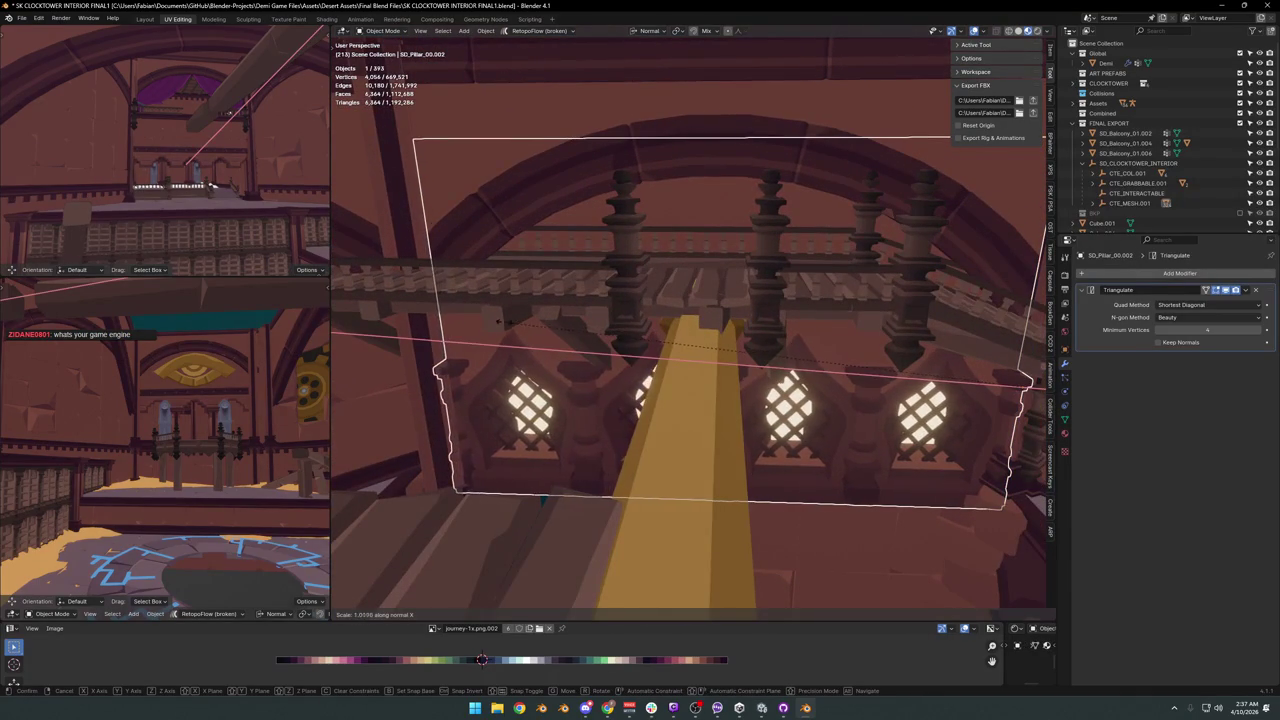
{"action": "left_click", "coordinate": [534, 337]}
{"action": "mouse_move", "coordinate": [534, 337]}
{"action": "middle_mouse_down"}
{"action": "mouse_move", "coordinate": [531, 360]}
{"action": "mouse_move", "coordinate": [626, 337]}
{"action": "mouse_move", "coordinate": [620, 360]}
{"action": "mouse_move", "coordinate": [707, 350]}
{"action": "middle_mouse_up"}
{"action": "scroll", "coordinate": [707, 350], "scroll_direction": "down", "scroll_amount": 5}
{"action": "mouse_move", "coordinate": [634, 366]}
{"action": "middle_mouse_down"}
{"action": "mouse_move", "coordinate": [694, 371]}
{"action": "mouse_move", "coordinate": [714, 349]}
{"action": "mouse_move", "coordinate": [714, 374]}
{"action": "mouse_move", "coordinate": [717, 329]}
{"action": "mouse_move", "coordinate": [726, 357]}
{"action": "mouse_move", "coordinate": [707, 378]}
{"action": "middle_mouse_up"}
{"action": "mouse_move", "coordinate": [900, 330]}
{"action": "middle_mouse_down"}
{"action": "mouse_move", "coordinate": [786, 309]}
{"action": "mouse_move", "coordinate": [734, 349]}
{"action": "mouse_move", "coordinate": [652, 330]}
{"action": "mouse_move", "coordinate": [729, 337]}
{"action": "mouse_move", "coordinate": [691, 326]}
{"action": "mouse_move", "coordinate": [733, 362]}
{"action": "middle_mouse_up"}
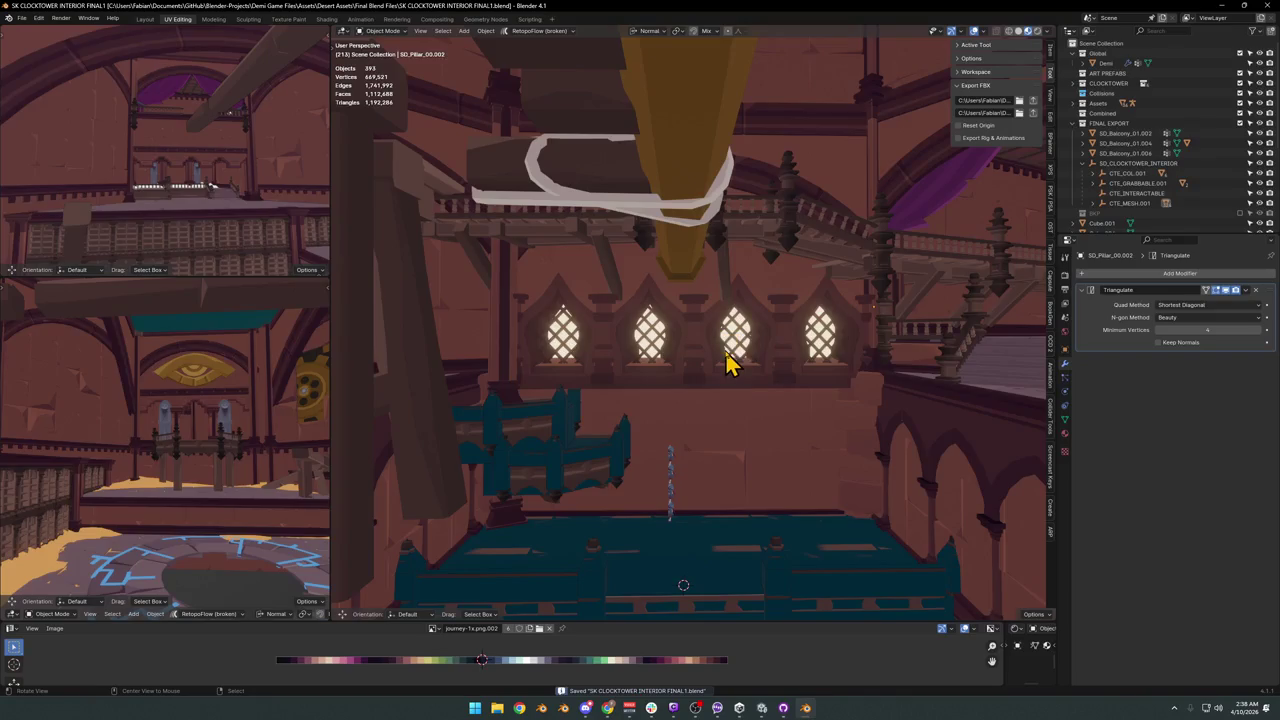
Delete the extra SD_Pillar wall piece.
{"action": "left_click", "coordinate": [726, 362]}
{"action": "key", "text": "Delete"}
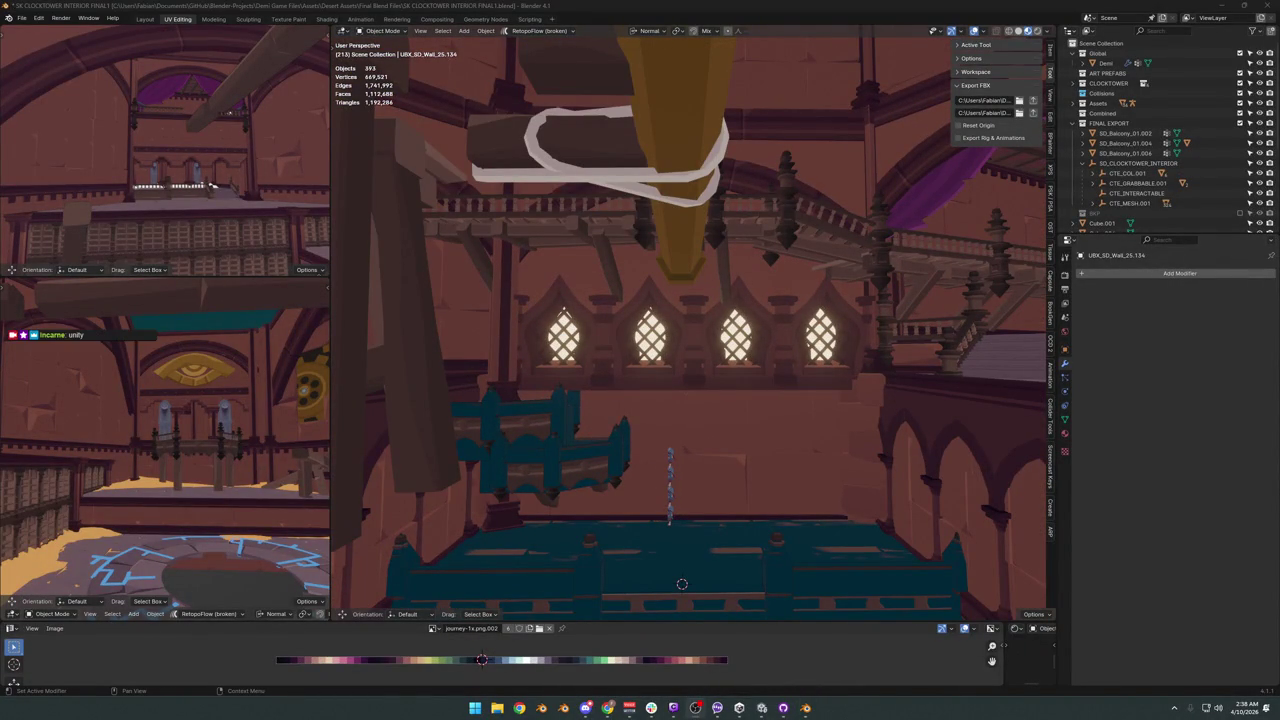
{"action": "mouse_move", "coordinate": [660, 360]}
{"action": "middle_mouse_down"}
{"action": "mouse_move", "coordinate": [734, 434]}
{"action": "mouse_move", "coordinate": [786, 351]}
{"action": "mouse_move", "coordinate": [663, 405]}
{"action": "mouse_move", "coordinate": [871, 343]}
{"action": "middle_mouse_up"}
Walk in and inspect CTE_INTERACTABLE, Plane.053, CTE_COL.001, CTE_MESH.001 and CTE_GRABBABLE.001.
{"action": "key", "text": "shift+grave"}
{"action": "key", "text": "w"}
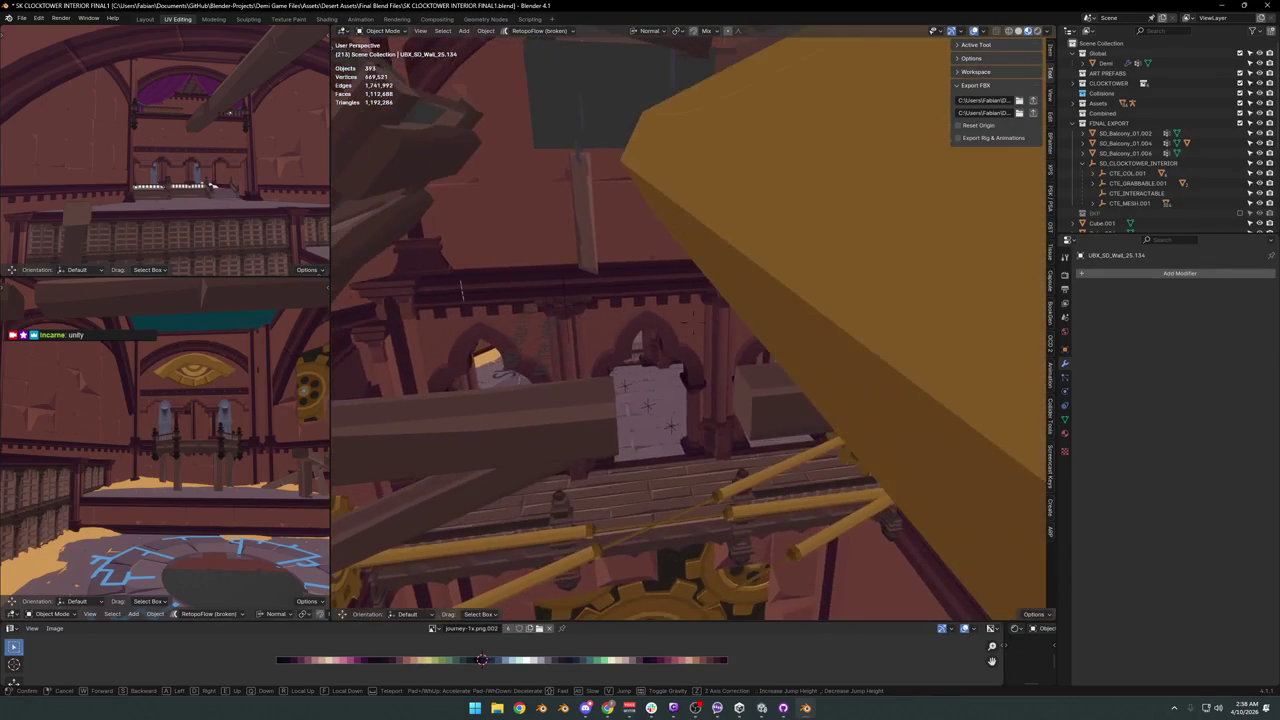
{"action": "left_click", "coordinate": [609, 380]}
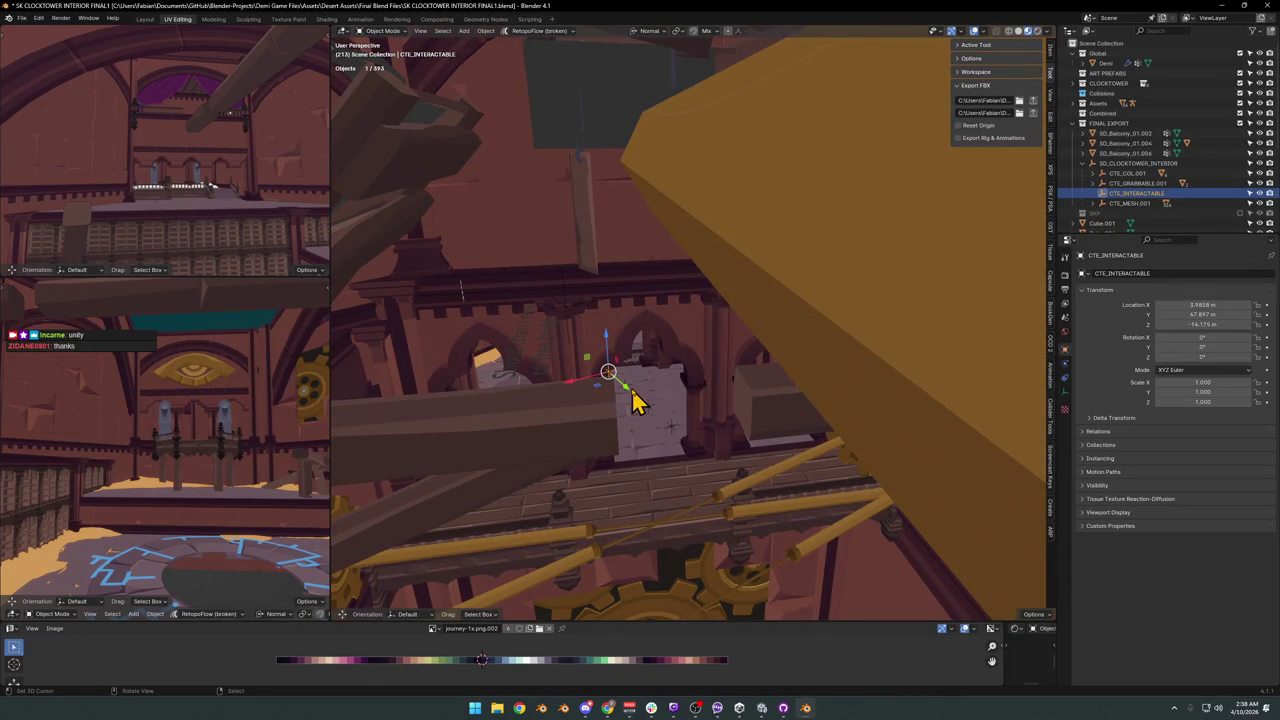
{"action": "left_click", "coordinate": [632, 400]}
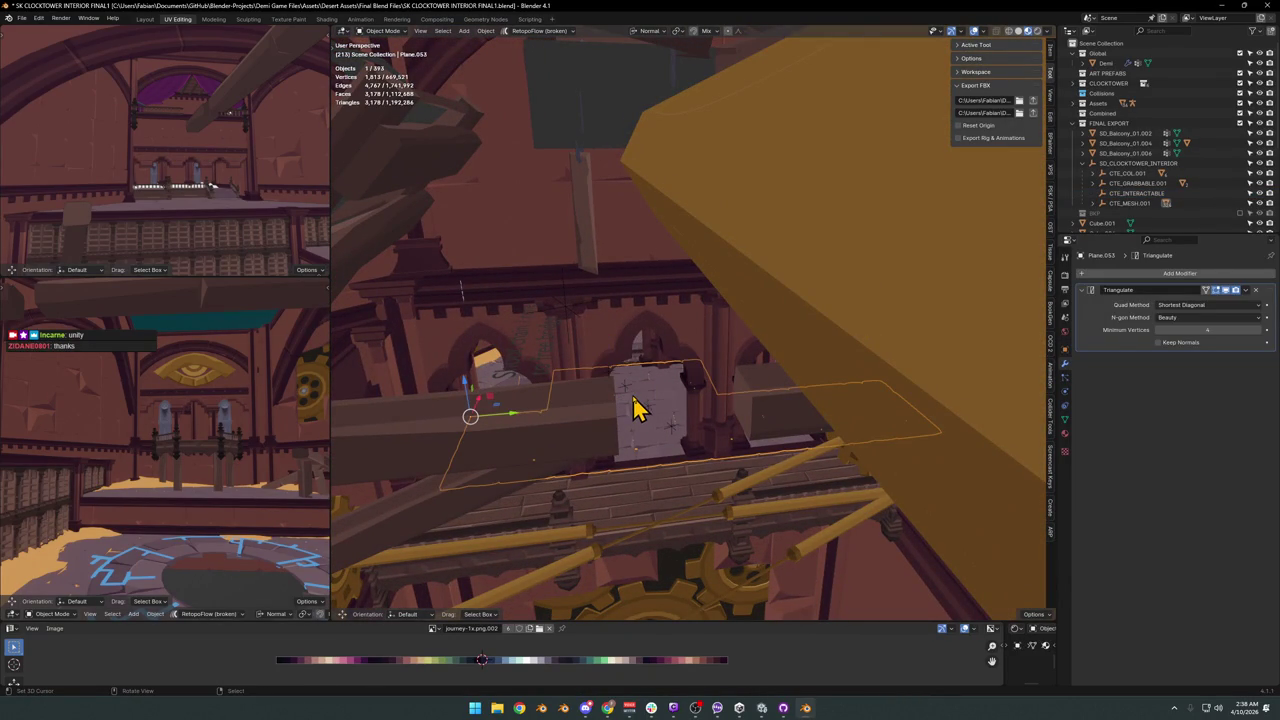
{"action": "left_click", "coordinate": [632, 400]}
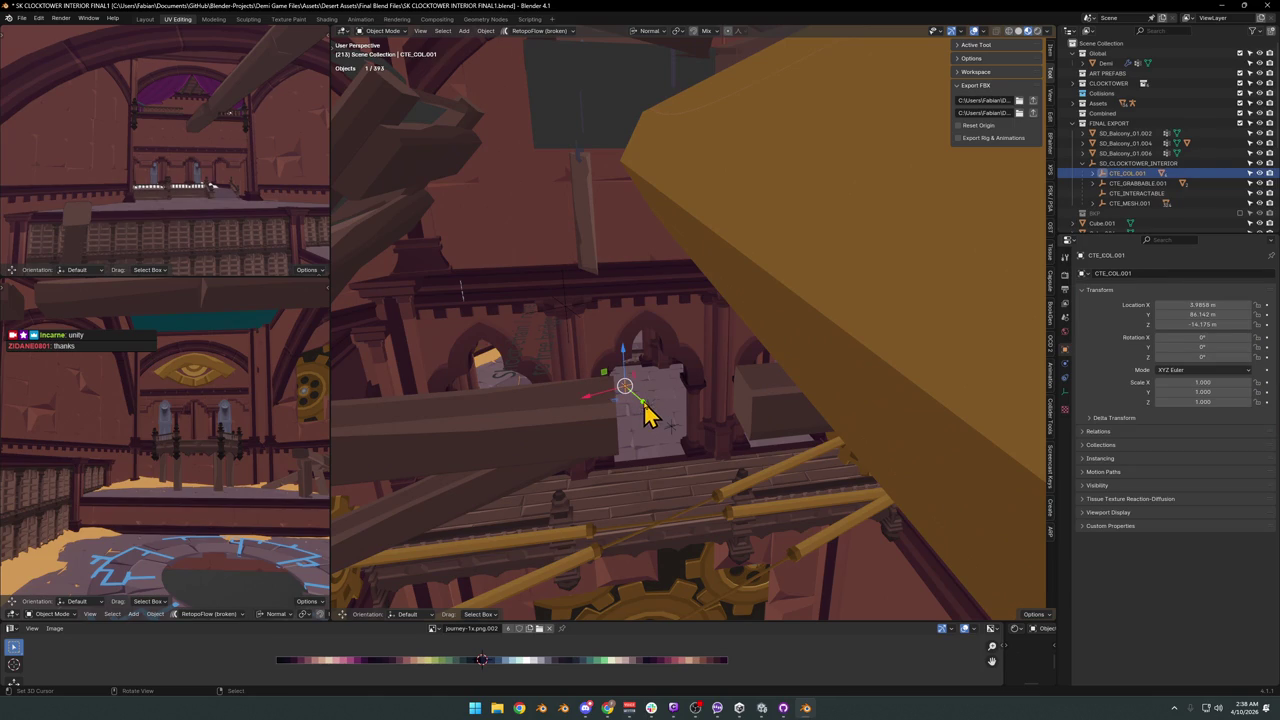
{"action": "left_click", "coordinate": [645, 408]}
{"action": "left_click", "coordinate": [677, 428]}
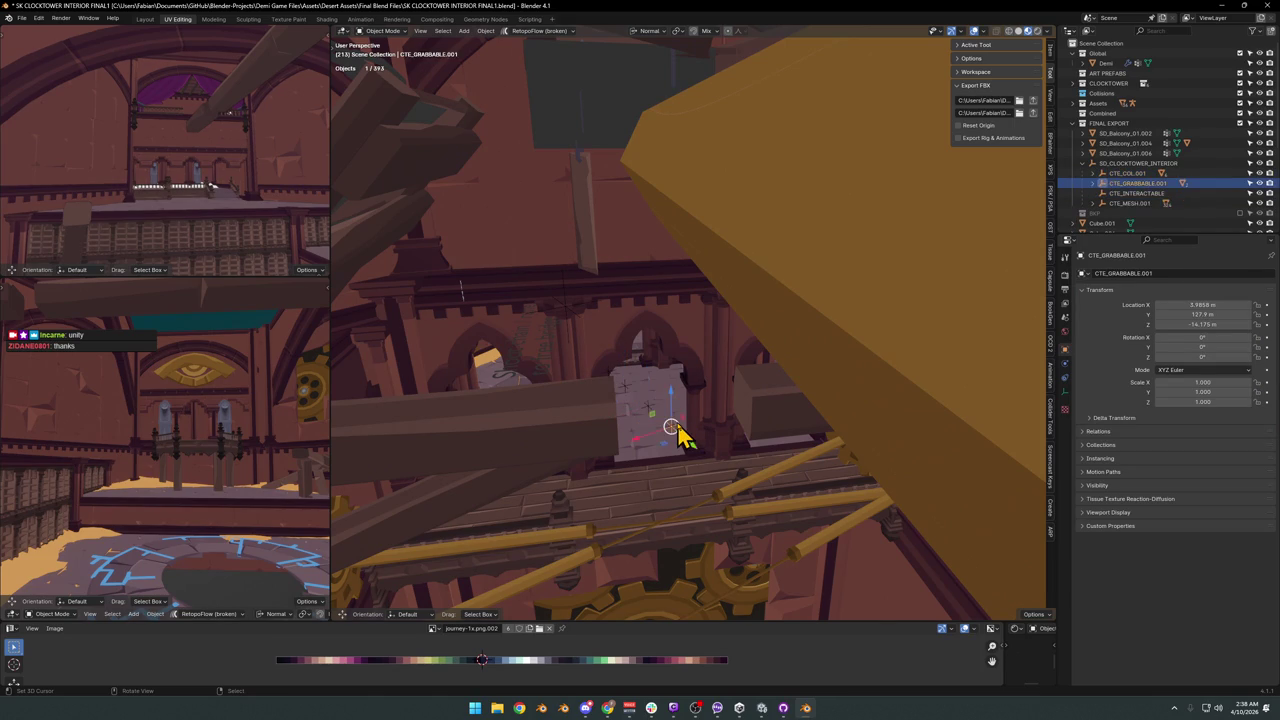
Switch the viewport to solid shading and view the teal chair close up.
{"action": "key", "text": "shift+grave"}
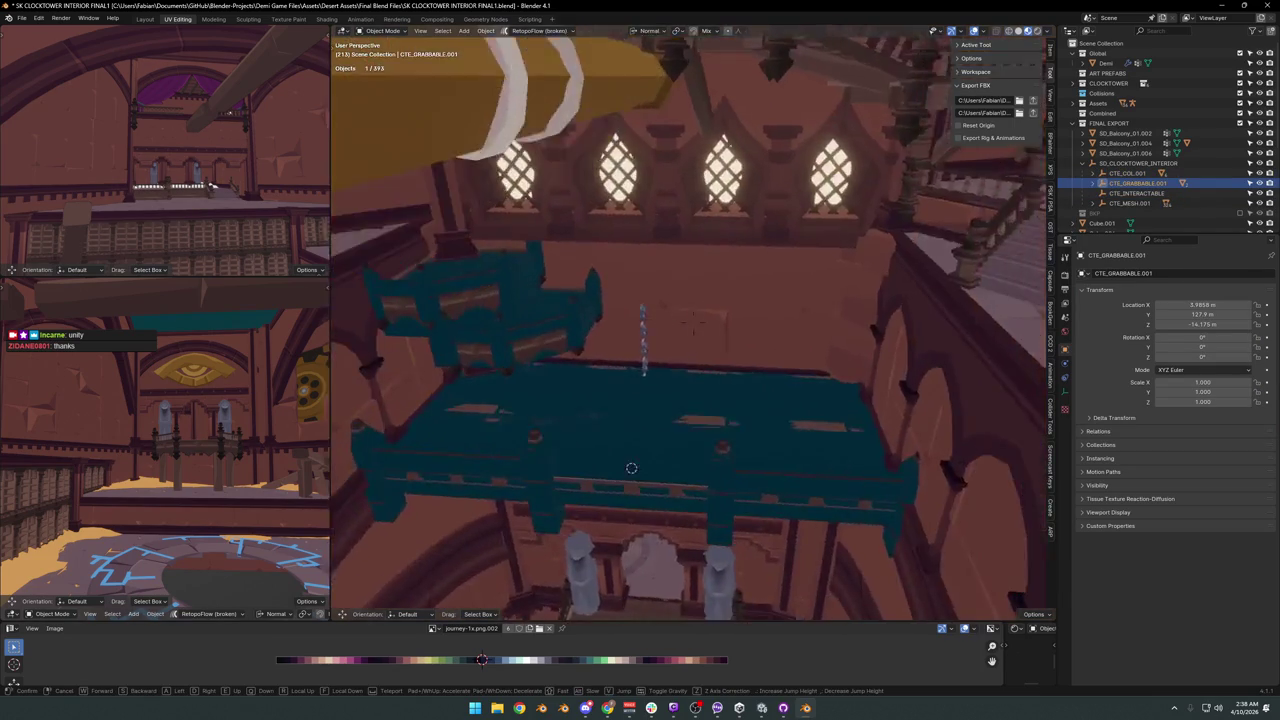
{"action": "left_click", "coordinate": [700, 413]}
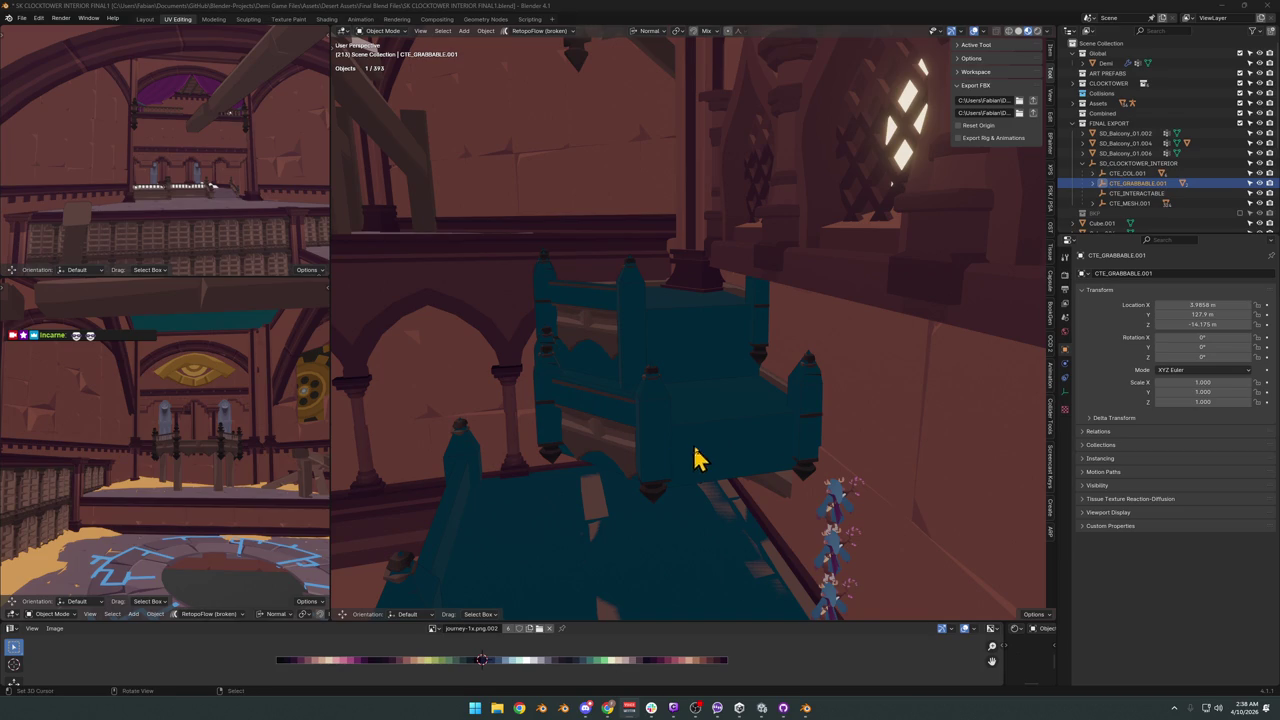
{"action": "scroll", "coordinate": [700, 430], "scroll_direction": "up", "scroll_amount": 2}
{"action": "key", "text": "z"}
{"action": "middle_click_drag", "start_coordinate": [709, 394], "coordinate": [754, 360]}
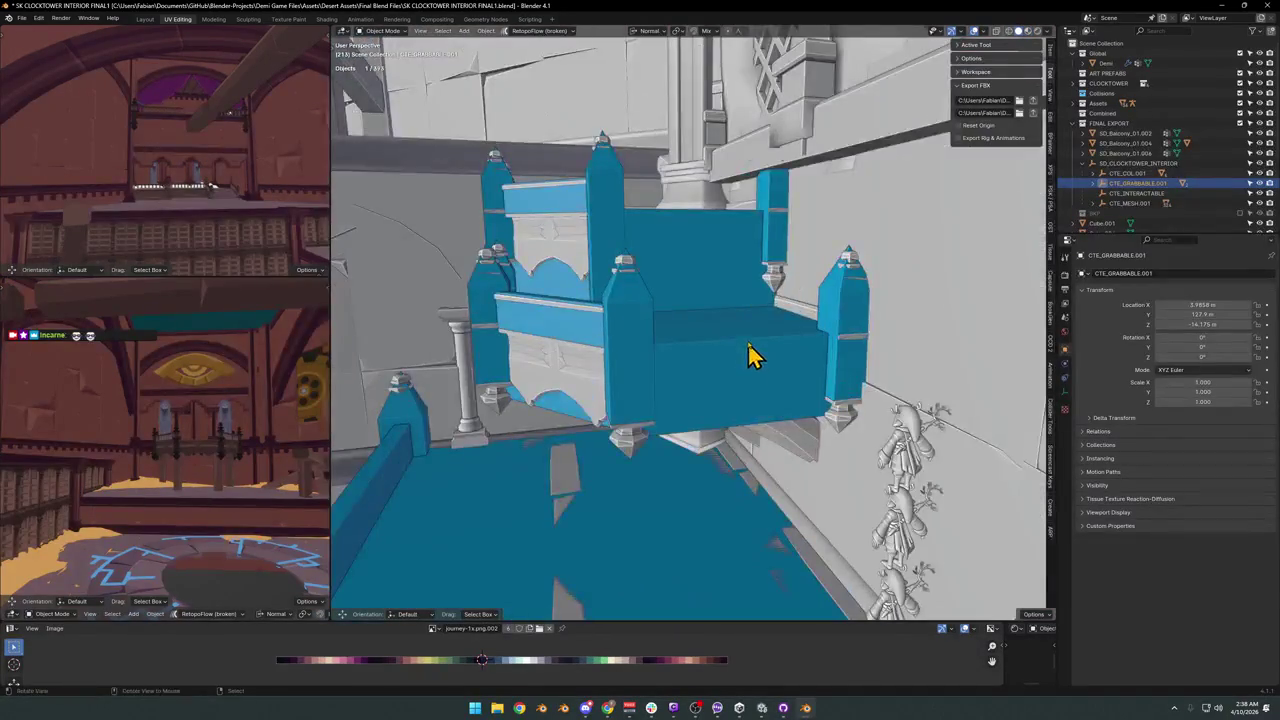
Save the clocktower interior file.
{"action": "scroll", "coordinate": [754, 360], "scroll_direction": "up", "scroll_amount": 2}
{"action": "key", "text": "ctrl+s"}
{"action": "key", "text": "Tab"}
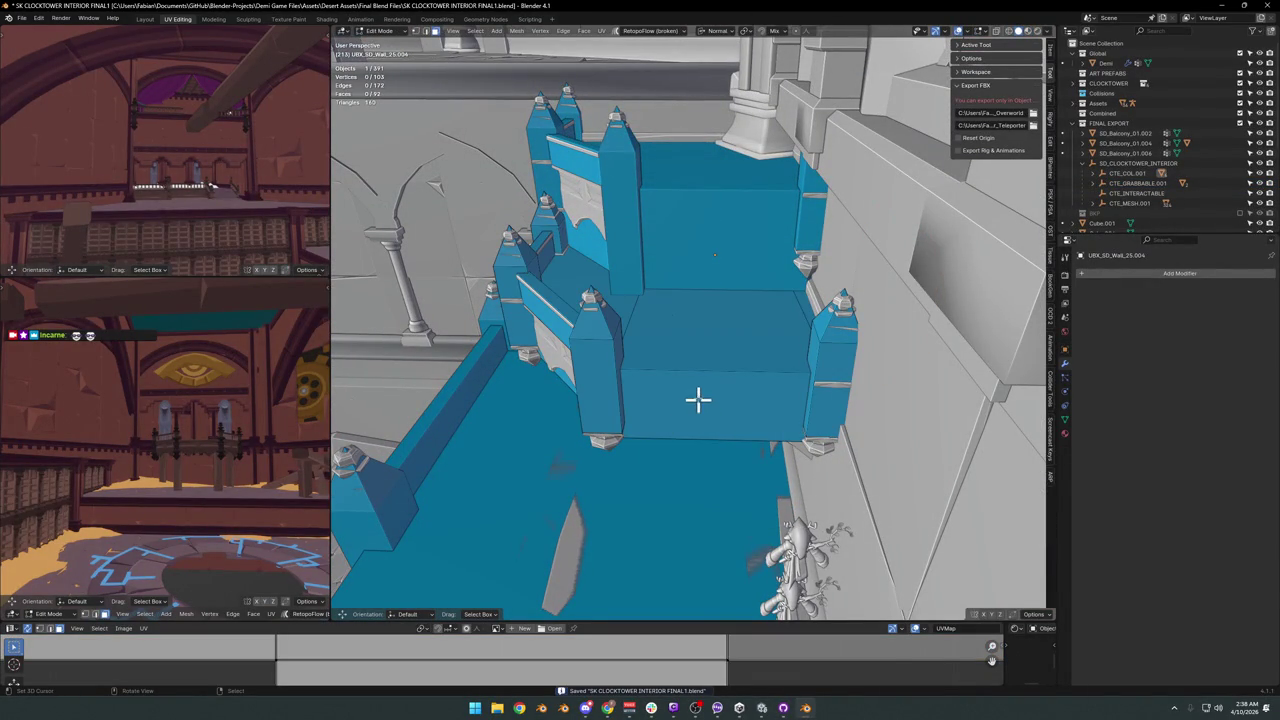
{"action": "key", "text": "Tab"}
Add a new cube, rotate it about Z and lower it along Z.
{"action": "key", "text": "shift+a"}
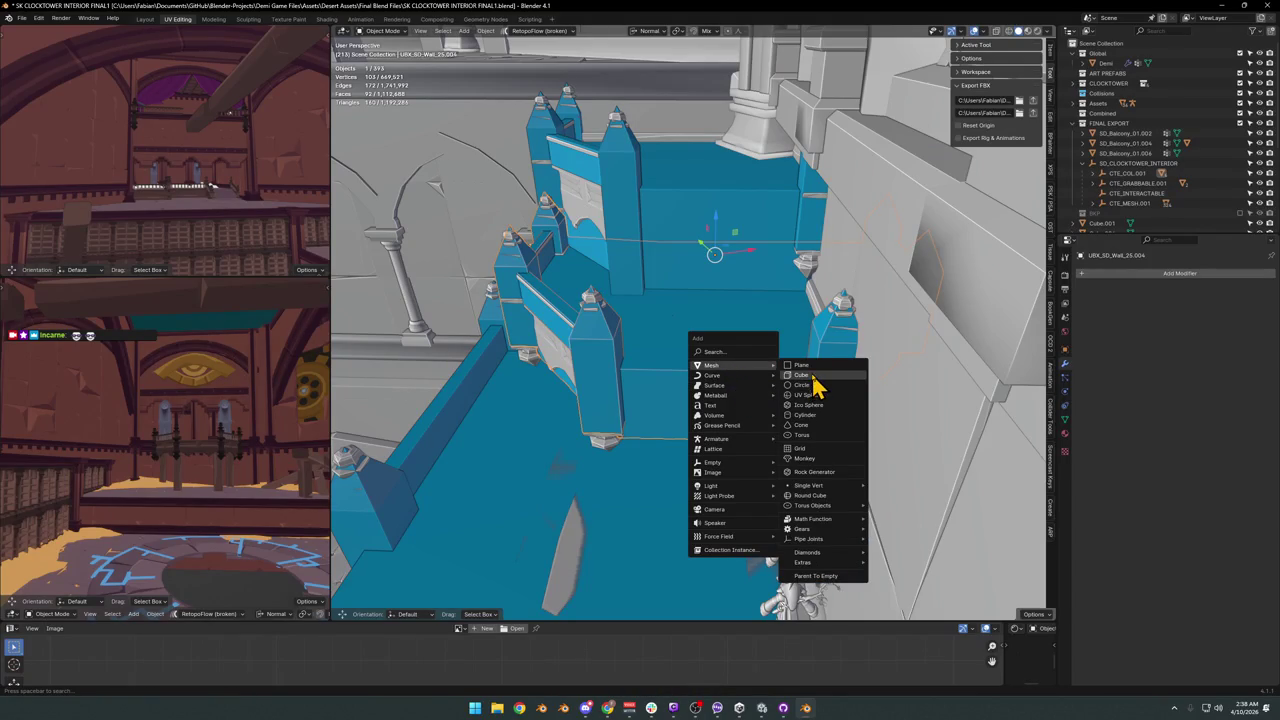
{"action": "left_click", "coordinate": [812, 376]}
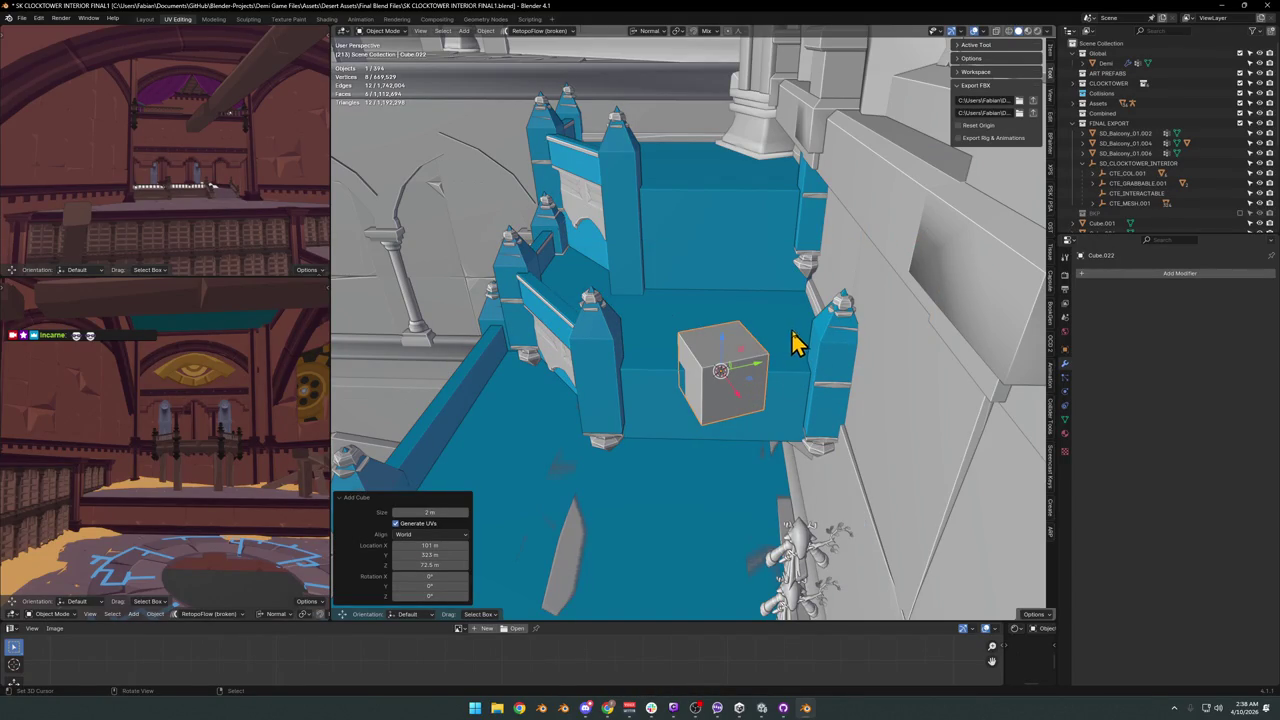
{"action": "key", "text": "r"}
{"action": "key", "text": "z"}
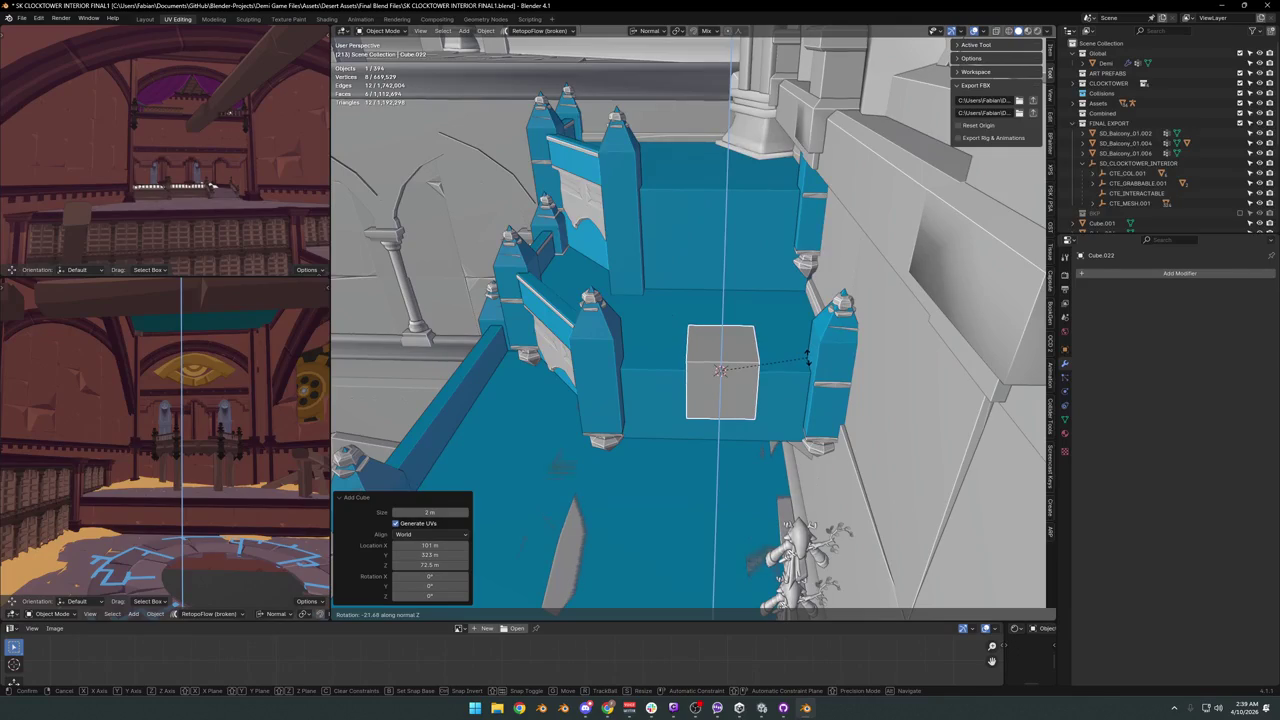
{"action": "left_click", "coordinate": [808, 360]}
{"action": "mouse_move", "coordinate": [766, 357]}
{"action": "middle_mouse_down"}
{"action": "mouse_move", "coordinate": [837, 343]}
{"action": "mouse_move", "coordinate": [826, 337]}
{"action": "middle_mouse_up"}
{"action": "key", "text": "g"}
{"action": "key", "text": "z"}
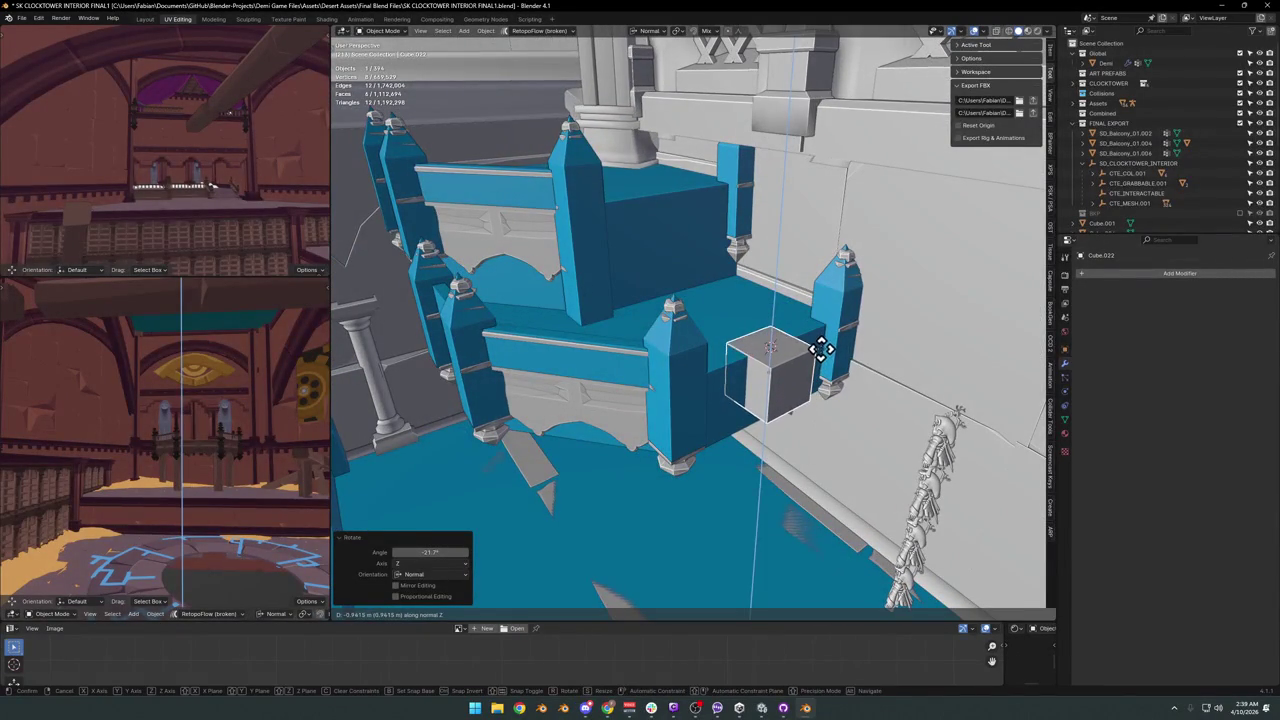
{"action": "left_click", "coordinate": [820, 348]}
{"action": "middle_click_drag", "start_coordinate": [723, 329], "coordinate": [785, 408]}
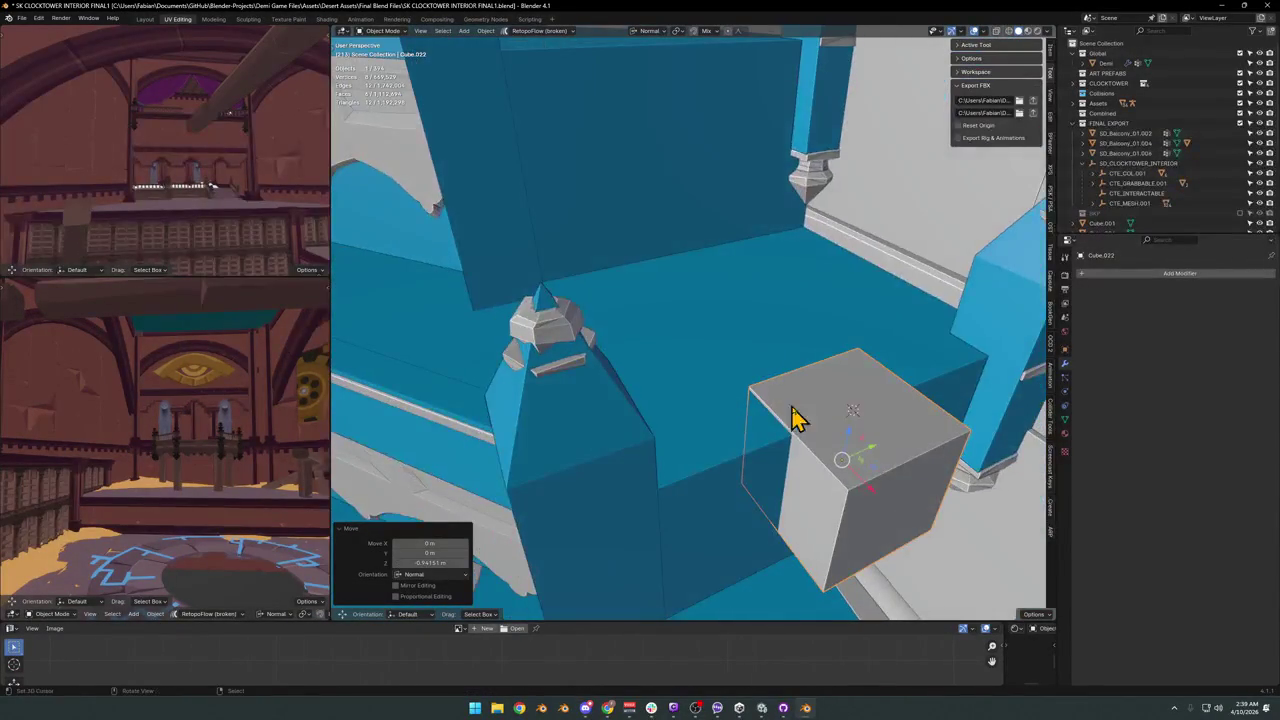
{"action": "mouse_move", "coordinate": [866, 433]}
{"action": "middle_mouse_down"}
{"action": "mouse_move", "coordinate": [794, 357]}
{"action": "mouse_move", "coordinate": [763, 354]}
{"action": "middle_mouse_up"}
Slide the cube sideways along X and fine-tune its height.
{"action": "key", "text": "g"}
{"action": "key", "text": "x"}
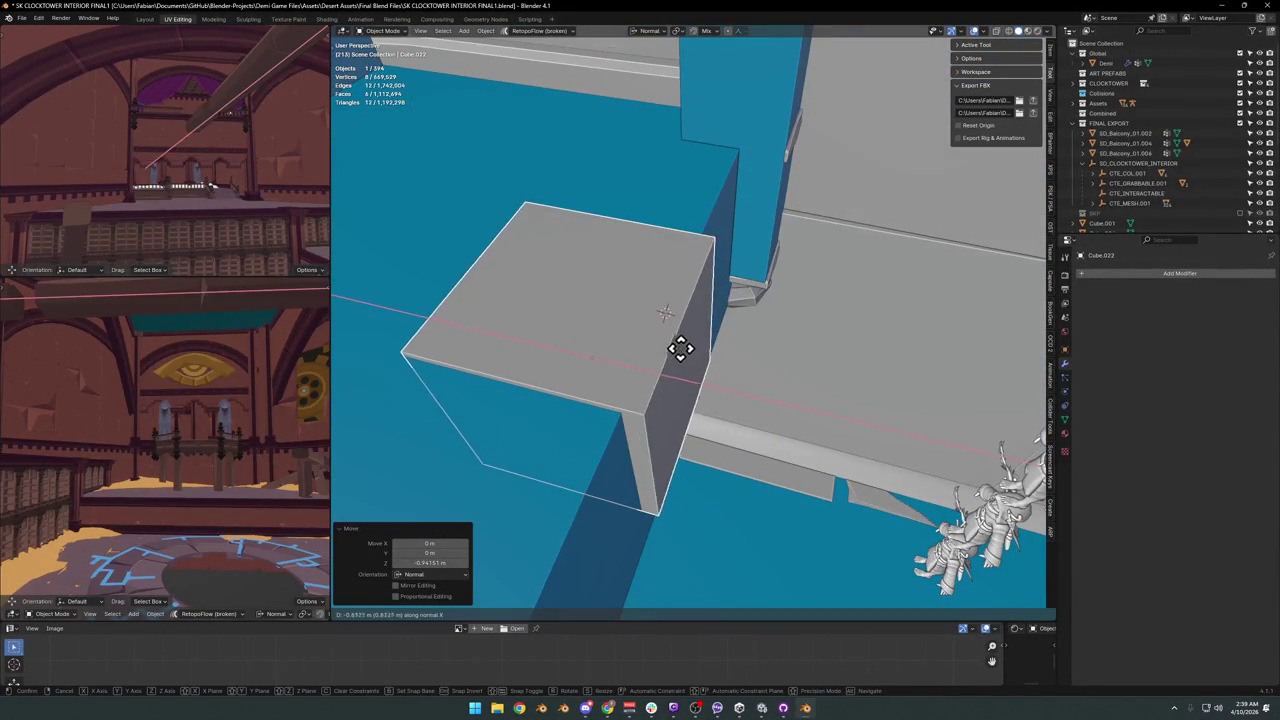
{"action": "left_click", "coordinate": [675, 355]}
{"action": "mouse_move", "coordinate": [680, 363]}
{"action": "middle_mouse_down"}
{"action": "mouse_move", "coordinate": [717, 340]}
{"action": "mouse_move", "coordinate": [699, 304]}
{"action": "middle_mouse_up"}
{"action": "key", "text": "g"}
{"action": "key", "text": "z"}
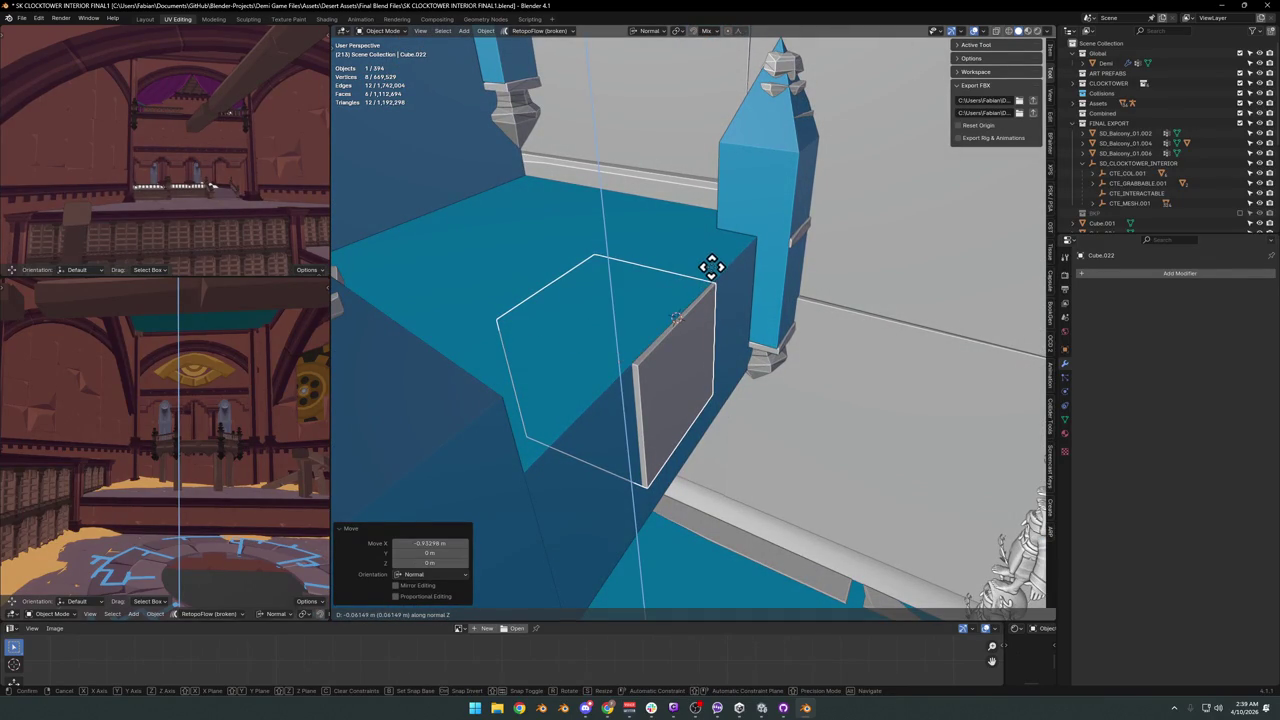
{"action": "left_click", "coordinate": [711, 266]}
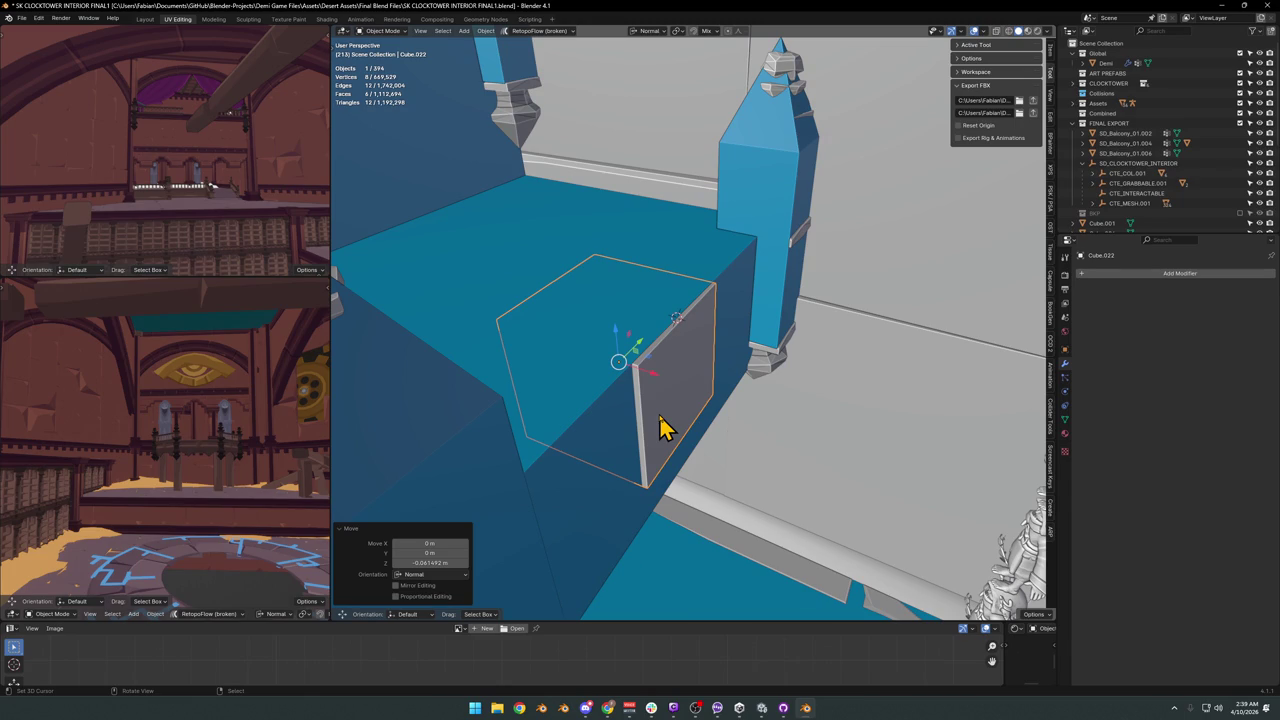
Push the cube's face outward along its normal to shape the block, then rename it.
{"action": "key", "text": "Tab"}
{"action": "mouse_move", "coordinate": [623, 406]}
{"action": "middle_mouse_down"}
{"action": "mouse_move", "coordinate": [614, 371]}
{"action": "mouse_move", "coordinate": [683, 343]}
{"action": "middle_mouse_up"}
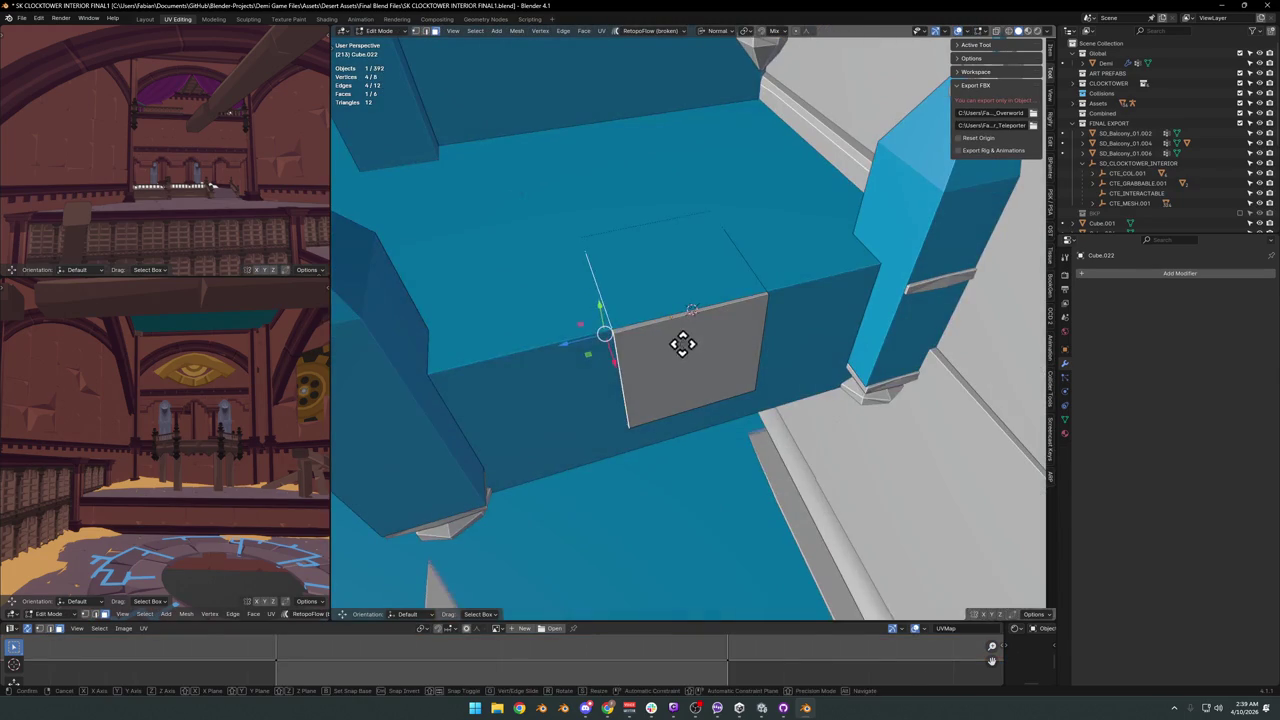
{"action": "key", "text": "g"}
{"action": "key", "text": "z"}
{"action": "left_click", "coordinate": [533, 360]}
{"action": "mouse_move", "coordinate": [523, 357]}
{"action": "middle_mouse_down"}
{"action": "mouse_move", "coordinate": [723, 329]}
{"action": "mouse_move", "coordinate": [746, 409]}
{"action": "mouse_move", "coordinate": [780, 410]}
{"action": "mouse_move", "coordinate": [731, 417]}
{"action": "mouse_move", "coordinate": [829, 400]}
{"action": "mouse_move", "coordinate": [649, 528]}
{"action": "mouse_move", "coordinate": [677, 408]}
{"action": "mouse_move", "coordinate": [771, 443]}
{"action": "mouse_move", "coordinate": [735, 420]}
{"action": "mouse_move", "coordinate": [706, 423]}
{"action": "mouse_move", "coordinate": [690, 403]}
{"action": "mouse_move", "coordinate": [686, 425]}
{"action": "mouse_move", "coordinate": [643, 417]}
{"action": "mouse_move", "coordinate": [668, 427]}
{"action": "mouse_move", "coordinate": [634, 429]}
{"action": "mouse_move", "coordinate": [663, 457]}
{"action": "mouse_move", "coordinate": [643, 426]}
{"action": "mouse_move", "coordinate": [690, 397]}
{"action": "mouse_move", "coordinate": [655, 433]}
{"action": "mouse_move", "coordinate": [600, 423]}
{"action": "mouse_move", "coordinate": [747, 410]}
{"action": "middle_mouse_up"}
{"action": "key", "text": "g"}
{"action": "key", "text": "z"}
{"action": "left_click", "coordinate": [910, 398]}
{"action": "key", "text": "Tab"}
{"action": "key", "text": "F2"}
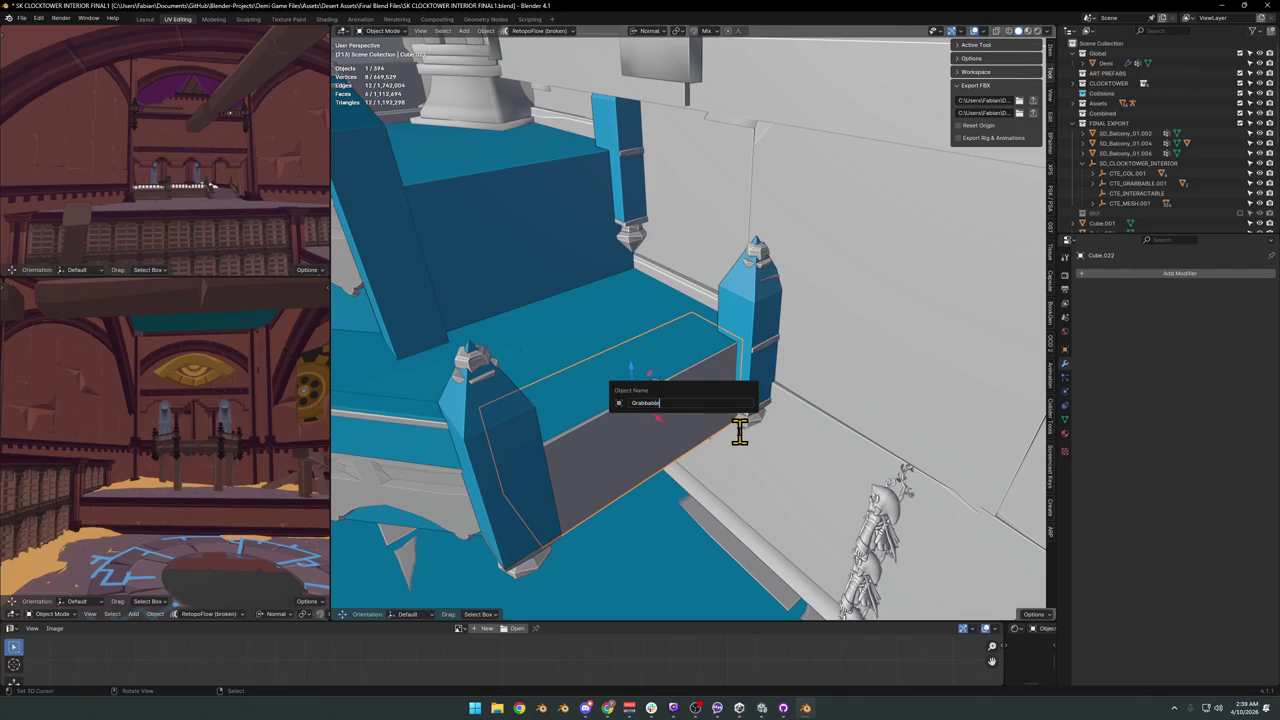
Duplicate the grabbable block, slide it along X, tilt it slightly about Z and nudge it.
{"action": "key", "text": "shift+d"}
{"action": "key", "text": "x"}
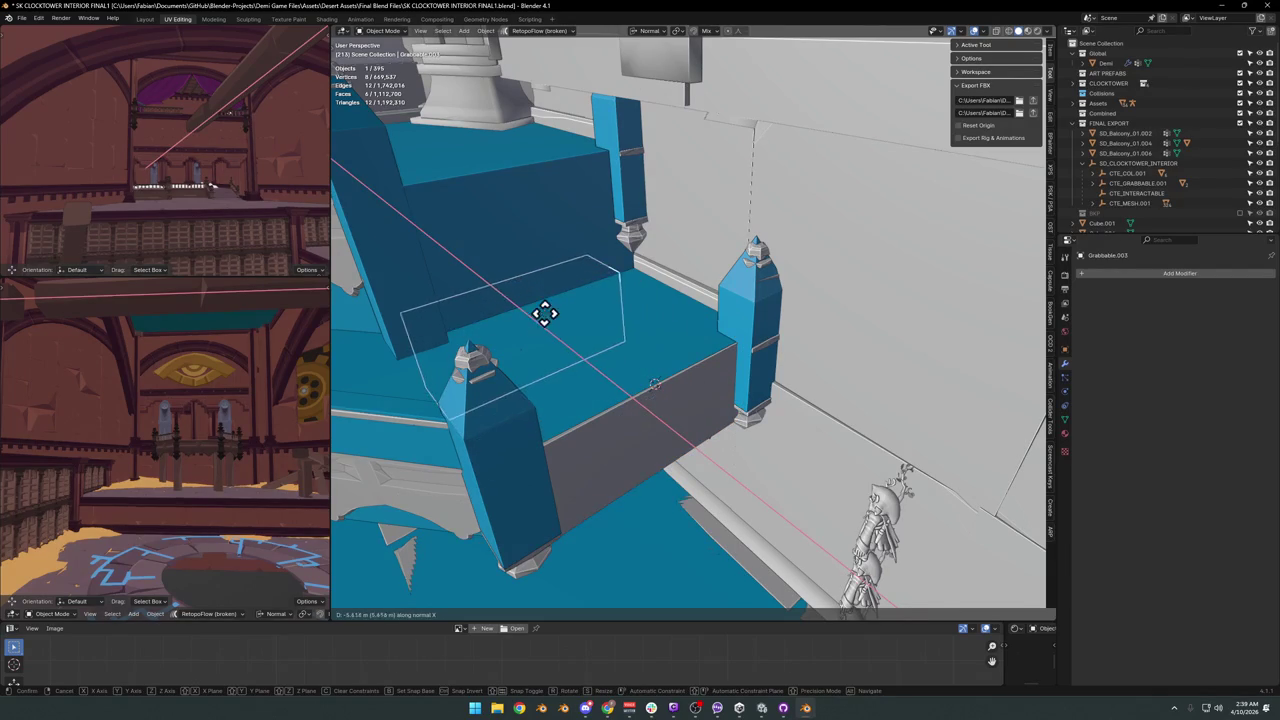
{"action": "left_click", "coordinate": [550, 324]}
{"action": "mouse_move", "coordinate": [523, 171]}
{"action": "middle_mouse_down"}
{"action": "mouse_move", "coordinate": [663, 337]}
{"action": "mouse_move", "coordinate": [718, 340]}
{"action": "mouse_move", "coordinate": [660, 331]}
{"action": "mouse_move", "coordinate": [694, 331]}
{"action": "middle_mouse_up"}
{"action": "key", "text": "g"}
{"action": "key", "text": "x"}
{"action": "left_click", "coordinate": [675, 327]}
{"action": "key", "text": "z"}
{"action": "left_click", "coordinate": [716, 327]}
{"action": "key", "text": "g"}
{"action": "key", "text": "x"}
{"action": "left_click", "coordinate": [734, 331]}
Save the blend file and make CTE_GRABBABLE.001 the active object.
{"action": "scroll", "coordinate": [808, 420], "scroll_direction": "down", "scroll_amount": 3}
{"action": "mouse_move", "coordinate": [808, 420]}
{"action": "middle_mouse_down"}
{"action": "mouse_move", "coordinate": [771, 394]}
{"action": "mouse_move", "coordinate": [709, 400]}
{"action": "mouse_move", "coordinate": [772, 378]}
{"action": "mouse_move", "coordinate": [791, 391]}
{"action": "mouse_move", "coordinate": [771, 406]}
{"action": "middle_mouse_up"}
{"action": "scroll", "coordinate": [772, 378], "scroll_direction": "down", "scroll_amount": 3}
{"action": "left_click", "coordinate": [760, 400]}
{"action": "key", "text": "ctrl+s"}
{"action": "key", "text": "shift+grave"}
{"action": "left_click", "coordinate": [614, 340]}
{"action": "left_click", "coordinate": [653, 333]}
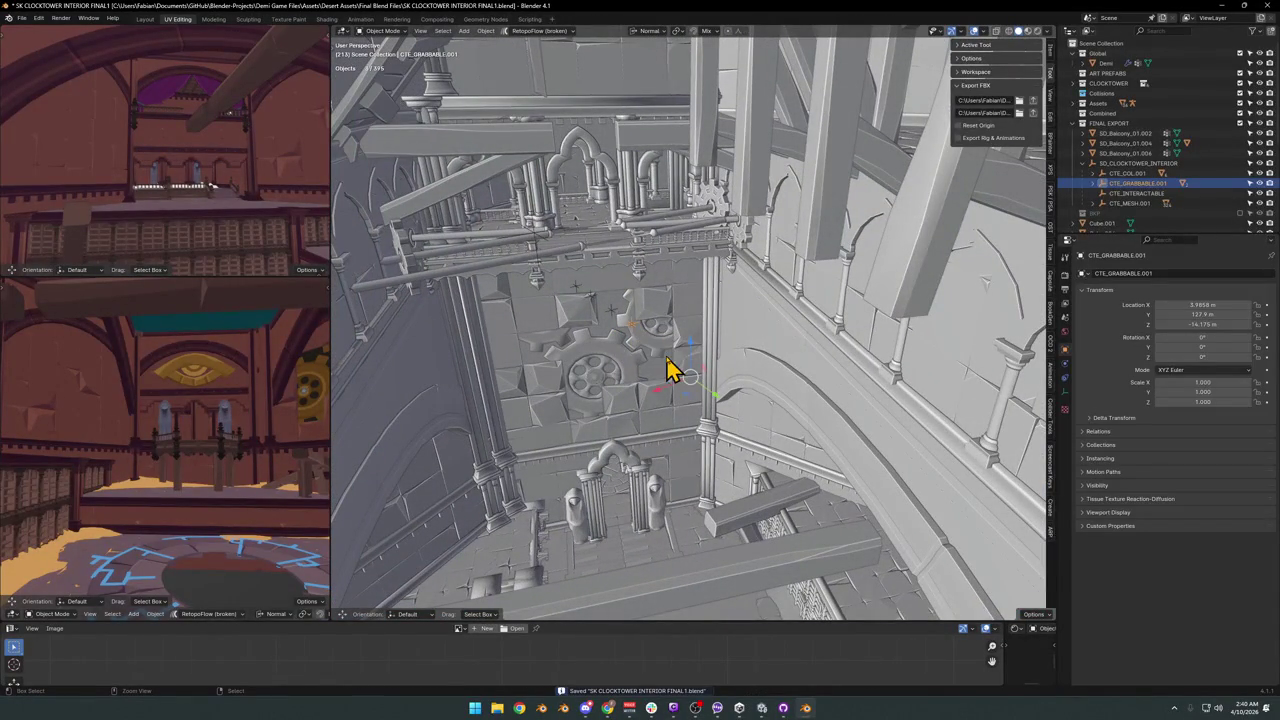
Parent the grabbable block to CTE_GRABBABLE.001 with Keep Transform.
{"action": "key", "text": "ctrl+p"}
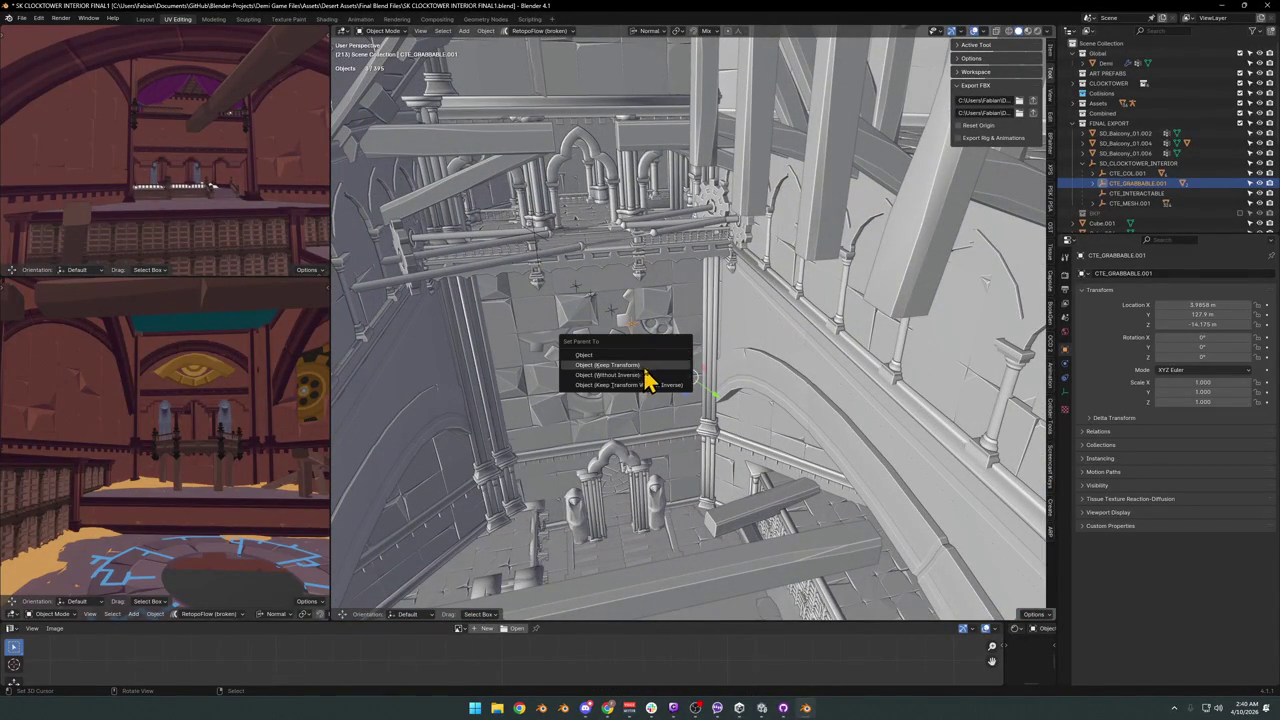
{"action": "left_click", "coordinate": [645, 367]}
{"action": "key", "text": "shift+grave"}
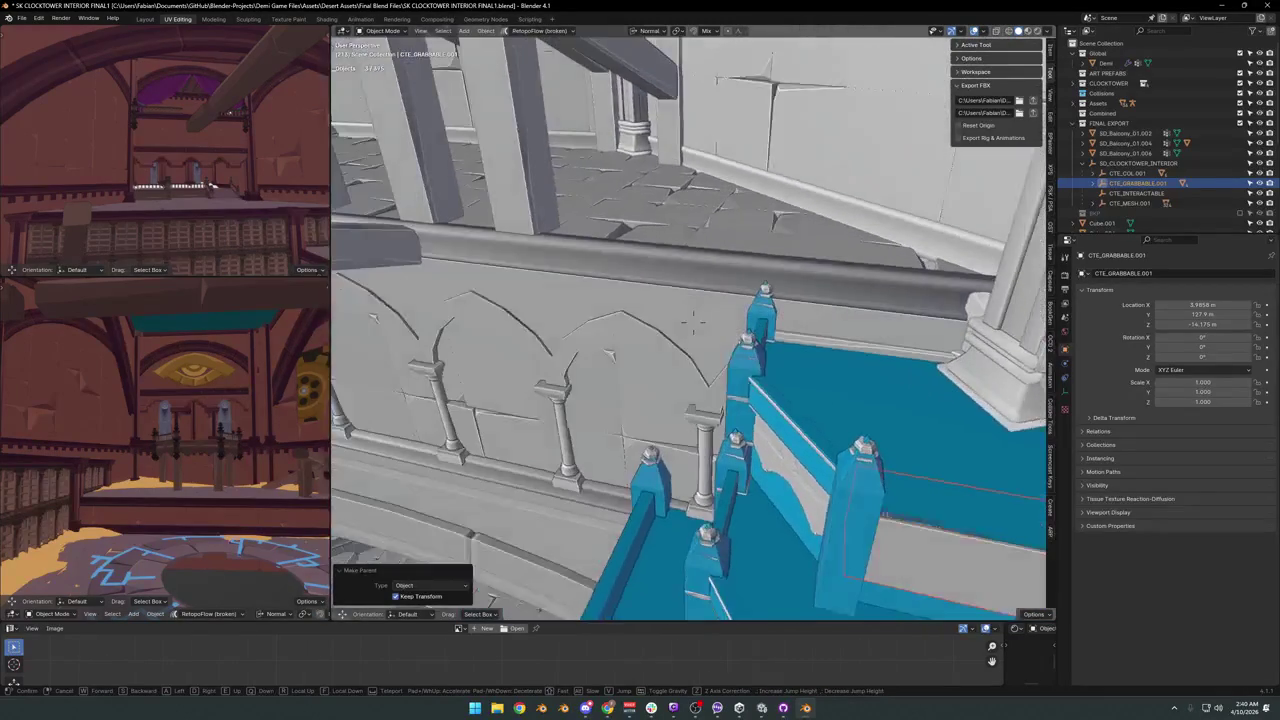
{"action": "left_click", "coordinate": [695, 320]}
Duplicate the block, snap it to the 3D cursor, then lower it onto the ledge and slide along X.
{"action": "key", "text": "shift+d"}
{"action": "right_click", "coordinate": [931, 543]}
{"action": "key", "text": "shift+s"}
{"action": "left_click", "coordinate": [857, 243]}
{"action": "key", "text": "shift+grave"}
{"action": "left_click", "coordinate": [806, 329]}
{"action": "key", "text": "g"}
{"action": "key", "text": "z"}
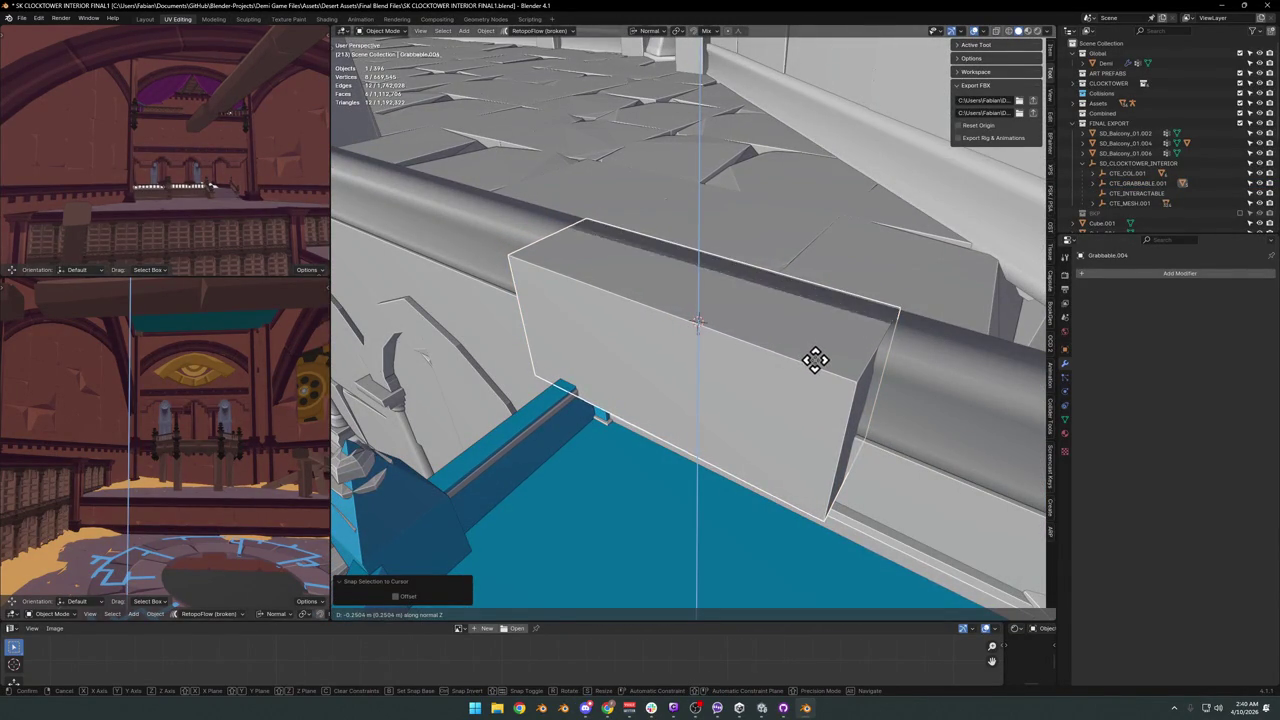
{"action": "left_click", "coordinate": [815, 362]}
{"action": "key", "text": "g"}
{"action": "key", "text": "x"}
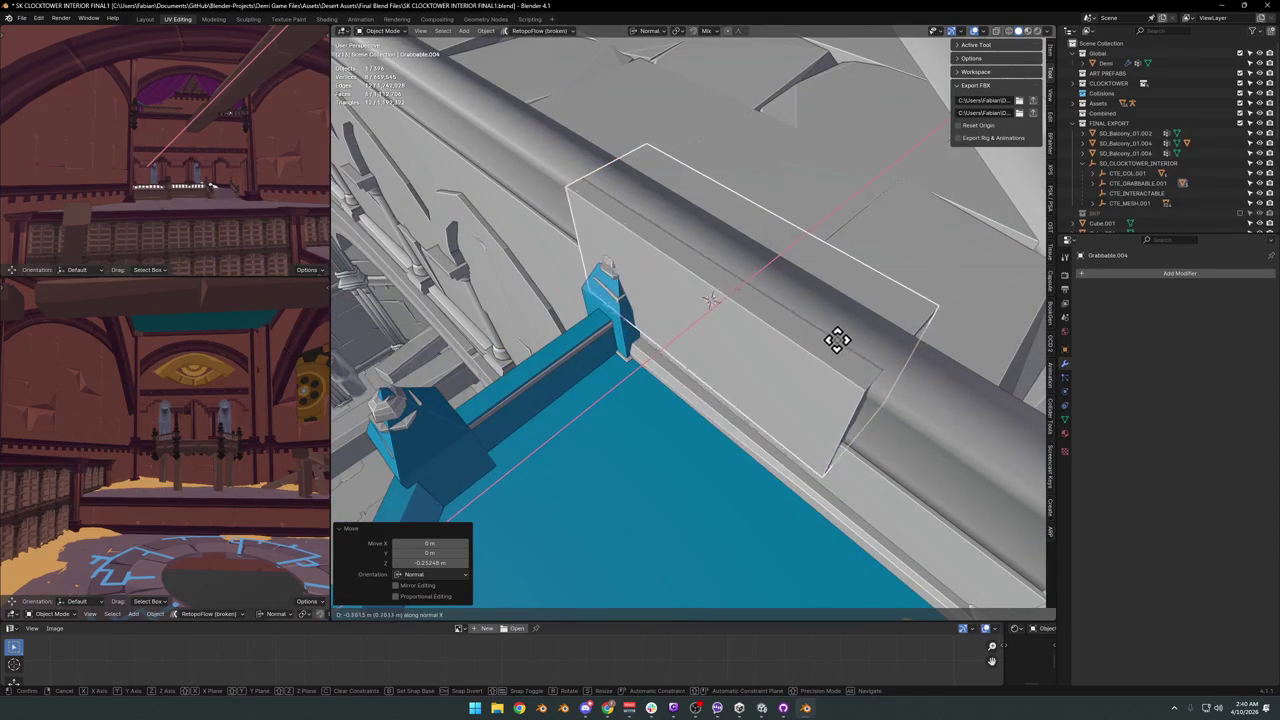
{"action": "left_click", "coordinate": [840, 336]}
{"action": "mouse_move", "coordinate": [840, 336]}
{"action": "middle_mouse_down"}
{"action": "mouse_move", "coordinate": [771, 357]}
{"action": "mouse_move", "coordinate": [829, 360]}
{"action": "middle_mouse_up"}
Stretch both ends of the copy along the ledge in Edit Mode.
{"action": "key", "text": "Tab"}
{"action": "key", "text": "g"}
{"action": "key", "text": "z"}
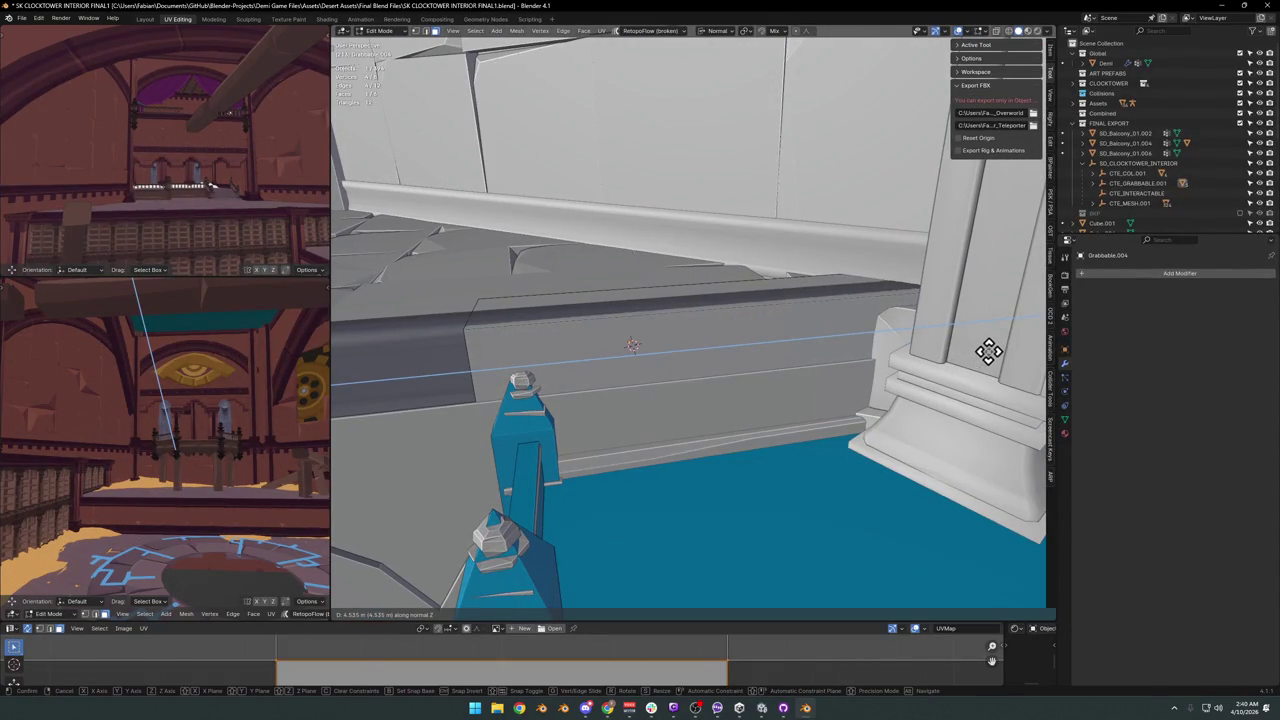
{"action": "left_click", "coordinate": [990, 350]}
{"action": "mouse_move", "coordinate": [820, 354]}
{"action": "middle_mouse_down"}
{"action": "mouse_move", "coordinate": [849, 360]}
{"action": "mouse_move", "coordinate": [660, 343]}
{"action": "mouse_move", "coordinate": [743, 329]}
{"action": "middle_mouse_up"}
{"action": "key", "text": "g"}
{"action": "key", "text": "z"}
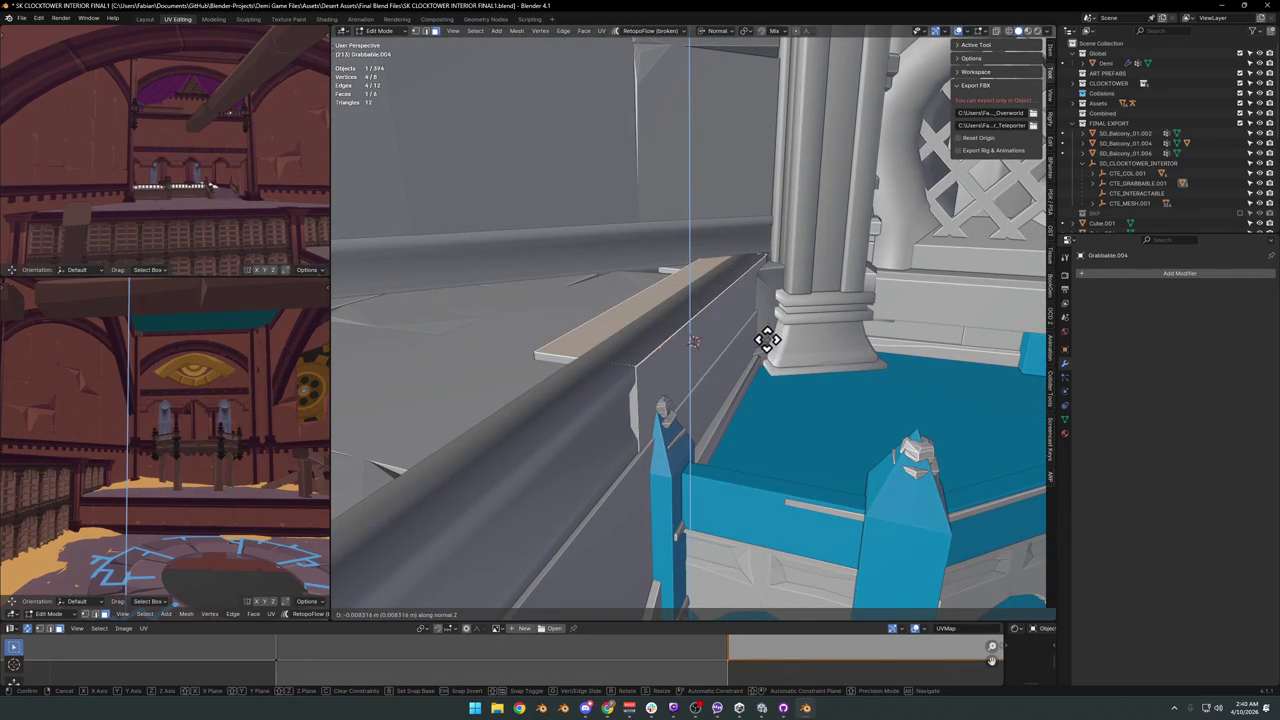
{"action": "left_click", "coordinate": [765, 346]}
Pull the block's end geometry about 0.97 m to reach the ledge edge.
{"action": "middle_click_drag", "start_coordinate": [765, 346], "coordinate": [730, 333]}
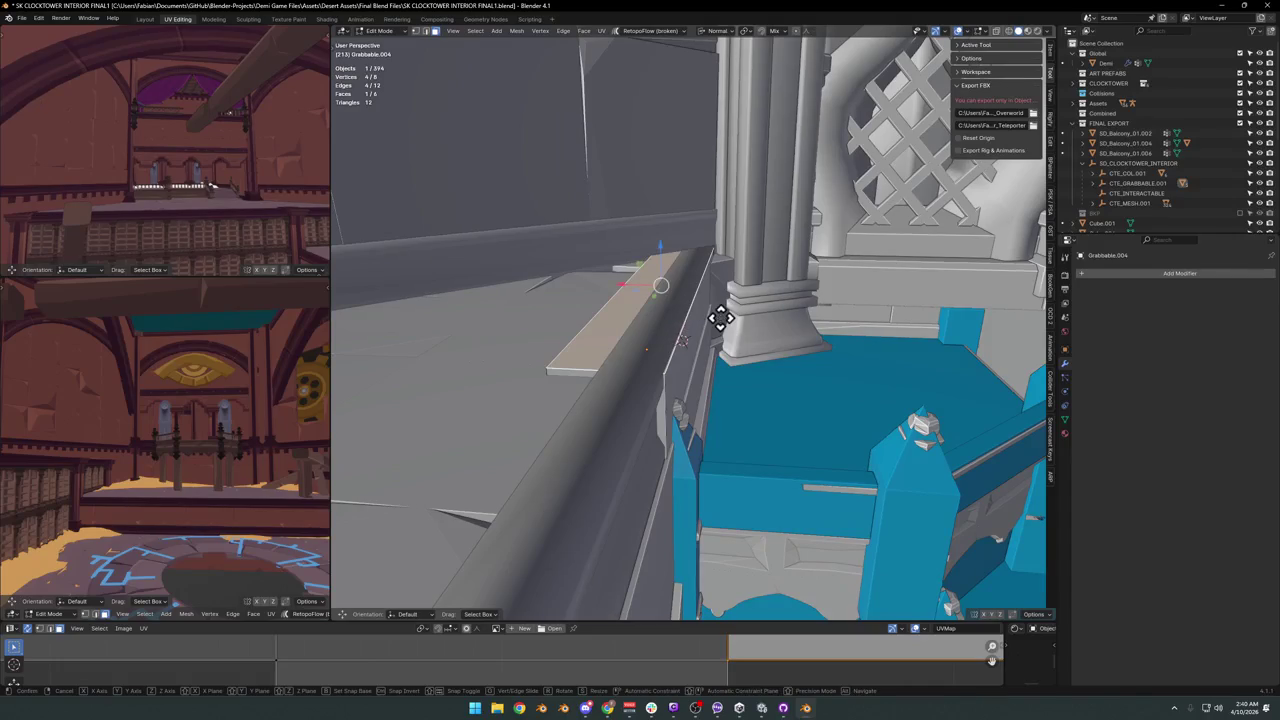
{"action": "left_click", "coordinate": [722, 315]}
{"action": "mouse_move", "coordinate": [722, 315]}
{"action": "middle_mouse_down"}
{"action": "mouse_move", "coordinate": [677, 326]}
{"action": "mouse_move", "coordinate": [697, 320]}
{"action": "middle_mouse_up"}
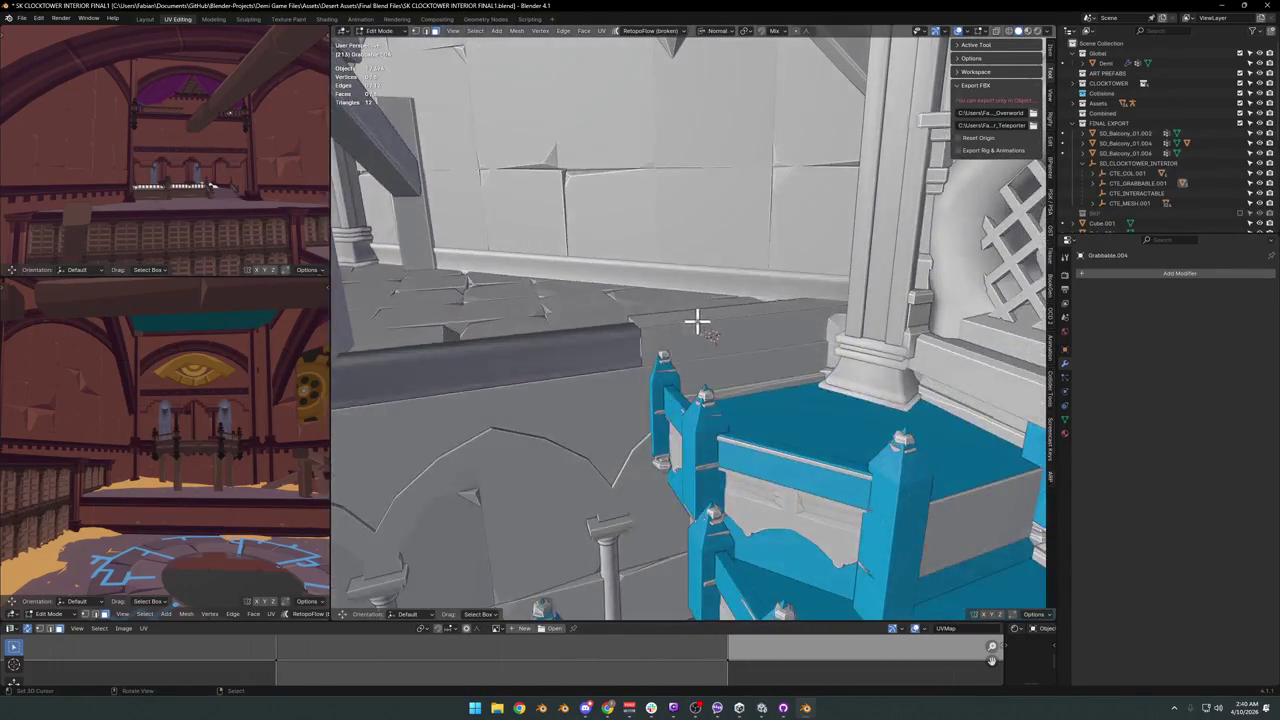
{"action": "left_click", "coordinate": [632, 337]}
{"action": "key", "text": "g"}
{"action": "key", "text": "z"}
{"action": "left_click", "coordinate": [730, 336]}
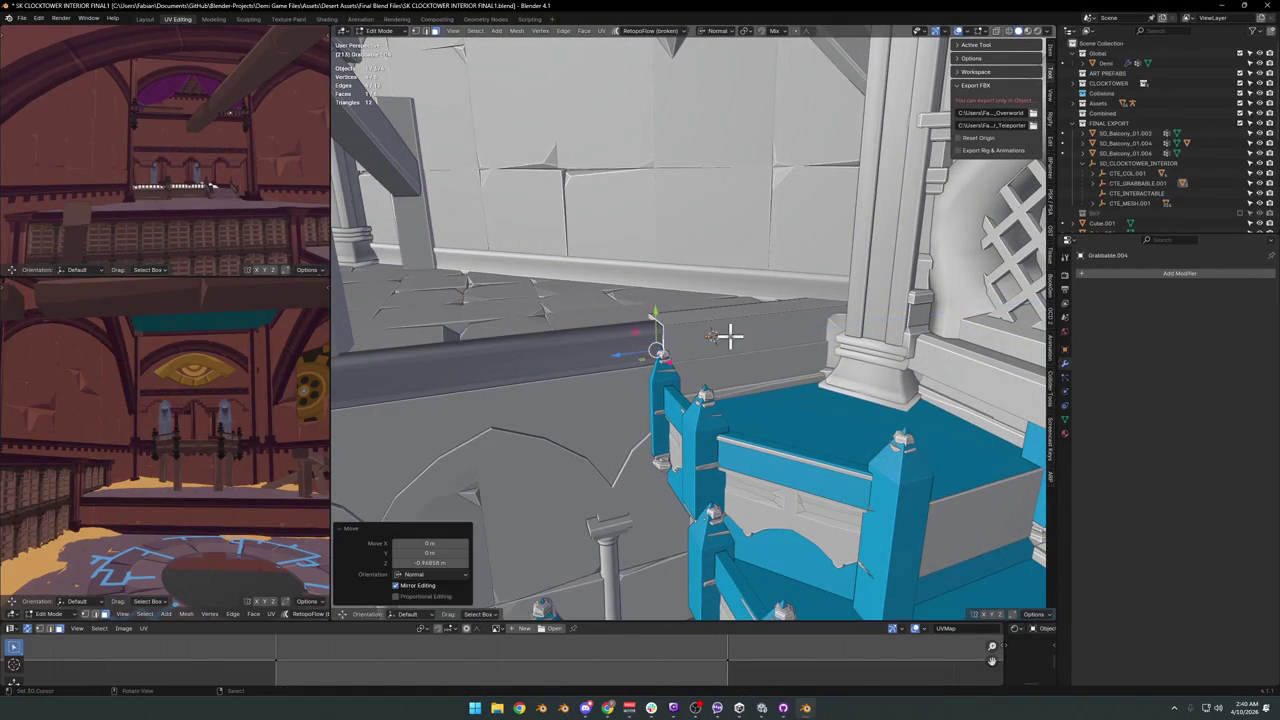
{"action": "key", "text": "Tab"}
Save the blend file and select SD_CLOCKTOWER_INTERIOR.
{"action": "key", "text": "ctrl+s"}
{"action": "key", "text": "shift+grave"}
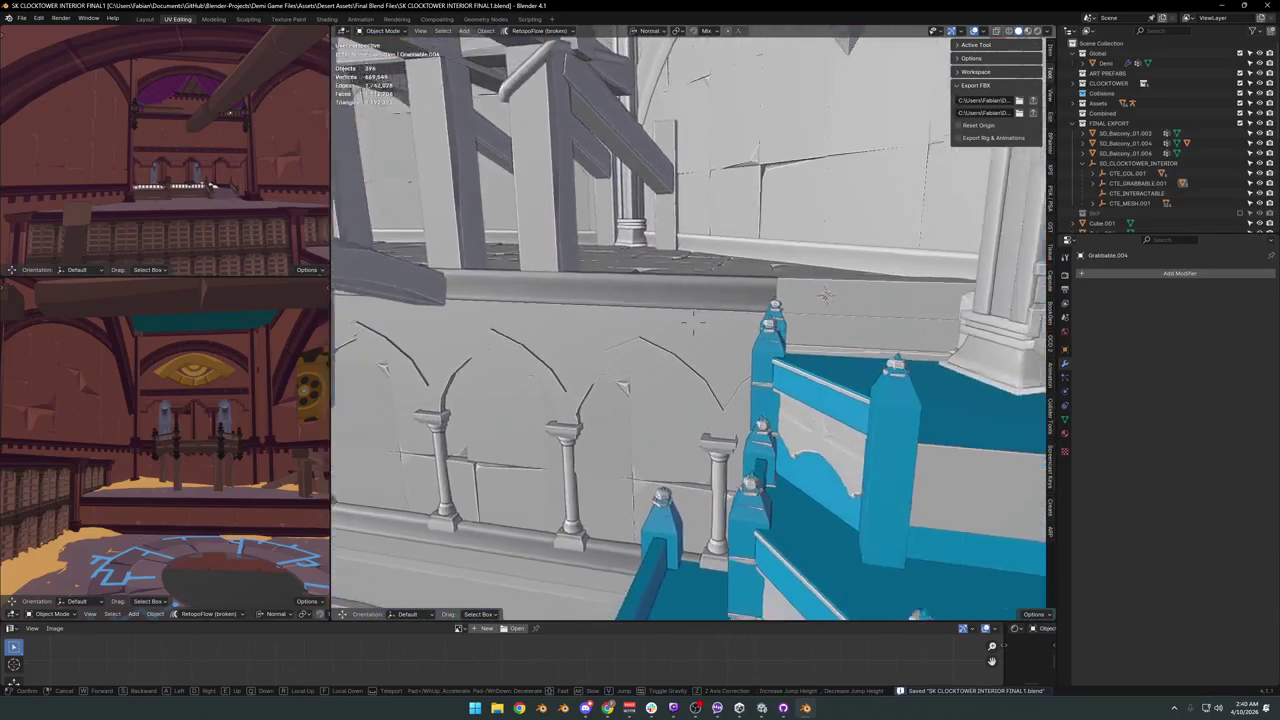
{"action": "left_click", "coordinate": [975, 215]}
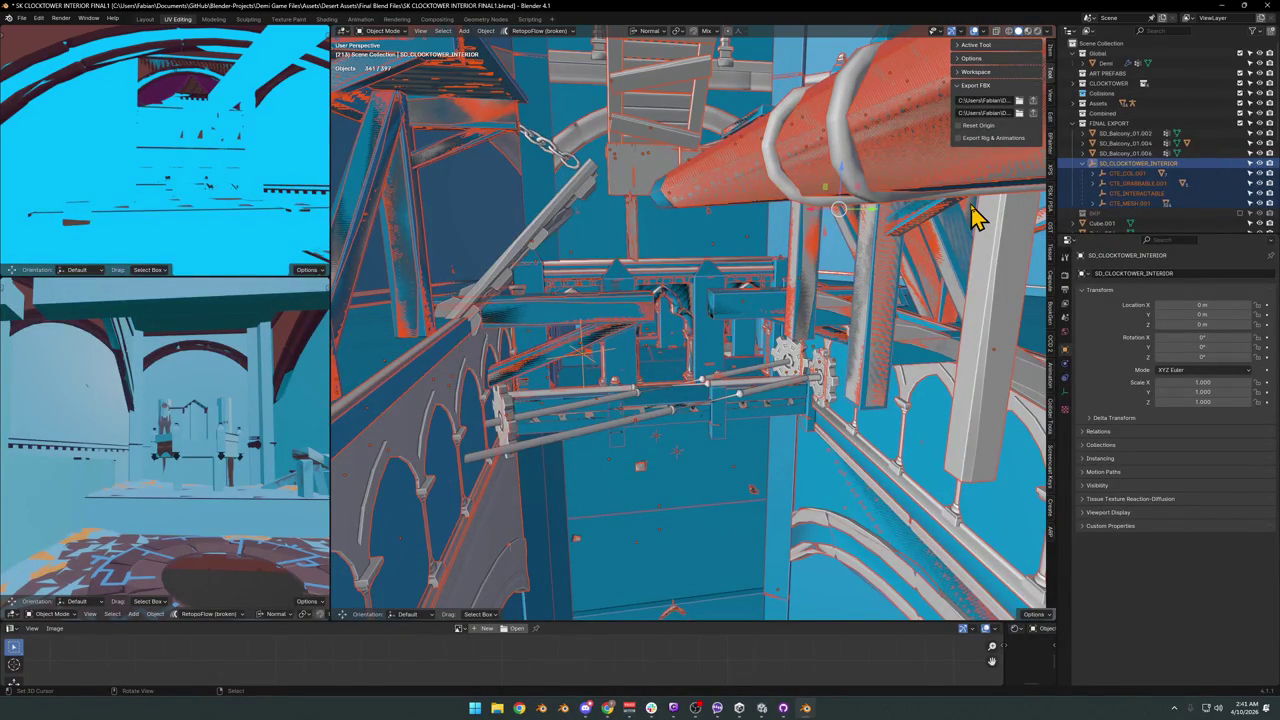
Save the Blender file, then select the blue grabbable blocks in Unity's Scene view.
{"action": "key", "text": "ctrl+s"}
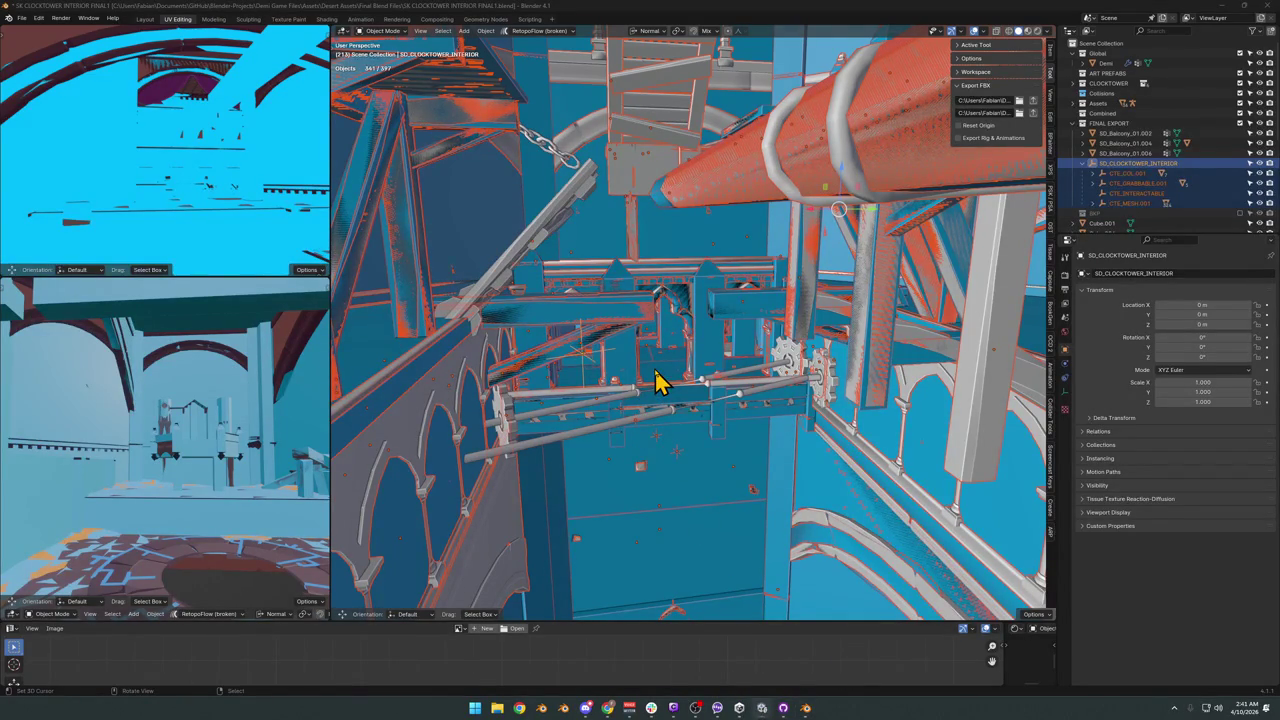
{"action": "key", "text": "alt+Tab"}
{"action": "mouse_move", "coordinate": [666, 346]}
{"action": "right_mouse_down"}
{"action": "mouse_move", "coordinate": [721, 346]}
{"action": "mouse_move", "coordinate": [717, 366]}
{"action": "mouse_move", "coordinate": [597, 370]}
{"action": "right_mouse_up"}
{"action": "left_click", "coordinate": [663, 382]}
{"action": "left_click", "coordinate": [597, 370]}
{"action": "left_click", "coordinate": [500, 262], "text": "shift"}
{"action": "mouse_move", "coordinate": [500, 262]}
{"action": "right_mouse_down"}
{"action": "mouse_move", "coordinate": [514, 291]}
{"action": "mouse_move", "coordinate": [780, 289]}
{"action": "mouse_move", "coordinate": [683, 271]}
{"action": "mouse_move", "coordinate": [706, 266]}
{"action": "mouse_move", "coordinate": [617, 206]}
{"action": "mouse_move", "coordinate": [558, 245]}
{"action": "mouse_move", "coordinate": [817, 229]}
{"action": "mouse_move", "coordinate": [871, 243]}
{"action": "mouse_move", "coordinate": [883, 323]}
{"action": "mouse_move", "coordinate": [834, 273]}
{"action": "mouse_move", "coordinate": [857, 286]}
{"action": "mouse_move", "coordinate": [855, 302]}
{"action": "right_mouse_up"}
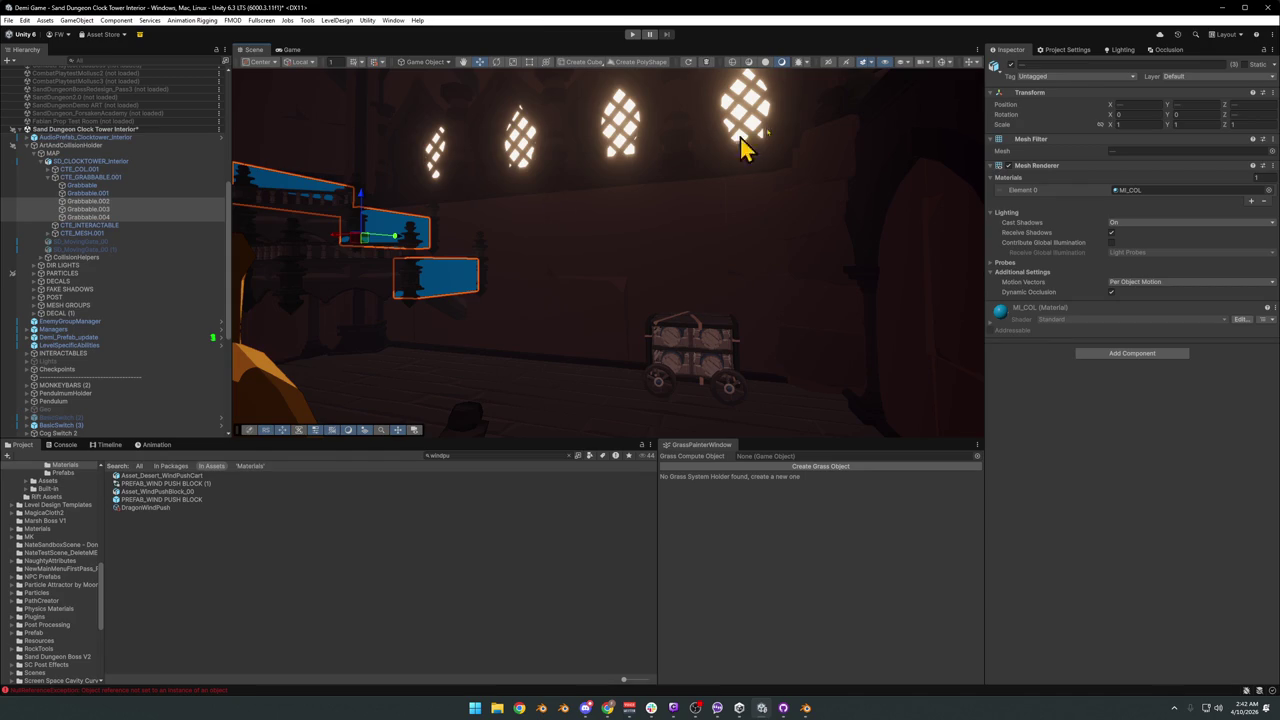
Set the selected blocks' Layer to Grabbable and disable their Mesh Renderer.
{"action": "left_click", "coordinate": [1226, 77]}
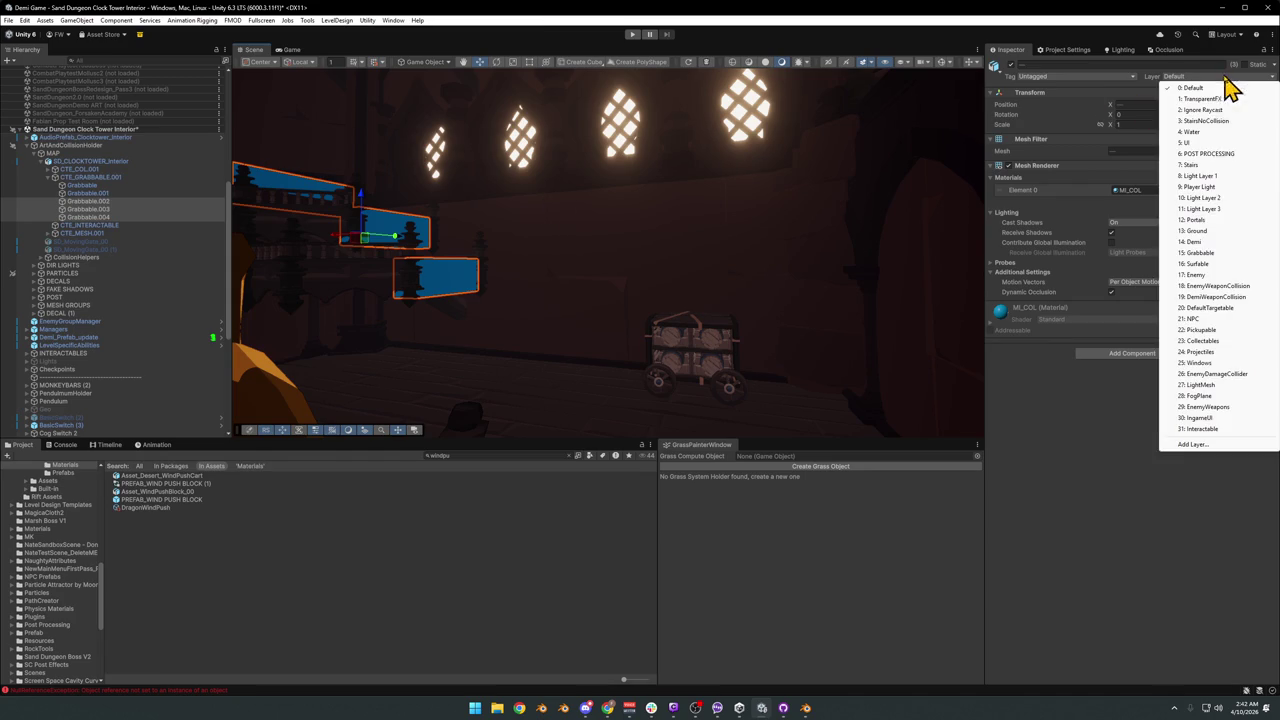
{"action": "left_click", "coordinate": [1208, 253]}
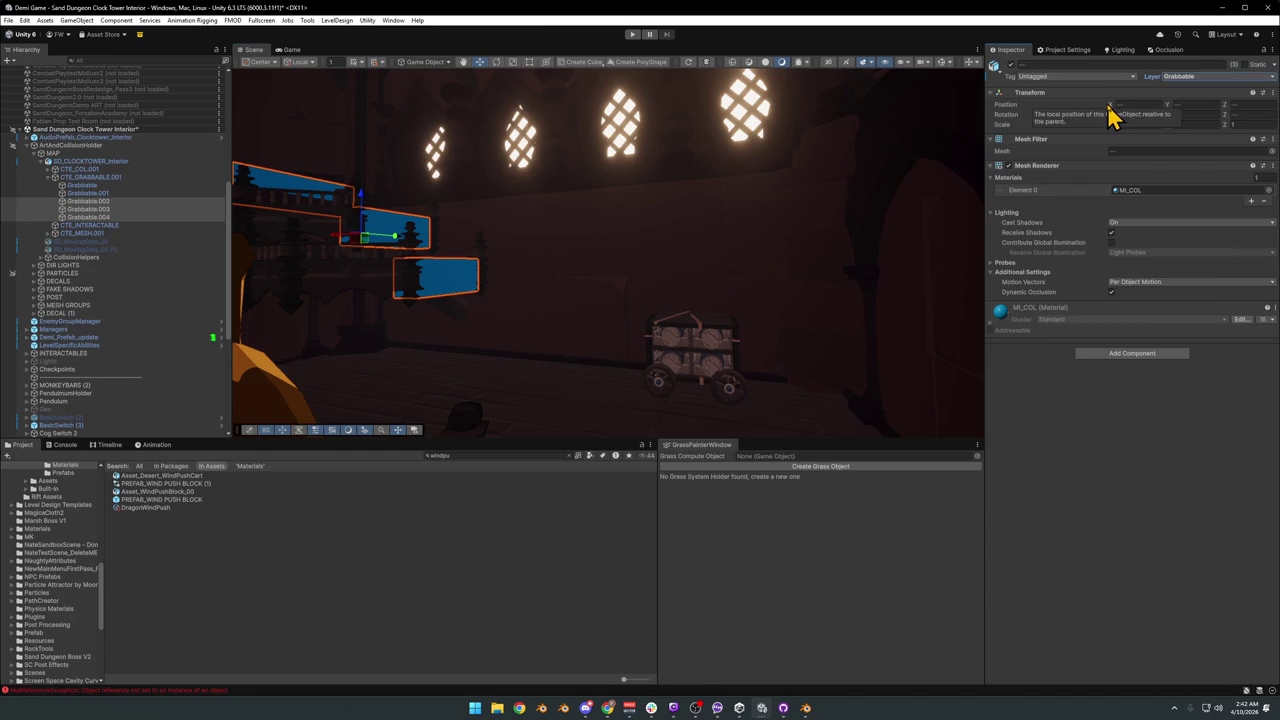
{"action": "mouse_move", "coordinate": [709, 289]}
{"action": "right_mouse_down"}
{"action": "mouse_move", "coordinate": [723, 295]}
{"action": "mouse_move", "coordinate": [554, 291]}
{"action": "mouse_move", "coordinate": [600, 346]}
{"action": "mouse_move", "coordinate": [526, 331]}
{"action": "mouse_move", "coordinate": [808, 277]}
{"action": "right_mouse_up"}
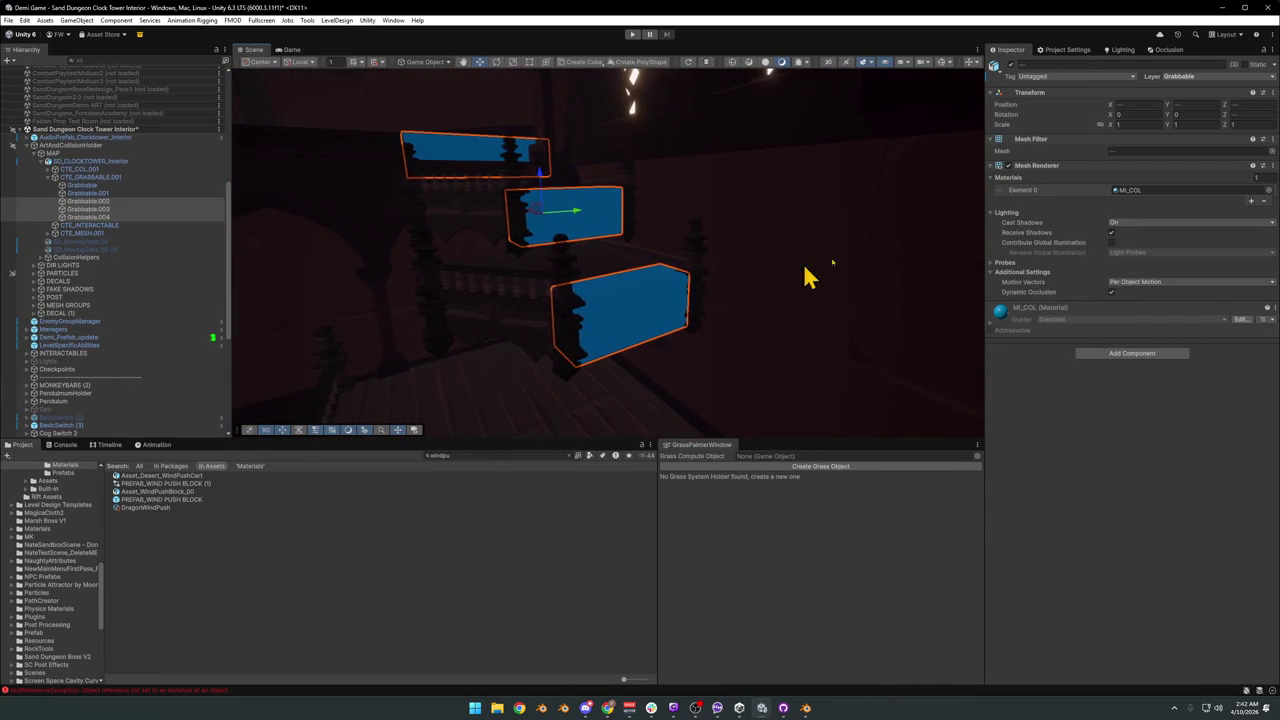
{"action": "left_click", "coordinate": [1009, 166]}
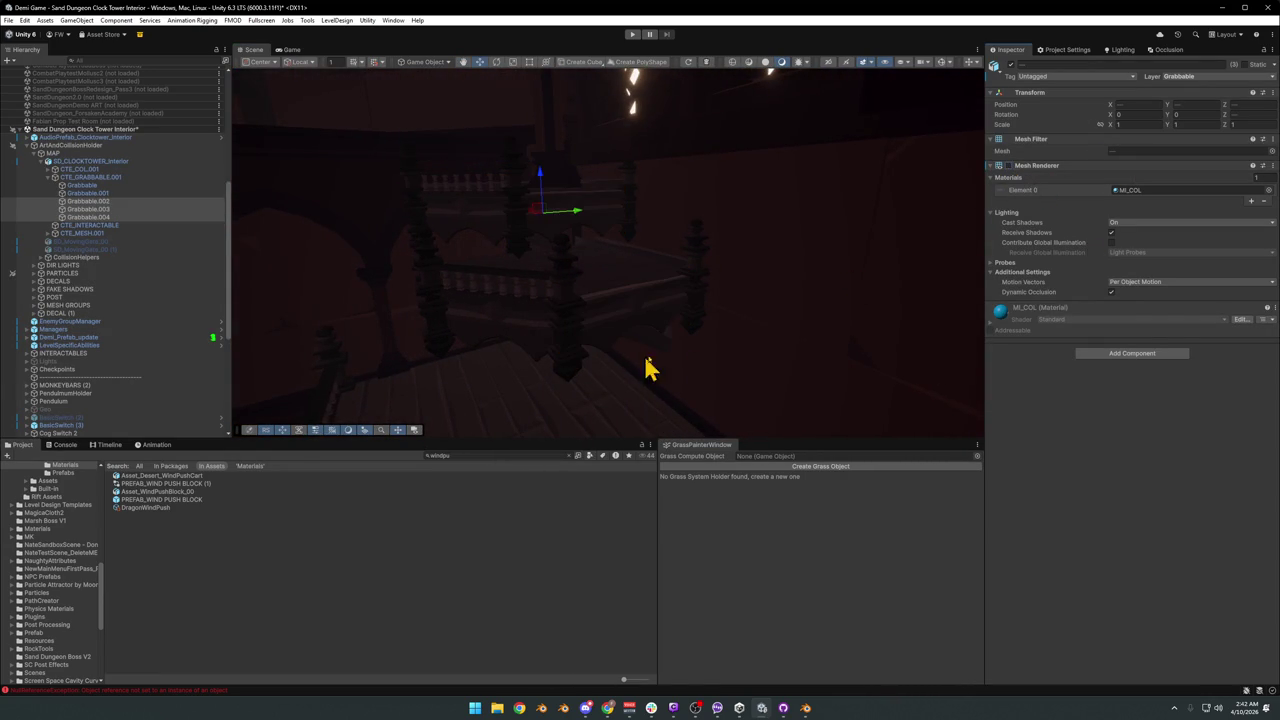
{"action": "right_click_drag", "start_coordinate": [743, 280], "coordinate": [531, 297]}
{"action": "left_click", "coordinate": [324, 639]}
{"action": "mouse_move", "coordinate": [523, 432]}
{"action": "right_mouse_down"}
{"action": "mouse_move", "coordinate": [766, 290]}
{"action": "mouse_move", "coordinate": [543, 349]}
{"action": "mouse_move", "coordinate": [626, 337]}
{"action": "mouse_move", "coordinate": [643, 314]}
{"action": "mouse_move", "coordinate": [748, 327]}
{"action": "mouse_move", "coordinate": [823, 314]}
{"action": "mouse_move", "coordinate": [811, 323]}
{"action": "right_mouse_up"}
{"action": "key", "text": "ctrl+k"}
Back in Blender, collapse FINAL EXPORT and move the WIP collection toward Assets in the Outliner.
{"action": "left_click", "coordinate": [1222, 8]}
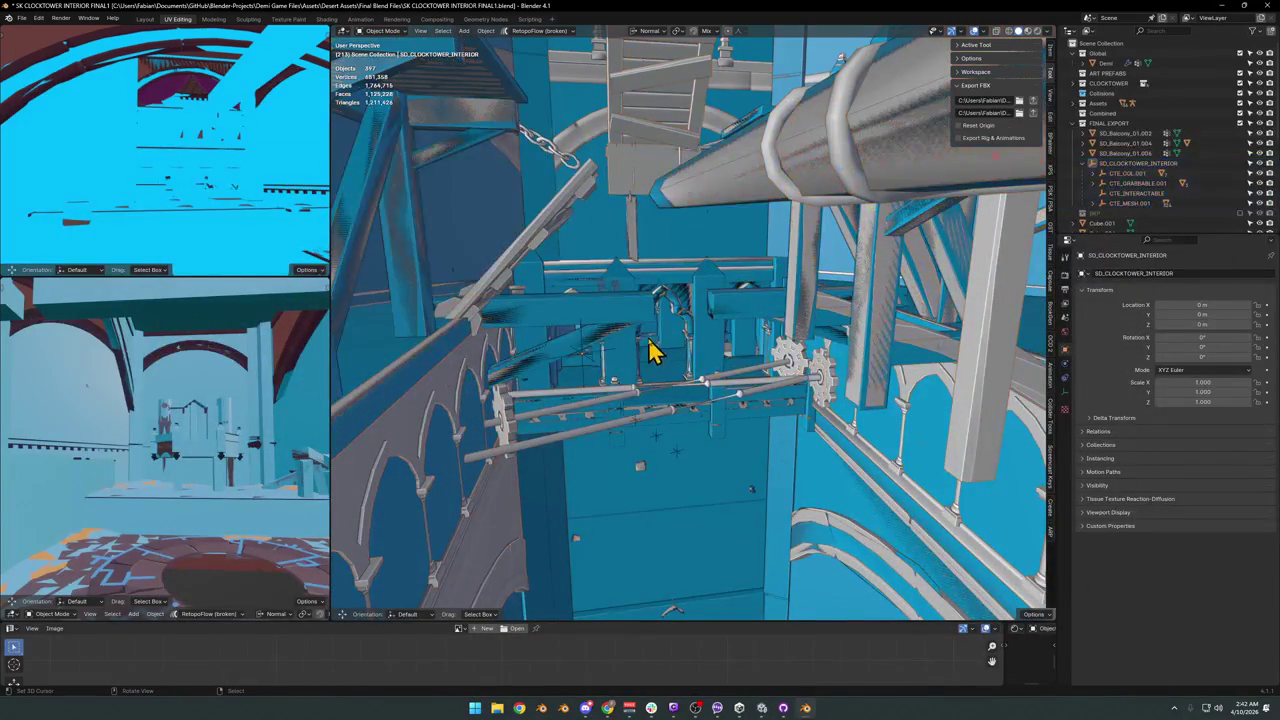
{"action": "left_click", "coordinate": [1075, 123]}
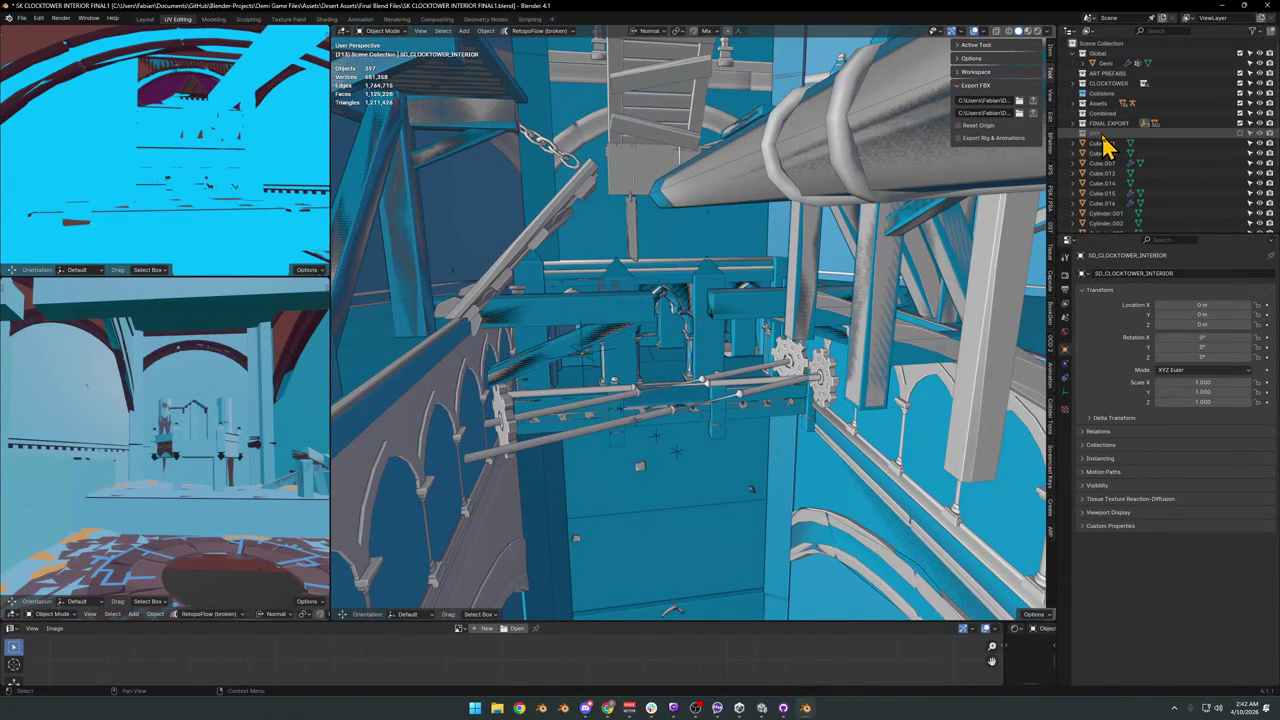
{"action": "mouse_move", "coordinate": [1105, 143]}
{"action": "left_mouse_down"}
{"action": "mouse_move", "coordinate": [1100, 108]}
{"action": "mouse_move", "coordinate": [1094, 120]}
{"action": "left_mouse_up"}
{"action": "left_click", "coordinate": [1077, 104]}
{"action": "left_click", "coordinate": [1076, 103]}
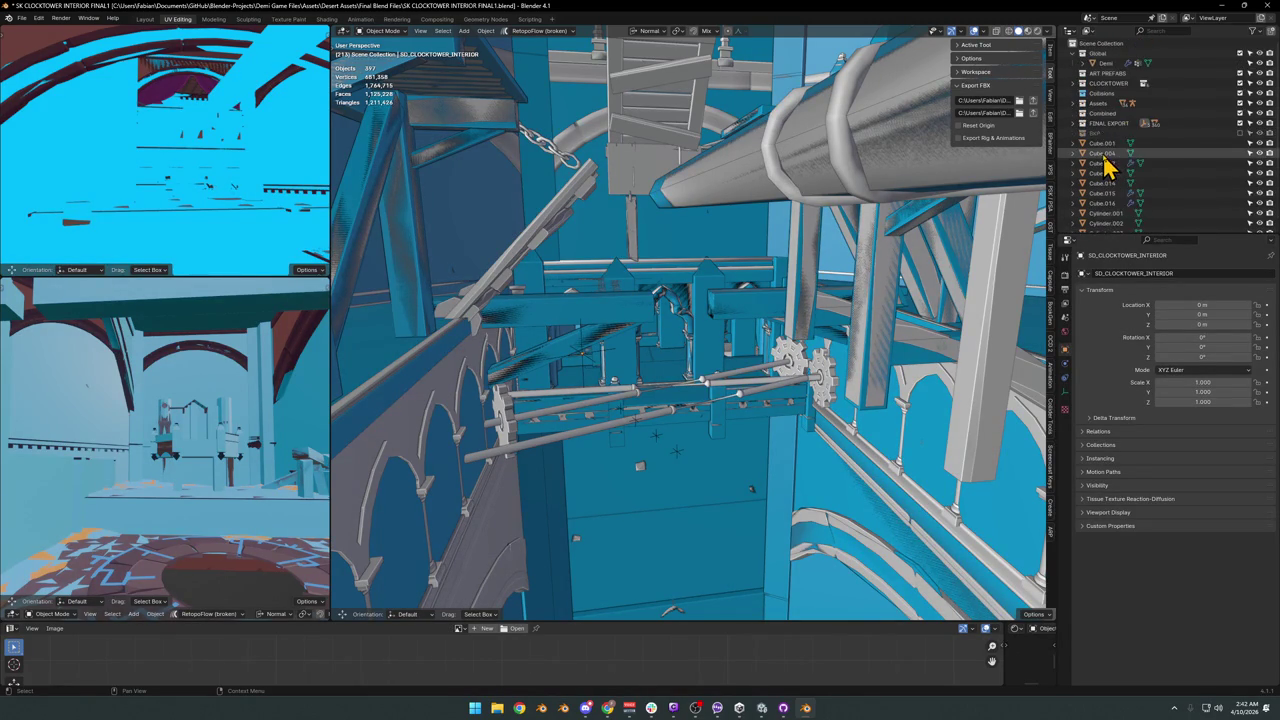
{"action": "left_click", "coordinate": [1240, 134]}
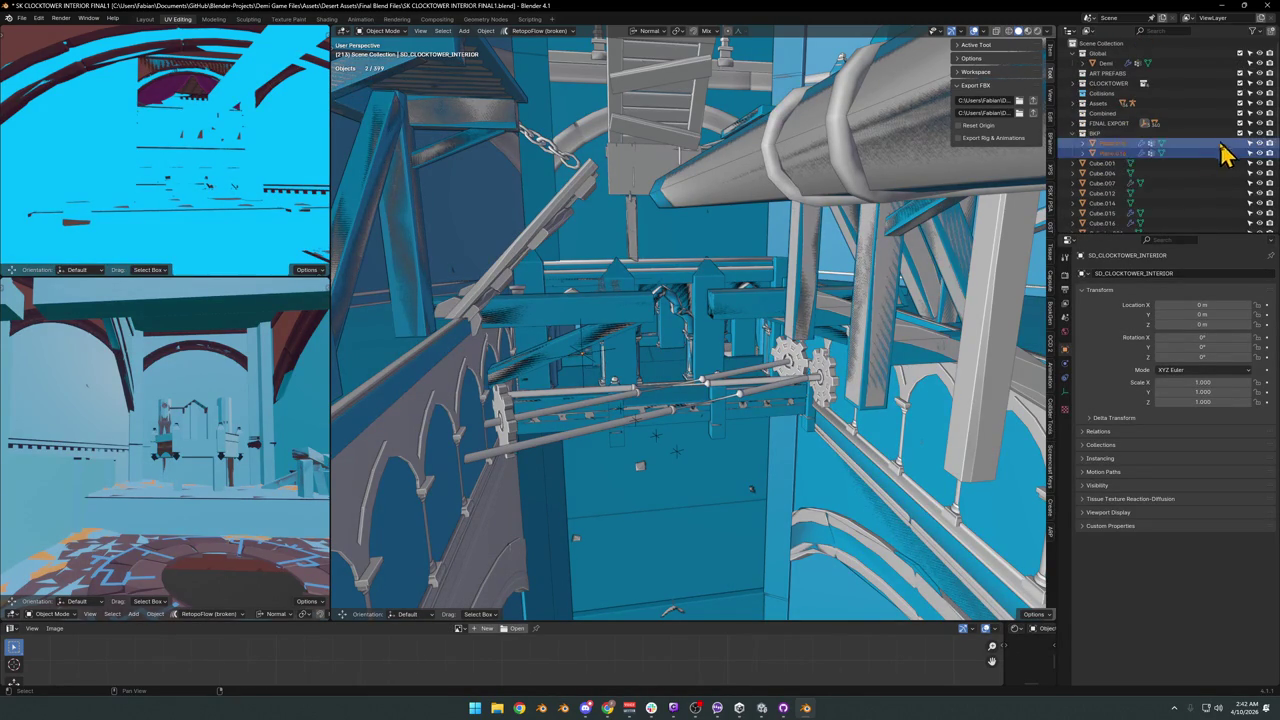
{"action": "left_click", "coordinate": [1240, 134]}
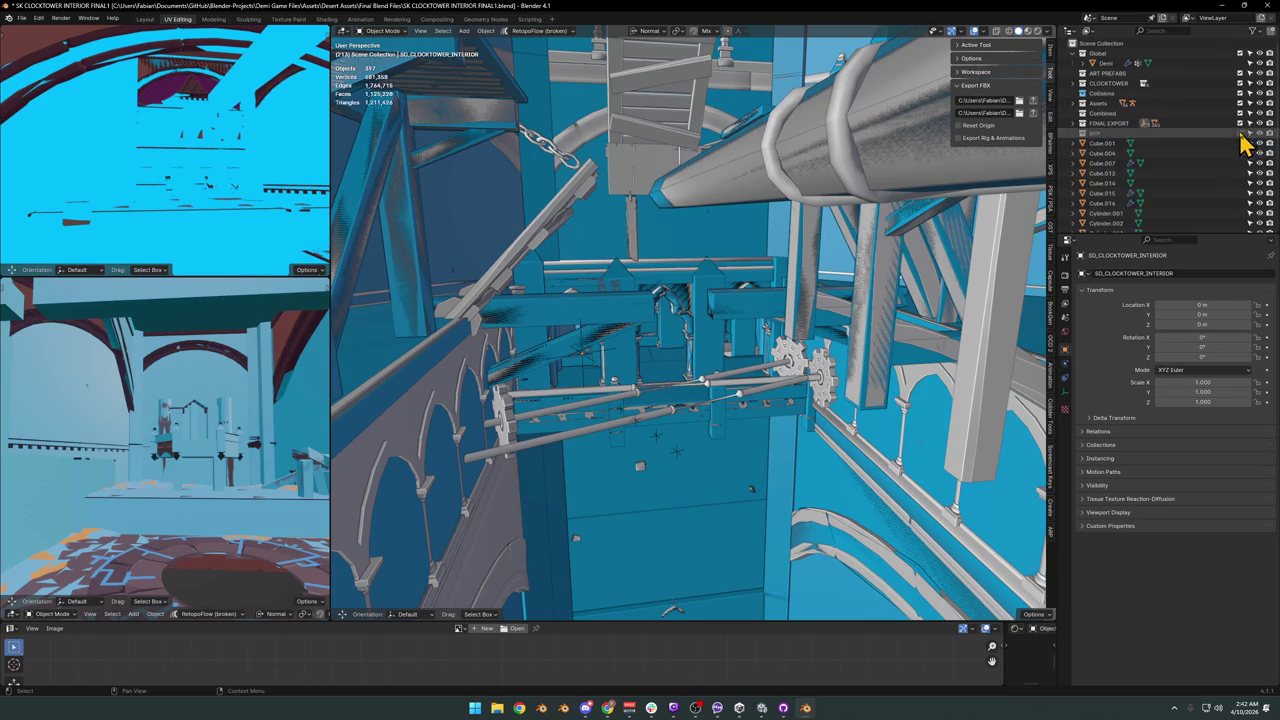
Move the arched wall trim to its new spot beside the balcony.
{"action": "key", "text": "shift+grave"}
{"action": "left_click", "coordinate": [738, 250]}
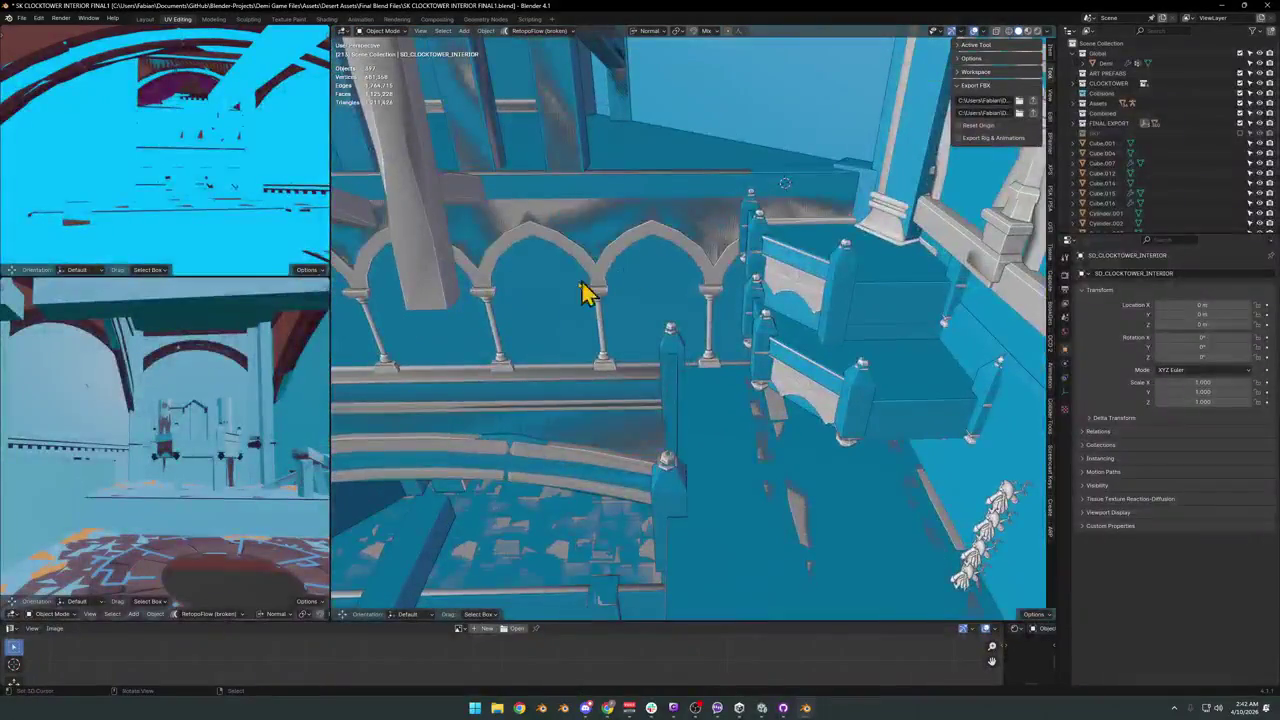
{"action": "left_click", "coordinate": [600, 288]}
{"action": "key", "text": "g"}
{"action": "left_click", "coordinate": [578, 345]}
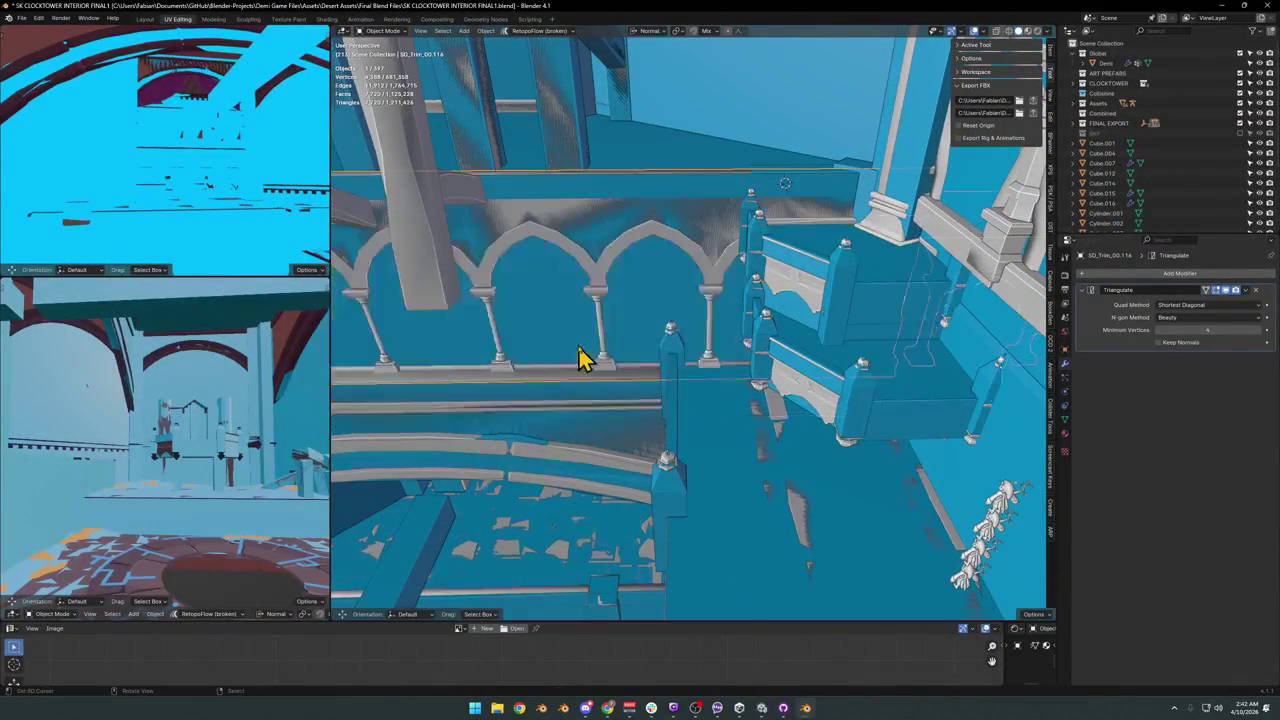
Duplicate the arched trim and isolate the copy in front view.
{"action": "key", "text": "g"}
{"action": "left_click", "coordinate": [630, 302]}
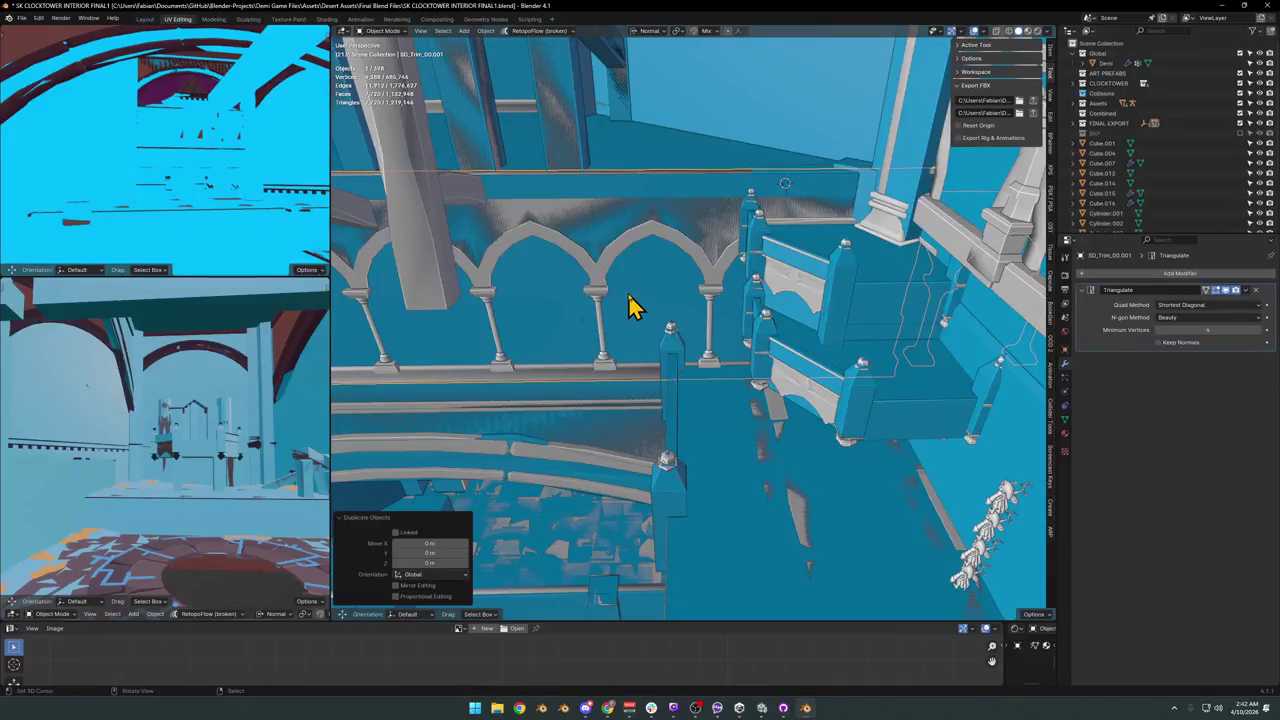
{"action": "key", "text": "KP_Divide"}
{"action": "key", "text": "KP_1"}
{"action": "middle_click_drag", "start_coordinate": [738, 289], "coordinate": [666, 309]}
Clear the trim's rotation and select the right arch, column and wall panel in Edit Mode.
{"action": "key", "text": "alt+r"}
{"action": "scroll", "coordinate": [808, 342], "scroll_direction": "up", "scroll_amount": 2}
{"action": "mouse_move", "coordinate": [808, 342]}
{"action": "middle_mouse_down"}
{"action": "mouse_move", "coordinate": [891, 348]}
{"action": "mouse_move", "coordinate": [957, 320]}
{"action": "middle_mouse_up"}
{"action": "scroll", "coordinate": [771, 380], "scroll_direction": "up", "scroll_amount": 3}
{"action": "key", "text": "Tab"}
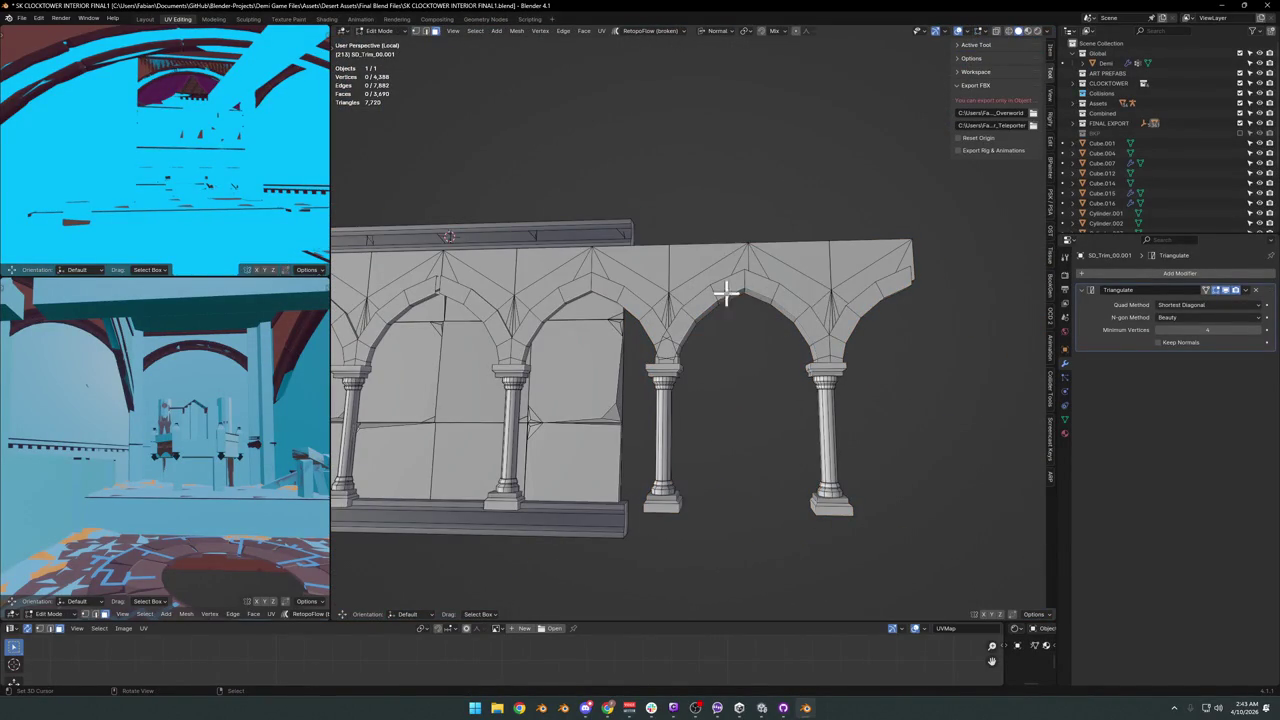
{"action": "key", "text": "l"}
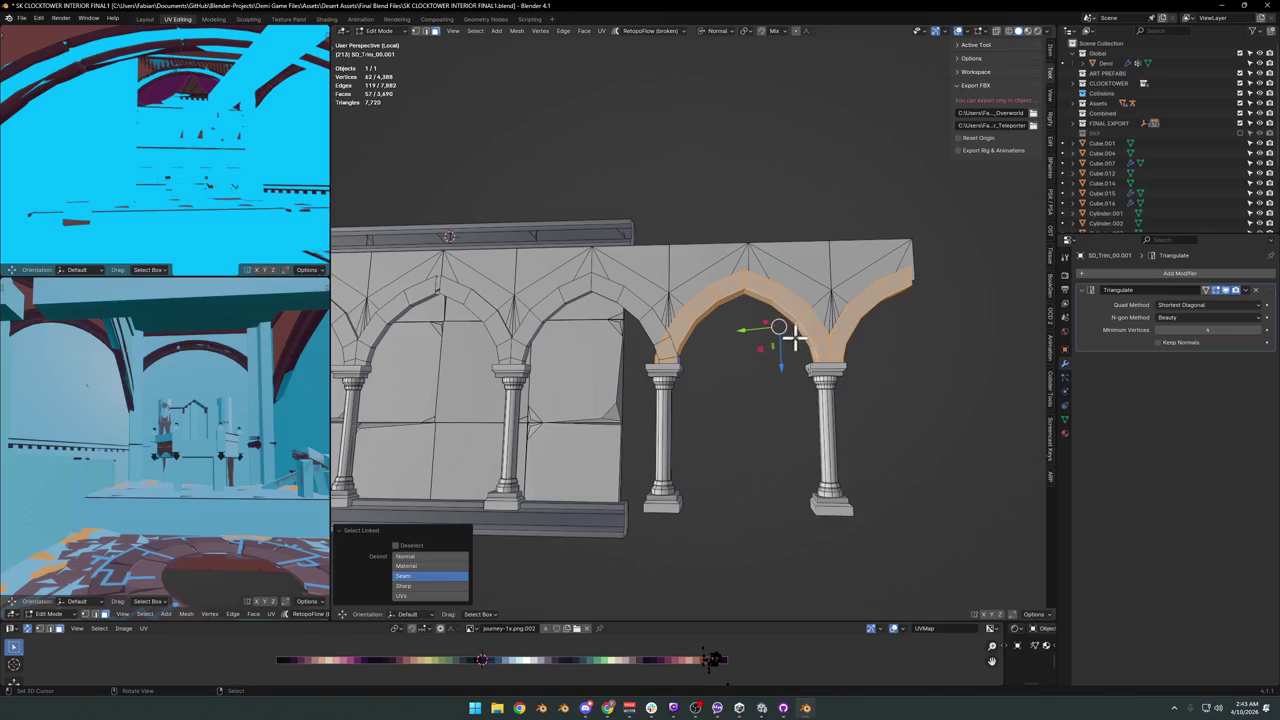
{"action": "key", "text": "l"}
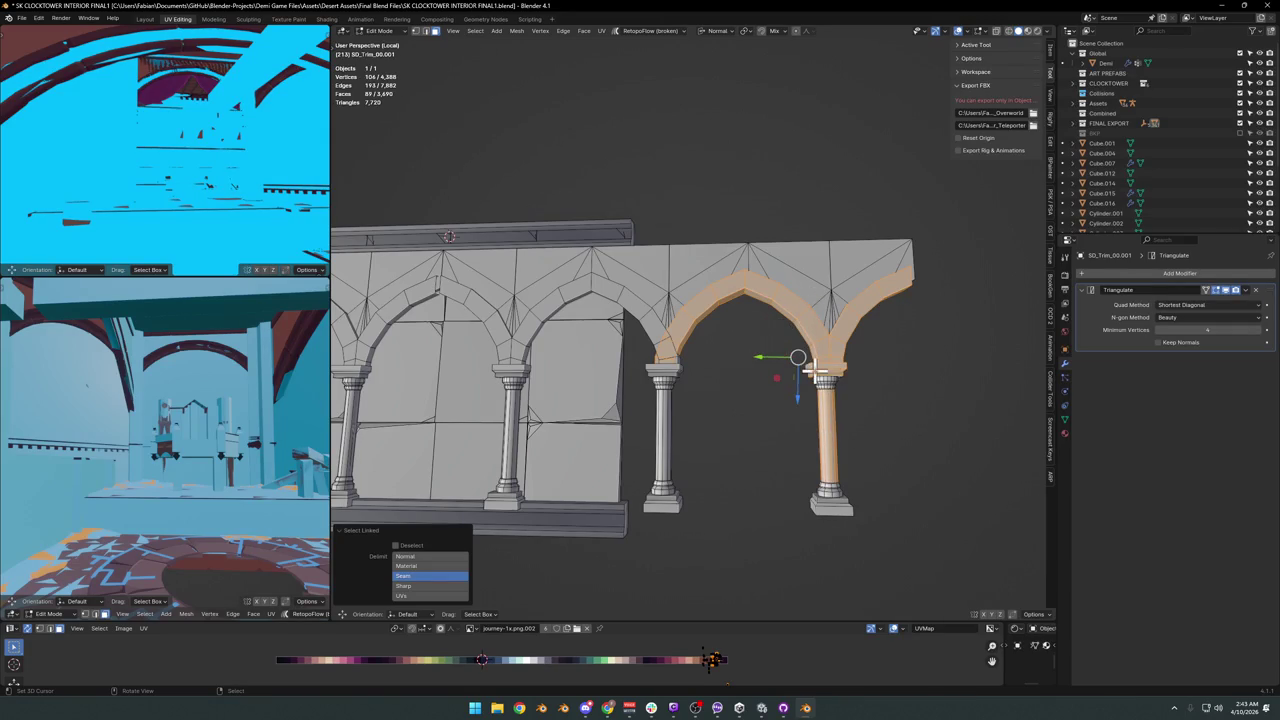
{"action": "key", "text": "l"}
{"action": "key", "text": "l"}
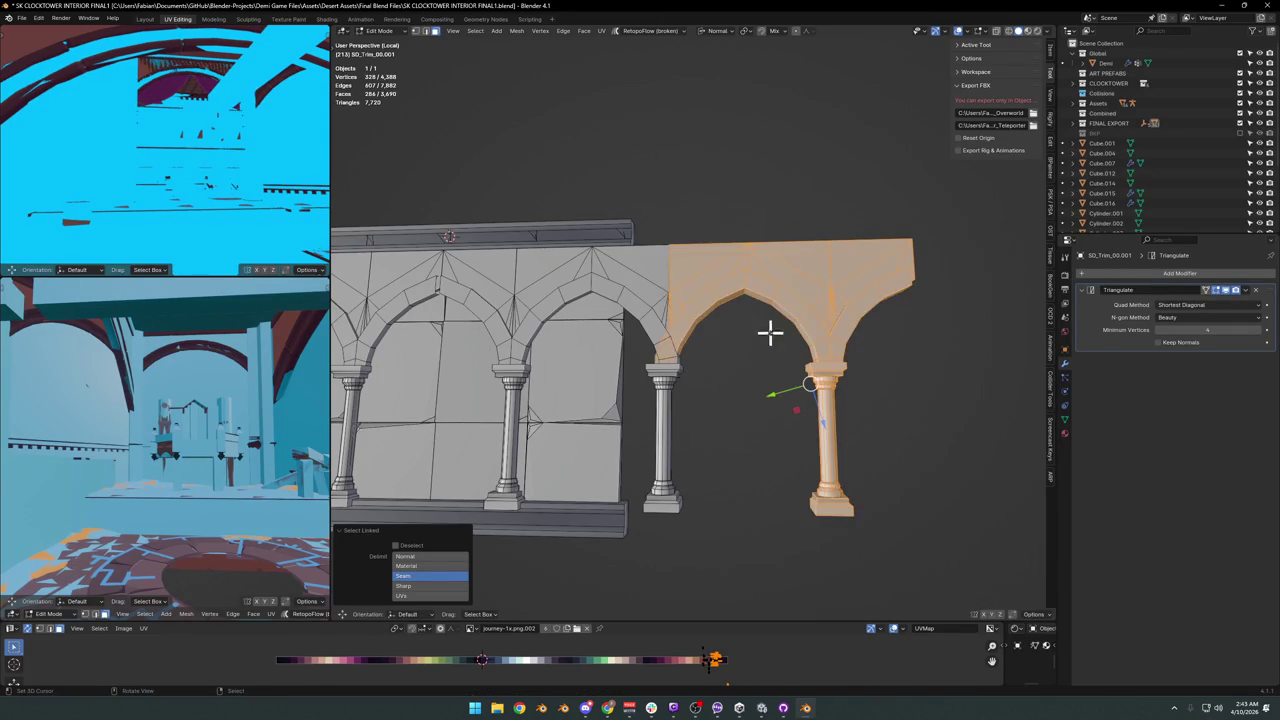
Separate a copy of the selected arch geometry into its own object.
{"action": "key", "text": "shift+d"}
{"action": "key", "text": "Escape"}
{"action": "key", "text": "p"}
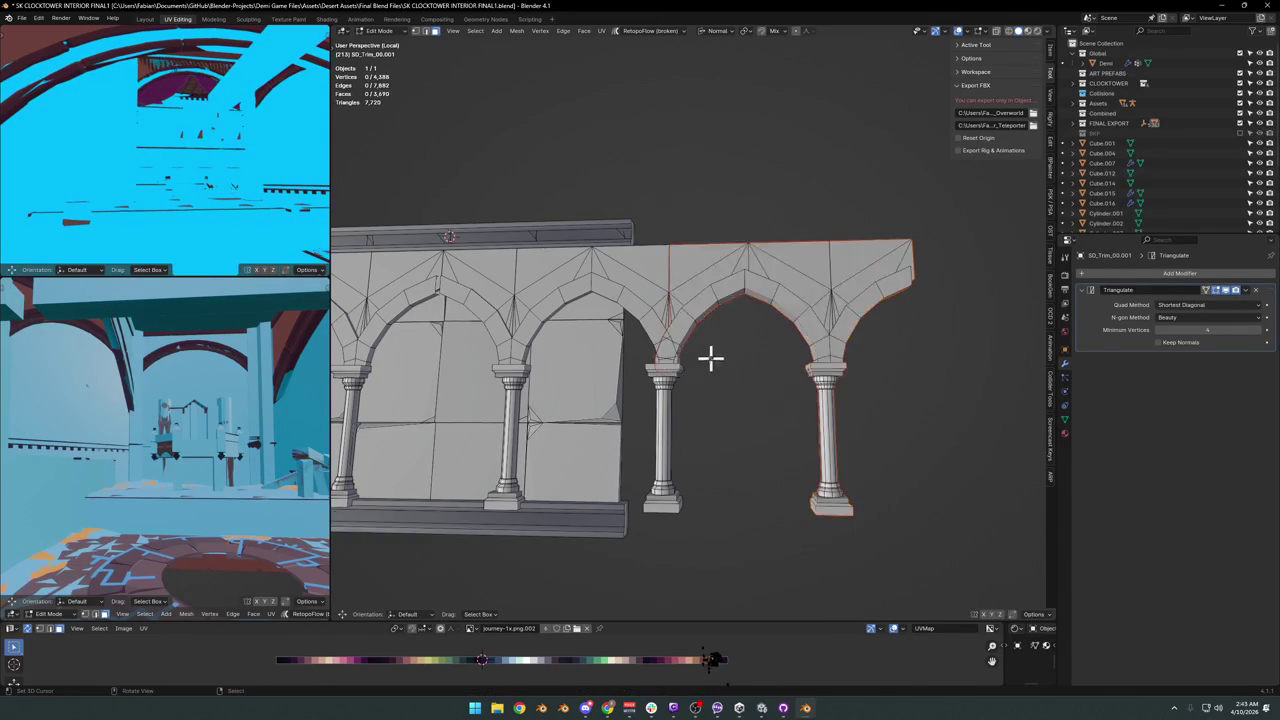
{"action": "key", "text": "Tab"}
{"action": "left_click", "coordinate": [791, 365]}
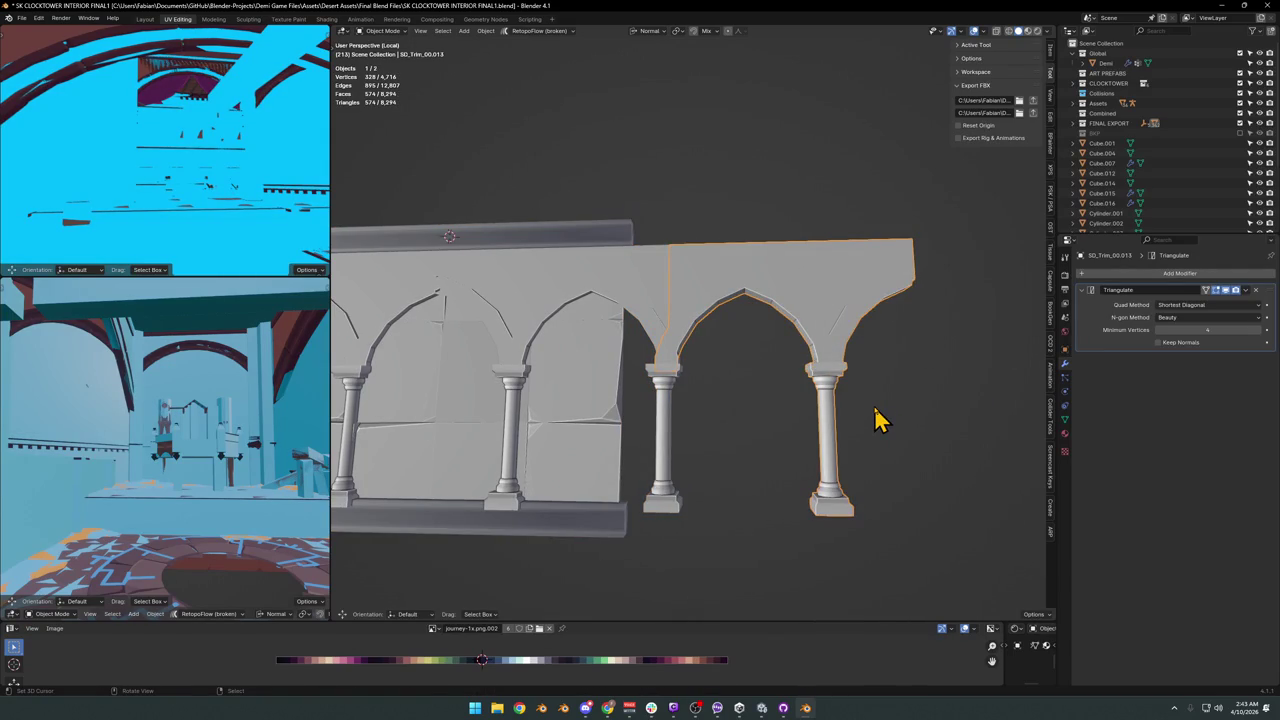
{"action": "scroll", "coordinate": [847, 410], "scroll_direction": "down", "scroll_amount": 3}
Snap the separated arch piece over the pillar and clear its rotation.
{"action": "key", "text": "g"}
{"action": "key", "text": "y"}
{"action": "left_click", "coordinate": [736, 430]}
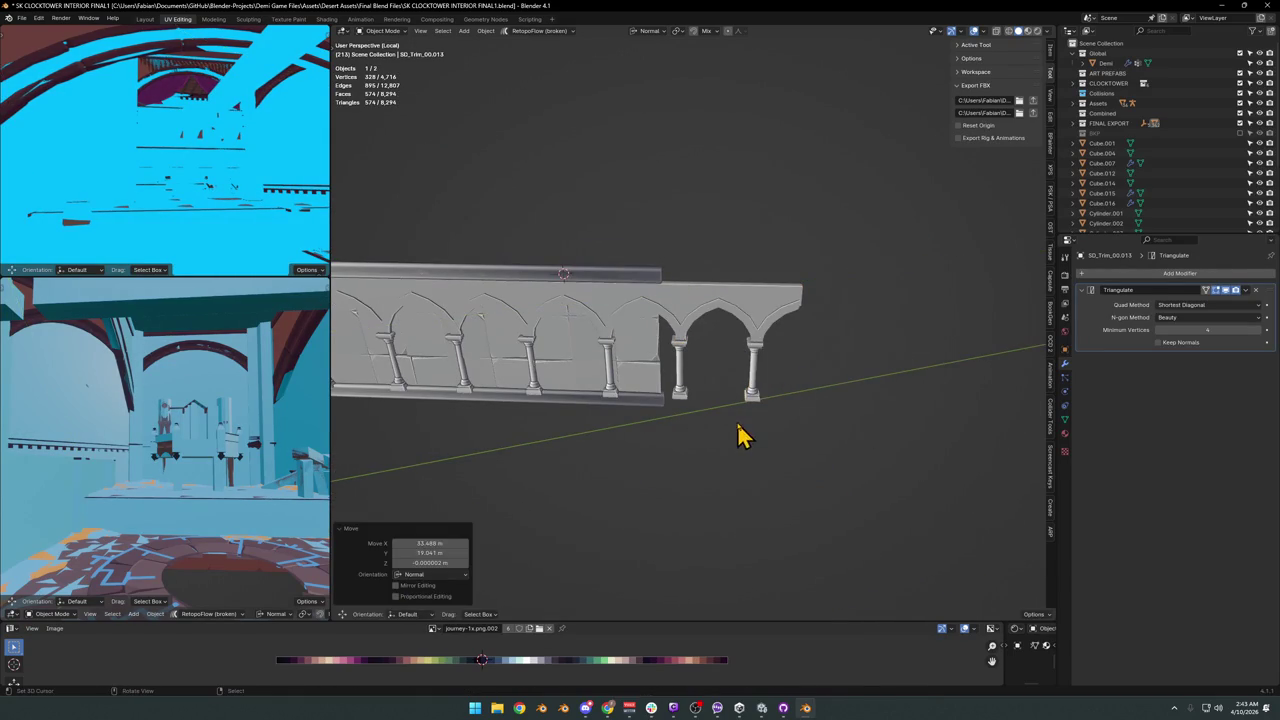
{"action": "key", "text": "q"}
{"action": "left_click", "coordinate": [725, 325]}
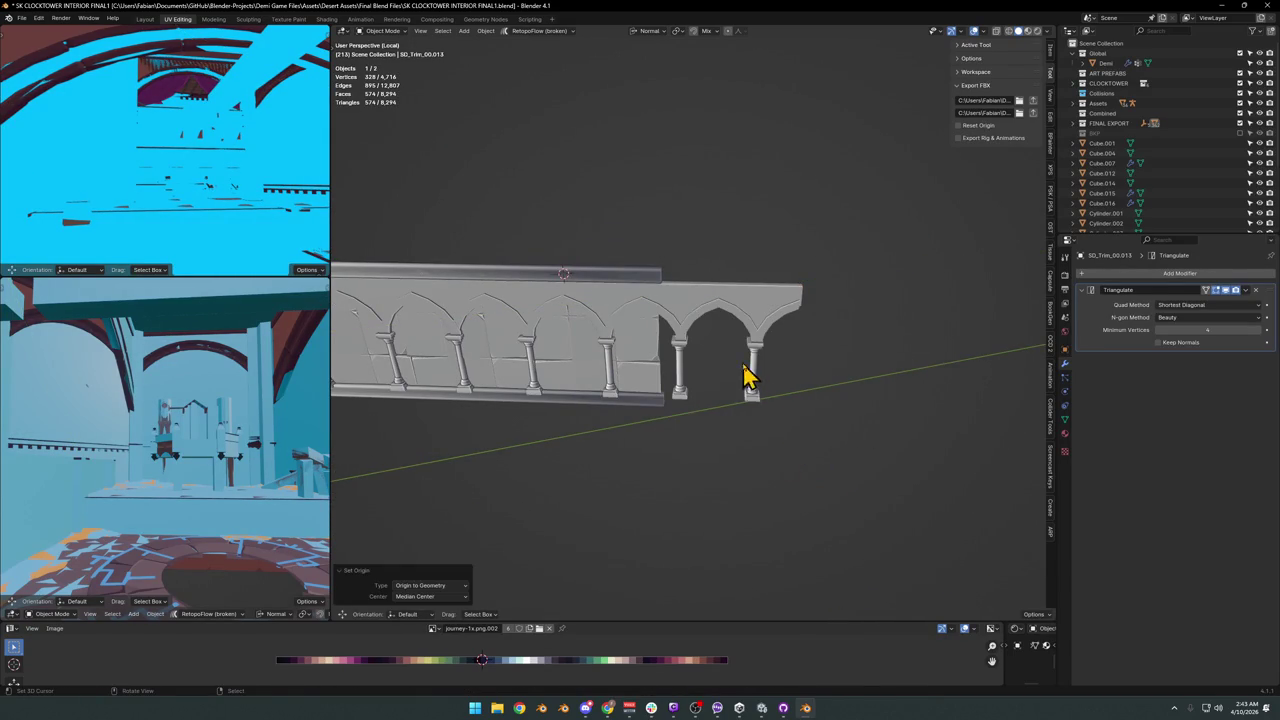
{"action": "key", "text": "g"}
{"action": "key", "text": "shift+z"}
{"action": "left_click", "coordinate": [600, 400]}
{"action": "scroll", "coordinate": [680, 363], "scroll_direction": "up", "scroll_amount": 2}
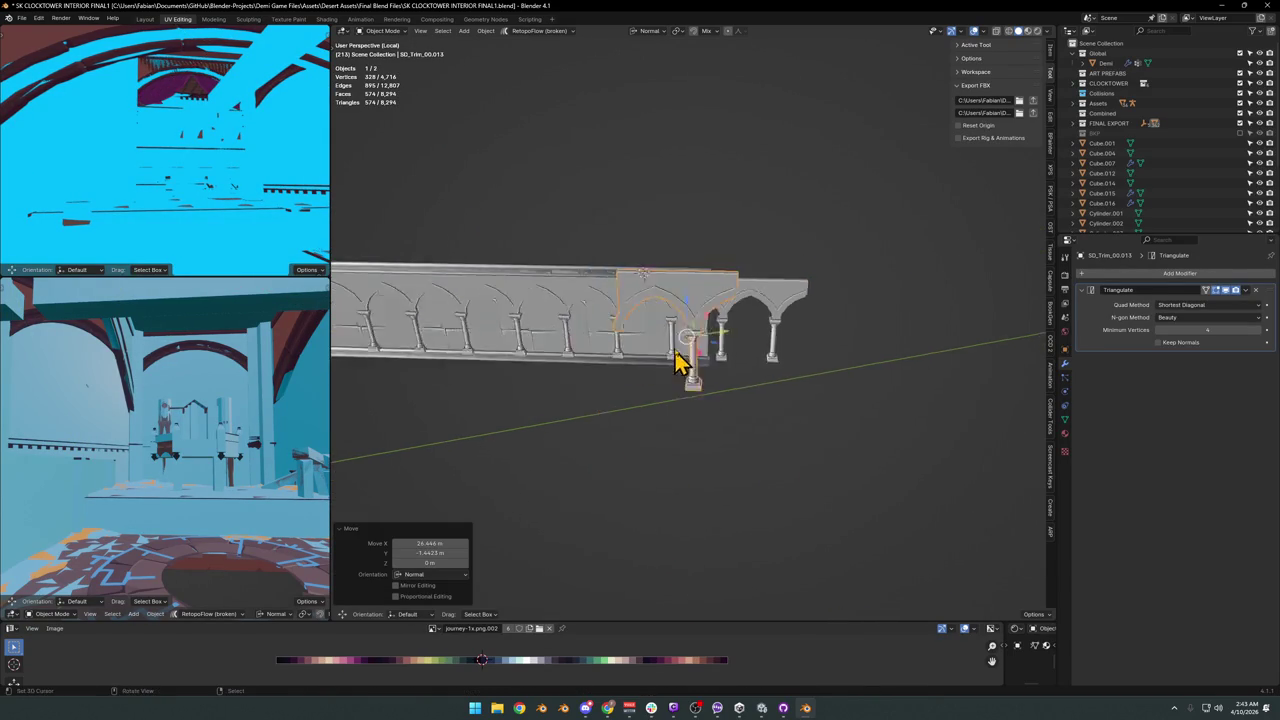
{"action": "scroll", "coordinate": [680, 363], "scroll_direction": "up", "scroll_amount": 3}
{"action": "key", "text": "alt+r"}
{"action": "mouse_move", "coordinate": [680, 363]}
{"action": "middle_mouse_down"}
{"action": "mouse_move", "coordinate": [763, 366]}
{"action": "mouse_move", "coordinate": [697, 389]}
{"action": "mouse_move", "coordinate": [722, 343]}
{"action": "mouse_move", "coordinate": [651, 323]}
{"action": "mouse_move", "coordinate": [680, 323]}
{"action": "middle_mouse_up"}
{"action": "scroll", "coordinate": [771, 443], "scroll_direction": "up", "scroll_amount": 3}
Knife-cut across the arch wall to divide off the left part.
{"action": "key", "text": "Tab"}
{"action": "scroll", "coordinate": [709, 338], "scroll_direction": "up", "scroll_amount": 2}
{"action": "scroll", "coordinate": [709, 338], "scroll_direction": "down", "scroll_amount": 3}
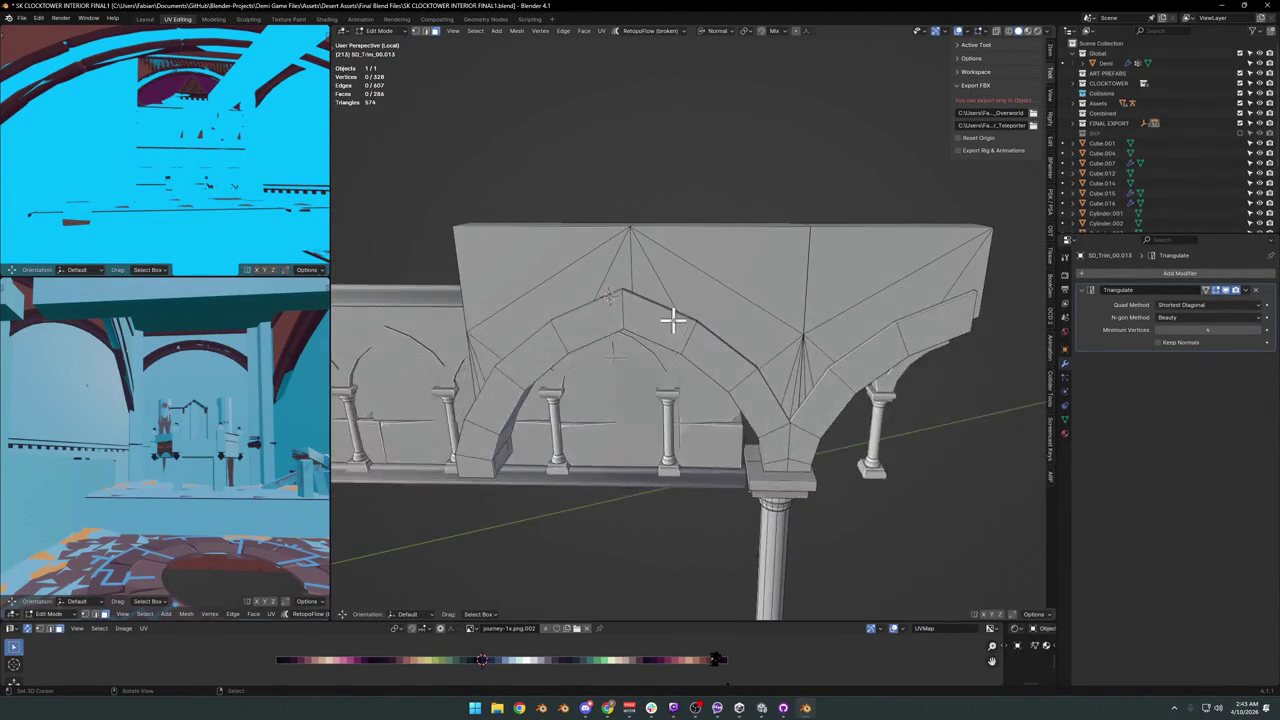
{"action": "key", "text": "k"}
{"action": "left_click", "coordinate": [634, 271]}
{"action": "left_click", "coordinate": [606, 331]}
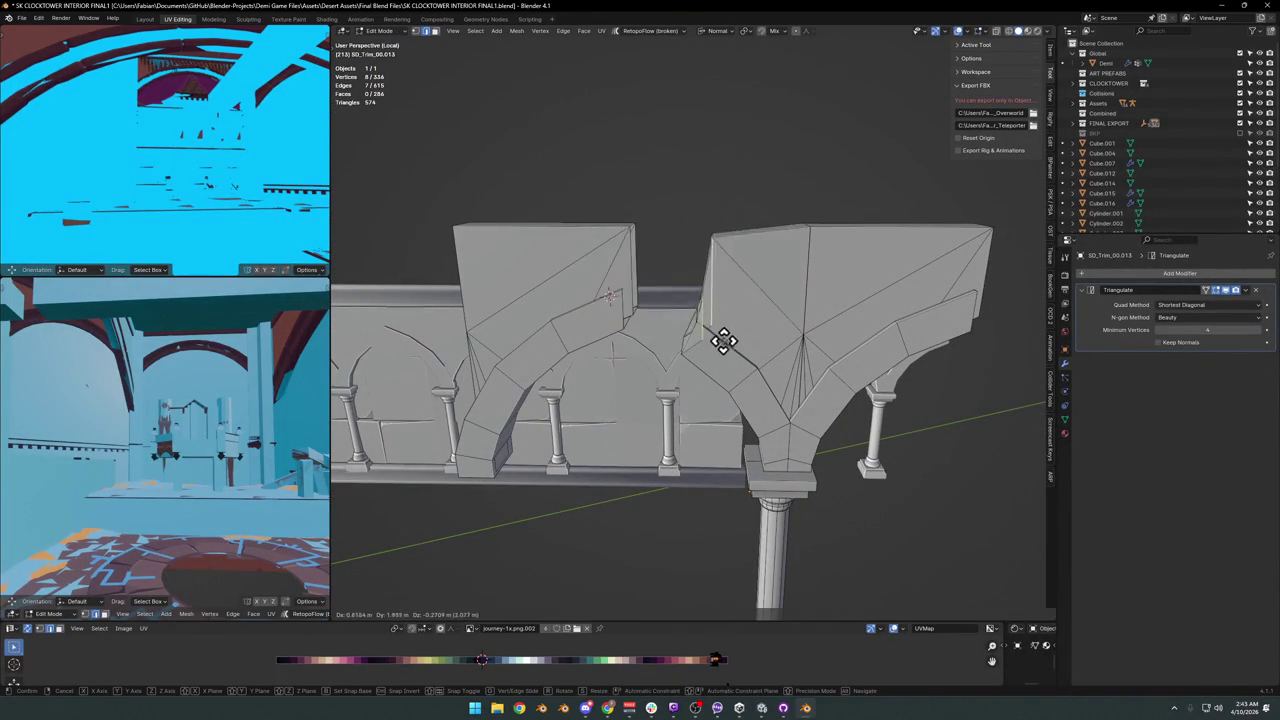
{"action": "key", "text": "Return"}
Delete the linked left wall and left arch.
{"action": "key", "text": "l"}
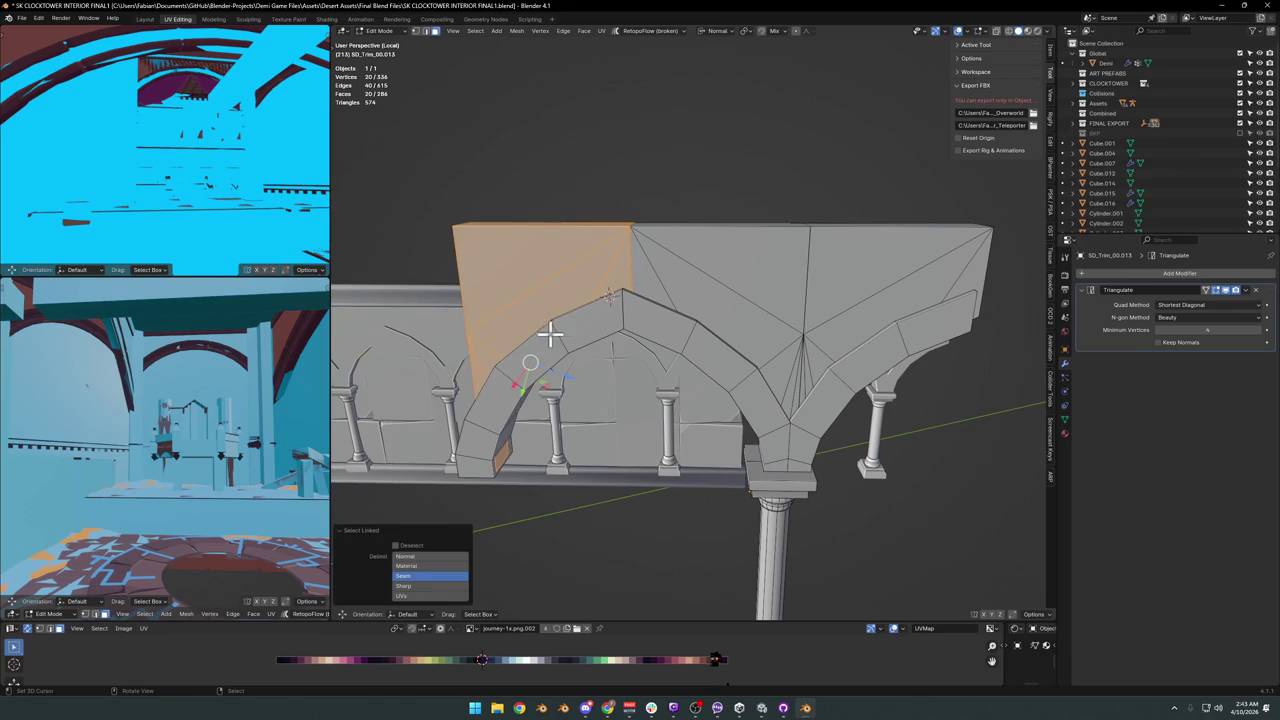
{"action": "key", "text": "l"}
{"action": "key", "text": "x"}
{"action": "left_click", "coordinate": [588, 345]}
Place the 3D cursor on the wall's top corner and return to Object Mode.
{"action": "mouse_move", "coordinate": [591, 351]}
{"action": "middle_mouse_down"}
{"action": "mouse_move", "coordinate": [686, 366]}
{"action": "mouse_move", "coordinate": [643, 390]}
{"action": "mouse_move", "coordinate": [651, 343]}
{"action": "mouse_move", "coordinate": [640, 331]}
{"action": "middle_mouse_up"}
{"action": "scroll", "coordinate": [634, 326], "scroll_direction": "up", "scroll_amount": 2}
{"action": "scroll", "coordinate": [569, 232], "scroll_direction": "up", "scroll_amount": 1}
{"action": "middle_click_drag", "start_coordinate": [569, 232], "coordinate": [589, 200]}
{"action": "right_click", "coordinate": [593, 167], "text": "shift"}
{"action": "key", "text": "Tab"}
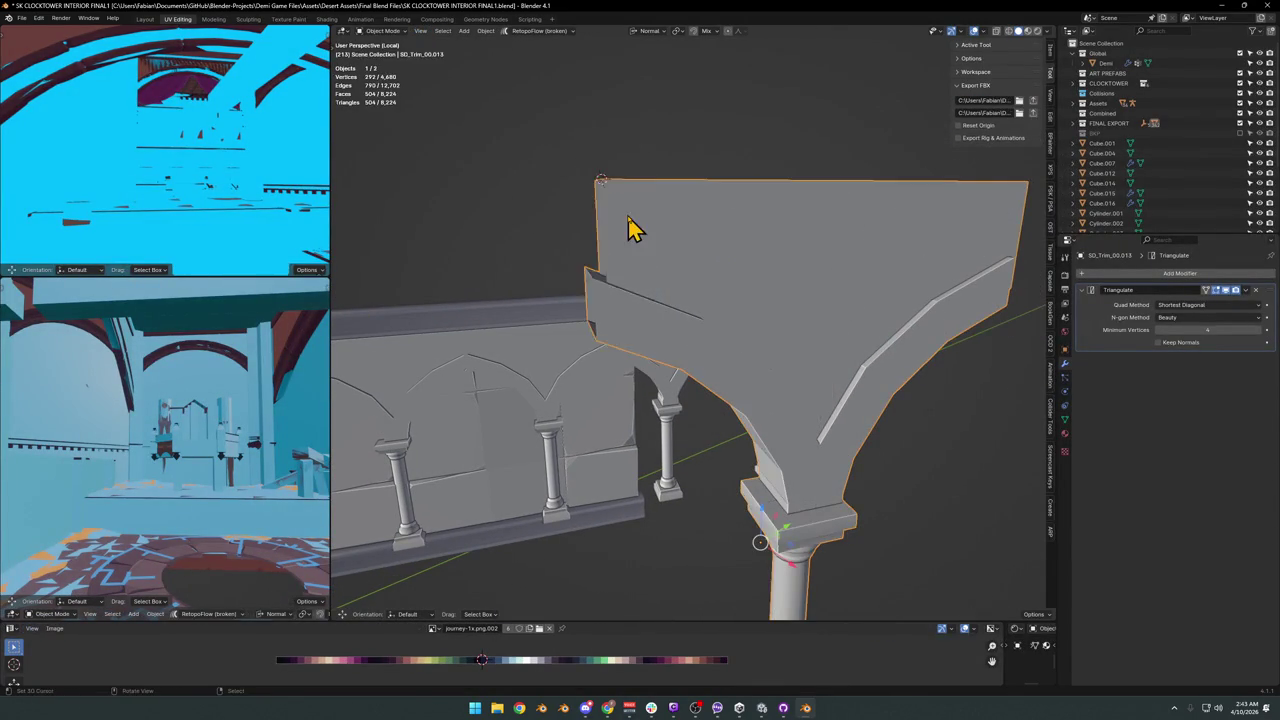
Move the arch piece's origin to the 3D cursor at its top corner and clear rotation.
{"action": "key", "text": "q"}
{"action": "left_click", "coordinate": [628, 204]}
{"action": "key", "text": "KP_7"}
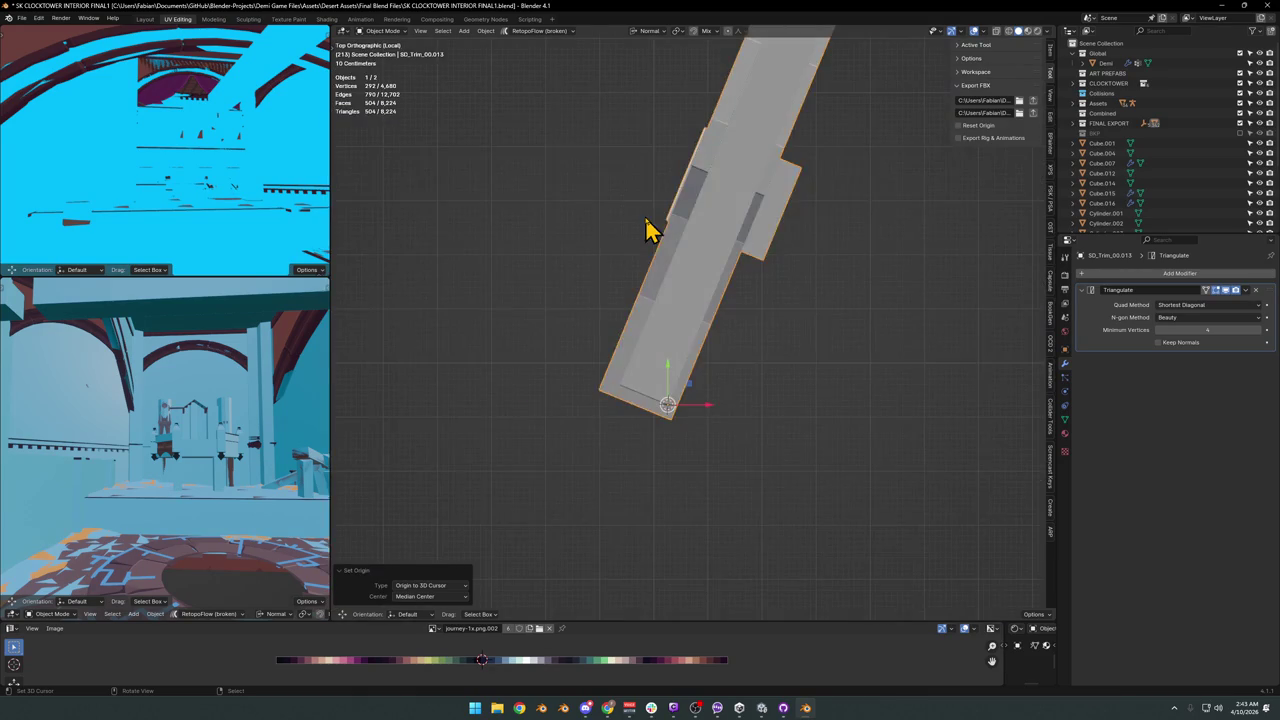
{"action": "key", "text": "alt+r"}
Rotate the piece square to the axes in top view and apply rotation and scale.
{"action": "scroll", "coordinate": [650, 224], "scroll_direction": "down", "scroll_amount": 4}
{"action": "key", "text": "r"}
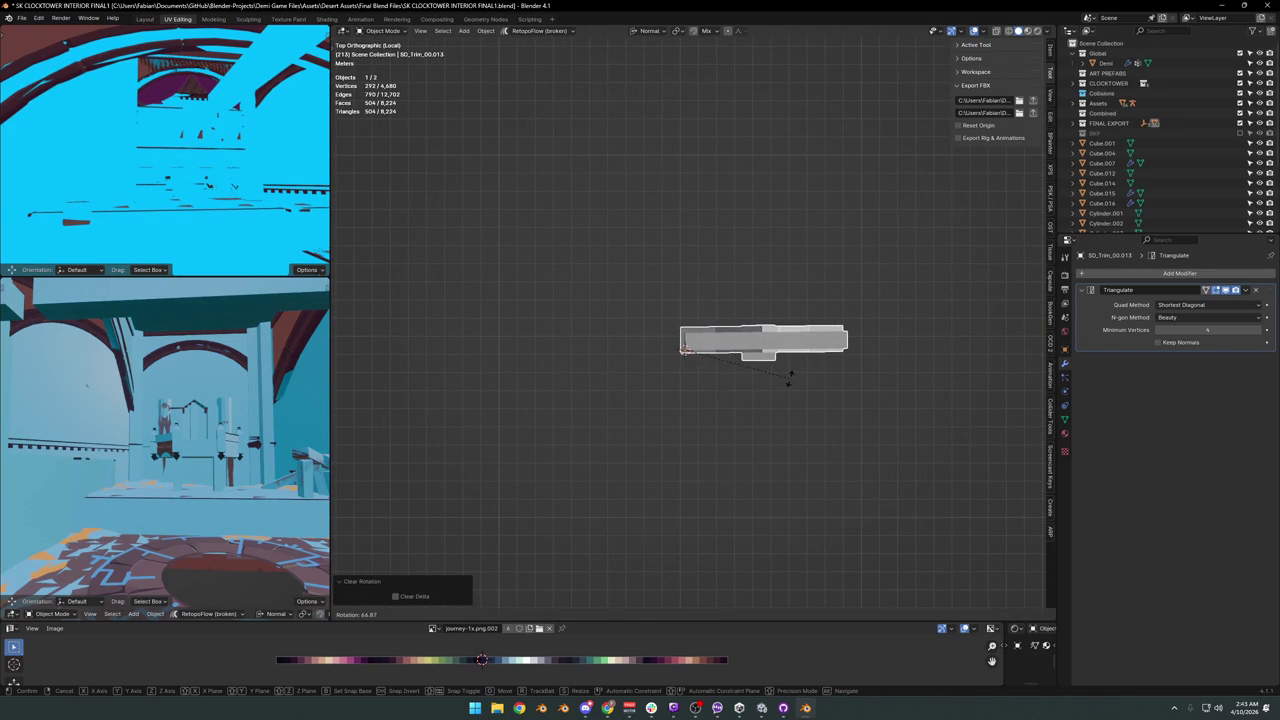
{"action": "left_click", "coordinate": [795, 388]}
{"action": "key", "text": "ctrl+a"}
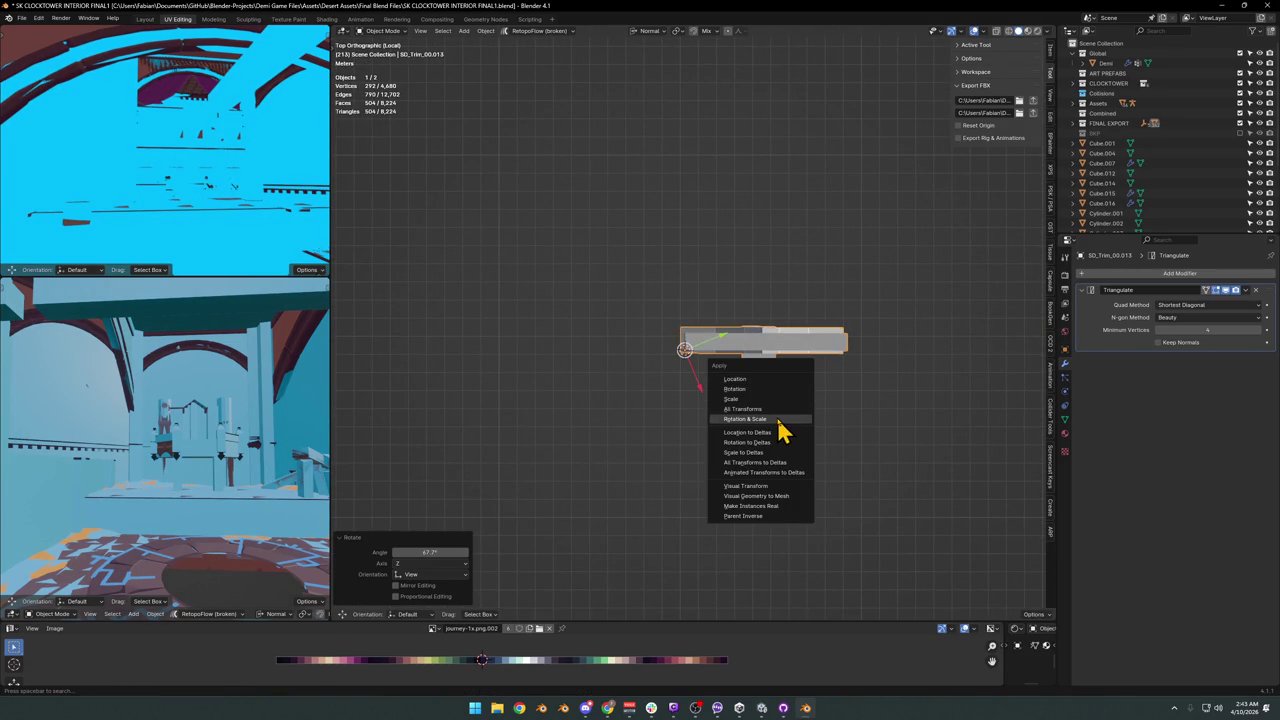
{"action": "left_click", "coordinate": [779, 420]}
Check the aligned arch piece from the front and in perspective.
{"action": "key", "text": "KP_1"}
{"action": "scroll", "coordinate": [785, 365], "scroll_direction": "up", "scroll_amount": 2}
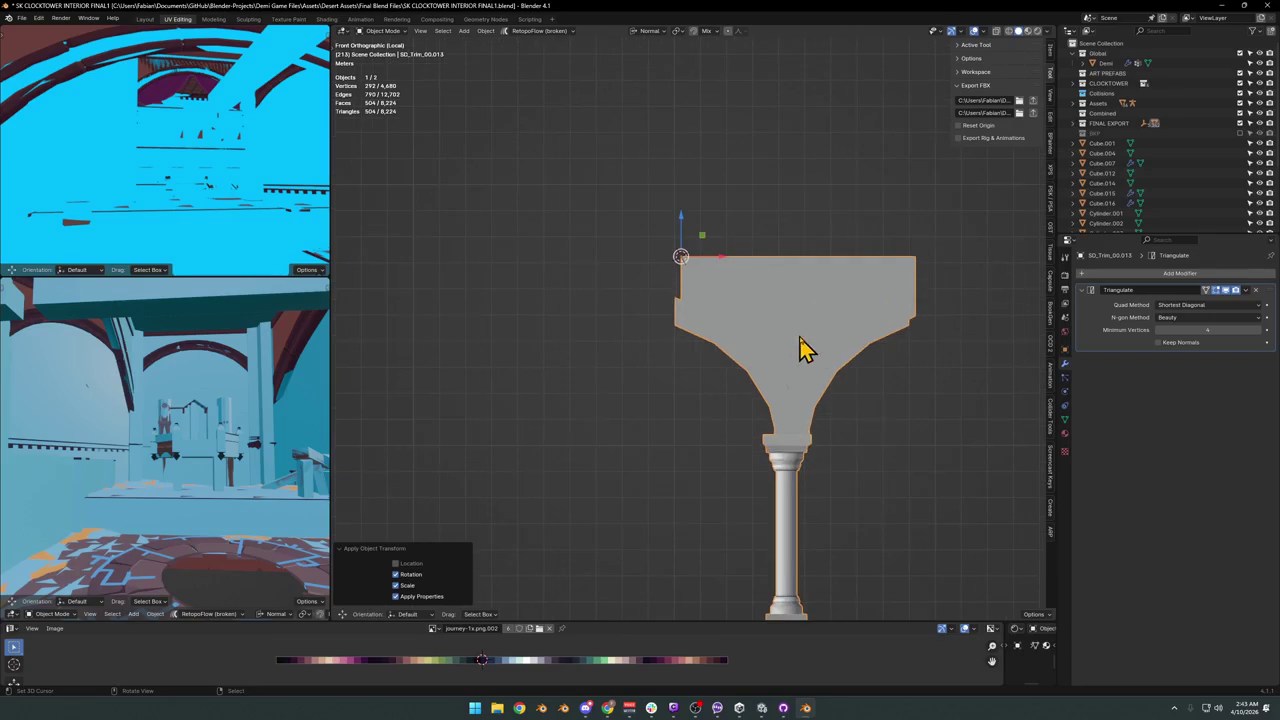
{"action": "middle_click_drag", "start_coordinate": [797, 343], "coordinate": [749, 349], "text": "shift"}
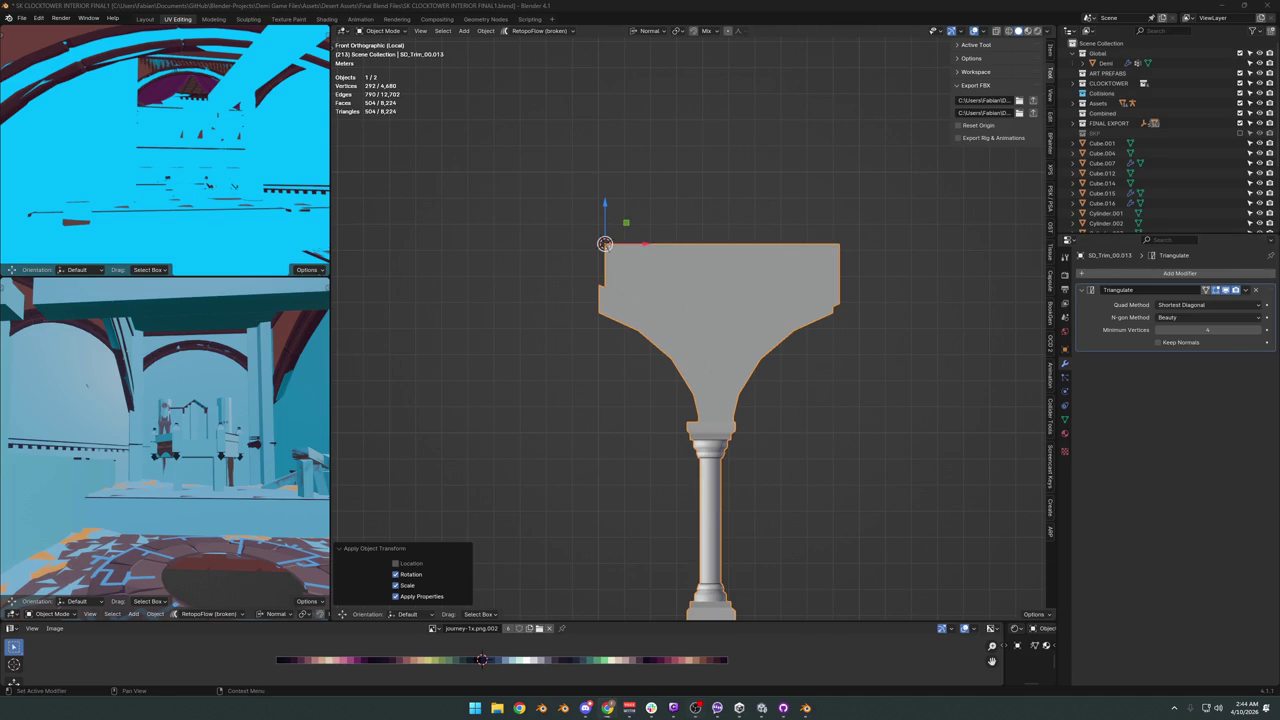
{"action": "mouse_move", "coordinate": [500, 332]}
{"action": "middle_mouse_down"}
{"action": "mouse_move", "coordinate": [770, 340]}
{"action": "mouse_move", "coordinate": [686, 371]}
{"action": "mouse_move", "coordinate": [733, 350]}
{"action": "middle_mouse_up"}
In Edit Mode, select only the edge loop on the thin end.
{"action": "key", "text": "Tab"}
{"action": "key", "text": "alt+a"}
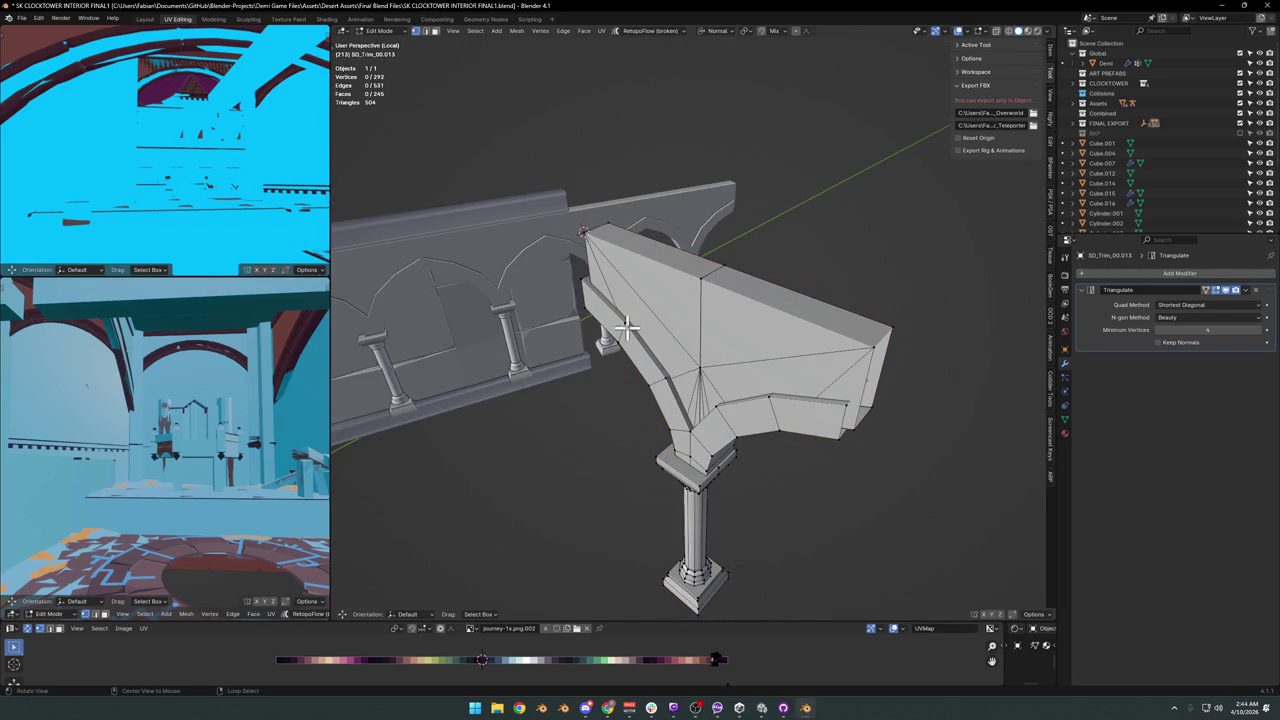
{"action": "scroll", "coordinate": [623, 337], "scroll_direction": "up", "scroll_amount": 3}
{"action": "scroll", "coordinate": [686, 320], "scroll_direction": "up", "scroll_amount": 3}
{"action": "left_click", "coordinate": [552, 322], "text": "alt"}
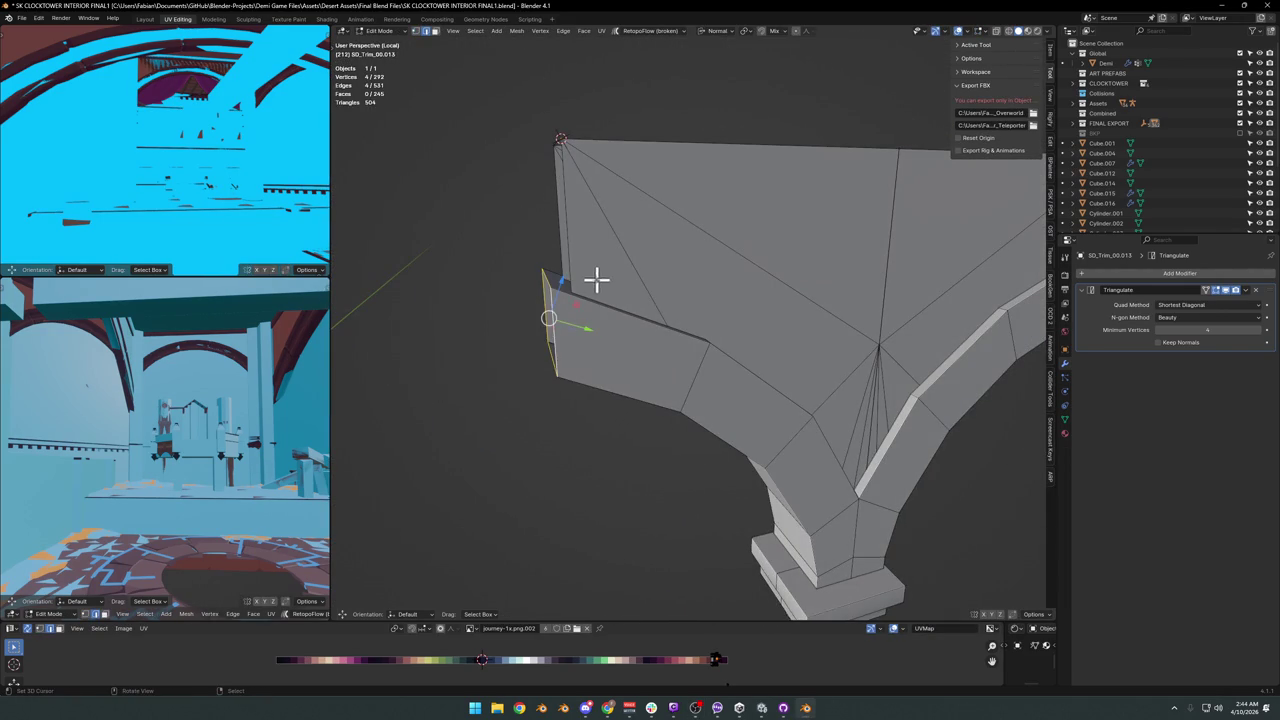
Using global orientation, extrude the end edge loop and flatten it to zero width.
{"action": "key", "text": "comma"}
{"action": "left_click", "coordinate": [571, 286]}
{"action": "key", "text": "e"}
{"action": "key", "text": "Return"}
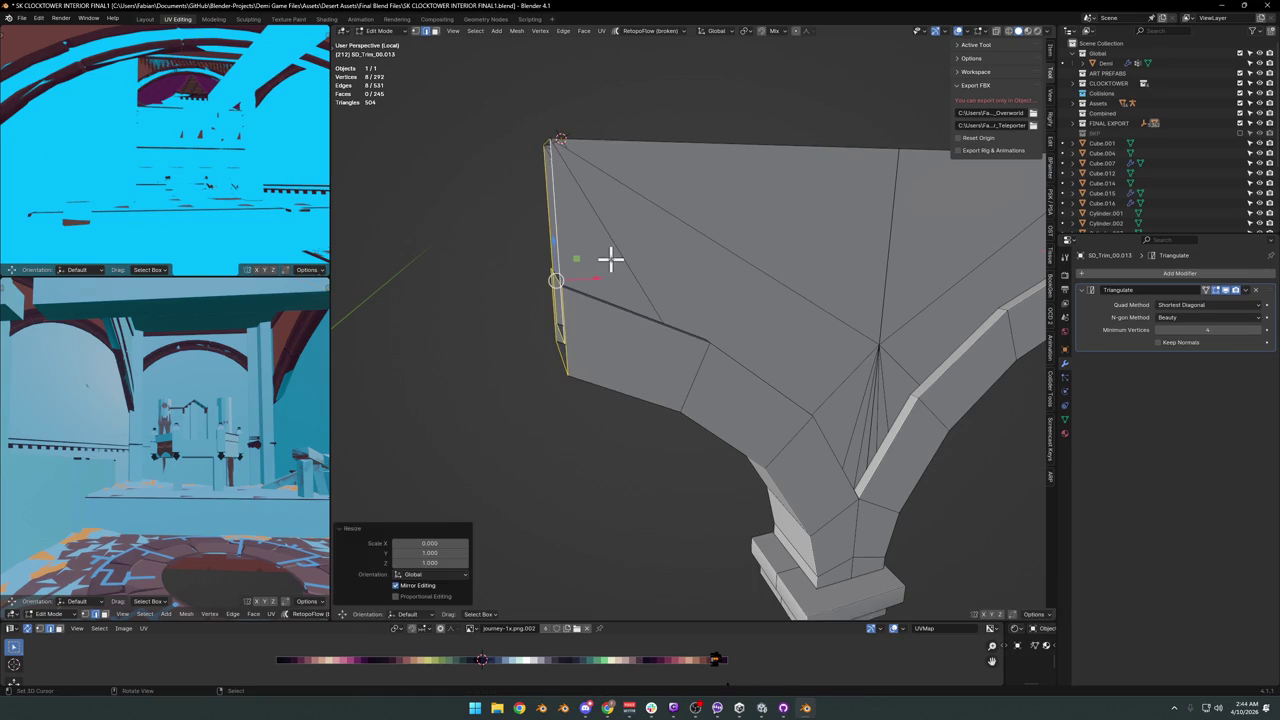
{"action": "scroll", "coordinate": [791, 260], "scroll_direction": "down", "scroll_amount": 5}
{"action": "middle_click_drag", "start_coordinate": [791, 260], "coordinate": [866, 338]}
{"action": "key", "text": "ctrl+z"}
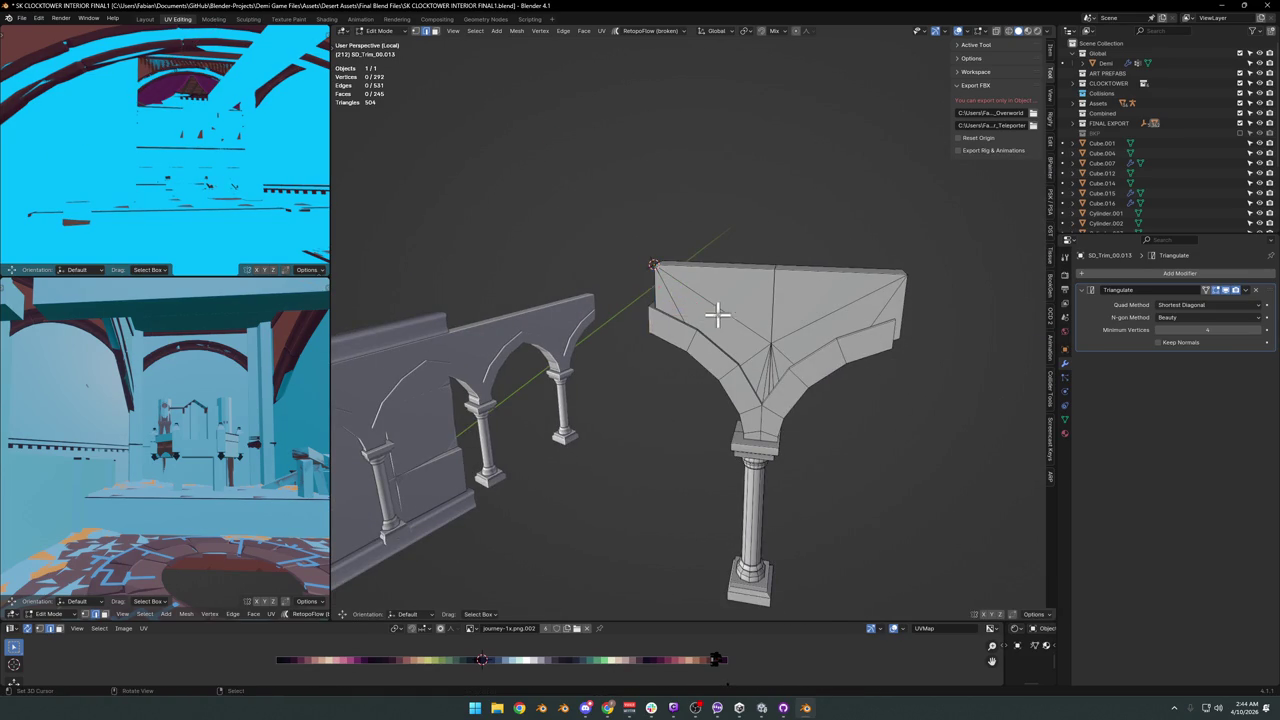
{"action": "scroll", "coordinate": [716, 314], "scroll_direction": "up", "scroll_amount": 3}
Shift the spandrel section's vertices -0.18399 m along X.
{"action": "key", "text": "x"}
{"action": "left_click", "coordinate": [603, 303]}
{"action": "scroll", "coordinate": [752, 306], "scroll_direction": "down", "scroll_amount": 3}
{"action": "scroll", "coordinate": [916, 313], "scroll_direction": "up", "scroll_amount": 2}
{"action": "left_click", "coordinate": [916, 313]}
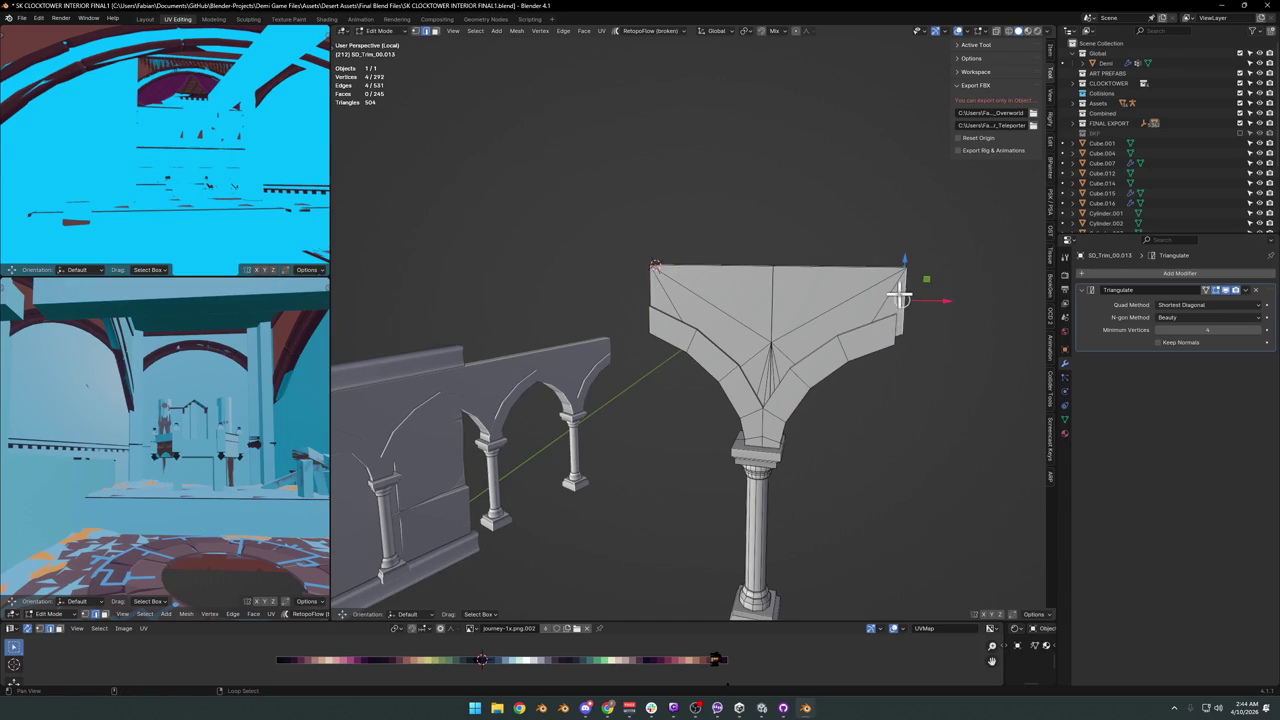
{"action": "left_click", "coordinate": [882, 318]}
{"action": "key", "text": "Tab"}
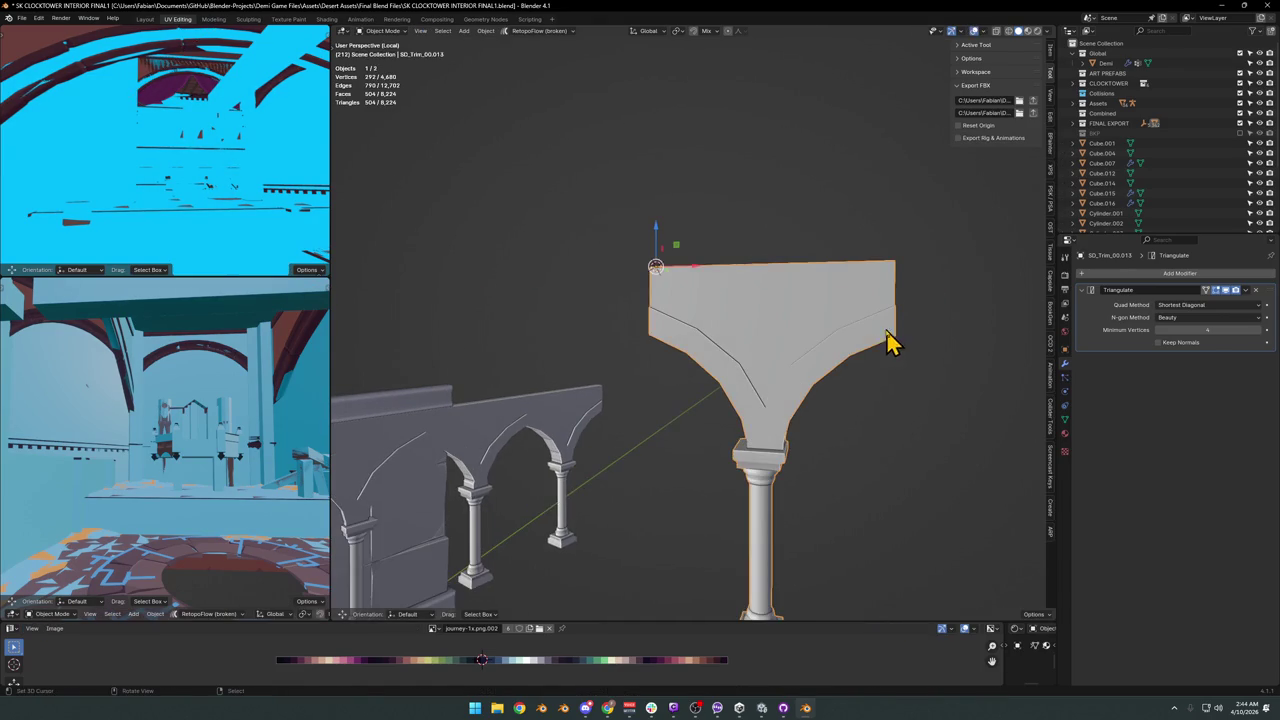
Add a loop cut to the pillar capital and select the connected mesh.
{"action": "scroll", "coordinate": [780, 420], "scroll_direction": "up", "scroll_amount": 1}
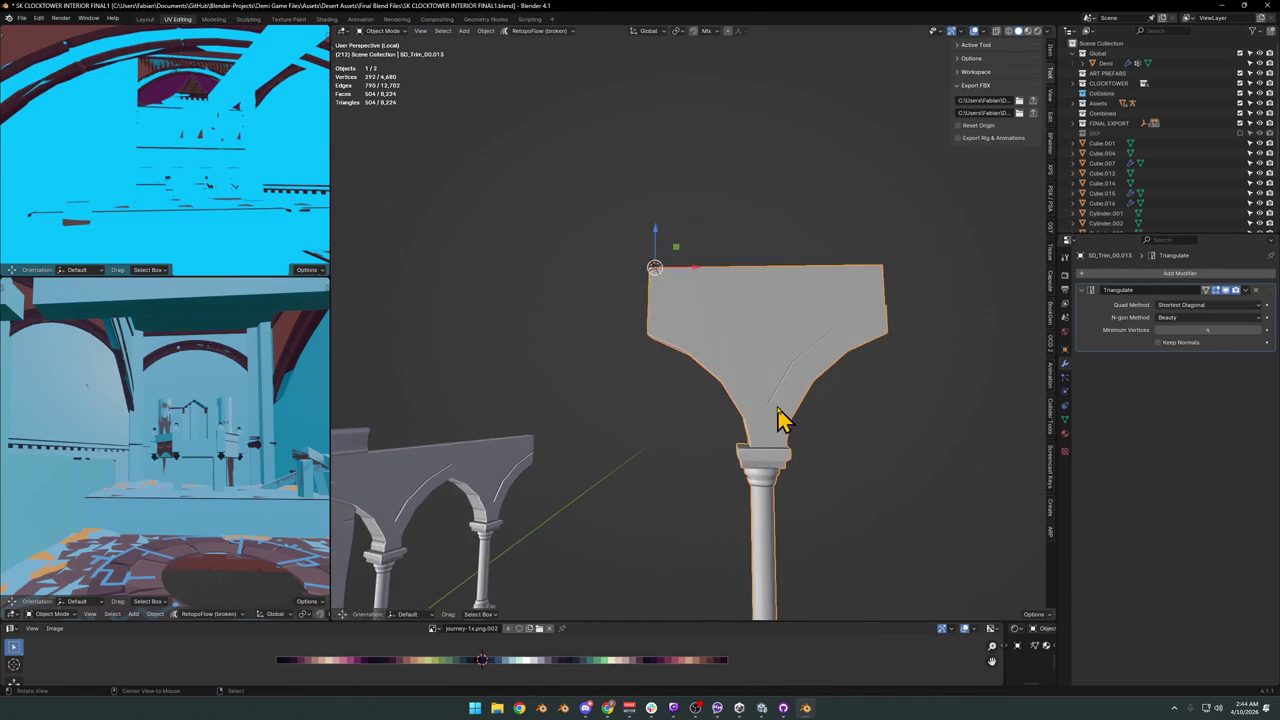
{"action": "scroll", "coordinate": [751, 389], "scroll_direction": "up", "scroll_amount": 2}
{"action": "scroll", "coordinate": [737, 420], "scroll_direction": "up", "scroll_amount": 2}
{"action": "key", "text": "Tab"}
{"action": "scroll", "coordinate": [681, 352], "scroll_direction": "down", "scroll_amount": 2}
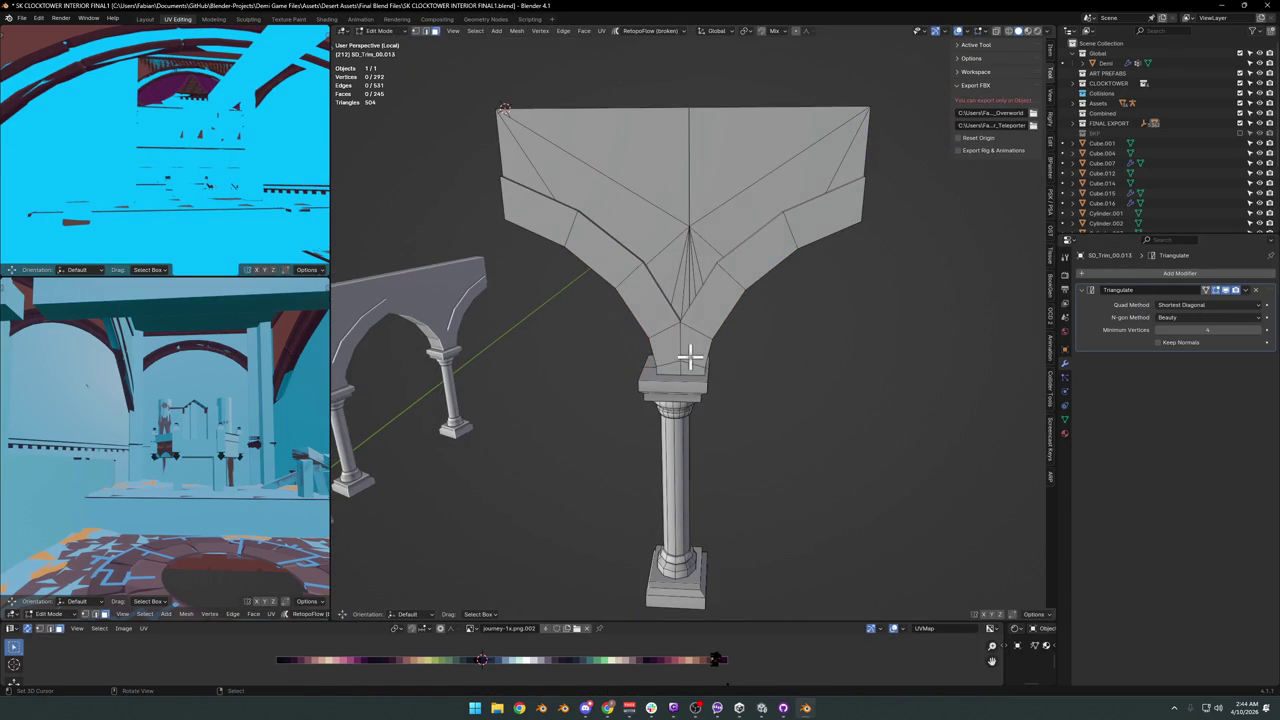
{"action": "left_click", "coordinate": [670, 385]}
{"action": "scroll", "coordinate": [690, 388], "scroll_direction": "up", "scroll_amount": 2}
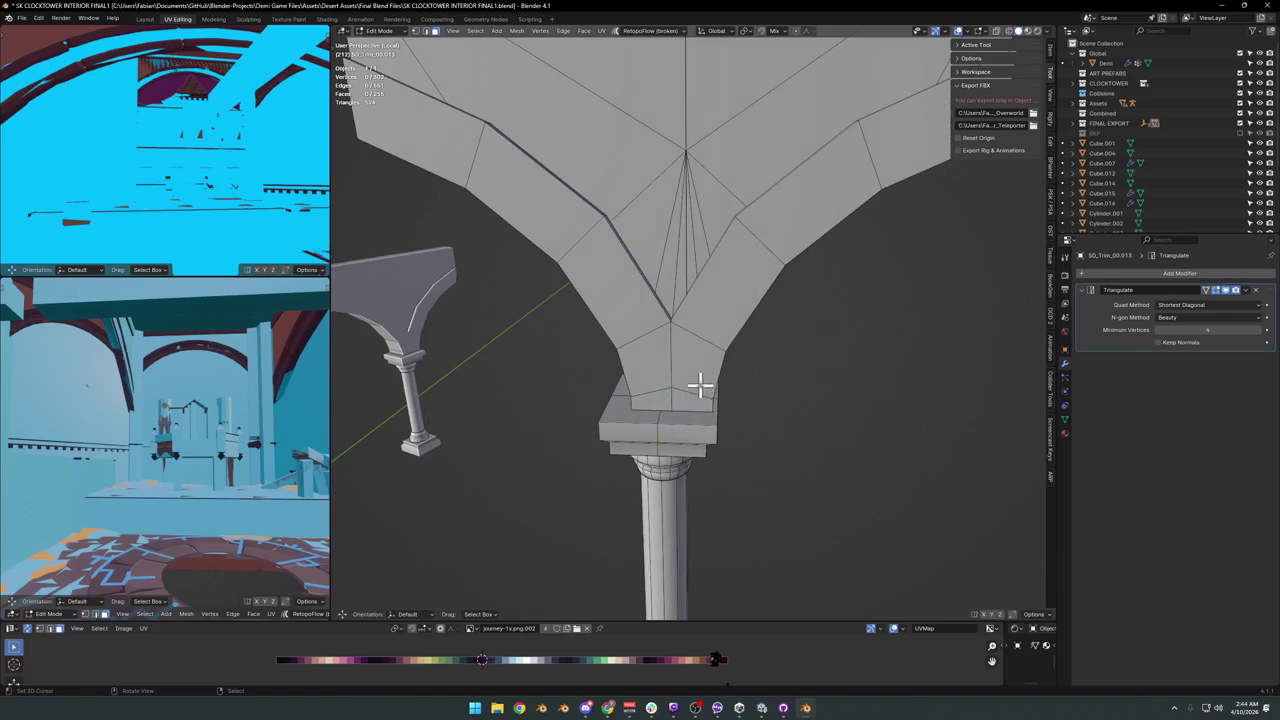
{"action": "key", "text": "l"}
{"action": "key", "text": "l"}
{"action": "key", "text": "l"}
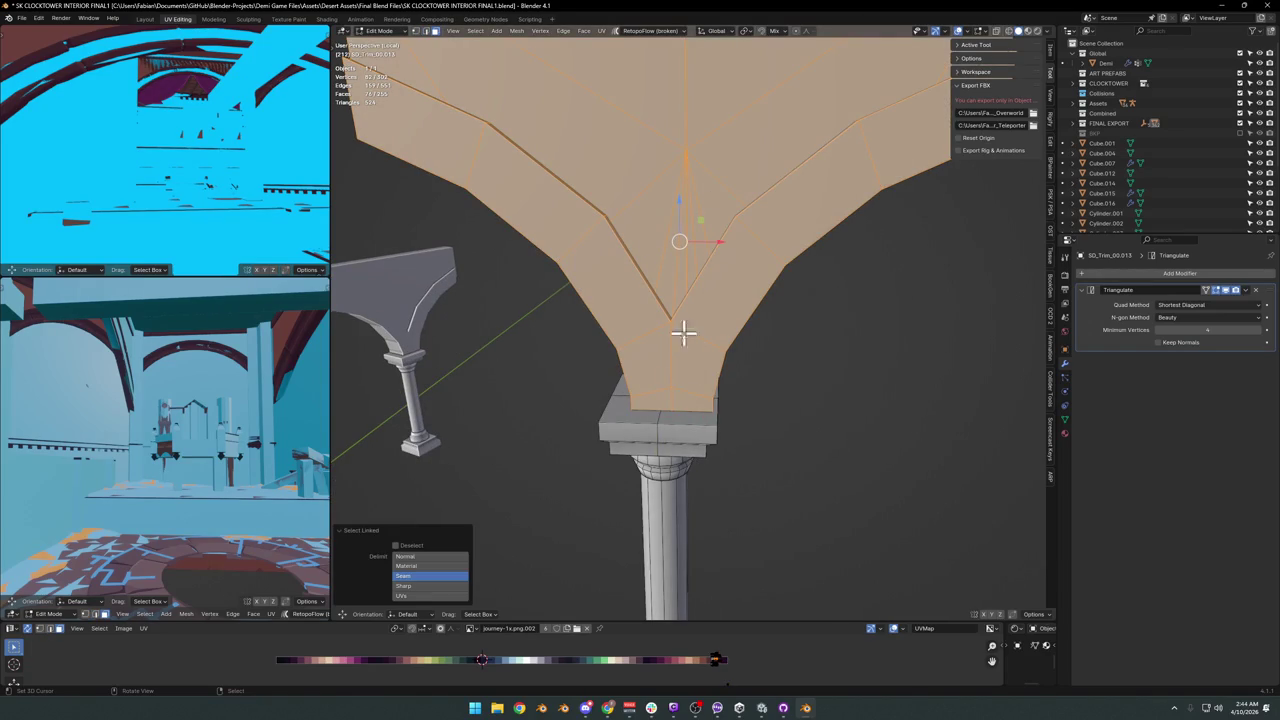
Leave Edit Mode and save the clocktower blend file.
{"action": "middle_click_drag", "start_coordinate": [659, 432], "coordinate": [697, 374]}
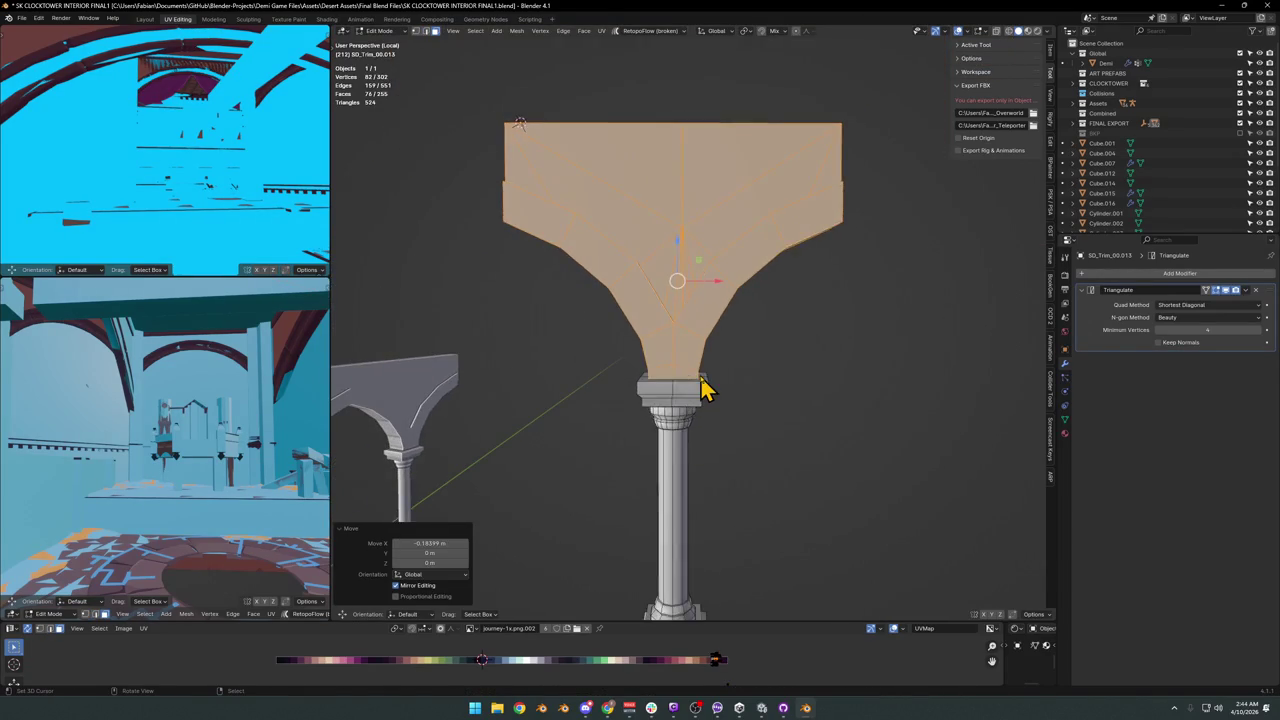
{"action": "key", "text": "Tab"}
{"action": "key", "text": "Tab"}
{"action": "mouse_move", "coordinate": [733, 316]}
{"action": "middle_mouse_down"}
{"action": "mouse_move", "coordinate": [706, 366]}
{"action": "mouse_move", "coordinate": [704, 318]}
{"action": "middle_mouse_up"}
{"action": "key", "text": "Tab"}
{"action": "left_click", "coordinate": [1175, 276]}
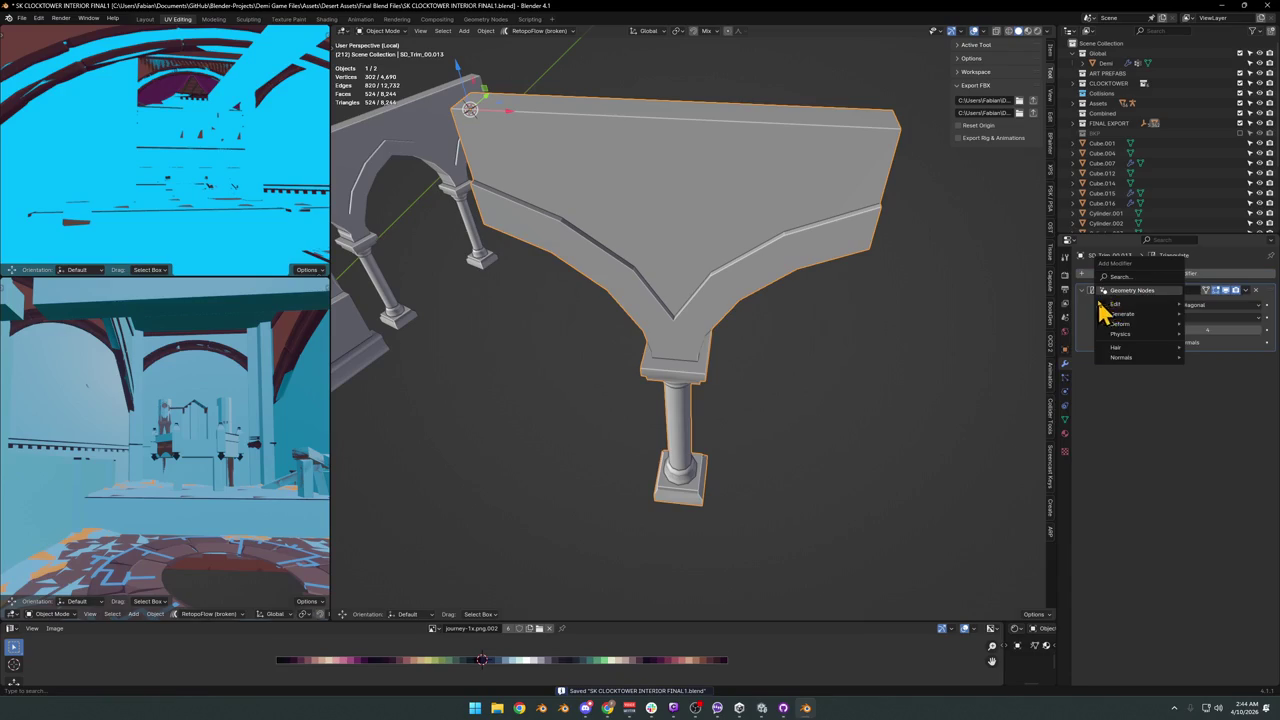
Add an Array modifier to the arch piece with a count of 4.
{"action": "type", "text": "ar"}
{"action": "left_click", "coordinate": [1103, 322]}
{"action": "scroll", "coordinate": [691, 386], "scroll_direction": "down", "scroll_amount": 4}
{"action": "middle_click_drag", "start_coordinate": [737, 343], "coordinate": [700, 370]}
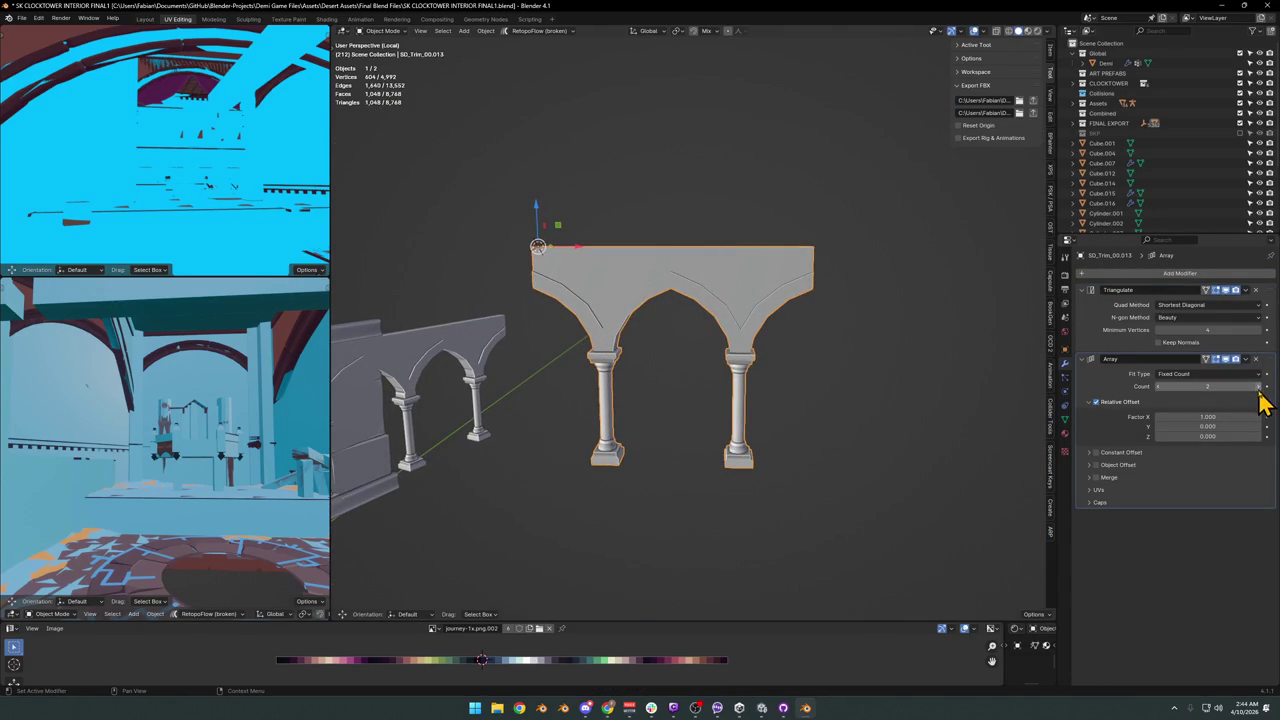
{"action": "left_click", "coordinate": [1259, 387]}
{"action": "left_click", "coordinate": [1259, 387]}
{"action": "scroll", "coordinate": [846, 329], "scroll_direction": "down", "scroll_amount": 2}
{"action": "mouse_move", "coordinate": [846, 329]}
{"action": "middle_mouse_down"}
{"action": "mouse_move", "coordinate": [671, 366]}
{"action": "mouse_move", "coordinate": [838, 342]}
{"action": "mouse_move", "coordinate": [770, 343]}
{"action": "middle_mouse_up"}
Select the arcade and exit local view to show the whole clocktower interior.
{"action": "key", "text": "alt+a"}
{"action": "scroll", "coordinate": [708, 335], "scroll_direction": "up", "scroll_amount": 5}
{"action": "left_click", "coordinate": [713, 337]}
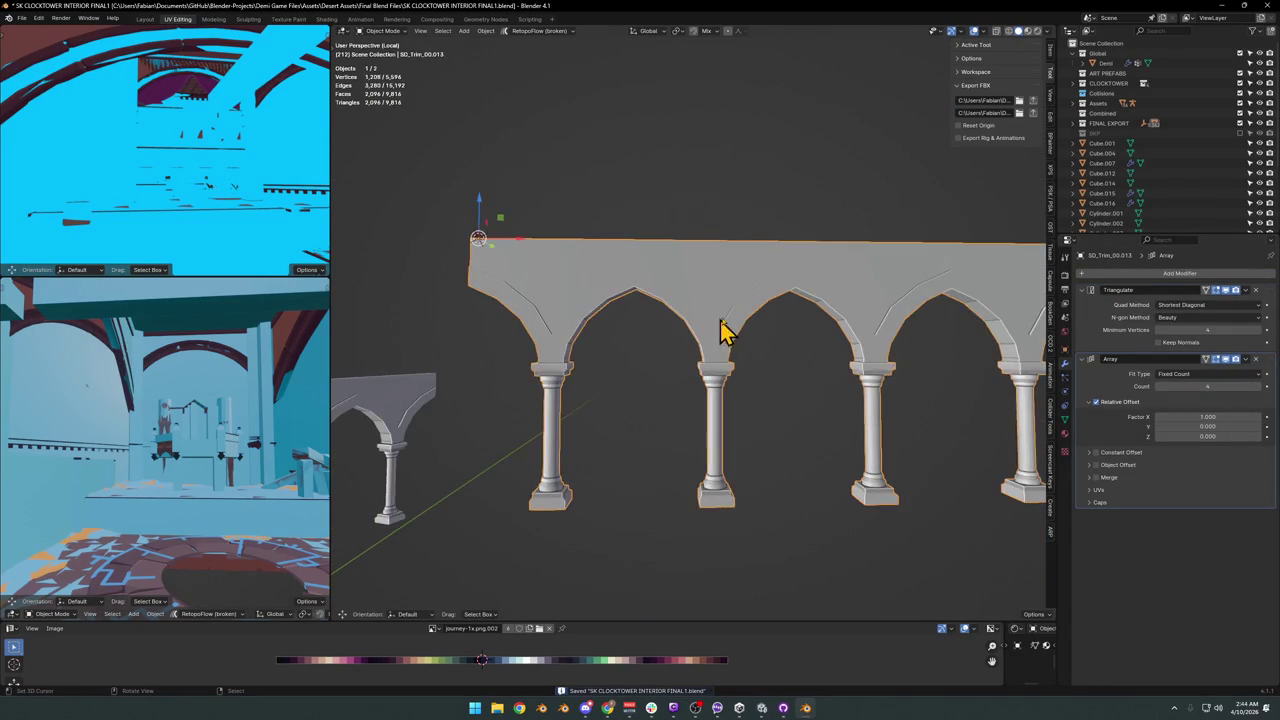
{"action": "key", "text": "KP_Divide"}
{"action": "mouse_move", "coordinate": [737, 334]}
{"action": "middle_mouse_down"}
{"action": "mouse_move", "coordinate": [603, 334]}
{"action": "mouse_move", "coordinate": [640, 314]}
{"action": "mouse_move", "coordinate": [727, 316]}
{"action": "mouse_move", "coordinate": [694, 360]}
{"action": "mouse_move", "coordinate": [706, 430]}
{"action": "middle_mouse_up"}
{"action": "scroll", "coordinate": [694, 360], "scroll_direction": "up", "scroll_amount": 4}
Snap the arcade to the marked ledge spot and slide it horizontally into position.
{"action": "right_click", "coordinate": [666, 403], "text": "shift"}
{"action": "key", "text": "shift+s"}
{"action": "left_click", "coordinate": [689, 395]}
{"action": "key", "text": "g"}
{"action": "key", "text": "shift+z"}
{"action": "left_click", "coordinate": [614, 523]}
{"action": "middle_click_drag", "start_coordinate": [614, 523], "coordinate": [671, 463]}
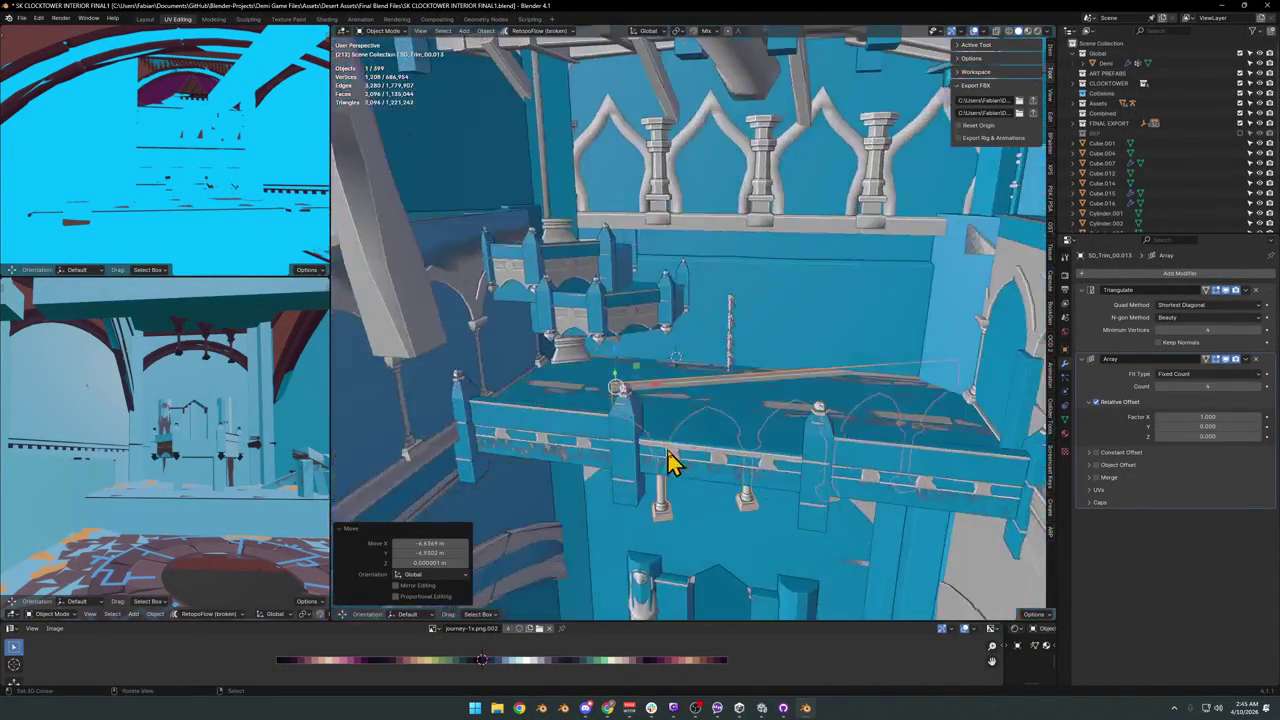
Raise the arcade vertically to a new height.
{"action": "key", "text": "g"}
{"action": "key", "text": "z"}
{"action": "left_click", "coordinate": [672, 420]}
Copy the rotation of wall SD_Wall_25.156 onto the arched trim.
{"action": "left_click", "coordinate": [763, 294]}
{"action": "scroll", "coordinate": [690, 392], "scroll_direction": "up", "scroll_amount": 3}
{"action": "left_click", "coordinate": [795, 370]}
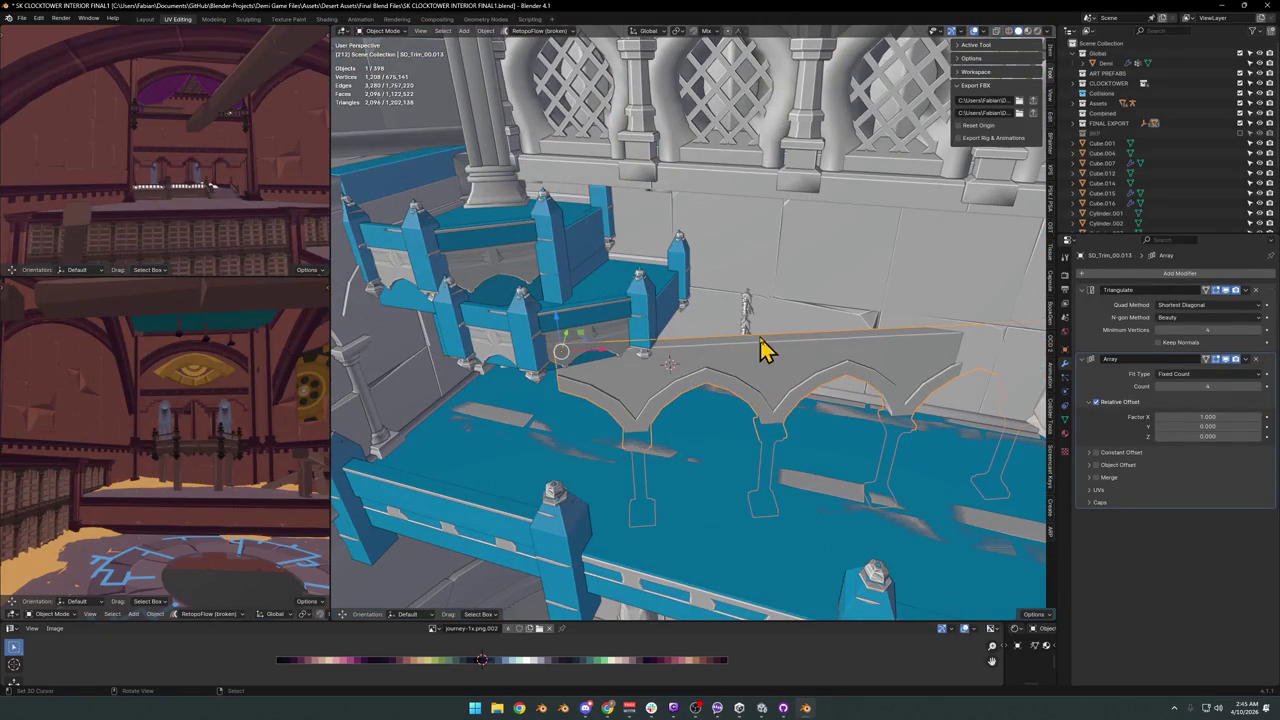
{"action": "left_click", "coordinate": [810, 318], "text": "shift"}
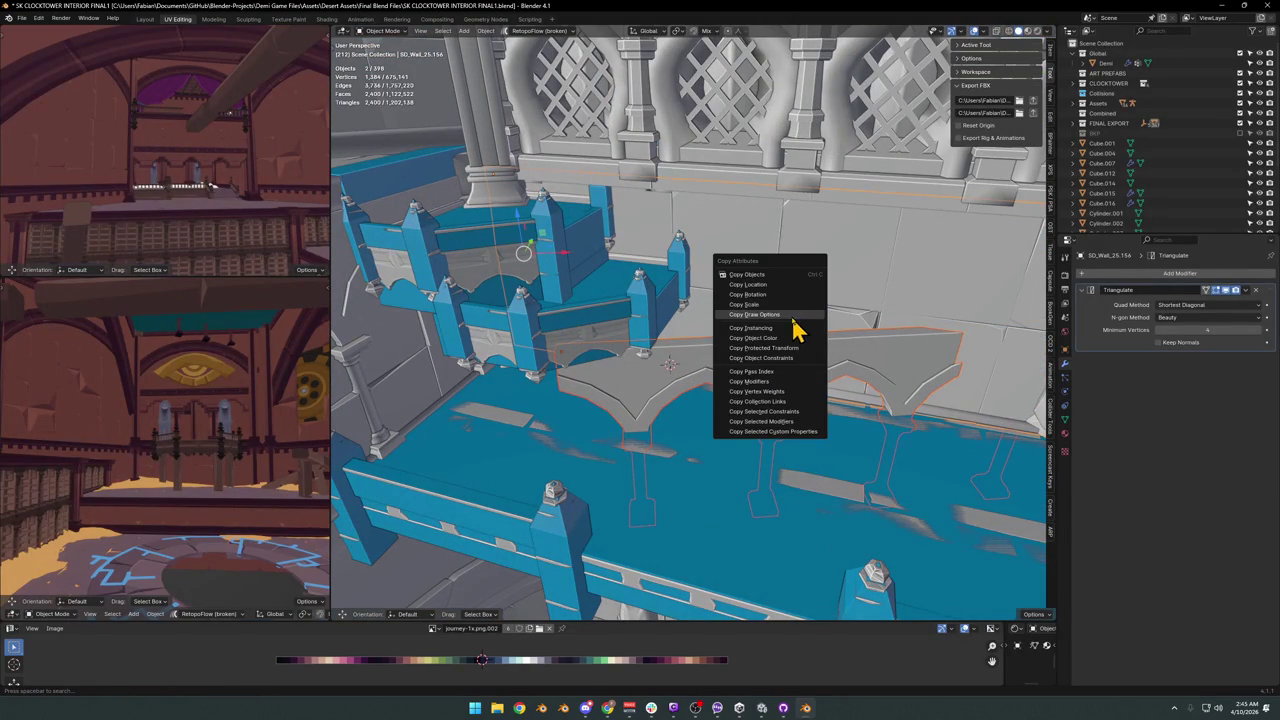
{"action": "left_click", "coordinate": [776, 295]}
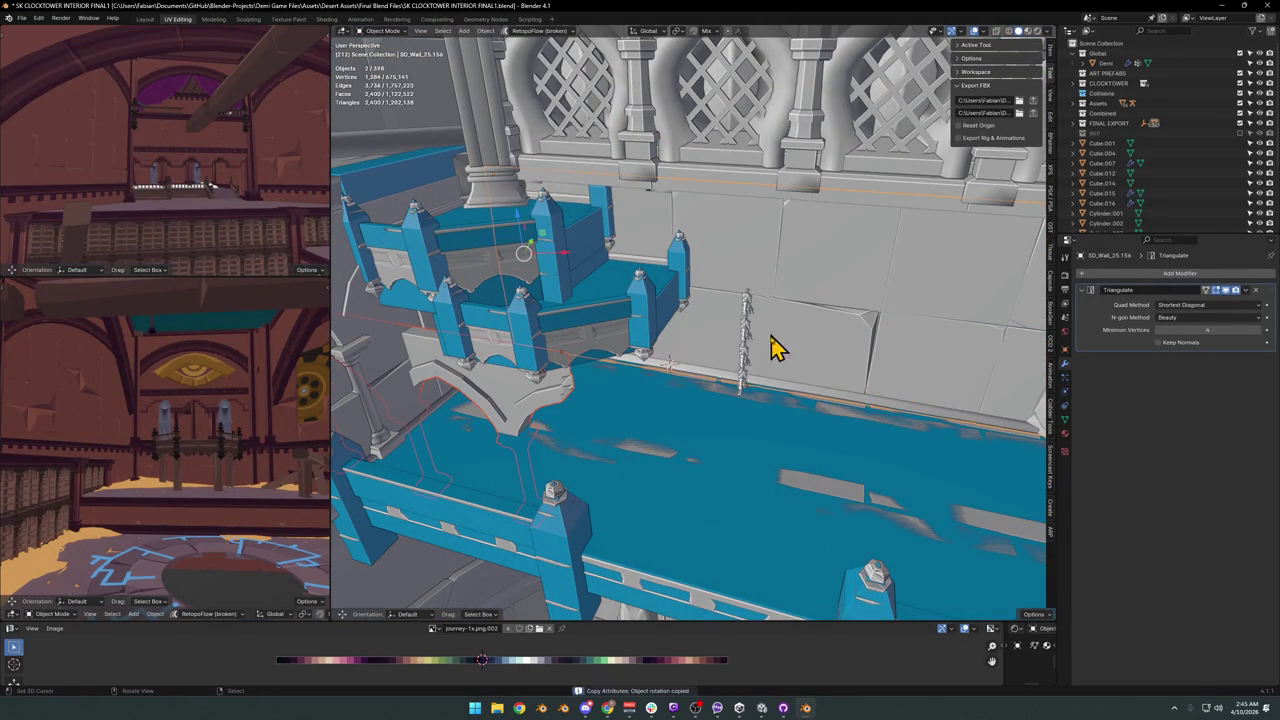
Slide the trim alone into a first position against the wall.
{"action": "left_click", "coordinate": [527, 425]}
{"action": "key", "text": "g"}
{"action": "key", "text": "z"}
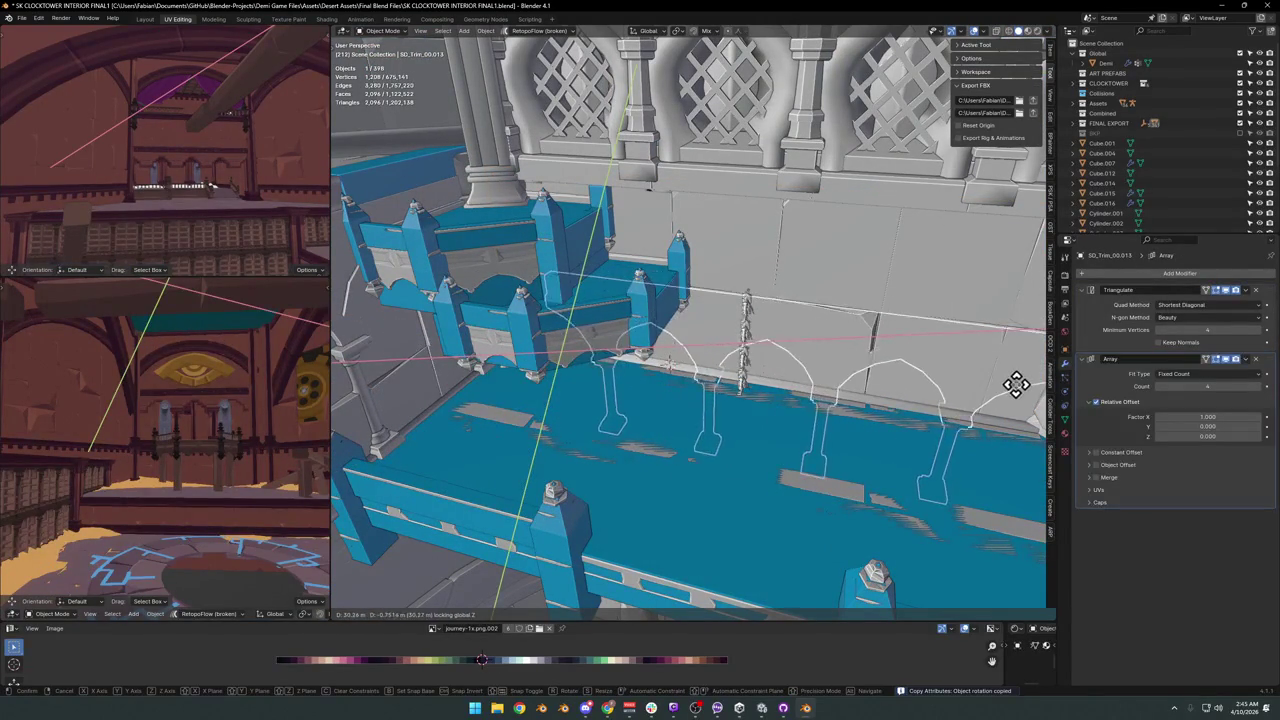
{"action": "left_click", "coordinate": [1018, 388]}
{"action": "middle_click_drag", "start_coordinate": [1018, 388], "coordinate": [814, 414]}
{"action": "scroll", "coordinate": [814, 414], "scroll_direction": "up", "scroll_amount": 2}
Adjust the trim's height along Z twice so it sits beneath the windows.
{"action": "key", "text": "g"}
{"action": "key", "text": "z"}
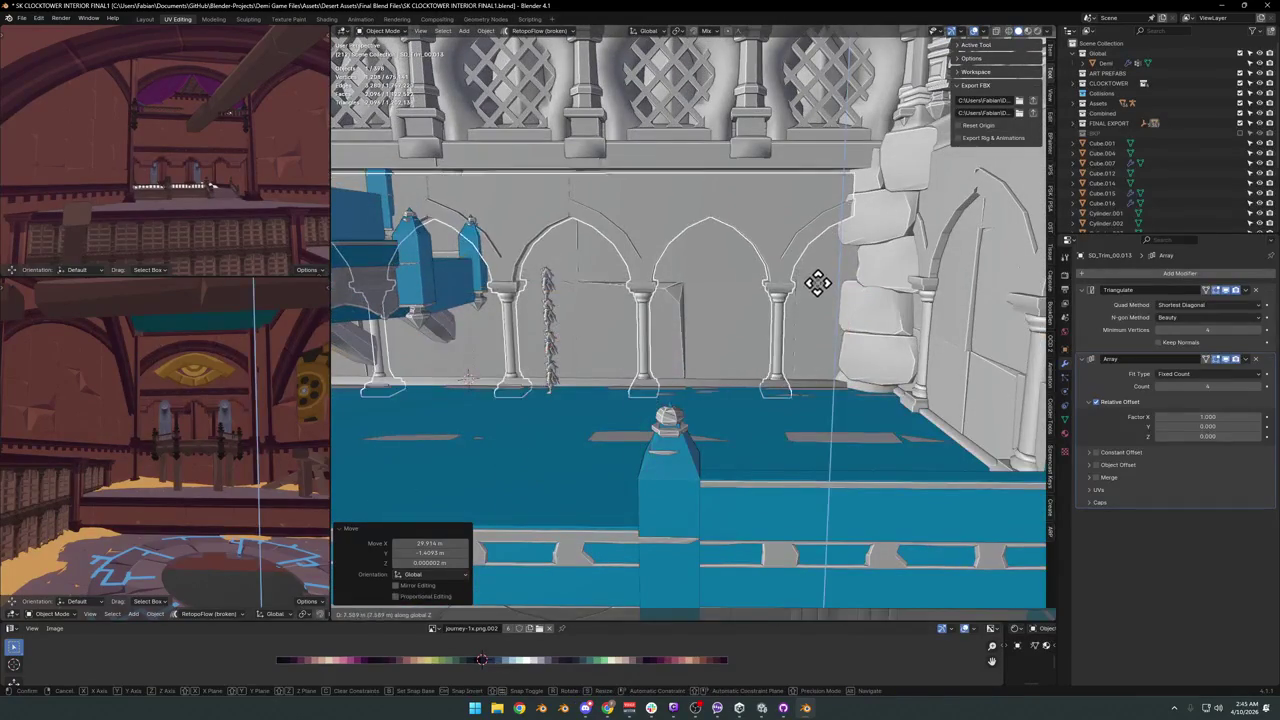
{"action": "left_click", "coordinate": [820, 284]}
{"action": "scroll", "coordinate": [766, 291], "scroll_direction": "up", "scroll_amount": 3}
{"action": "middle_click_drag", "start_coordinate": [766, 291], "coordinate": [723, 334]}
{"action": "scroll", "coordinate": [742, 328], "scroll_direction": "down", "scroll_amount": 3}
{"action": "key", "text": "g"}
{"action": "key", "text": "z"}
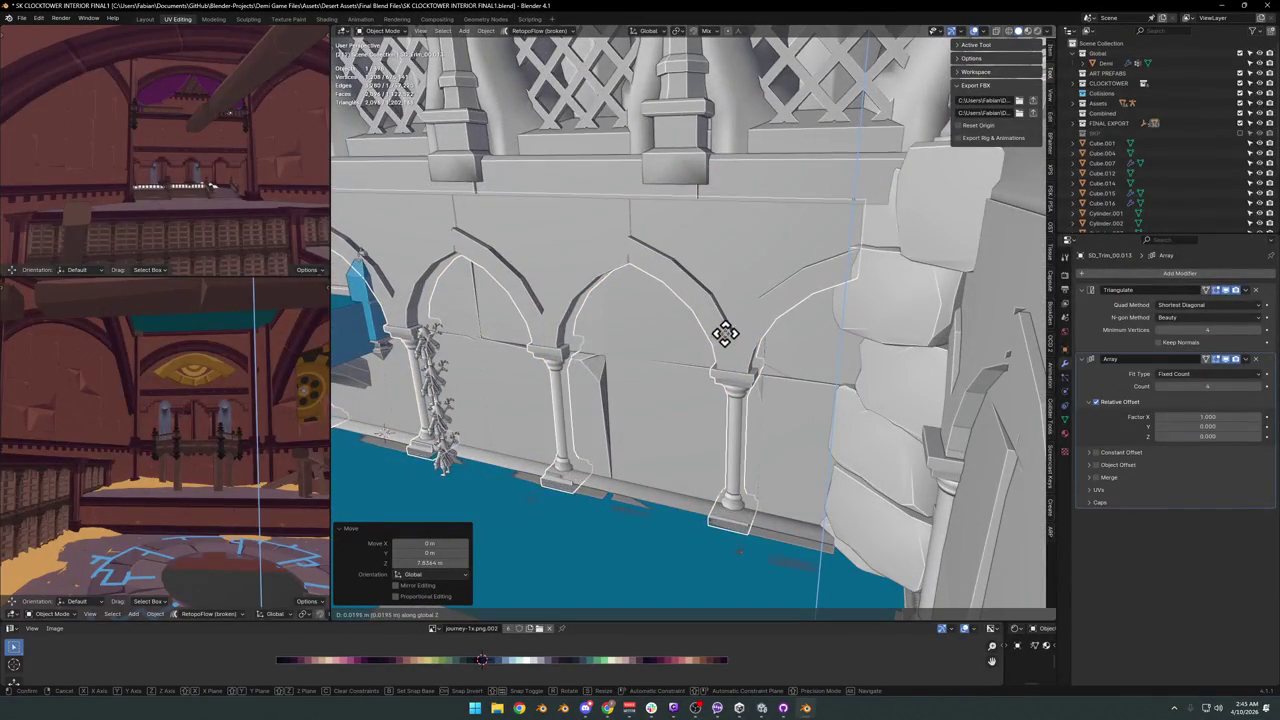
{"action": "left_click", "coordinate": [726, 289]}
Push the trim 0.34134 m along Y, view it in material preview, and begin an X nudge.
{"action": "middle_click_drag", "start_coordinate": [728, 318], "coordinate": [728, 350]}
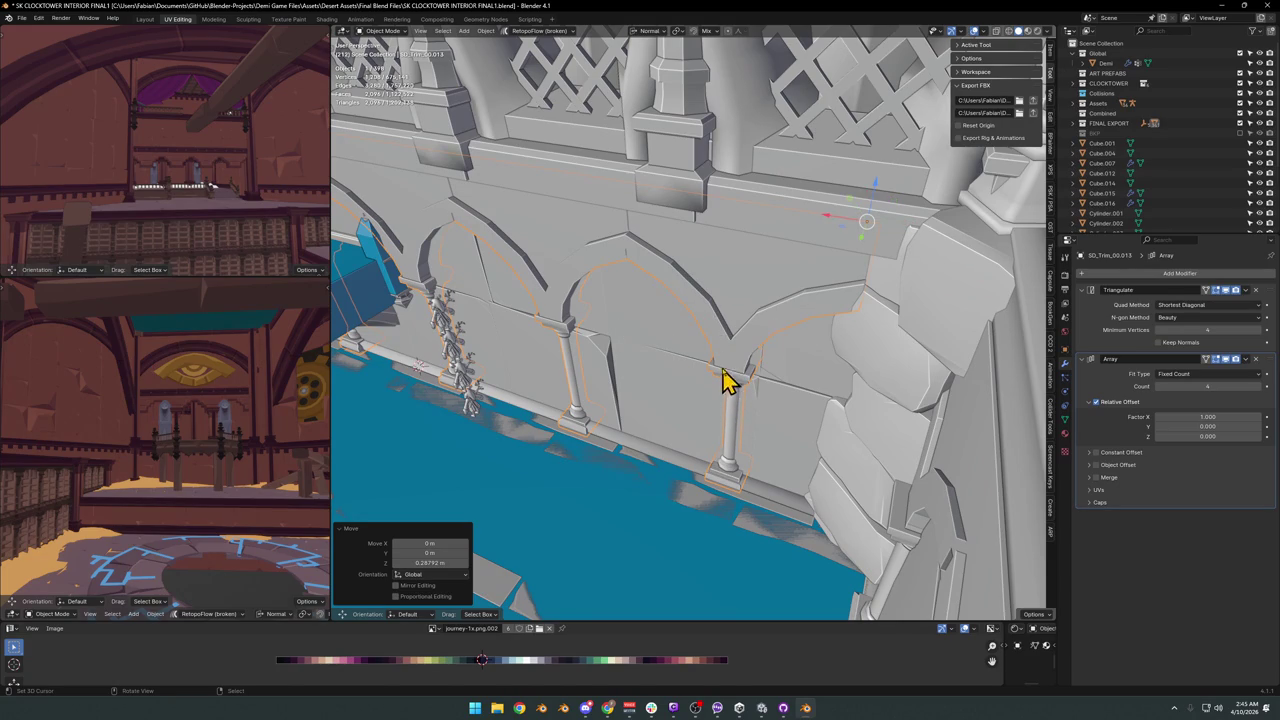
{"action": "key", "text": "g"}
{"action": "key", "text": "y"}
{"action": "left_click", "coordinate": [733, 354]}
{"action": "mouse_move", "coordinate": [674, 420]}
{"action": "middle_mouse_down"}
{"action": "mouse_move", "coordinate": [771, 357]}
{"action": "mouse_move", "coordinate": [786, 363]}
{"action": "mouse_move", "coordinate": [712, 368]}
{"action": "mouse_move", "coordinate": [777, 366]}
{"action": "middle_mouse_up"}
{"action": "key", "text": "z"}
{"action": "key", "text": "g"}
{"action": "key", "text": "x"}
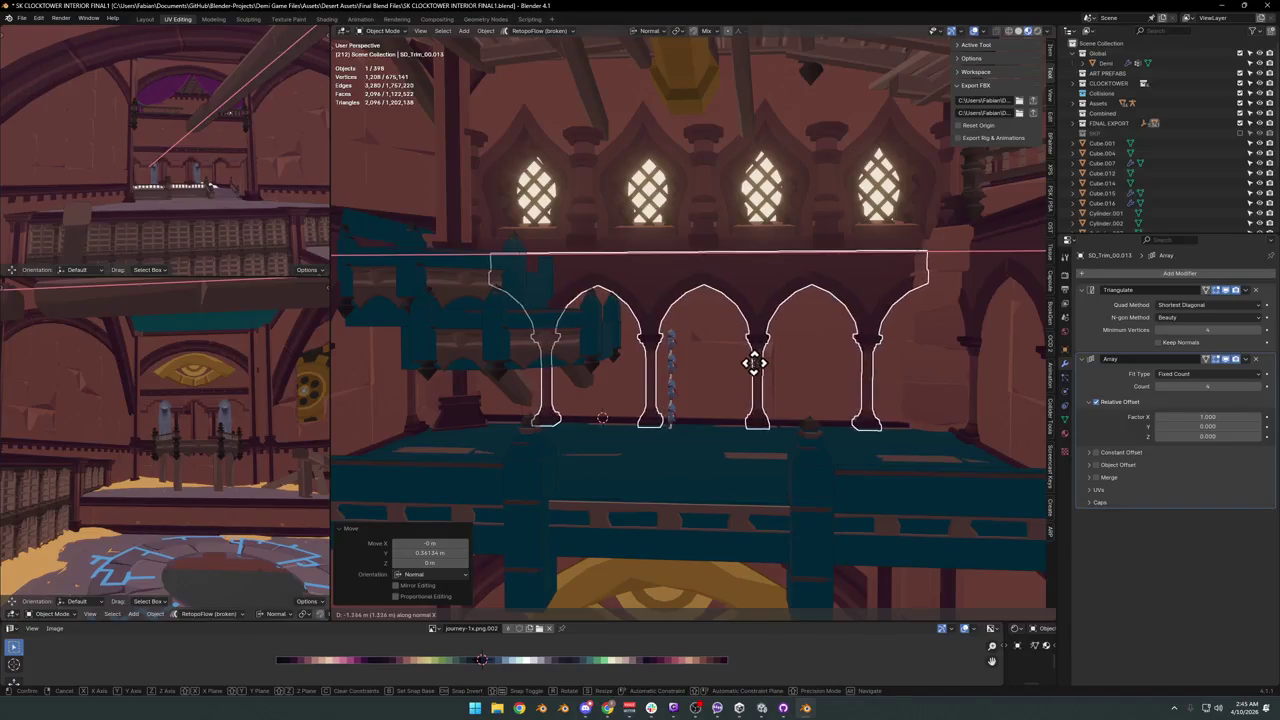
Confirm the trim's sideways position and reselect SD_Trim_00.013 beside wall SD_Wall_23.001.
{"action": "left_click", "coordinate": [756, 363]}
{"action": "left_click", "coordinate": [977, 347]}
{"action": "left_click", "coordinate": [939, 336]}
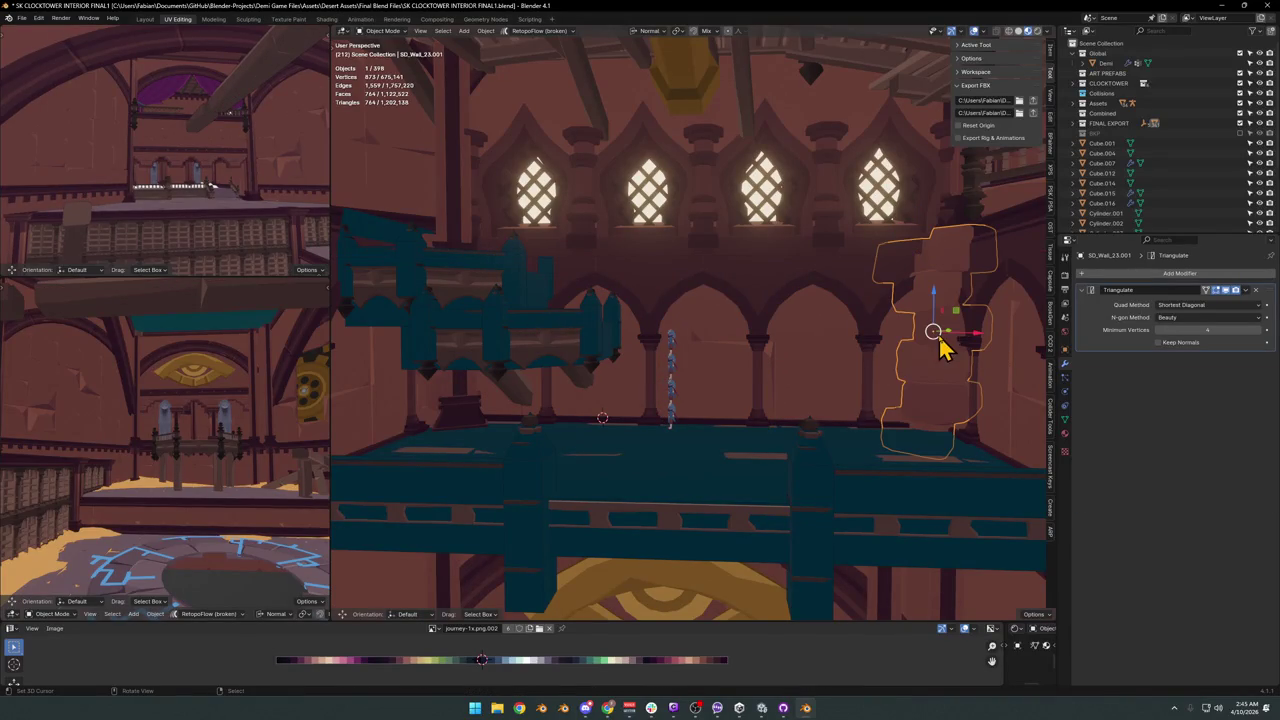
{"action": "left_click", "coordinate": [858, 315]}
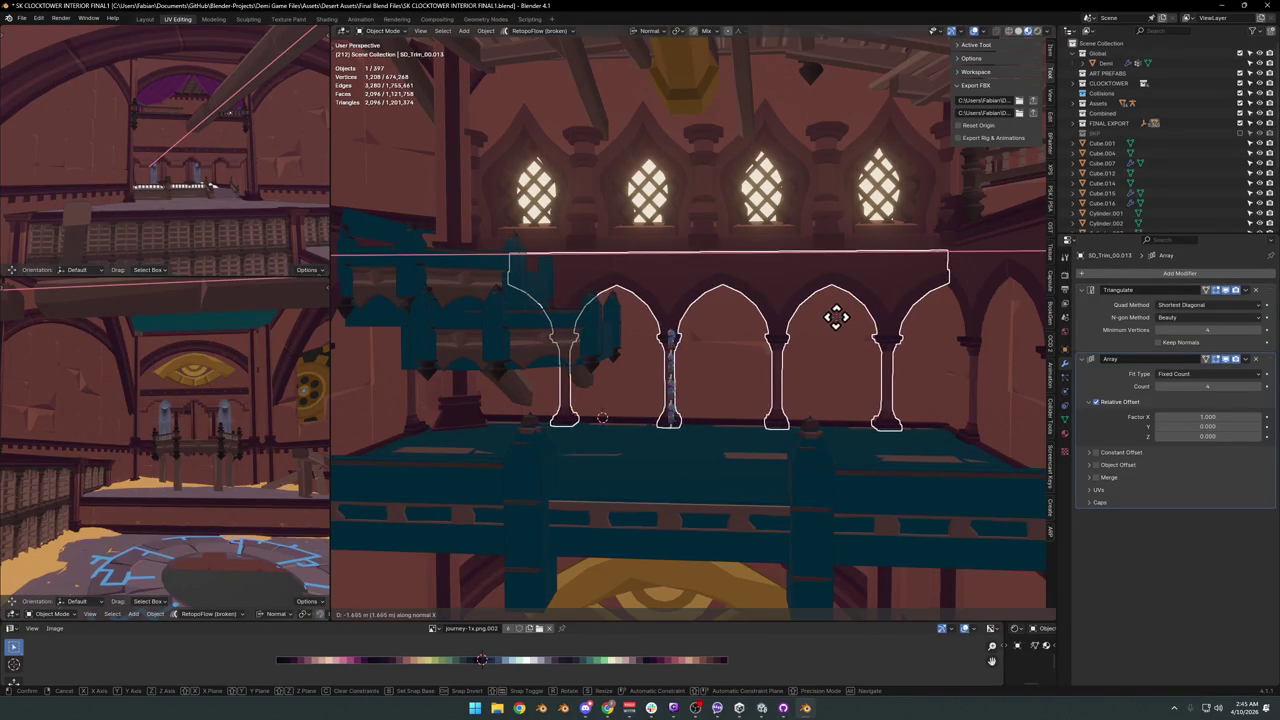
{"action": "left_click", "coordinate": [846, 331]}
{"action": "middle_click_drag", "start_coordinate": [846, 331], "coordinate": [870, 305]}
{"action": "scroll", "coordinate": [870, 305], "scroll_direction": "up", "scroll_amount": 5}
{"action": "middle_click_drag", "start_coordinate": [723, 351], "coordinate": [766, 349]}
Nudge the arch trim along X twice to line its arches up with the pillars.
{"action": "key", "text": "g"}
{"action": "key", "text": "x"}
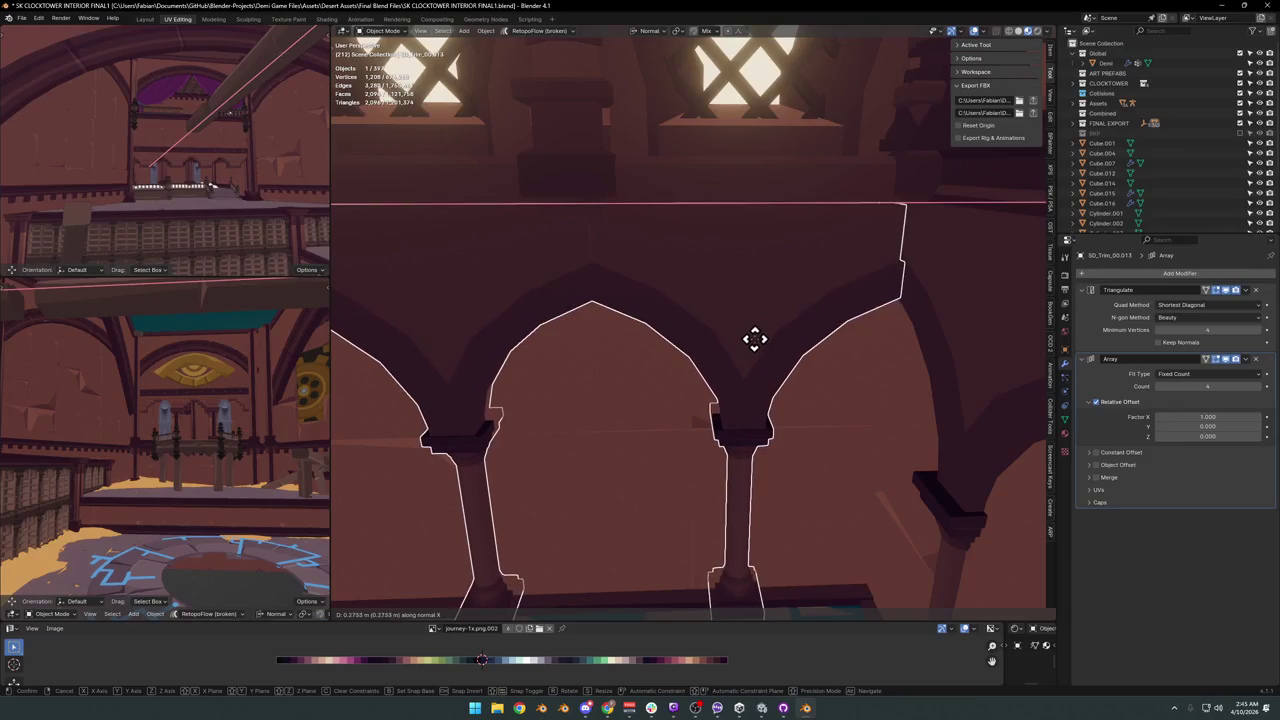
{"action": "left_click", "coordinate": [755, 342]}
{"action": "key", "text": "alt+a"}
{"action": "middle_click_drag", "start_coordinate": [751, 357], "coordinate": [808, 356]}
{"action": "key", "text": "g"}
{"action": "key", "text": "x"}
{"action": "left_click", "coordinate": [789, 334]}
{"action": "key", "text": "alt+a"}
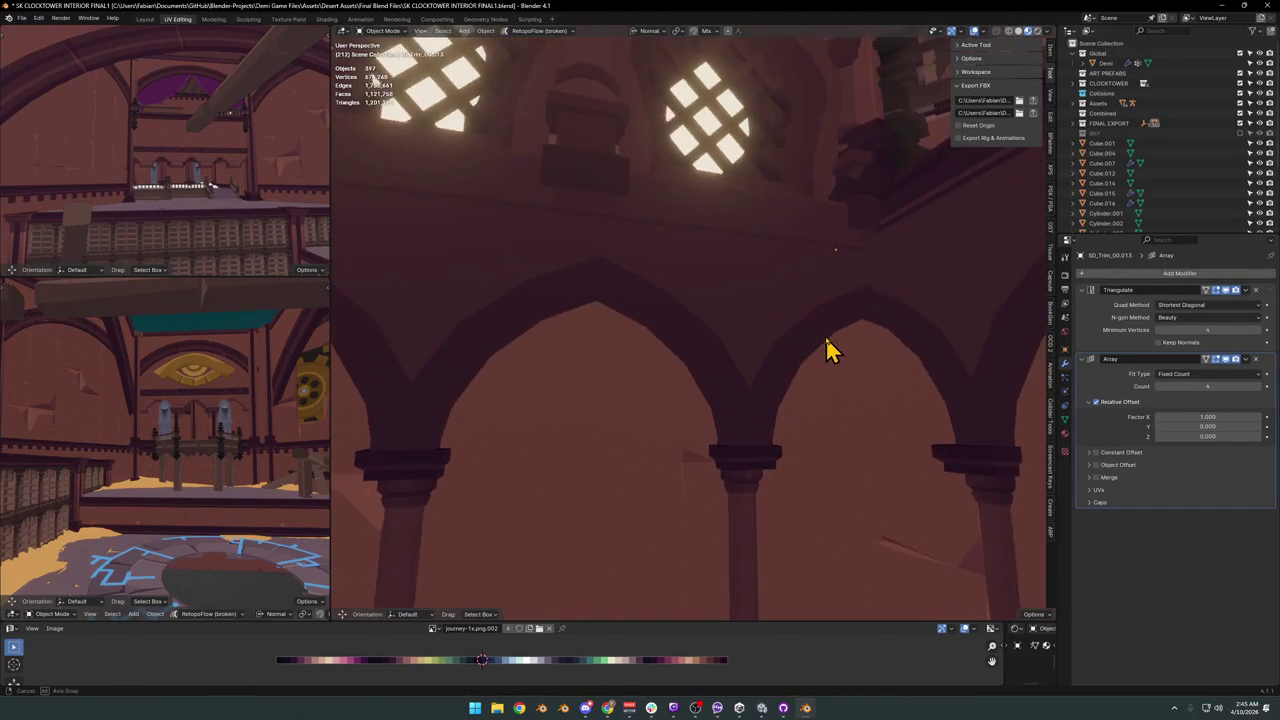
Adjust the trim's height along Z twice, checking it from a new angle.
{"action": "key", "text": "g"}
{"action": "key", "text": "z"}
{"action": "left_click", "coordinate": [805, 358]}
{"action": "key", "text": "alt+a"}
{"action": "mouse_move", "coordinate": [805, 358]}
{"action": "middle_mouse_down"}
{"action": "mouse_move", "coordinate": [797, 390]}
{"action": "mouse_move", "coordinate": [800, 363]}
{"action": "mouse_move", "coordinate": [860, 349]}
{"action": "mouse_move", "coordinate": [789, 346]}
{"action": "mouse_move", "coordinate": [771, 363]}
{"action": "mouse_move", "coordinate": [803, 363]}
{"action": "mouse_move", "coordinate": [817, 340]}
{"action": "middle_mouse_up"}
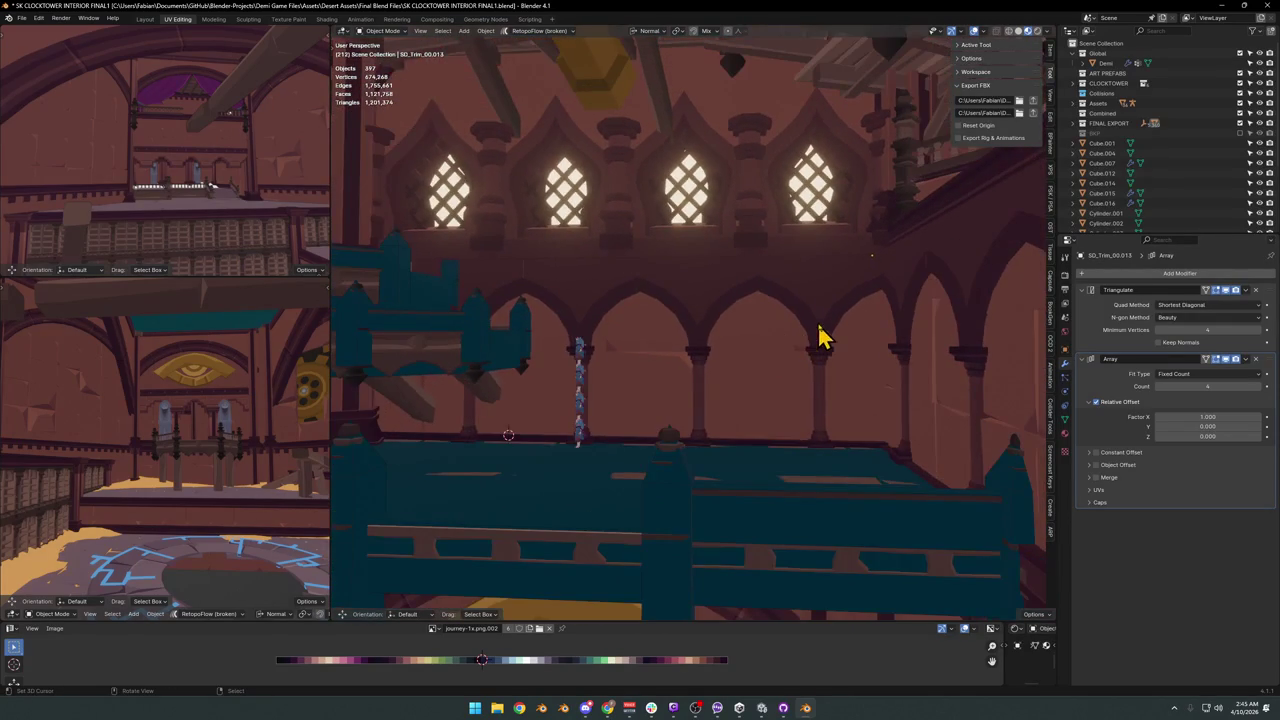
{"action": "key", "text": "g"}
{"action": "key", "text": "z"}
{"action": "left_click", "coordinate": [826, 361]}
Reselect the arch trim and set its final height along Z.
{"action": "left_click", "coordinate": [860, 383]}
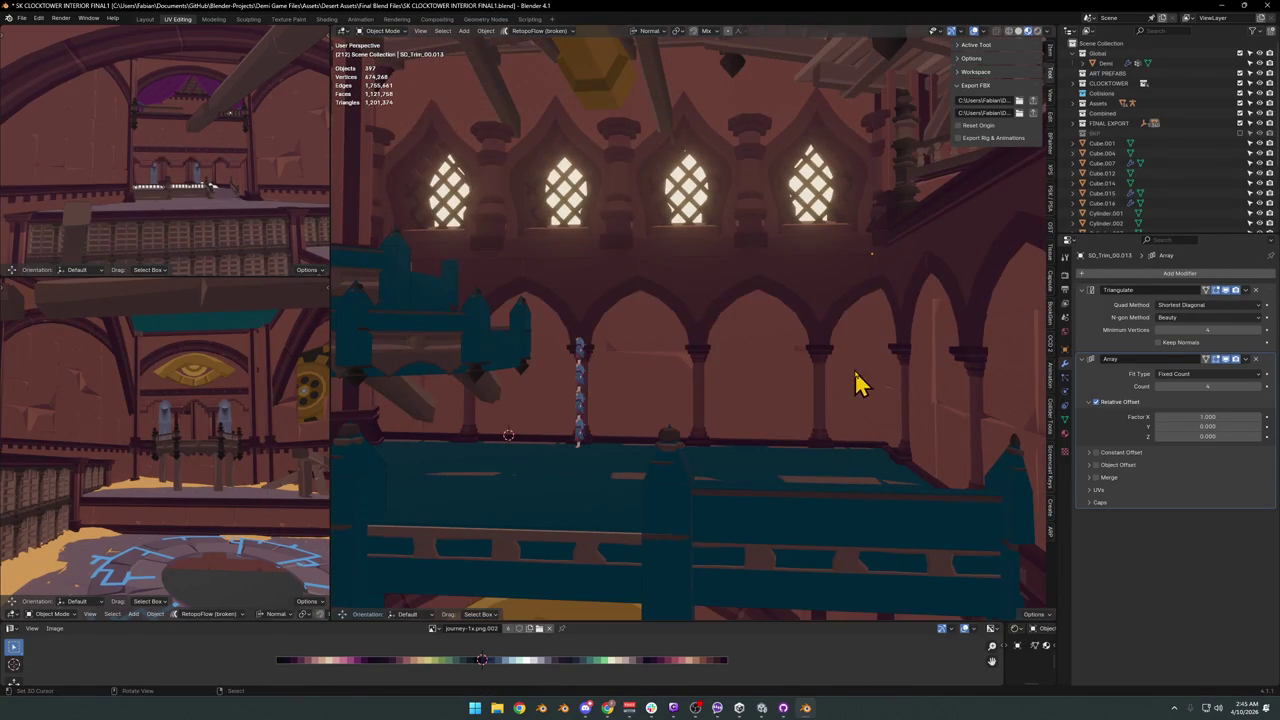
{"action": "left_click", "coordinate": [817, 348]}
{"action": "key", "text": "g"}
{"action": "key", "text": "z"}
{"action": "left_click", "coordinate": [850, 343]}
Inspect the arcade, then select the pillar SD_Pillar_00.002 beside the lattice window.
{"action": "mouse_move", "coordinate": [851, 360]}
{"action": "middle_mouse_down"}
{"action": "mouse_move", "coordinate": [603, 357]}
{"action": "mouse_move", "coordinate": [634, 343]}
{"action": "mouse_move", "coordinate": [668, 362]}
{"action": "mouse_move", "coordinate": [689, 317]}
{"action": "mouse_move", "coordinate": [740, 318]}
{"action": "middle_mouse_up"}
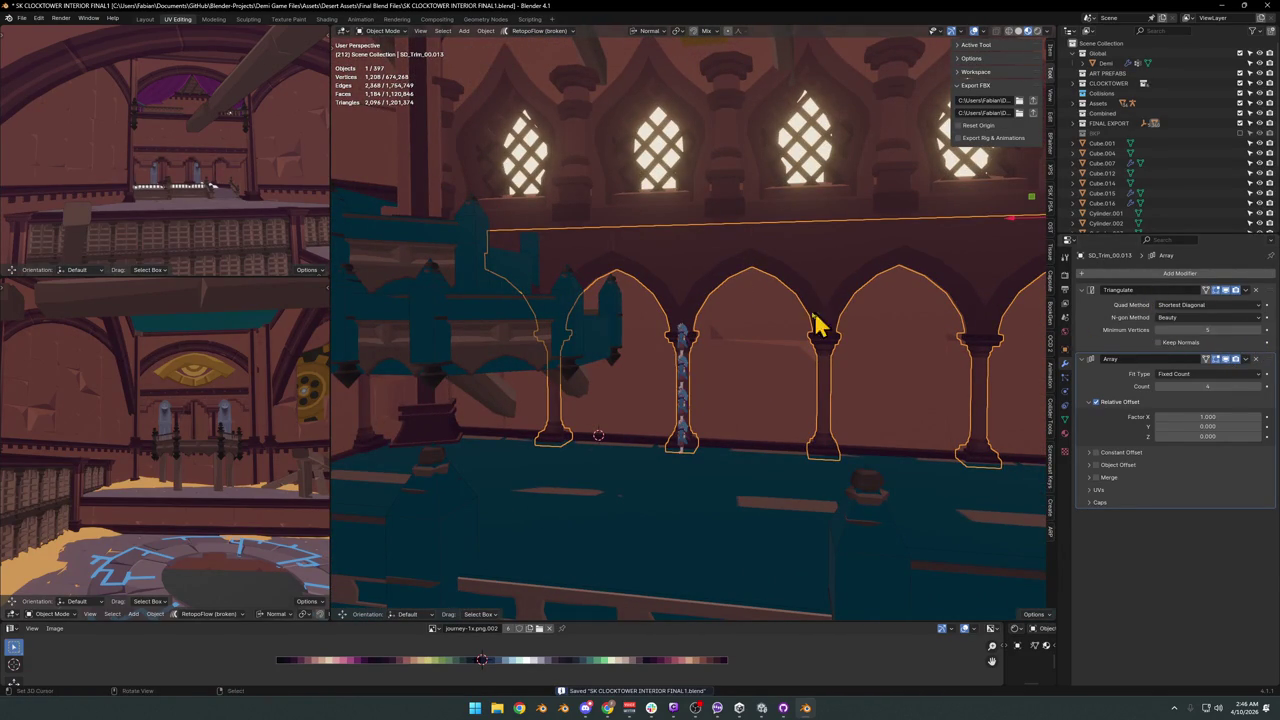
{"action": "middle_click_drag", "start_coordinate": [866, 327], "coordinate": [765, 333]}
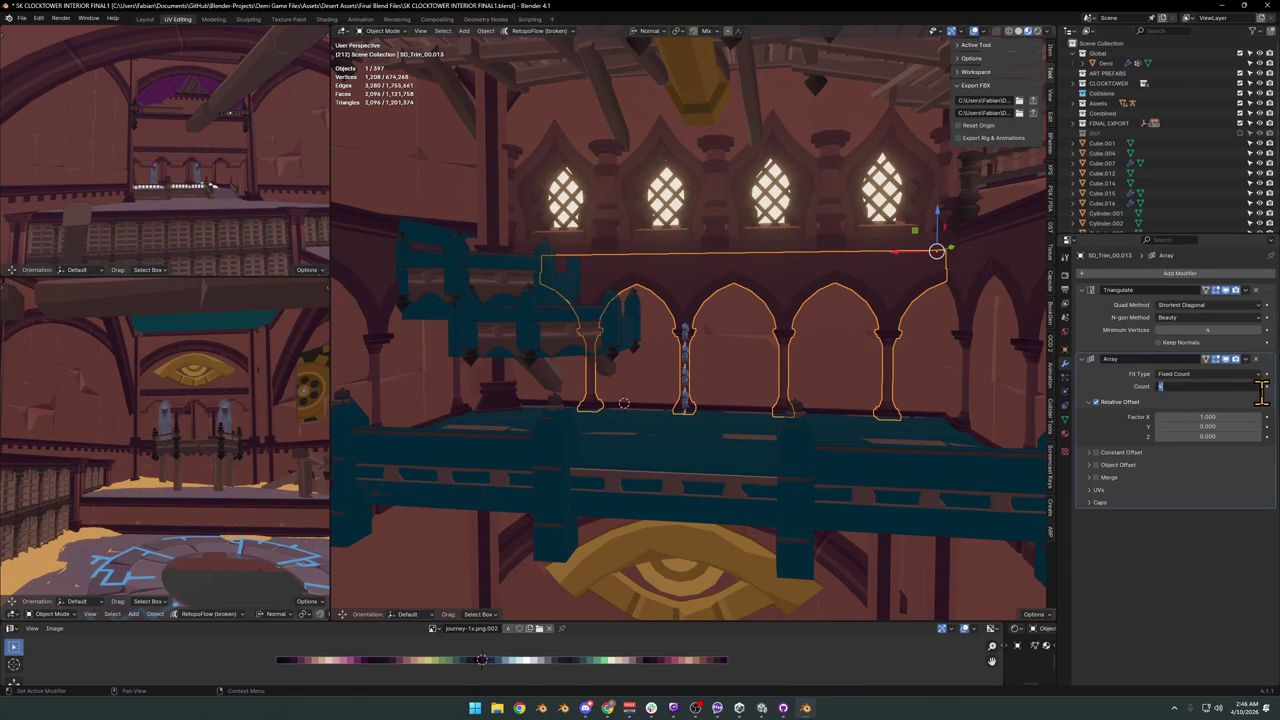
{"action": "left_click", "coordinate": [624, 393]}
{"action": "mouse_move", "coordinate": [624, 393]}
{"action": "middle_mouse_down"}
{"action": "mouse_move", "coordinate": [589, 410]}
{"action": "mouse_move", "coordinate": [594, 377]}
{"action": "mouse_move", "coordinate": [681, 365]}
{"action": "mouse_move", "coordinate": [651, 391]}
{"action": "mouse_move", "coordinate": [700, 360]}
{"action": "mouse_move", "coordinate": [617, 350]}
{"action": "mouse_move", "coordinate": [694, 337]}
{"action": "mouse_move", "coordinate": [694, 349]}
{"action": "middle_mouse_up"}
{"action": "left_click", "coordinate": [498, 294]}
{"action": "mouse_move", "coordinate": [498, 294]}
{"action": "middle_mouse_down"}
{"action": "mouse_move", "coordinate": [523, 320]}
{"action": "mouse_move", "coordinate": [634, 300]}
{"action": "mouse_move", "coordinate": [711, 323]}
{"action": "mouse_move", "coordinate": [723, 306]}
{"action": "mouse_move", "coordinate": [722, 402]}
{"action": "mouse_move", "coordinate": [817, 357]}
{"action": "mouse_move", "coordinate": [731, 380]}
{"action": "mouse_move", "coordinate": [757, 397]}
{"action": "mouse_move", "coordinate": [700, 413]}
{"action": "mouse_move", "coordinate": [729, 374]}
{"action": "mouse_move", "coordinate": [714, 389]}
{"action": "mouse_move", "coordinate": [748, 372]}
{"action": "mouse_move", "coordinate": [720, 287]}
{"action": "mouse_move", "coordinate": [700, 314]}
{"action": "mouse_move", "coordinate": [751, 323]}
{"action": "mouse_move", "coordinate": [711, 298]}
{"action": "middle_mouse_up"}
{"action": "left_click", "coordinate": [530, 318]}
Enter Edit Mode on the pillar and hide and unhide faces to inspect the stray ones.
{"action": "scroll", "coordinate": [726, 293], "scroll_direction": "up", "scroll_amount": 3}
{"action": "key", "text": "Tab"}
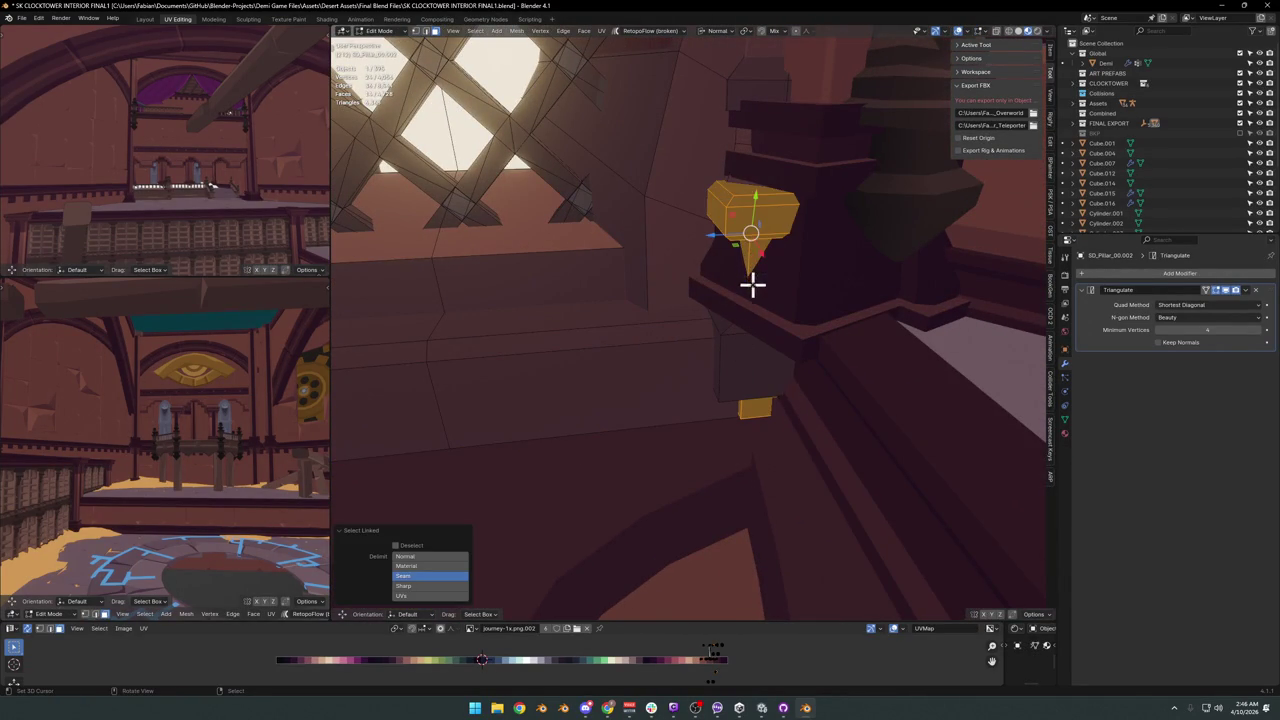
{"action": "key", "text": "h"}
{"action": "mouse_move", "coordinate": [809, 325]}
{"action": "middle_mouse_down"}
{"action": "mouse_move", "coordinate": [740, 297]}
{"action": "mouse_move", "coordinate": [751, 312]}
{"action": "middle_mouse_up"}
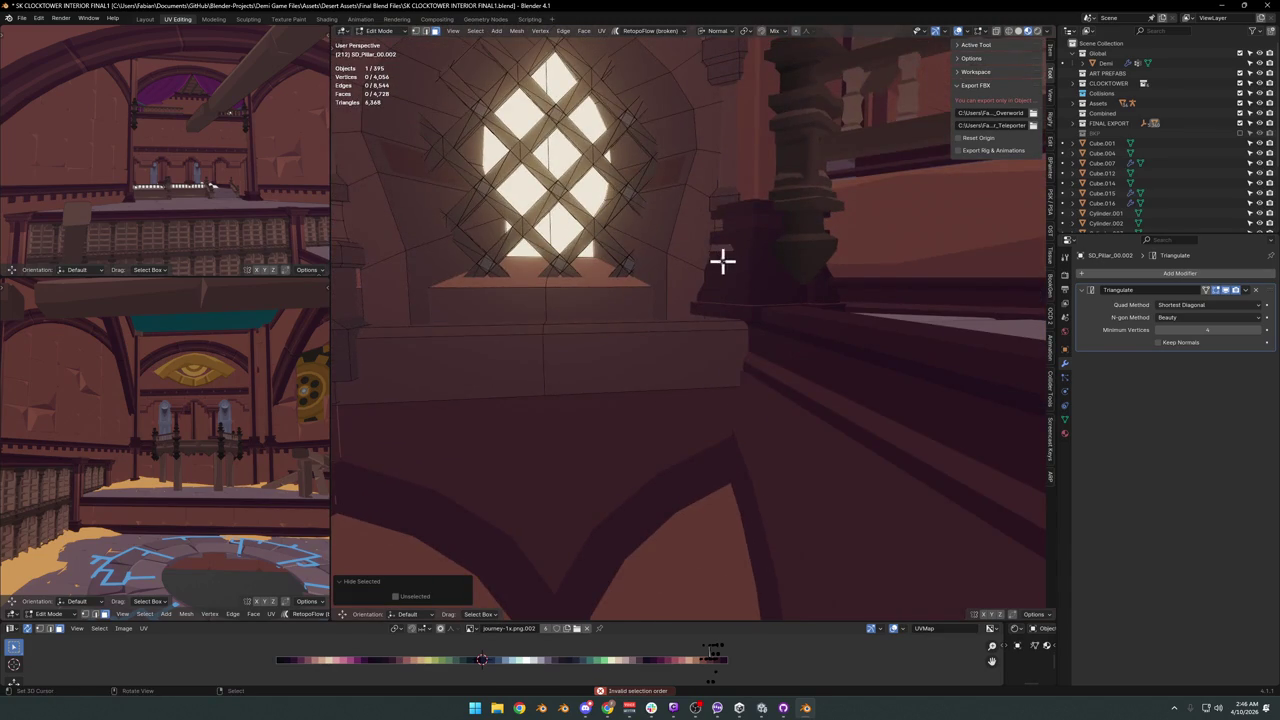
{"action": "scroll", "coordinate": [734, 351], "scroll_direction": "down", "scroll_amount": 5}
{"action": "scroll", "coordinate": [777, 347], "scroll_direction": "up", "scroll_amount": 6}
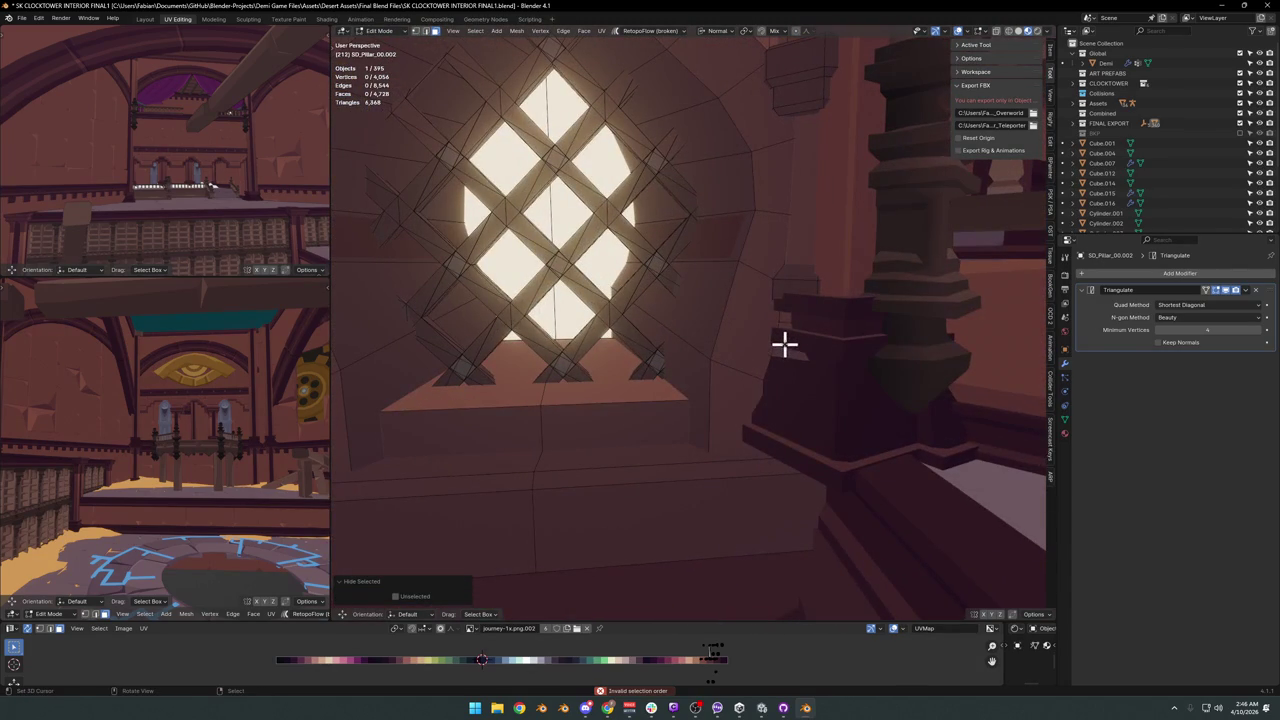
{"action": "key", "text": "alt+h"}
{"action": "scroll", "coordinate": [814, 366], "scroll_direction": "down", "scroll_amount": 3}
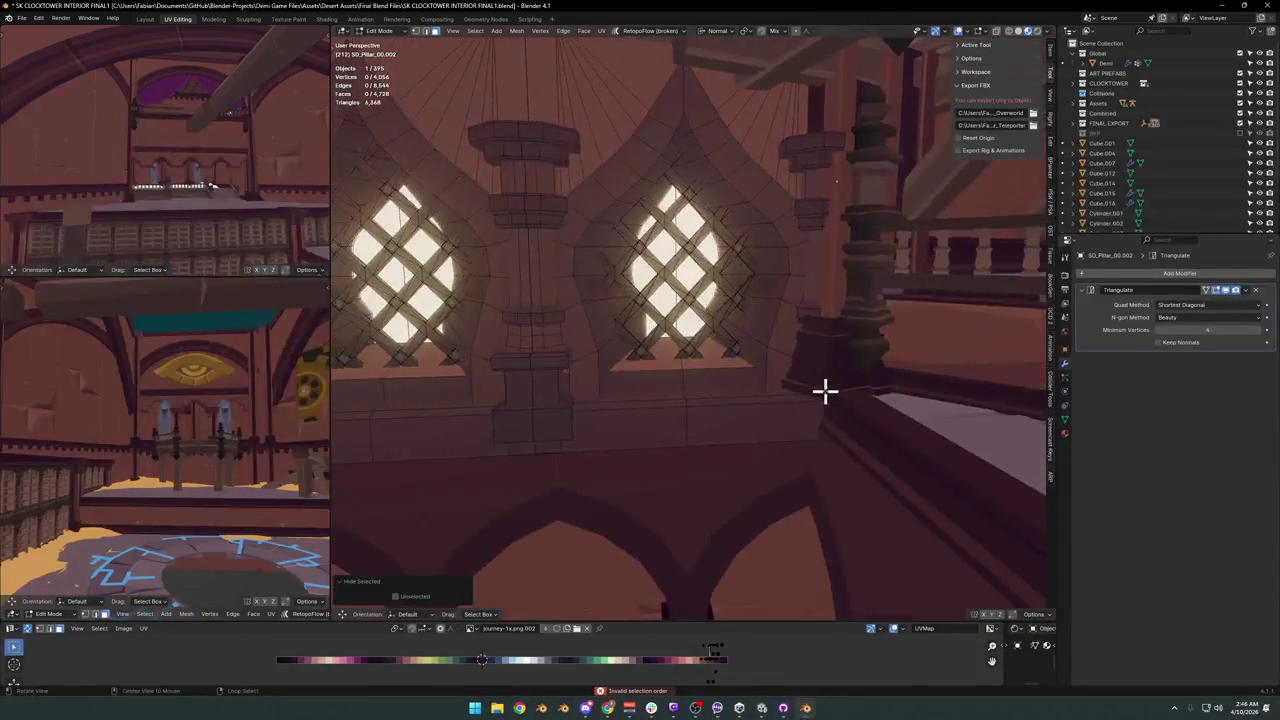
{"action": "scroll", "coordinate": [826, 391], "scroll_direction": "down", "scroll_amount": 2}
Delete the stray faces, return to Object Mode, and select teal wall UBX_SD_Wall_25.004.
{"action": "key", "text": "x"}
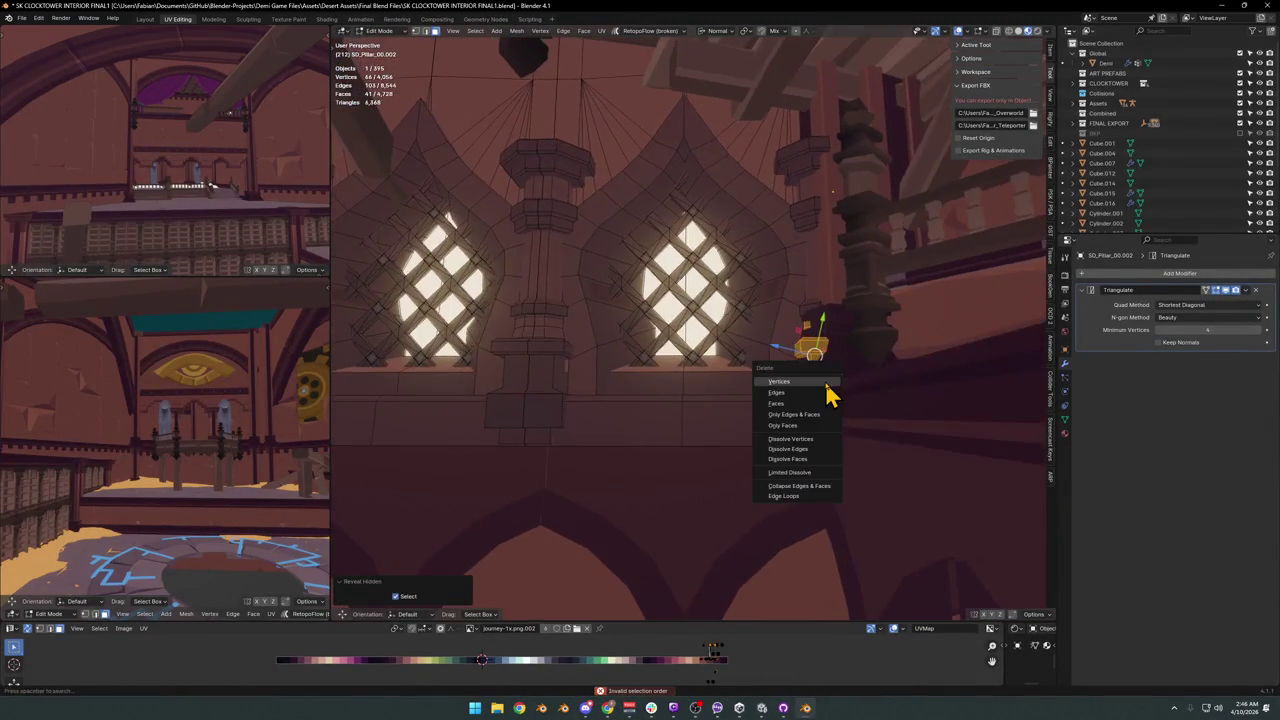
{"action": "left_click", "coordinate": [829, 394]}
{"action": "scroll", "coordinate": [766, 366], "scroll_direction": "down", "scroll_amount": 3}
{"action": "scroll", "coordinate": [772, 352], "scroll_direction": "up", "scroll_amount": 3}
{"action": "mouse_move", "coordinate": [773, 352]}
{"action": "middle_mouse_down"}
{"action": "mouse_move", "coordinate": [768, 337]}
{"action": "mouse_move", "coordinate": [677, 380]}
{"action": "mouse_move", "coordinate": [626, 374]}
{"action": "mouse_move", "coordinate": [746, 329]}
{"action": "mouse_move", "coordinate": [694, 437]}
{"action": "mouse_move", "coordinate": [720, 395]}
{"action": "mouse_move", "coordinate": [677, 370]}
{"action": "middle_mouse_up"}
{"action": "key", "text": "Tab"}
{"action": "scroll", "coordinate": [771, 400], "scroll_direction": "down", "scroll_amount": 3}
{"action": "scroll", "coordinate": [722, 370], "scroll_direction": "up", "scroll_amount": 3}
{"action": "scroll", "coordinate": [714, 380], "scroll_direction": "up", "scroll_amount": 3}
{"action": "left_click", "coordinate": [577, 262]}
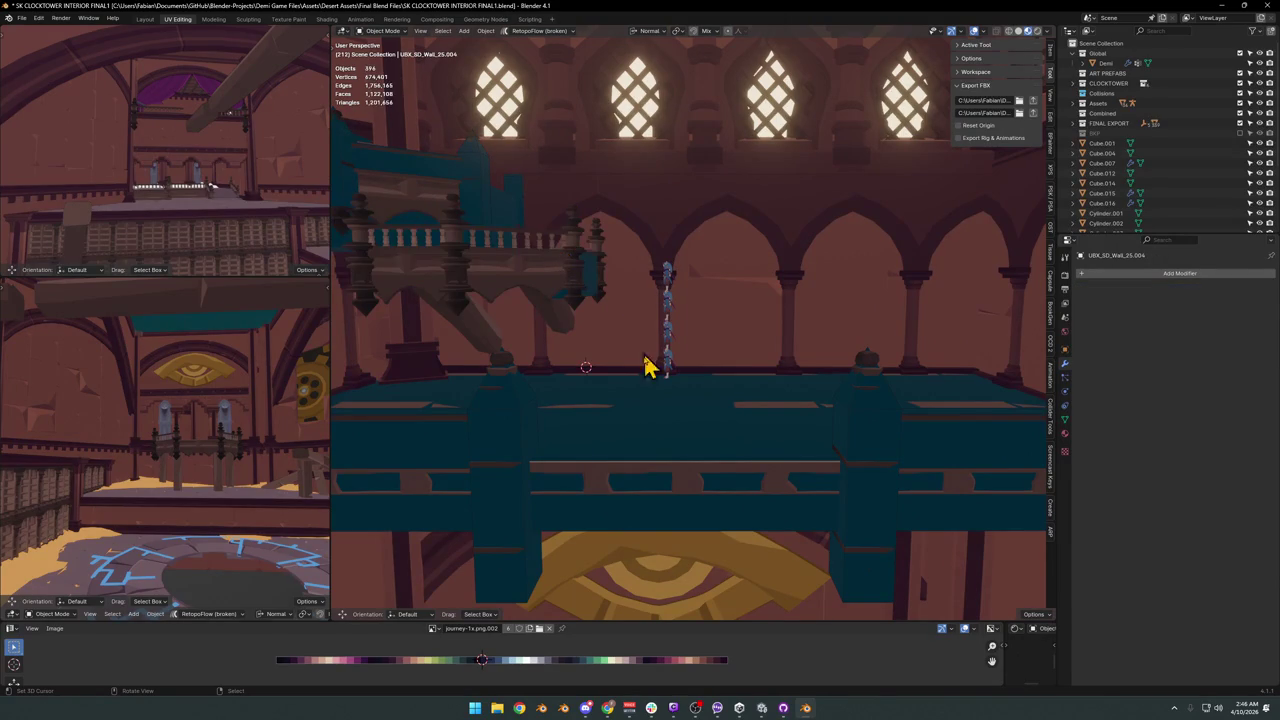
Delete the teal wall piece UBX_SD_Wall_25.004 and save the file.
{"action": "key", "text": "Delete"}
{"action": "mouse_move", "coordinate": [672, 349]}
{"action": "middle_mouse_down"}
{"action": "mouse_move", "coordinate": [686, 391]}
{"action": "mouse_move", "coordinate": [709, 343]}
{"action": "mouse_move", "coordinate": [716, 402]}
{"action": "middle_mouse_up"}
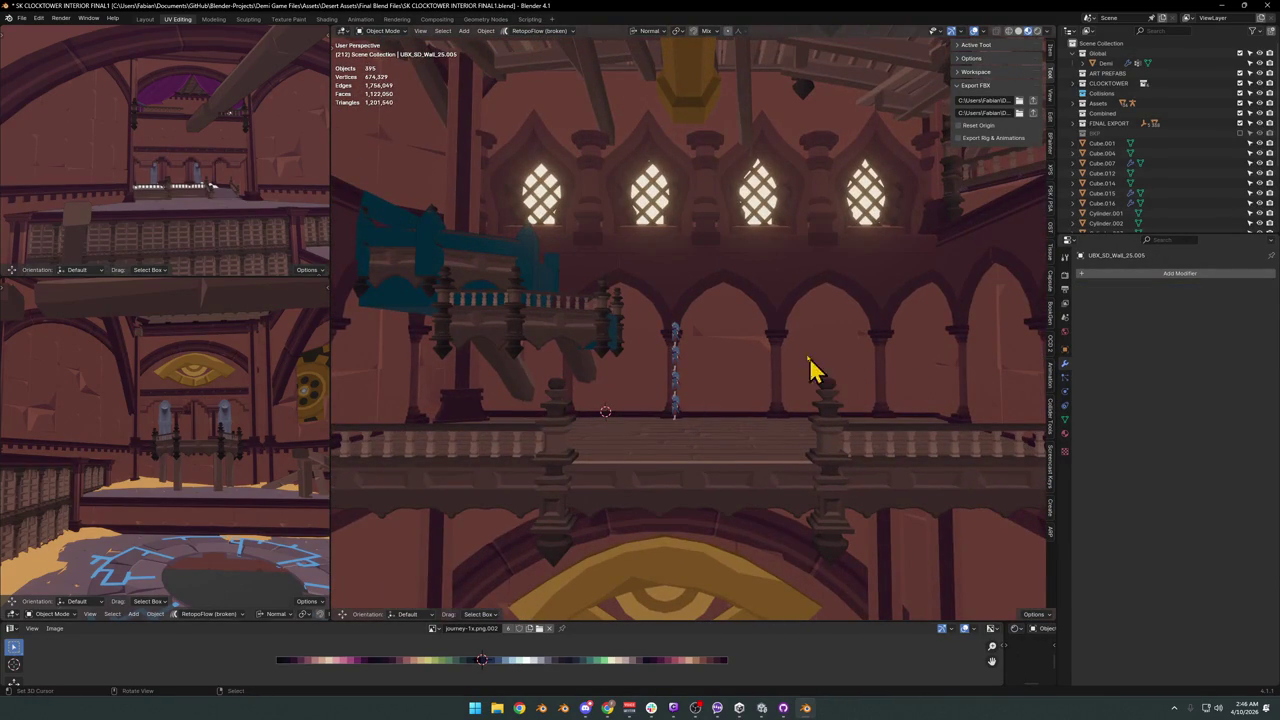
{"action": "scroll", "coordinate": [779, 341], "scroll_direction": "down", "scroll_amount": 3}
{"action": "mouse_move", "coordinate": [752, 337]}
{"action": "middle_mouse_down"}
{"action": "mouse_move", "coordinate": [737, 357]}
{"action": "mouse_move", "coordinate": [752, 345]}
{"action": "middle_mouse_up"}
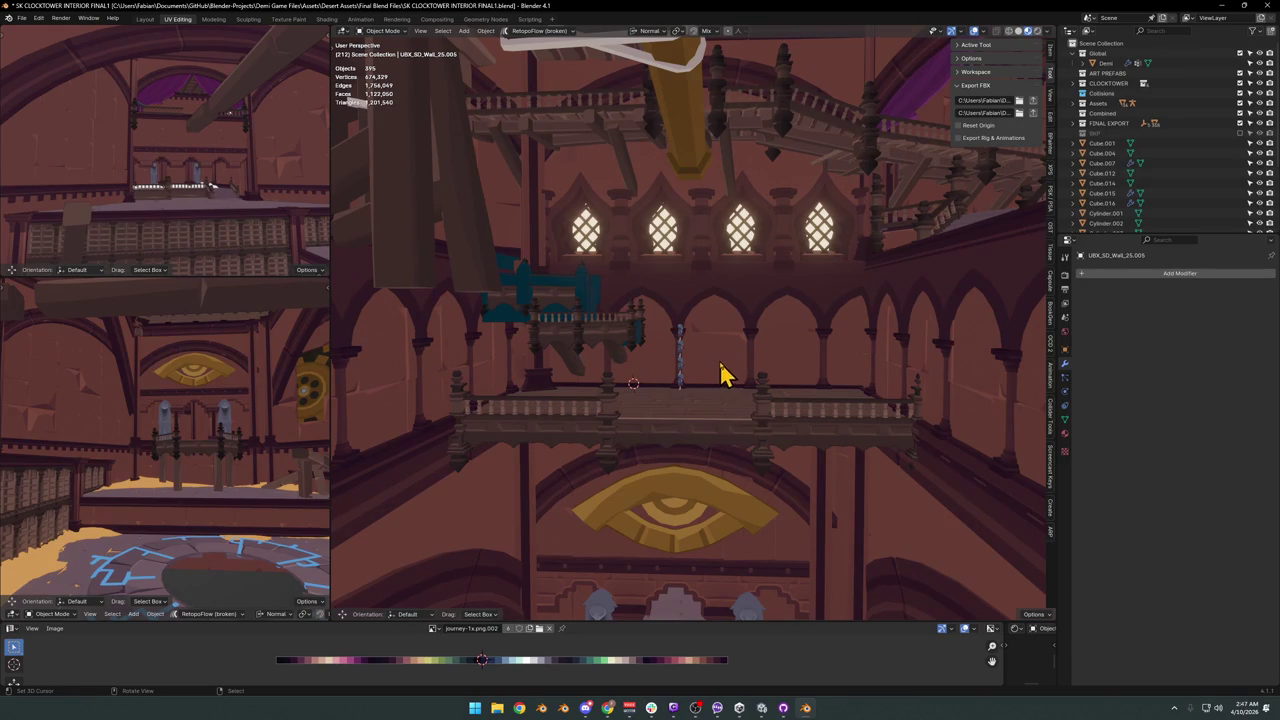
{"action": "key", "text": "shift+grave"}
{"action": "key", "text": "ctrl+s"}
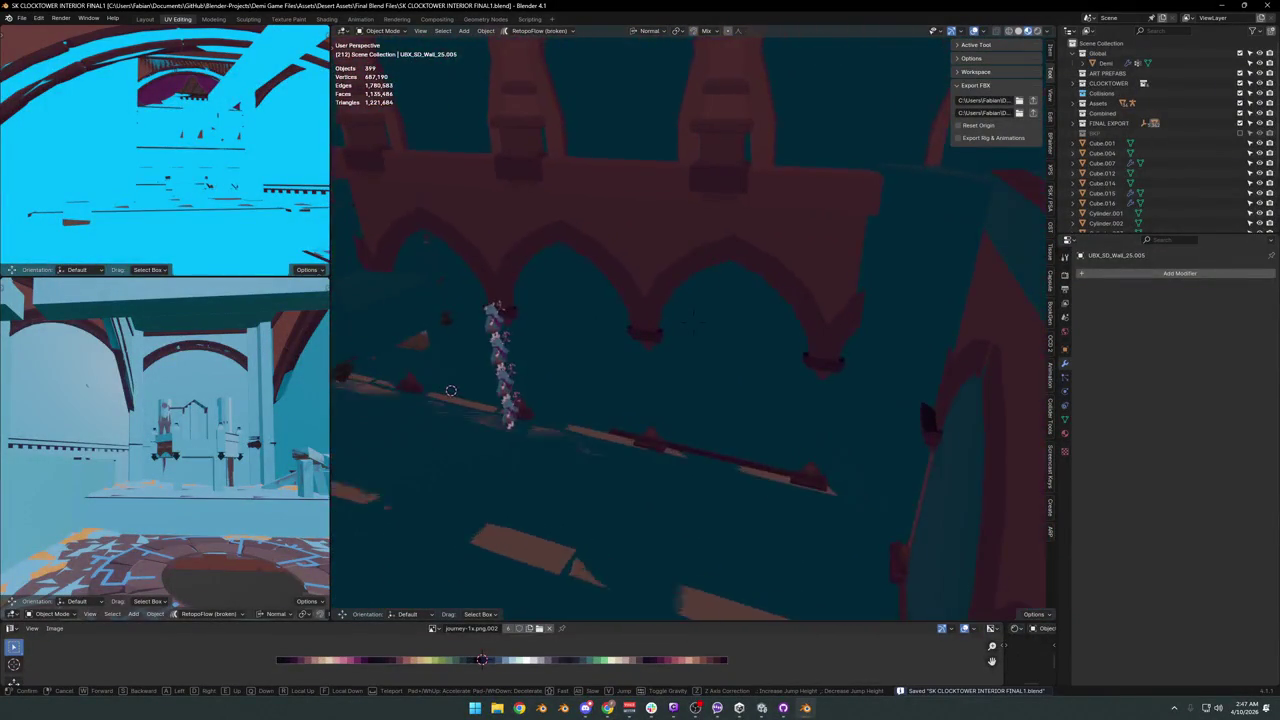
Walk through the scene, then isolate SD_Trim_00.013 in local view for mesh editing.
{"action": "key", "text": "w"}
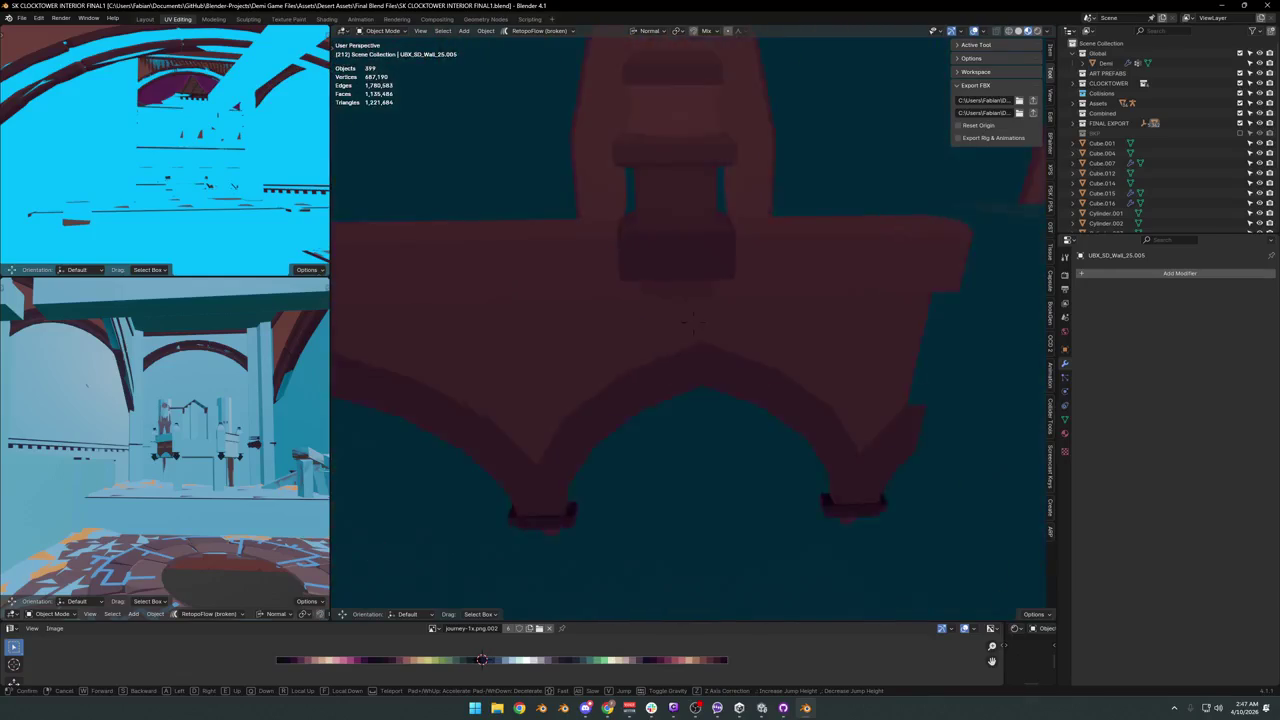
{"action": "key", "text": "s"}
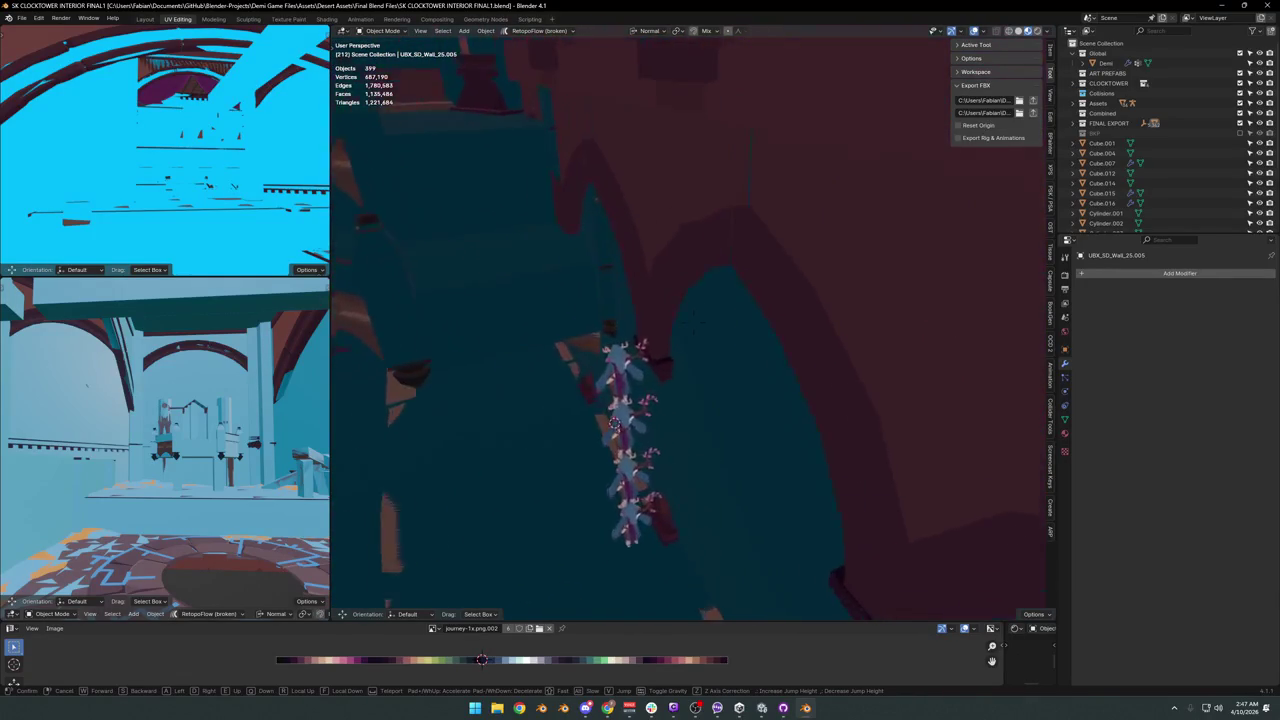
{"action": "left_click", "coordinate": [740, 362]}
{"action": "left_click", "coordinate": [740, 362]}
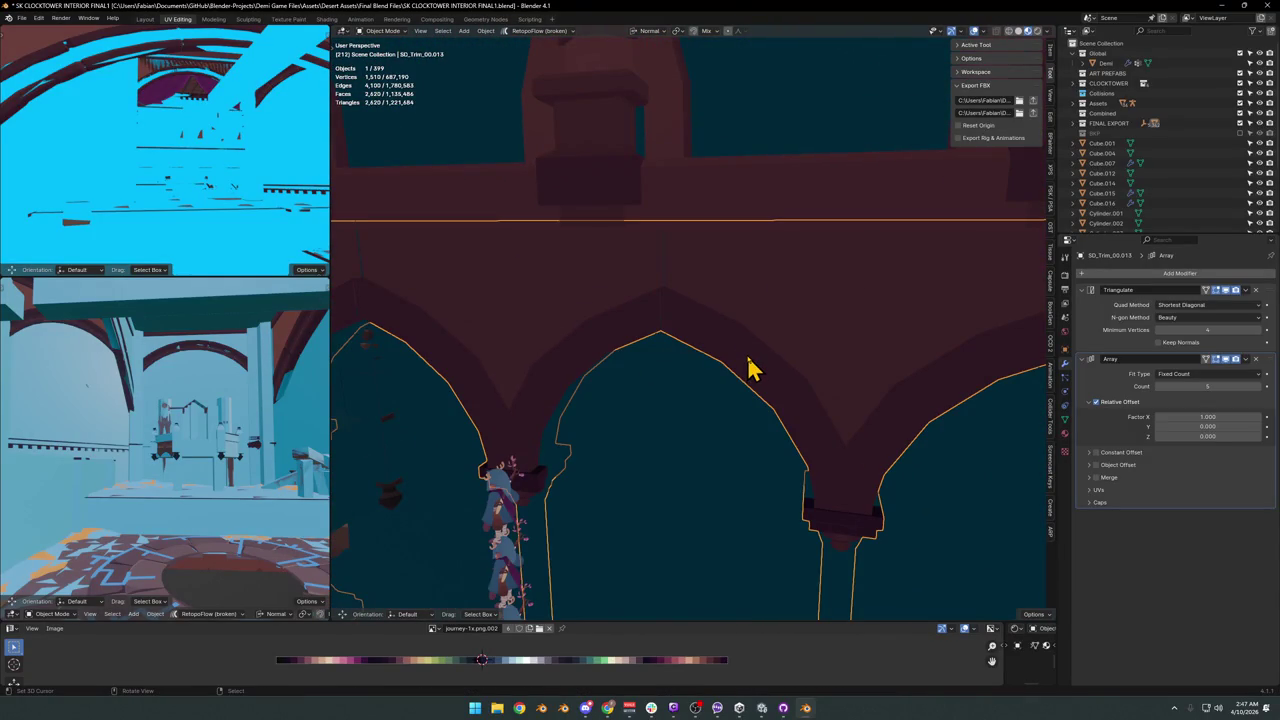
{"action": "key", "text": "KP_Divide"}
{"action": "mouse_move", "coordinate": [748, 366]}
{"action": "middle_mouse_down"}
{"action": "mouse_move", "coordinate": [674, 331]}
{"action": "mouse_move", "coordinate": [574, 334]}
{"action": "mouse_move", "coordinate": [613, 280]}
{"action": "mouse_move", "coordinate": [700, 306]}
{"action": "mouse_move", "coordinate": [613, 325]}
{"action": "mouse_move", "coordinate": [689, 314]}
{"action": "mouse_move", "coordinate": [749, 354]}
{"action": "mouse_move", "coordinate": [666, 323]}
{"action": "middle_mouse_up"}
{"action": "key", "text": "Tab"}
{"action": "scroll", "coordinate": [768, 332], "scroll_direction": "up", "scroll_amount": 5}
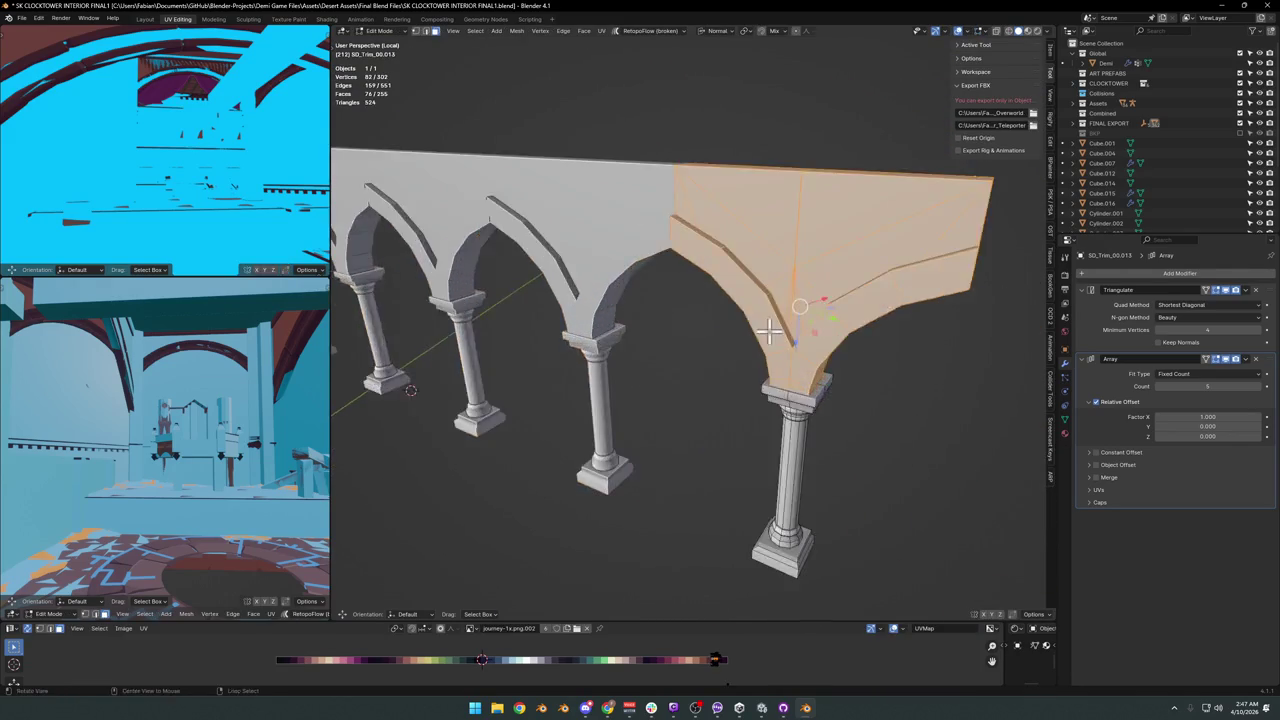
Select all arch trim faces sharing the same normal via Quick Favorites.
{"action": "scroll", "coordinate": [768, 332], "scroll_direction": "down", "scroll_amount": 3}
{"action": "middle_click_drag", "start_coordinate": [760, 328], "coordinate": [706, 307]}
{"action": "scroll", "coordinate": [709, 306], "scroll_direction": "up", "scroll_amount": 4}
{"action": "key", "text": "alt+a"}
{"action": "key", "text": "q"}
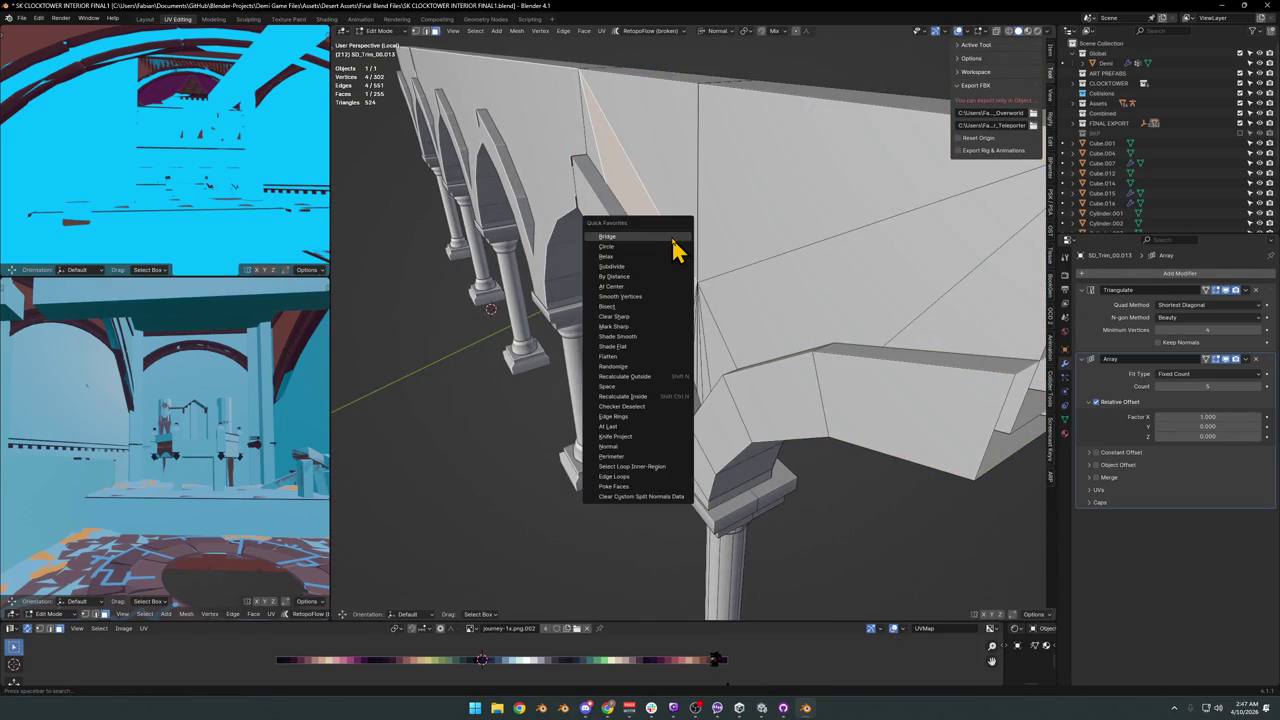
{"action": "key", "text": "q"}
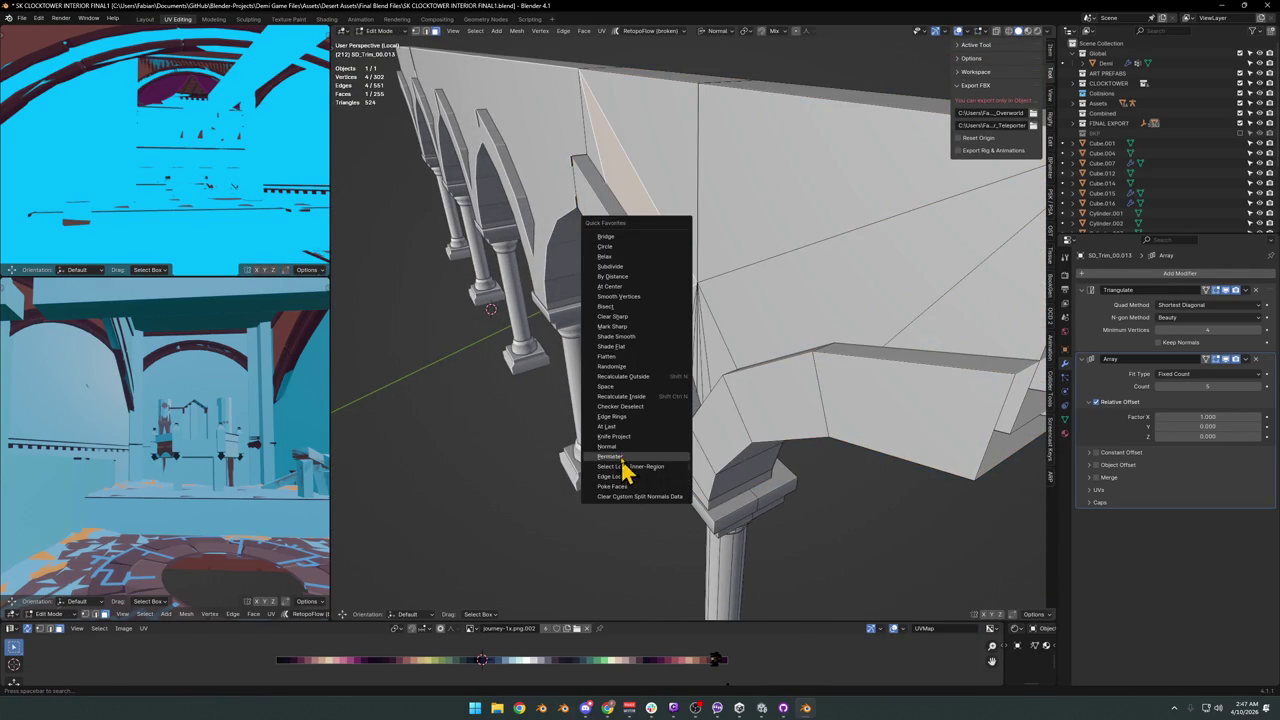
{"action": "left_click", "coordinate": [623, 449]}
Select the connected trim piece, hide the columns, and select same-facing faces on the trim wall.
{"action": "scroll", "coordinate": [617, 446], "scroll_direction": "down", "scroll_amount": 5}
{"action": "key", "text": "KP_Decimal"}
{"action": "key", "text": "alt+a"}
{"action": "key", "text": "l"}
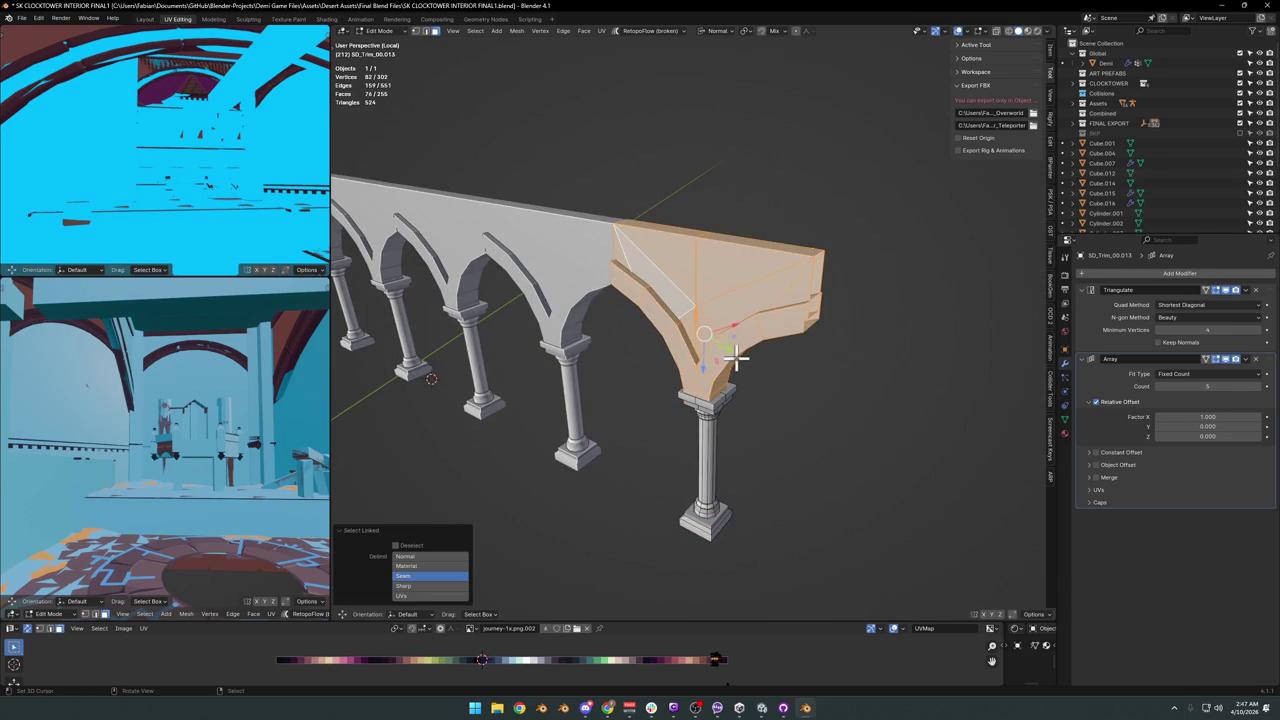
{"action": "key", "text": "shift+h"}
{"action": "key", "text": "KP_Decimal"}
{"action": "key", "text": "alt+a"}
{"action": "left_click", "coordinate": [677, 368]}
{"action": "key", "text": "shift+g"}
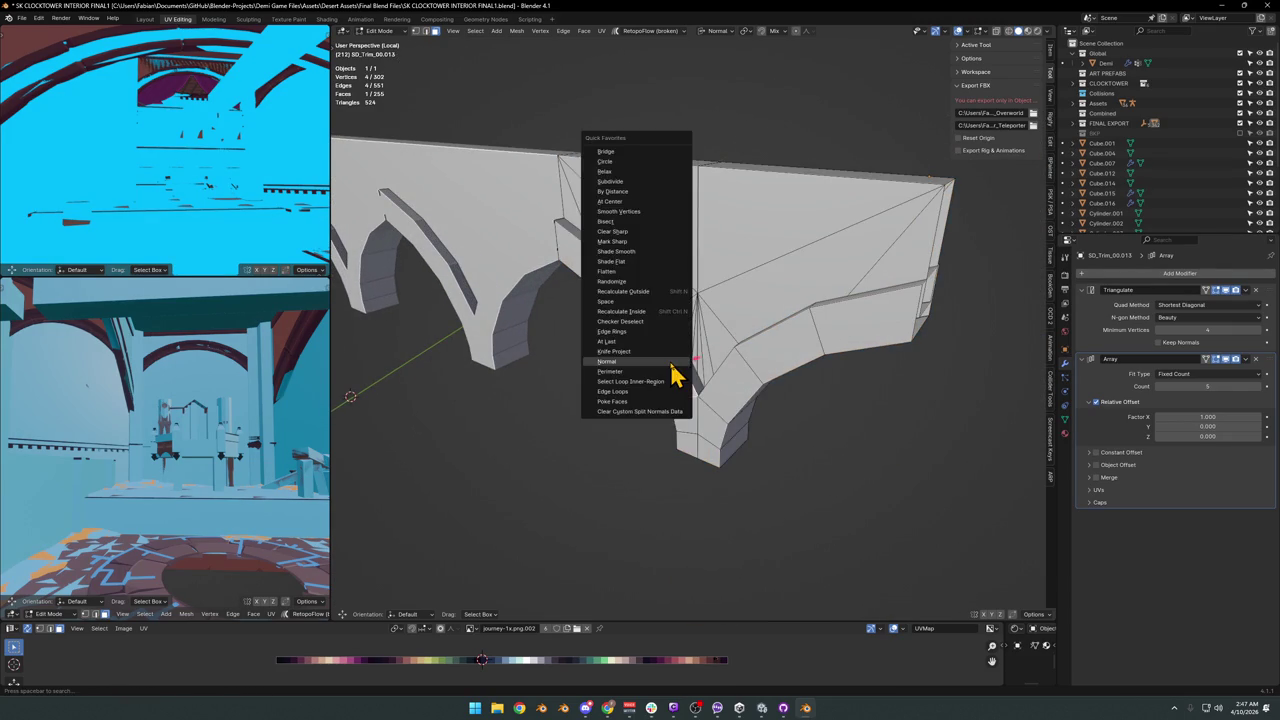
{"action": "left_click", "coordinate": [674, 364]}
{"action": "middle_click_drag", "start_coordinate": [733, 349], "coordinate": [688, 356]}
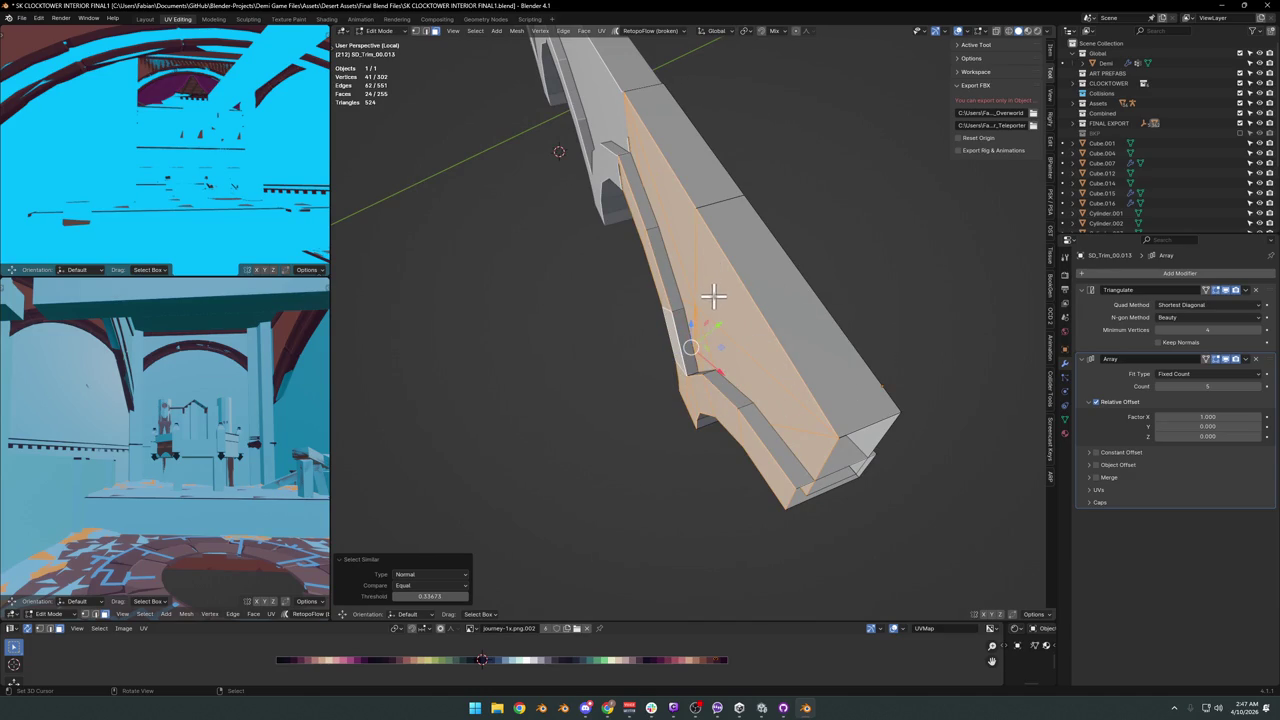
In Object Mode, try apply, duplicate and rotate, then reset the trim's rotation.
{"action": "key", "text": "Tab"}
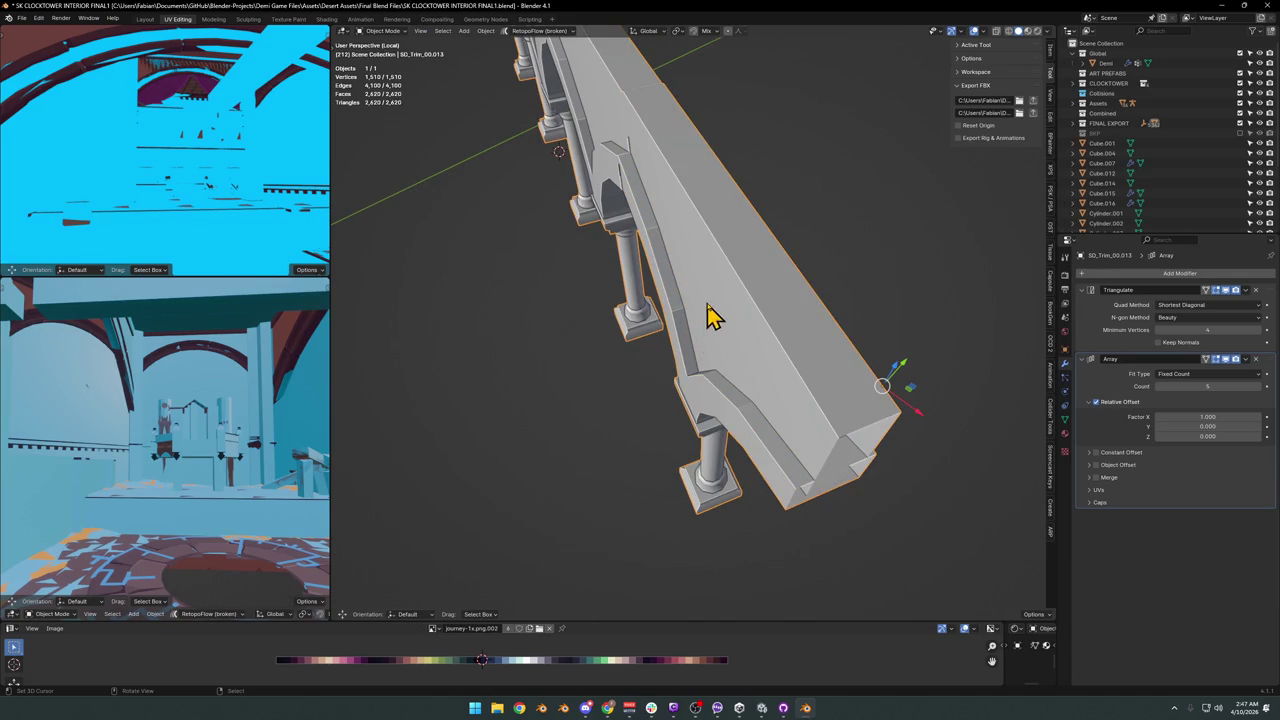
{"action": "key", "text": "ctrl+a"}
{"action": "key", "text": "Escape"}
{"action": "key", "text": "shift+d"}
{"action": "right_click", "coordinate": [697, 330]}
{"action": "key", "text": "r"}
{"action": "key", "text": "Escape"}
{"action": "key", "text": "alt+r"}
{"action": "key", "text": "Tab"}
Select the same-normal arch-end faces and scale them along Y onto one plane.
{"action": "mouse_move", "coordinate": [800, 352]}
{"action": "middle_mouse_down"}
{"action": "mouse_move", "coordinate": [663, 300]}
{"action": "mouse_move", "coordinate": [709, 334]}
{"action": "mouse_move", "coordinate": [649, 314]}
{"action": "middle_mouse_up"}
{"action": "scroll", "coordinate": [845, 403], "scroll_direction": "up", "scroll_amount": 3}
{"action": "middle_click_drag", "start_coordinate": [845, 403], "coordinate": [730, 428]}
{"action": "key", "text": "q"}
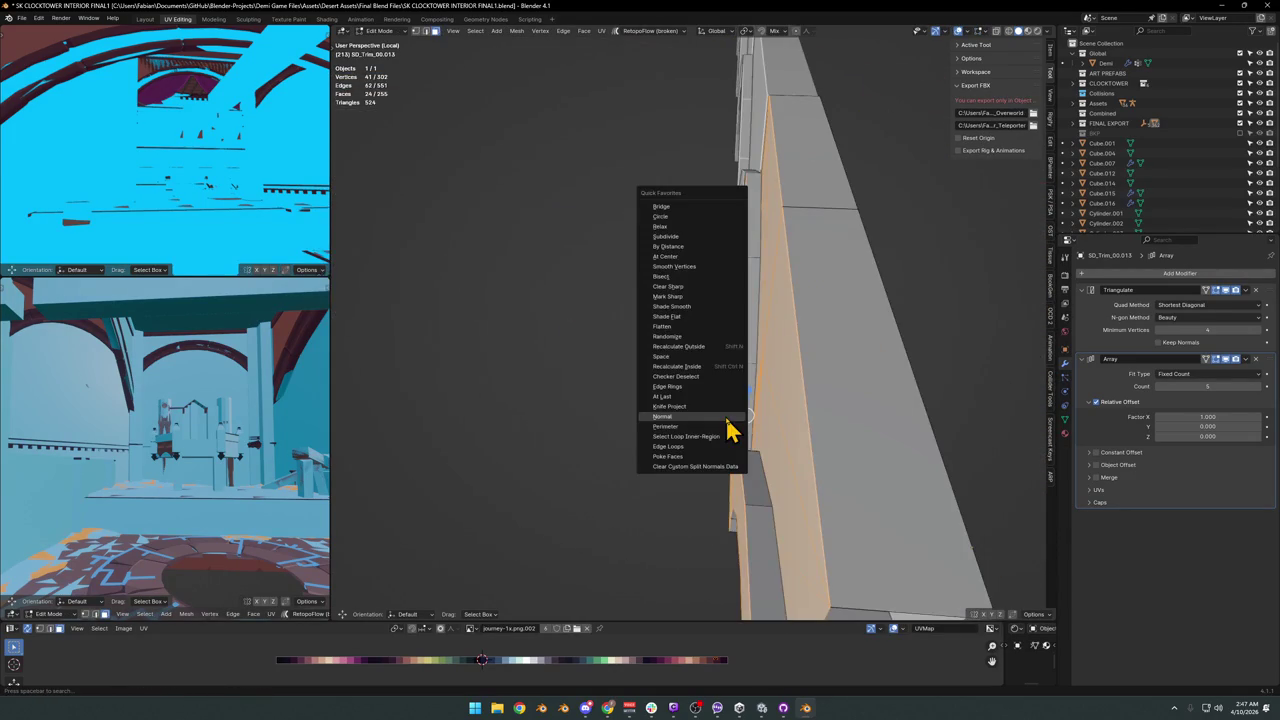
{"action": "left_click", "coordinate": [726, 419]}
{"action": "scroll", "coordinate": [730, 420], "scroll_direction": "down", "scroll_amount": 3}
{"action": "scroll", "coordinate": [730, 420], "scroll_direction": "down", "scroll_amount": 4}
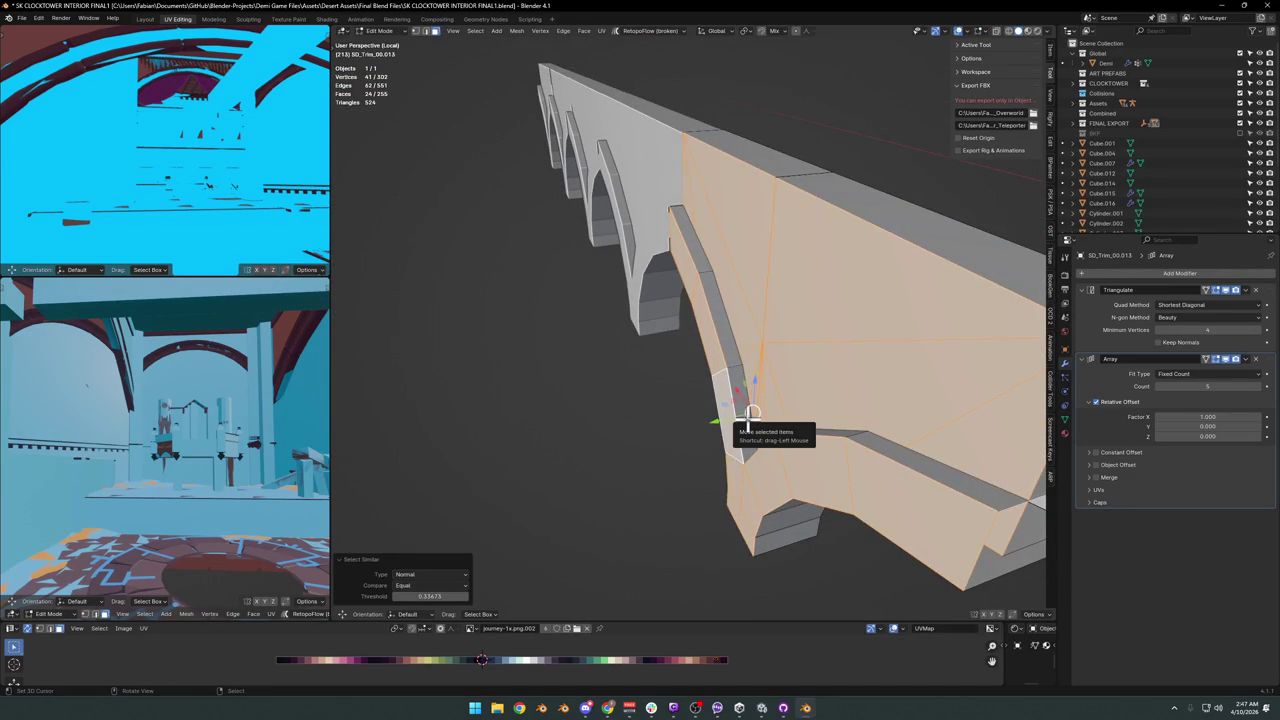
{"action": "key", "text": "s"}
{"action": "key", "text": "y"}
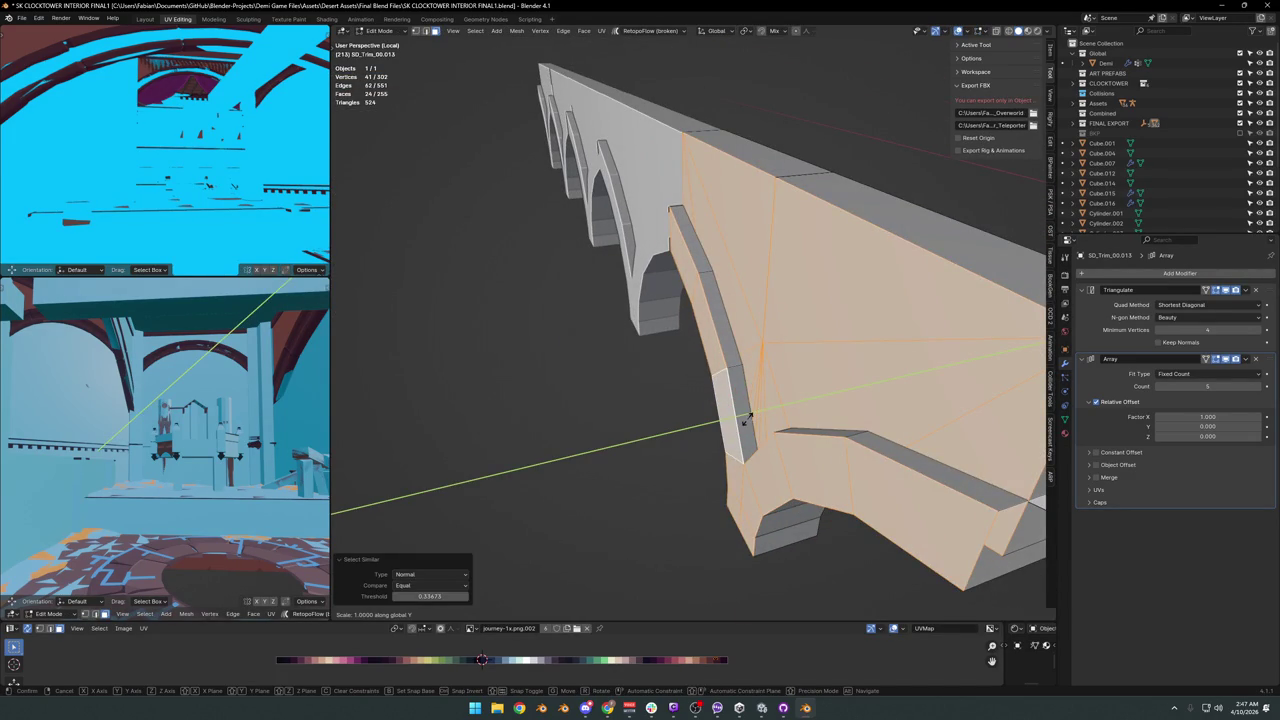
{"action": "left_click", "coordinate": [748, 414]}
{"action": "key", "text": "alt+a"}
{"action": "left_click", "coordinate": [820, 360]}
{"action": "key", "text": "alt+a"}
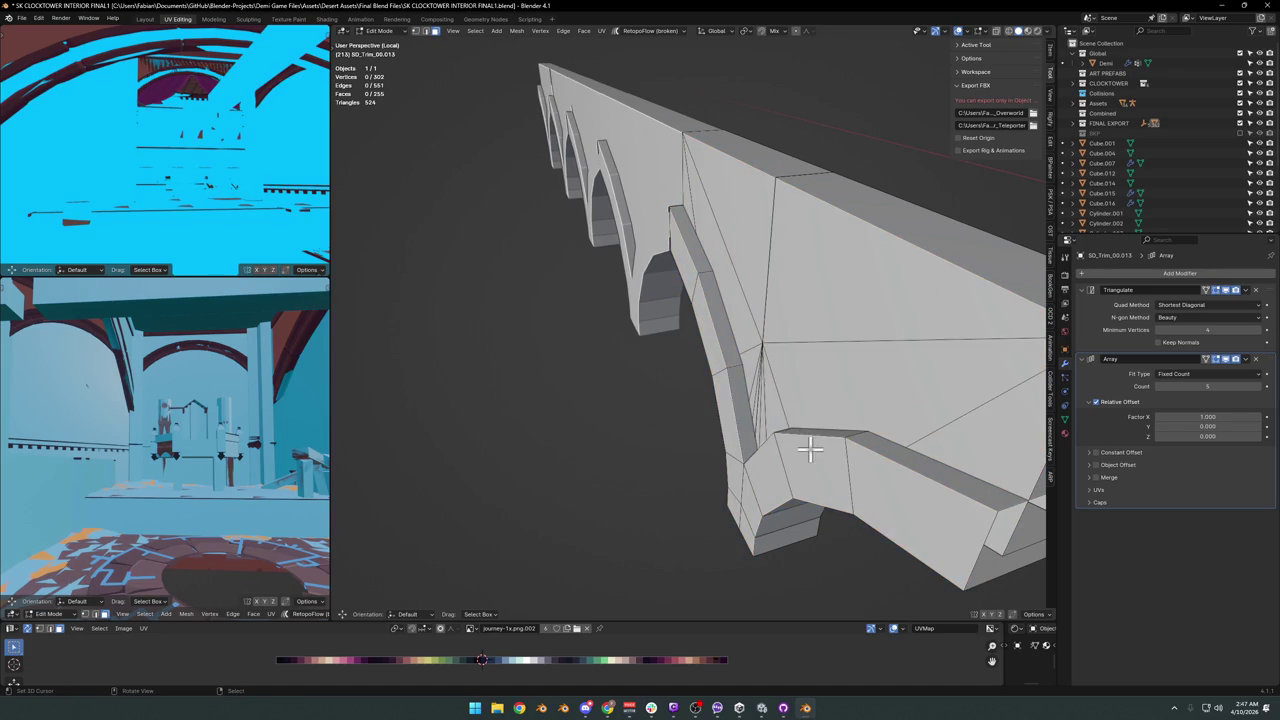
Select two face loops on the arch and scale them along Y.
{"action": "key", "text": "l"}
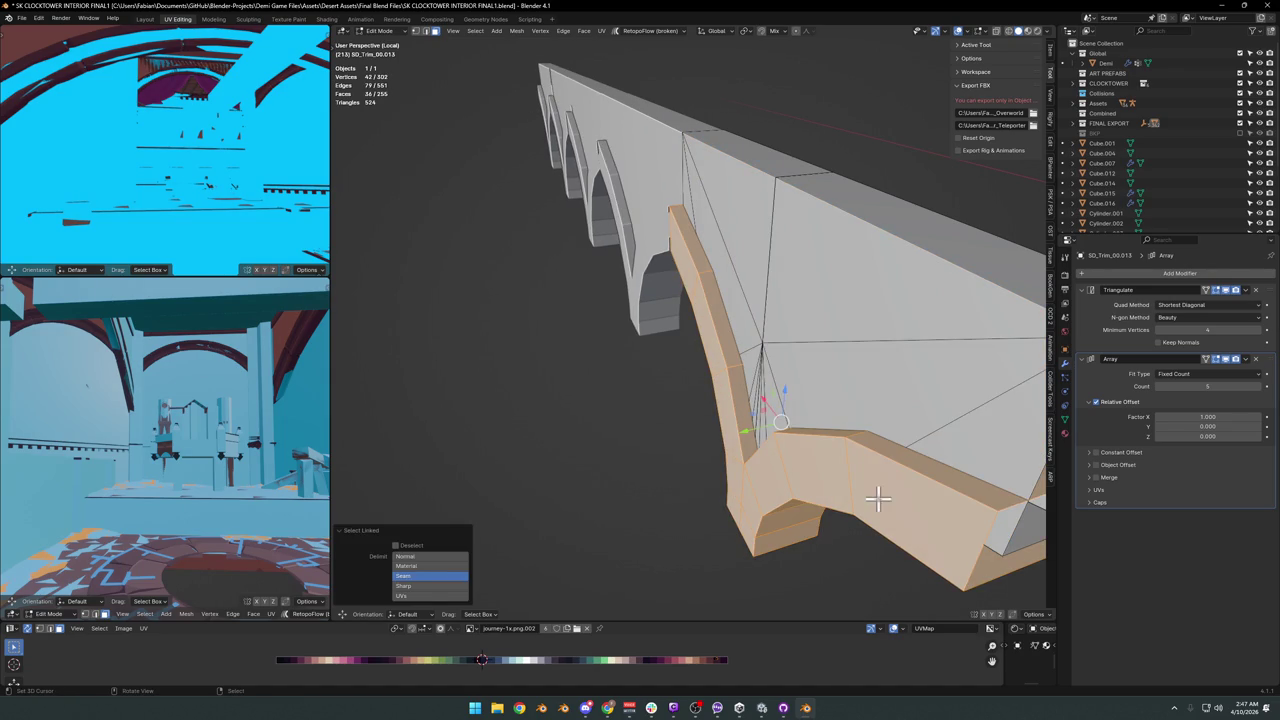
{"action": "key", "text": "alt+a"}
{"action": "mouse_move", "coordinate": [878, 498]}
{"action": "middle_mouse_down"}
{"action": "mouse_move", "coordinate": [903, 423]}
{"action": "mouse_move", "coordinate": [860, 435]}
{"action": "mouse_move", "coordinate": [696, 413]}
{"action": "middle_mouse_up"}
{"action": "left_click", "coordinate": [905, 428], "text": "alt"}
{"action": "left_click", "coordinate": [681, 392], "text": "alt+shift"}
{"action": "key", "text": "s"}
{"action": "key", "text": "y"}
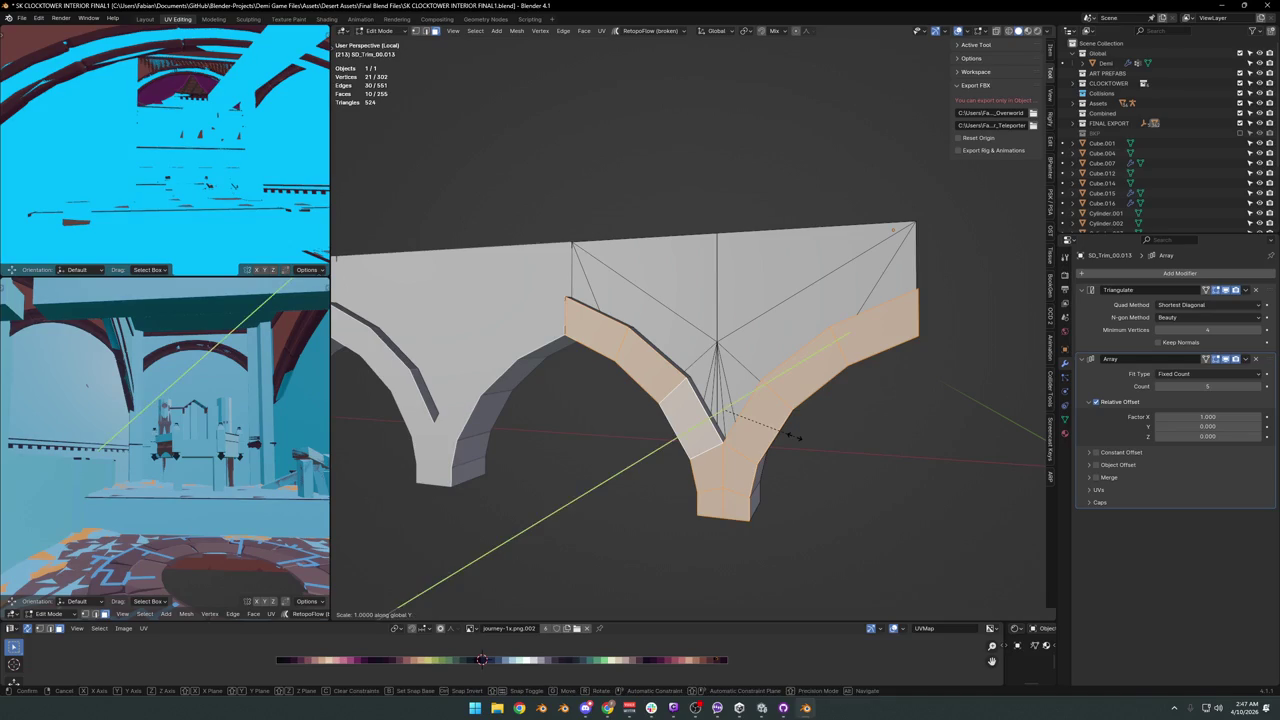
{"action": "key", "text": "Return"}
Brush-select the arch-end wall faces and flatten them to zero depth along Y.
{"action": "key", "text": "alt+a"}
{"action": "middle_click_drag", "start_coordinate": [786, 349], "coordinate": [772, 322]}
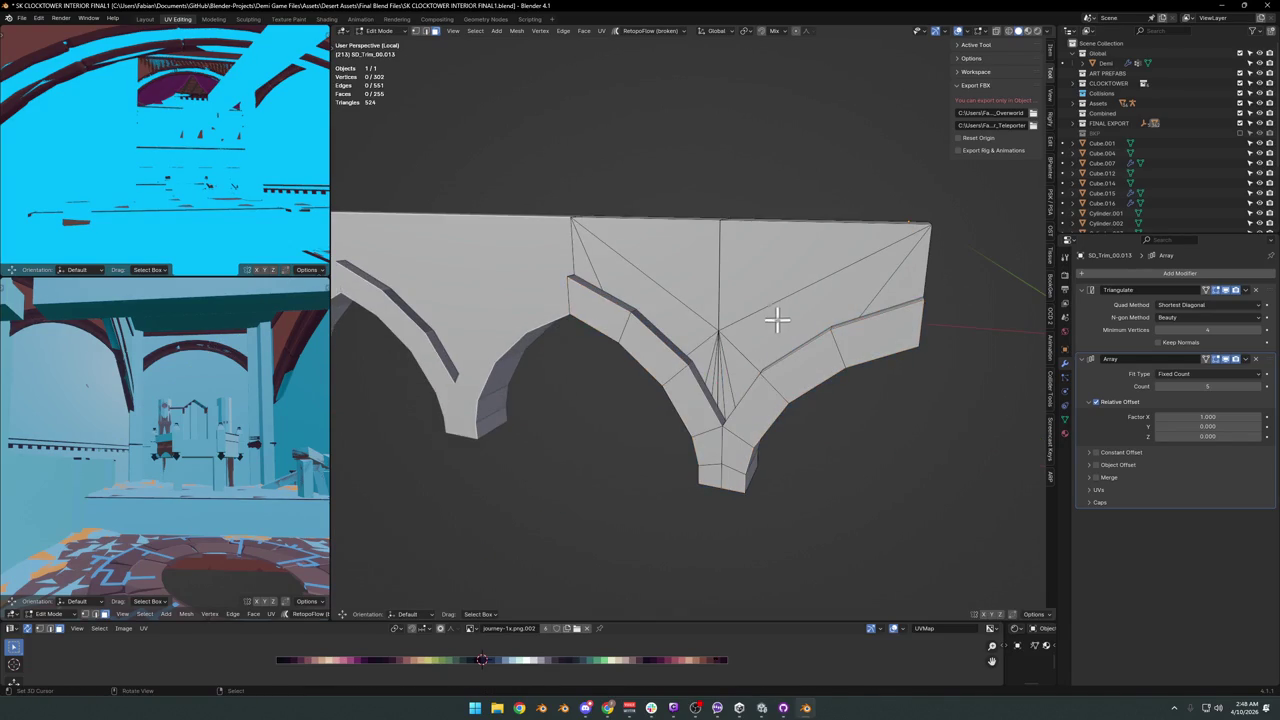
{"action": "mouse_move", "coordinate": [843, 293]}
{"action": "middle_mouse_down"}
{"action": "mouse_move", "coordinate": [754, 320]}
{"action": "mouse_move", "coordinate": [831, 318]}
{"action": "middle_mouse_up"}
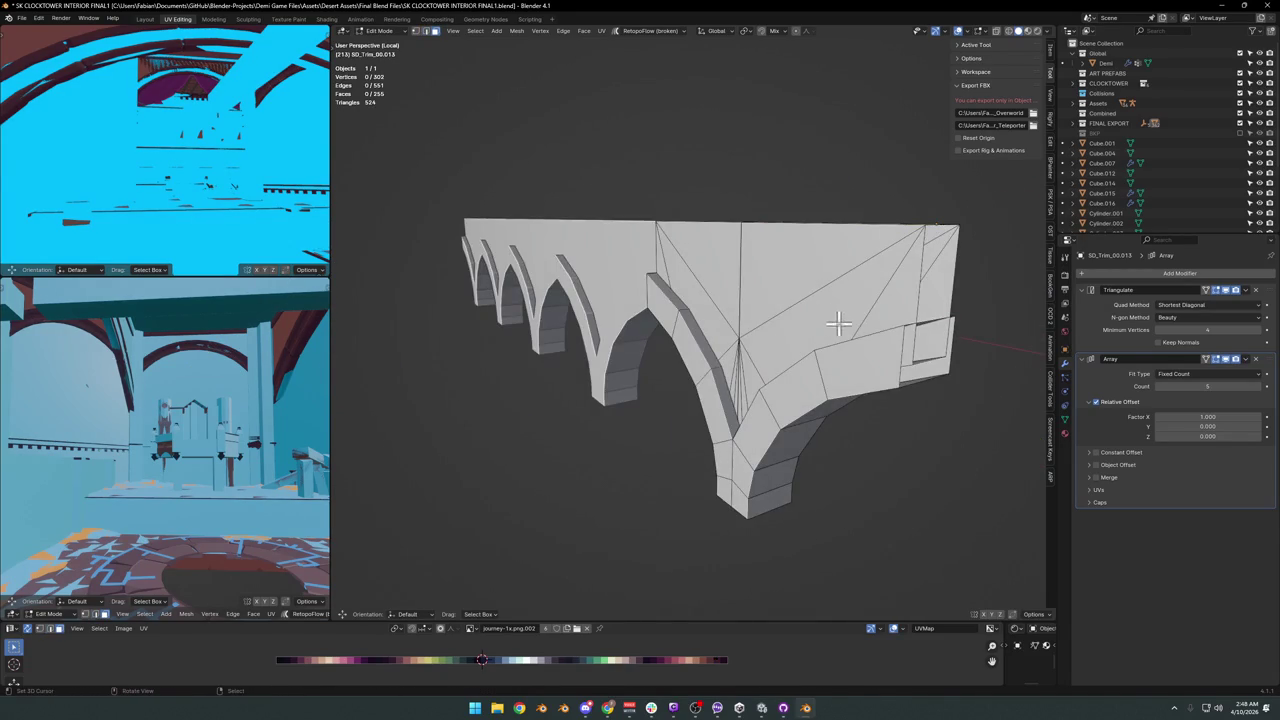
{"action": "key", "text": "c"}
{"action": "mouse_move", "coordinate": [879, 323]}
{"action": "left_mouse_down"}
{"action": "mouse_move", "coordinate": [800, 323]}
{"action": "mouse_move", "coordinate": [659, 288]}
{"action": "left_mouse_up"}
{"action": "key", "text": "KP_Decimal"}
{"action": "scroll", "coordinate": [518, 236], "scroll_direction": "down", "scroll_amount": 4}
{"action": "middle_click_drag", "start_coordinate": [709, 277], "coordinate": [663, 306]}
{"action": "type", "text": "sy0"}
{"action": "key", "text": "Return"}
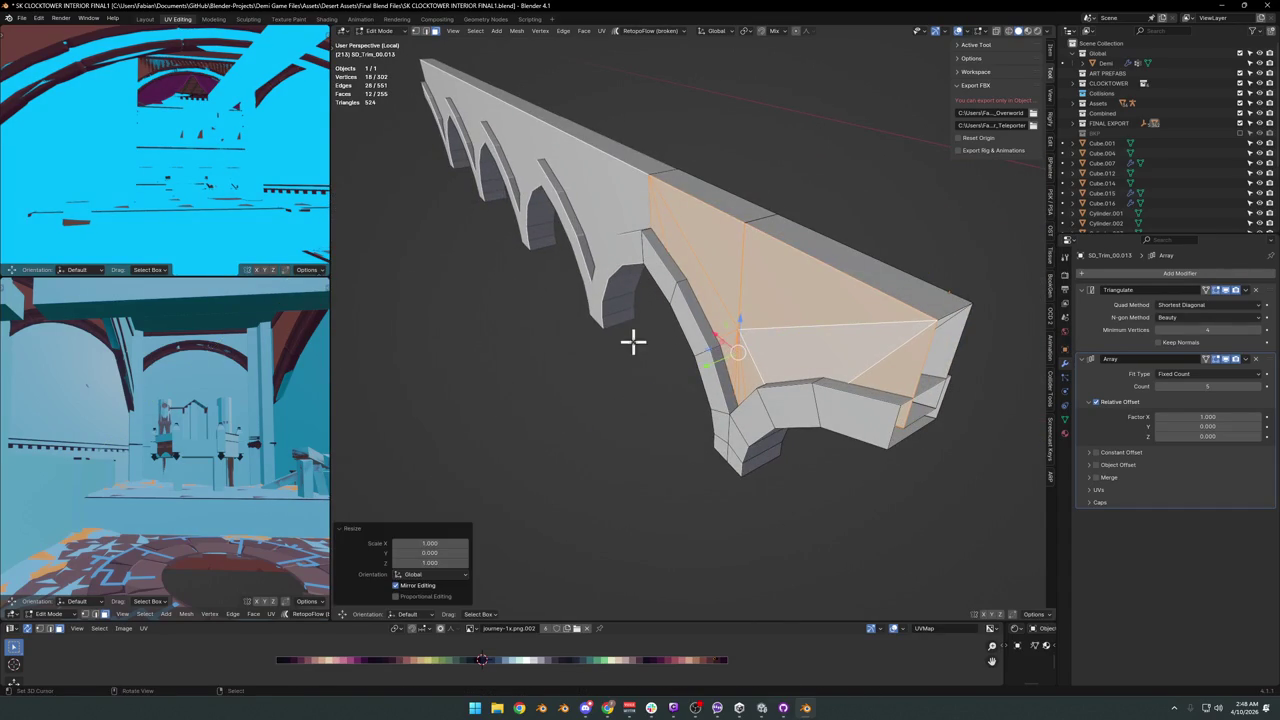
Flatten the three triangular wall faces to zero along Y.
{"action": "scroll", "coordinate": [676, 280], "scroll_direction": "up", "scroll_amount": 5}
{"action": "mouse_move", "coordinate": [674, 331]}
{"action": "middle_mouse_down"}
{"action": "mouse_move", "coordinate": [837, 294]}
{"action": "mouse_move", "coordinate": [863, 306]}
{"action": "mouse_move", "coordinate": [766, 337]}
{"action": "mouse_move", "coordinate": [906, 347]}
{"action": "mouse_move", "coordinate": [771, 314]}
{"action": "mouse_move", "coordinate": [700, 371]}
{"action": "mouse_move", "coordinate": [726, 374]}
{"action": "middle_mouse_up"}
{"action": "scroll", "coordinate": [771, 314], "scroll_direction": "down", "scroll_amount": 3}
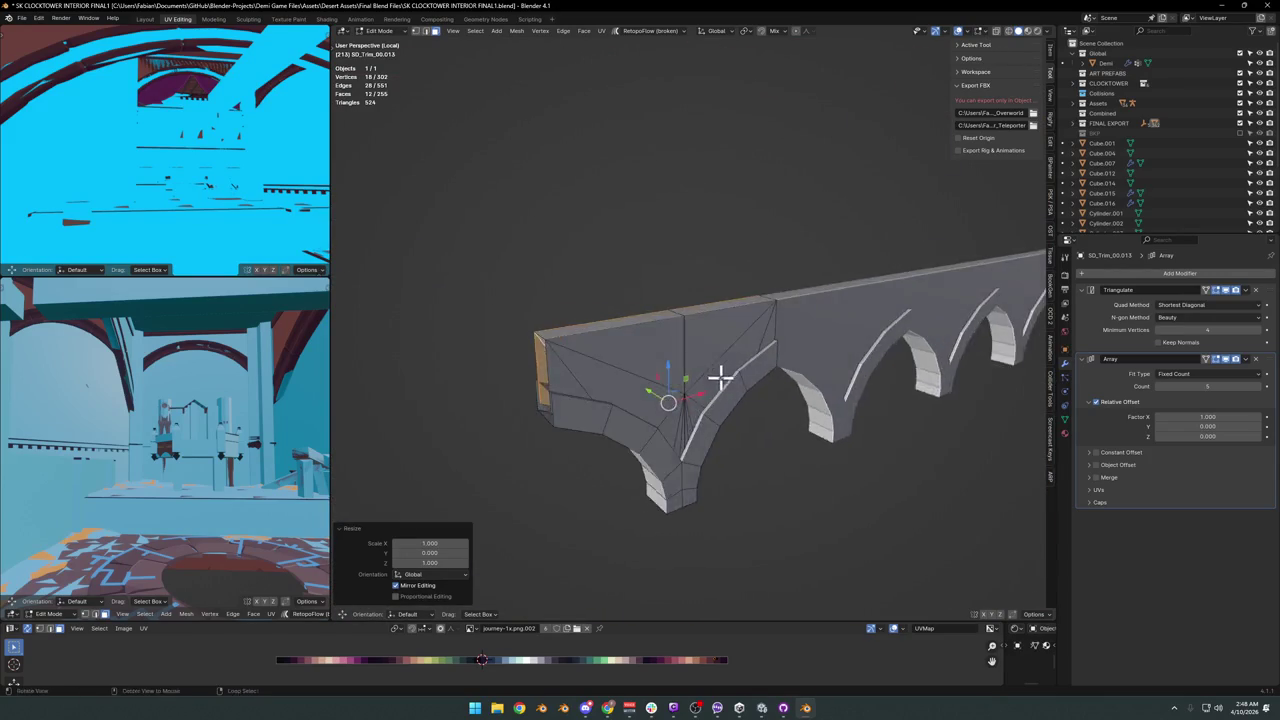
{"action": "scroll", "coordinate": [657, 376], "scroll_direction": "up", "scroll_amount": 5}
{"action": "scroll", "coordinate": [657, 376], "scroll_direction": "down", "scroll_amount": 3}
{"action": "scroll", "coordinate": [482, 397], "scroll_direction": "down", "scroll_amount": 2}
{"action": "key", "text": "alt+a"}
{"action": "key", "text": "c"}
{"action": "left_click_drag", "start_coordinate": [517, 383], "coordinate": [624, 393]}
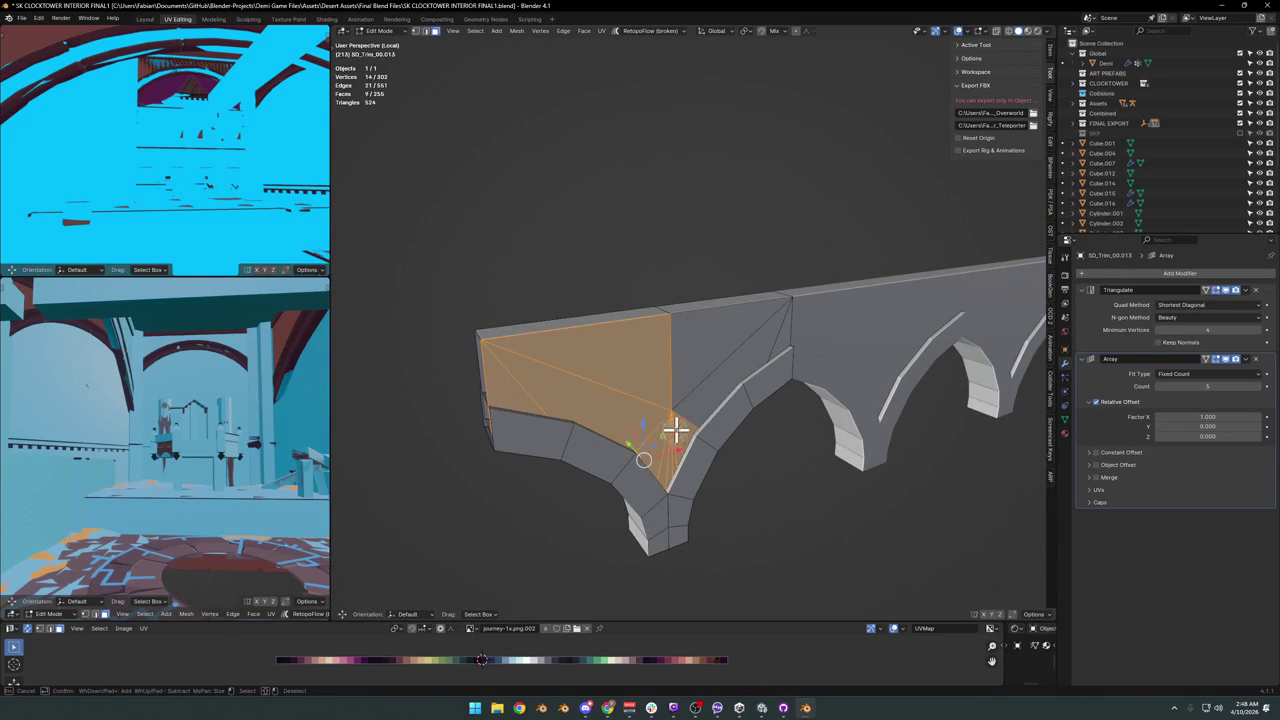
{"action": "key", "text": "s"}
{"action": "key", "text": "y"}
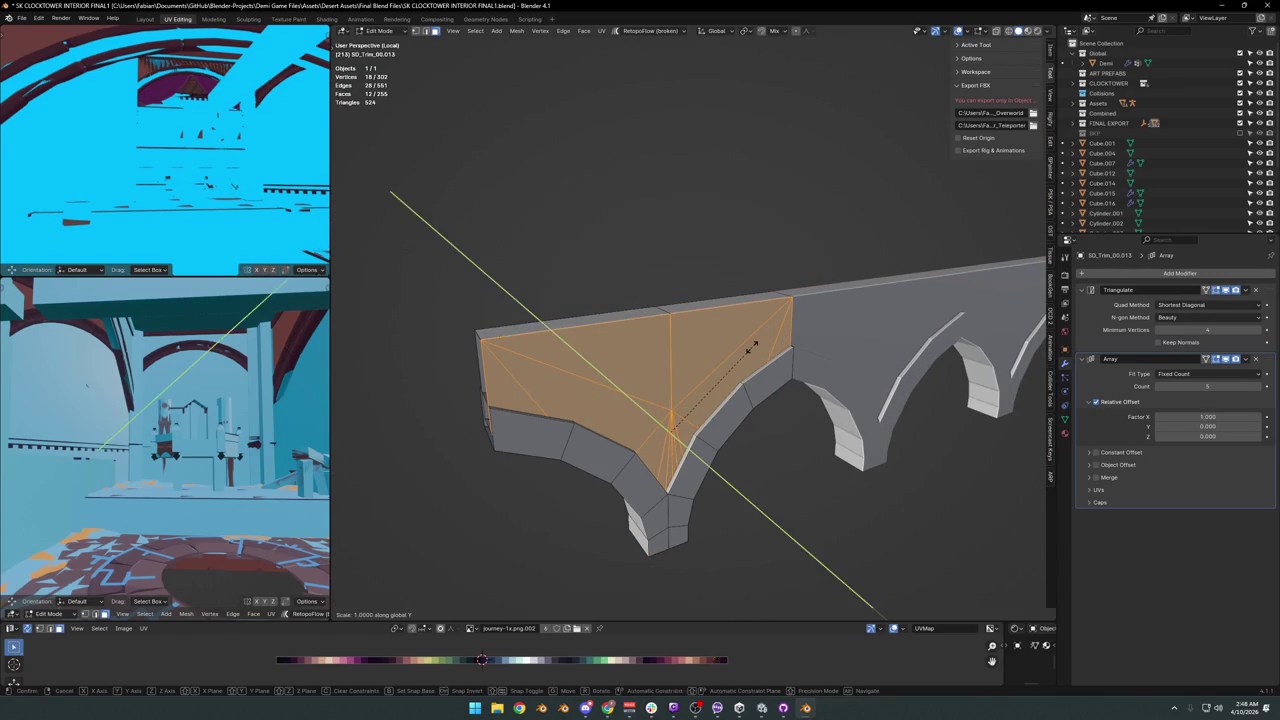
{"action": "key", "text": "0"}
{"action": "key", "text": "Return"}
Flatten the arch underside strip to zero along Y so it sits flush.
{"action": "key", "text": "alt+a"}
{"action": "key", "text": "c"}
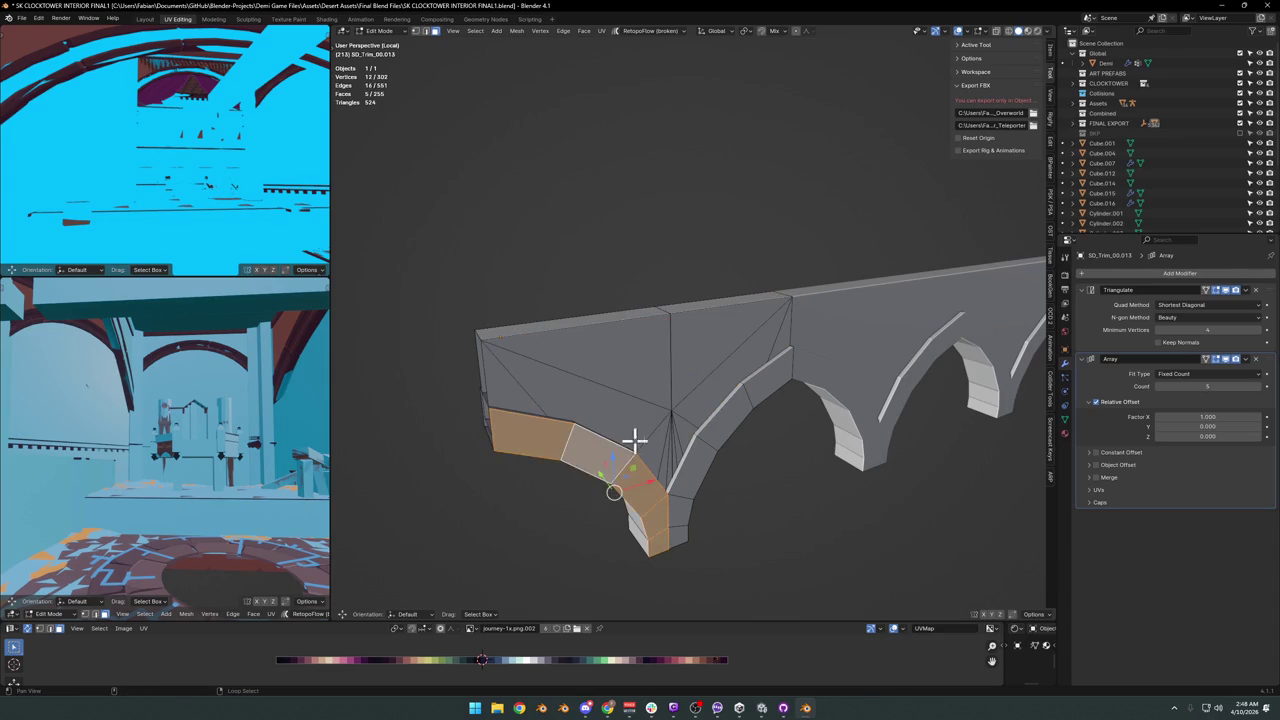
{"action": "left_click_drag", "start_coordinate": [557, 451], "coordinate": [680, 491]}
{"action": "key", "text": "s"}
{"action": "key", "text": "y"}
{"action": "key", "text": "0"}
{"action": "key", "text": "Return"}
{"action": "key", "text": "alt+a"}
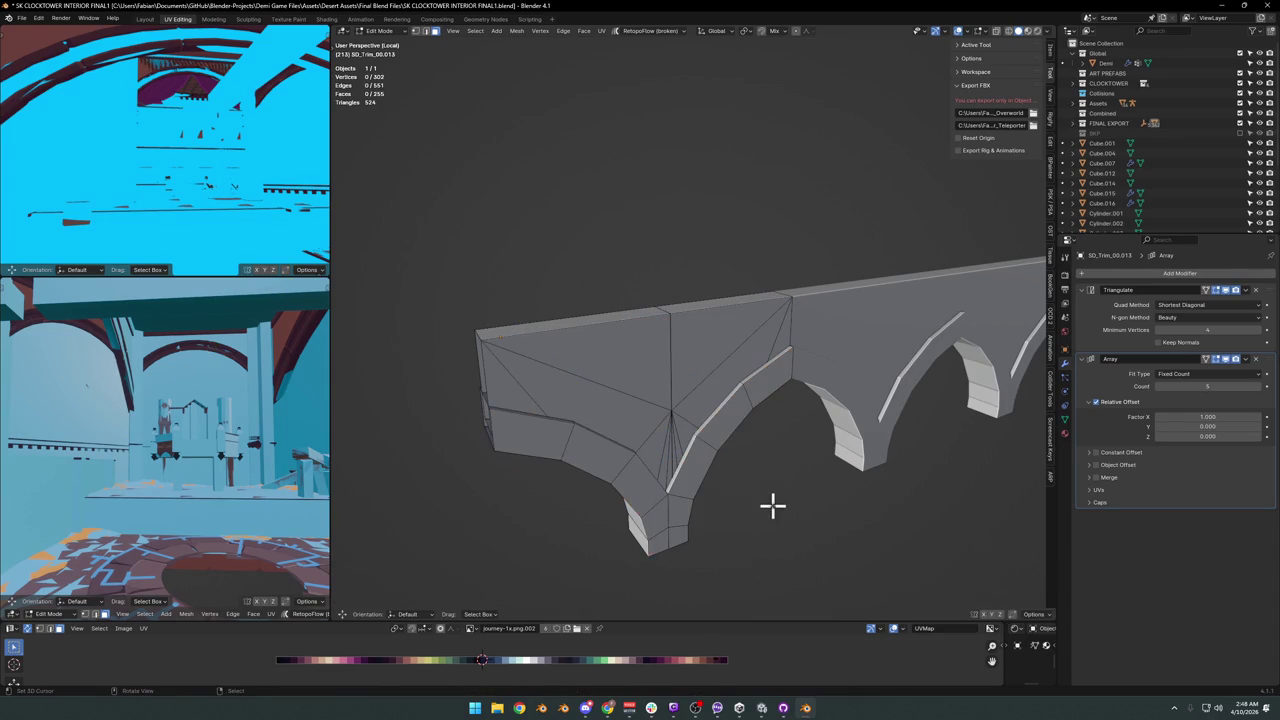
{"action": "mouse_move", "coordinate": [780, 366]}
{"action": "middle_mouse_down"}
{"action": "mouse_move", "coordinate": [686, 371]}
{"action": "mouse_move", "coordinate": [651, 363]}
{"action": "mouse_move", "coordinate": [663, 354]}
{"action": "mouse_move", "coordinate": [649, 350]}
{"action": "mouse_move", "coordinate": [651, 369]}
{"action": "mouse_move", "coordinate": [823, 349]}
{"action": "mouse_move", "coordinate": [680, 374]}
{"action": "mouse_move", "coordinate": [691, 386]}
{"action": "mouse_move", "coordinate": [680, 423]}
{"action": "mouse_move", "coordinate": [666, 423]}
{"action": "middle_mouse_up"}
Return to Object Mode, exit Local View, and move the arch array in front of the wall.
{"action": "key", "text": "Tab"}
{"action": "scroll", "coordinate": [690, 424], "scroll_direction": "up", "scroll_amount": 3}
{"action": "key", "text": "KP_Divide"}
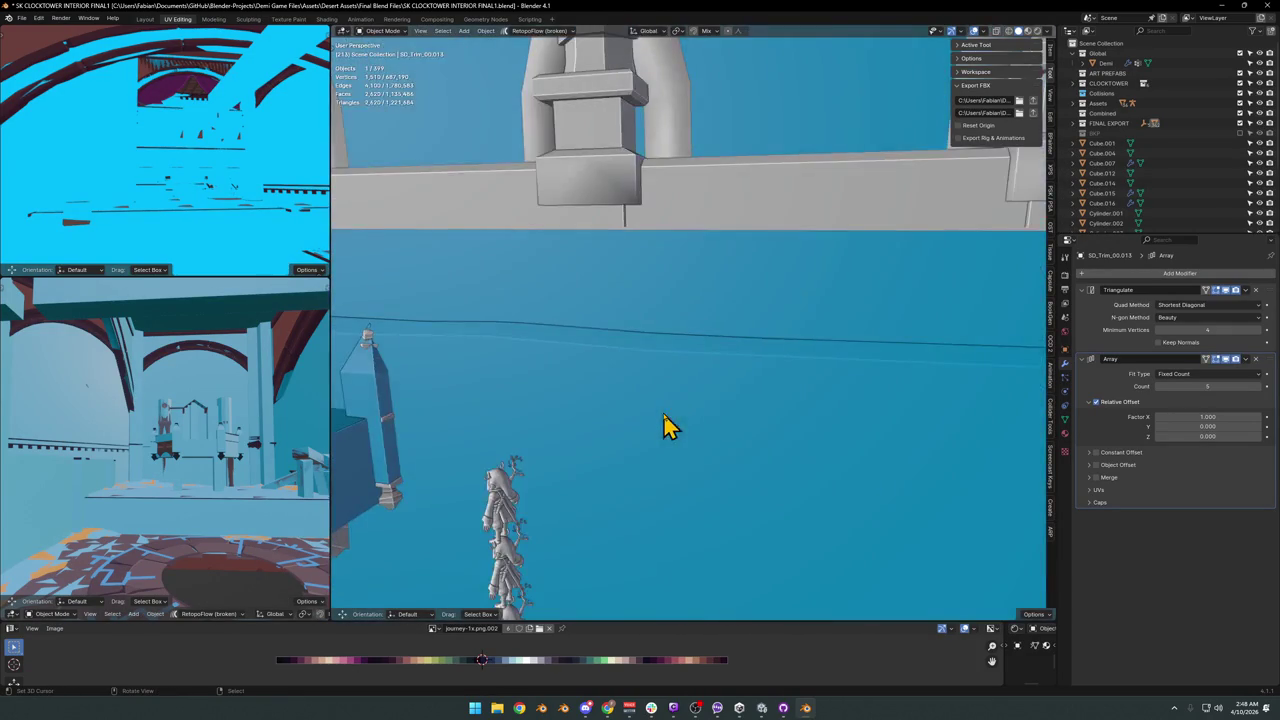
{"action": "mouse_move", "coordinate": [733, 350]}
{"action": "middle_mouse_down"}
{"action": "mouse_move", "coordinate": [766, 377]}
{"action": "mouse_move", "coordinate": [780, 423]}
{"action": "mouse_move", "coordinate": [757, 305]}
{"action": "middle_mouse_up"}
{"action": "key", "text": "g"}
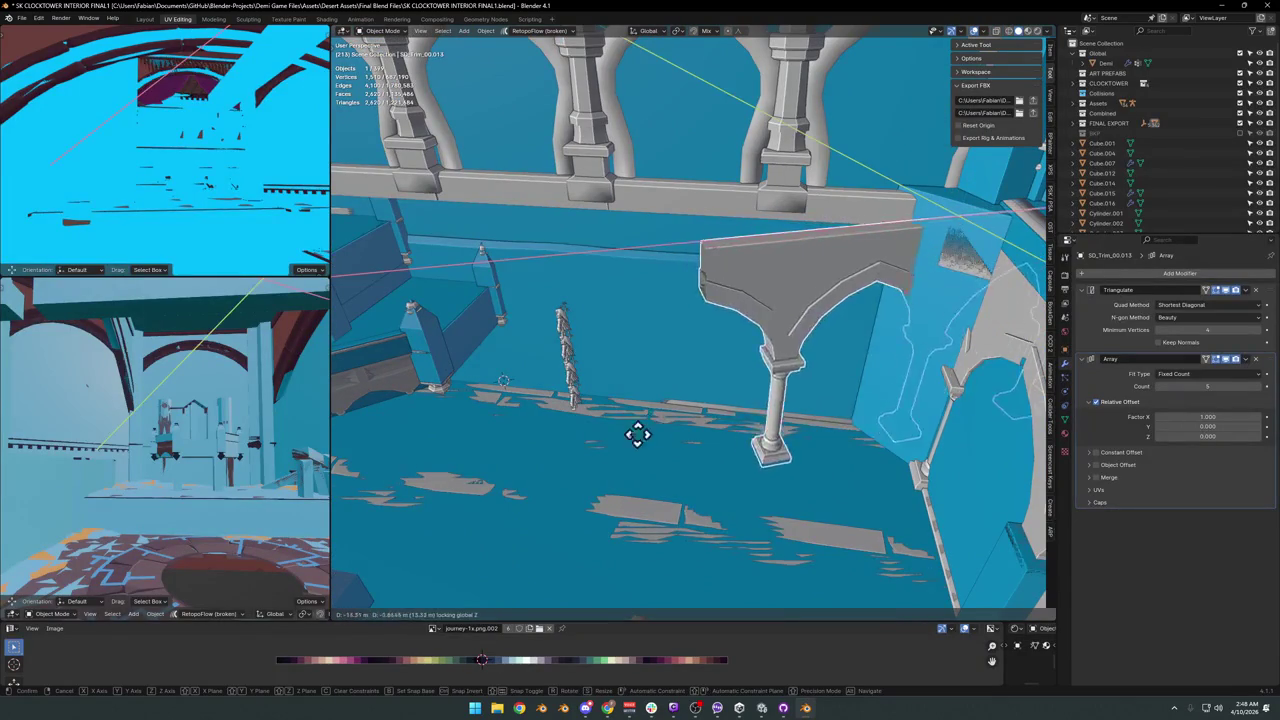
{"action": "left_click", "coordinate": [610, 460]}
Duplicate the arch beneath the balustrade and copy the wall's rotation onto it.
{"action": "key", "text": "alt+d"}
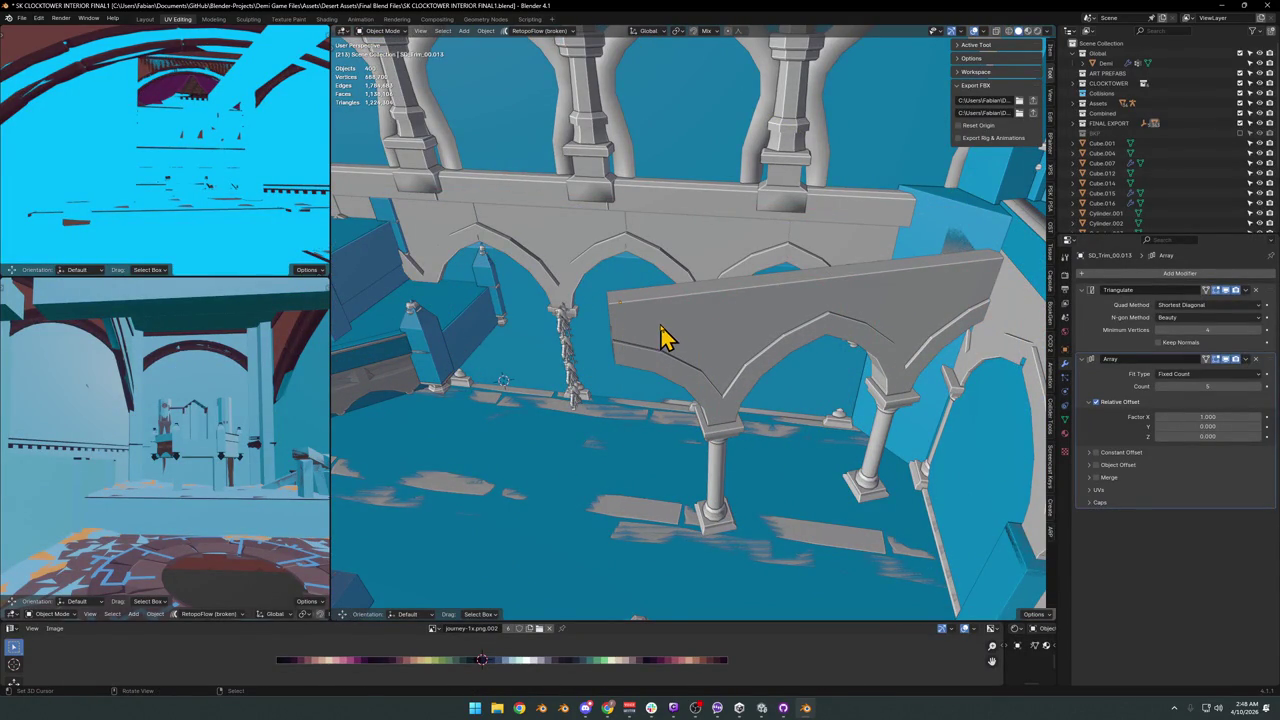
{"action": "left_click", "coordinate": [720, 367]}
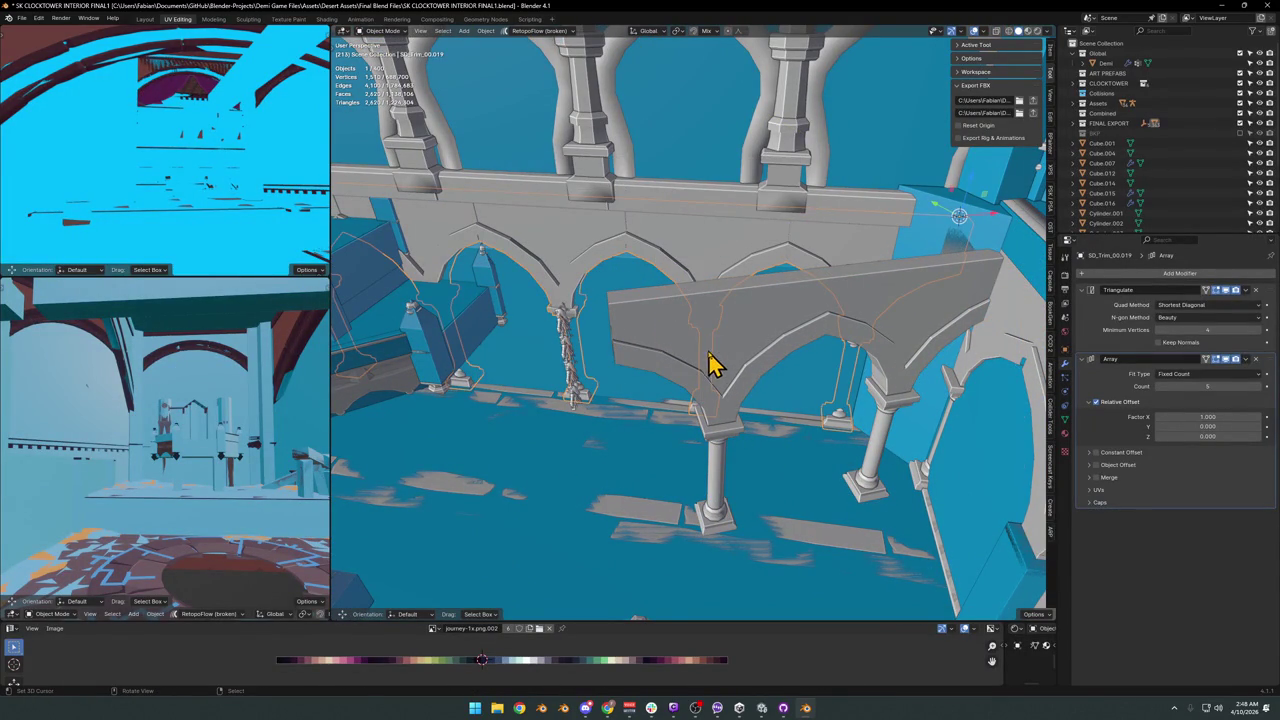
{"action": "left_click", "coordinate": [686, 271], "text": "shift"}
{"action": "key", "text": "ctrl+c"}
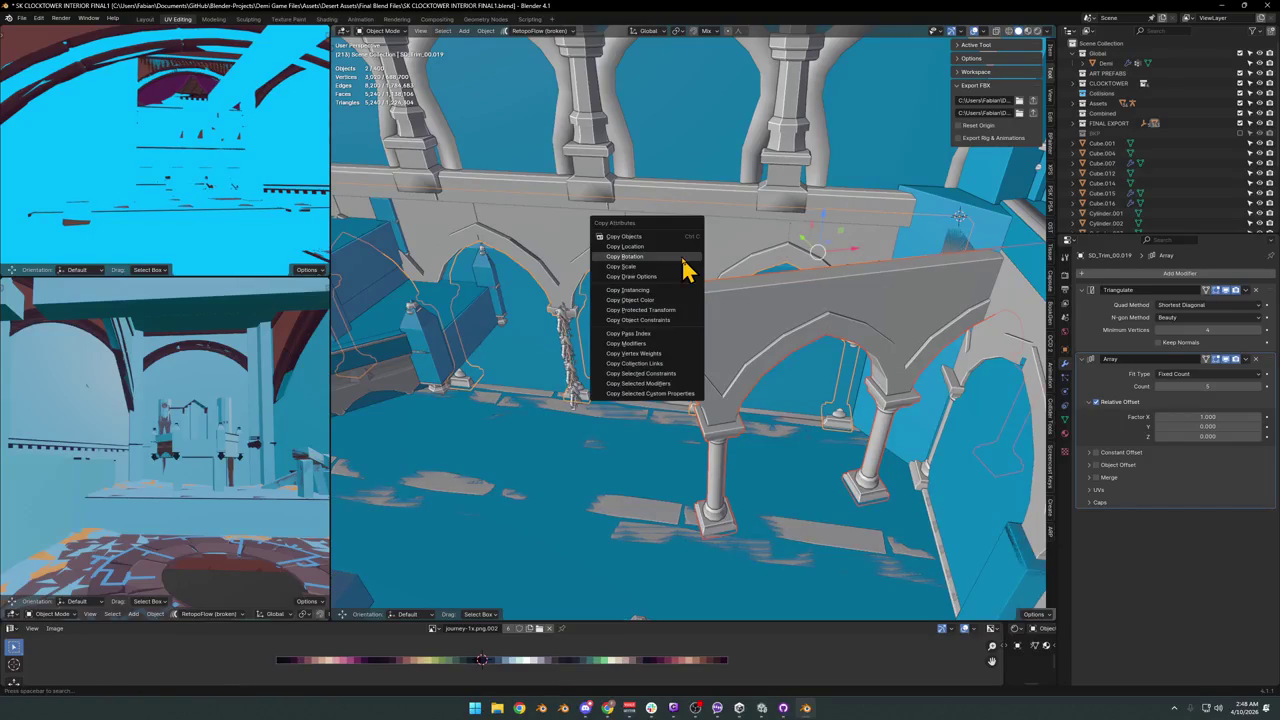
{"action": "left_click", "coordinate": [686, 258]}
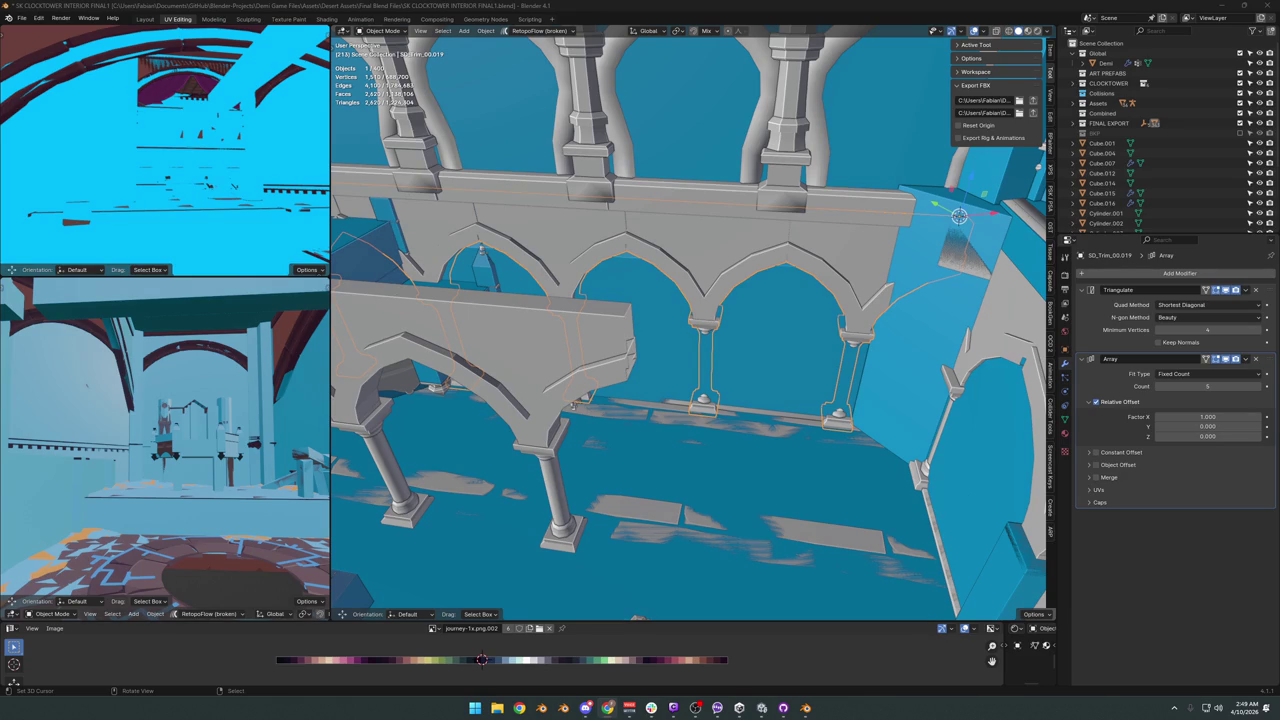
{"action": "mouse_move", "coordinate": [705, 318]}
{"action": "middle_mouse_down"}
{"action": "mouse_move", "coordinate": [757, 429]}
{"action": "mouse_move", "coordinate": [737, 380]}
{"action": "middle_mouse_up"}
Delete the back arch wall copy and snap the selection to the 3D cursor.
{"action": "left_click", "coordinate": [705, 365]}
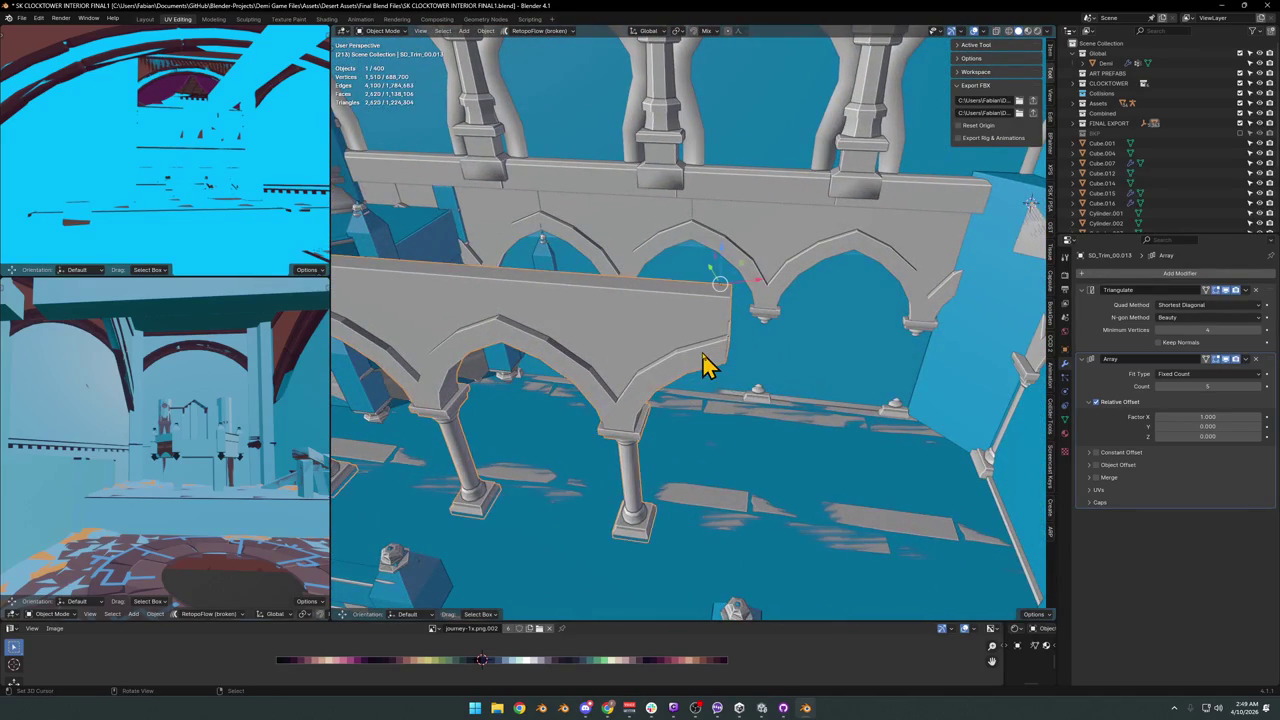
{"action": "left_click", "coordinate": [786, 237]}
{"action": "key", "text": "Delete"}
{"action": "key", "text": "shift+s"}
{"action": "left_click", "coordinate": [694, 277]}
{"action": "scroll", "coordinate": [735, 320], "scroll_direction": "up", "scroll_amount": 3}
{"action": "mouse_move", "coordinate": [735, 310]}
{"action": "middle_mouse_down"}
{"action": "mouse_move", "coordinate": [731, 363]}
{"action": "mouse_move", "coordinate": [763, 314]}
{"action": "mouse_move", "coordinate": [754, 337]}
{"action": "mouse_move", "coordinate": [743, 277]}
{"action": "mouse_move", "coordinate": [766, 334]}
{"action": "middle_mouse_up"}
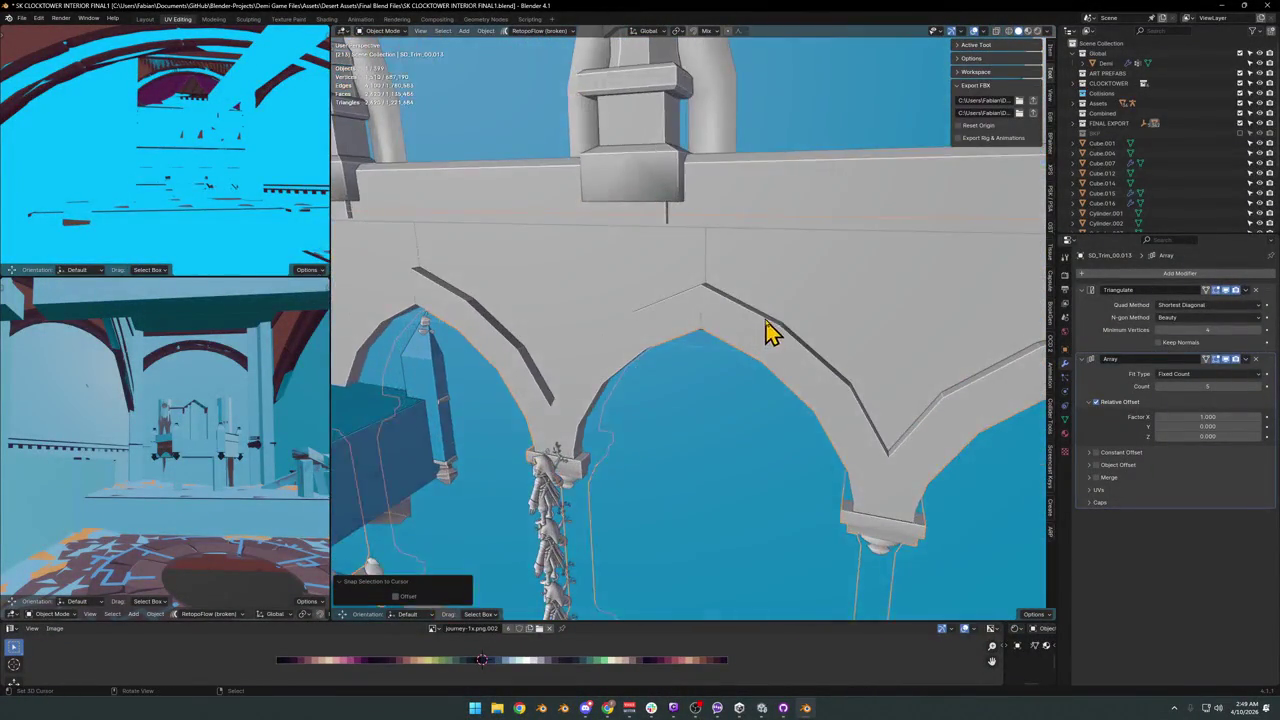
Save the blend file and enable Merge on SD_Trim_00.013's Array modifier.
{"action": "key", "text": "ctrl+s"}
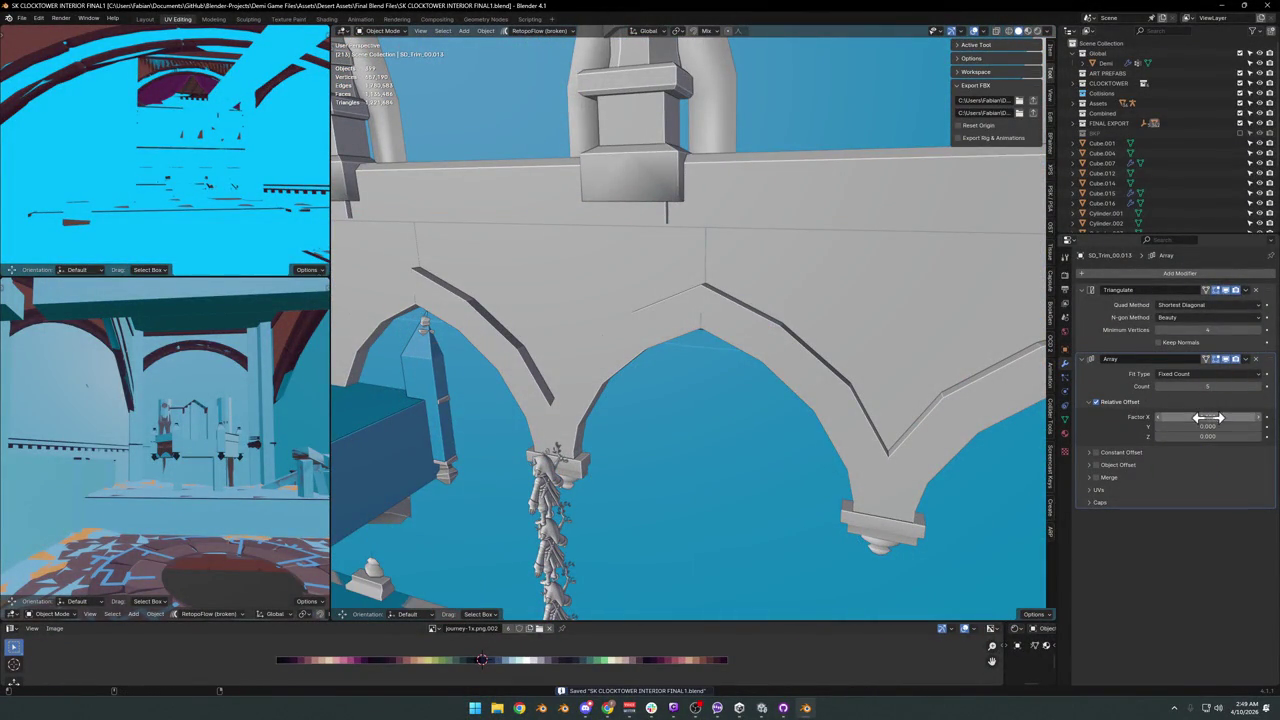
{"action": "left_click_drag", "start_coordinate": [1208, 416], "coordinate": [1207, 414]}
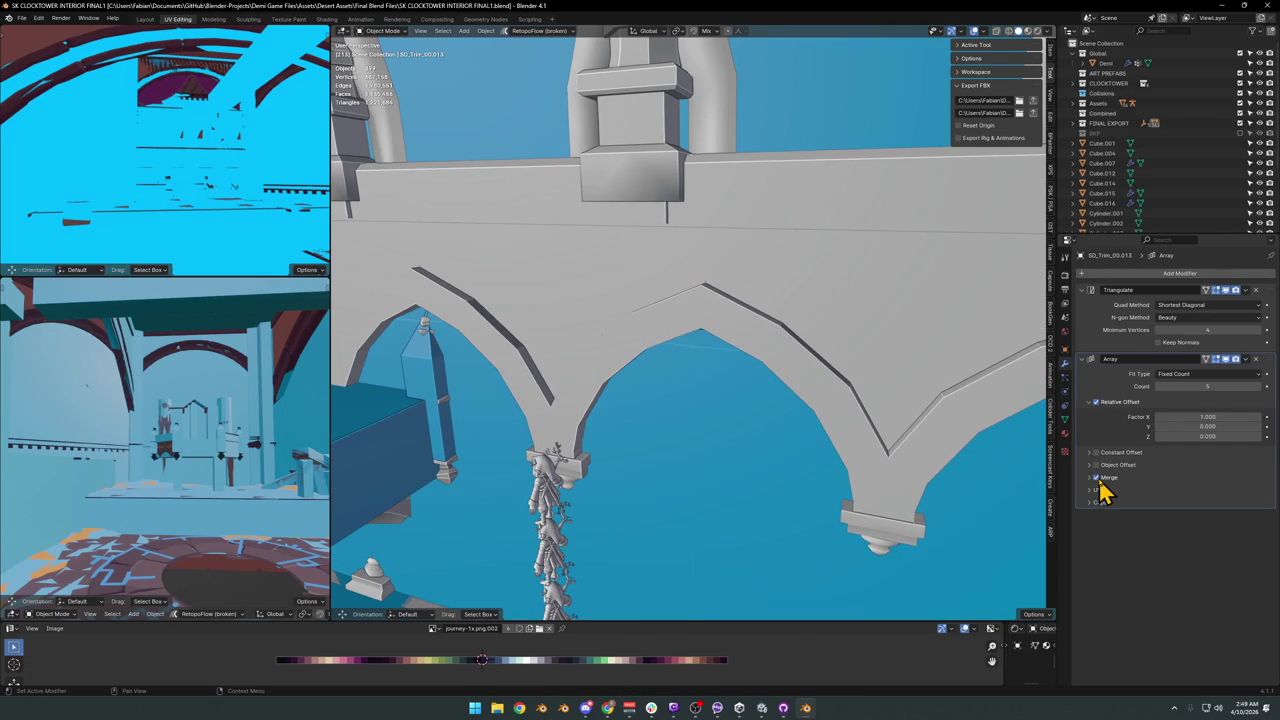
{"action": "mouse_move", "coordinate": [729, 338]}
{"action": "middle_mouse_down"}
{"action": "mouse_move", "coordinate": [730, 368]}
{"action": "mouse_move", "coordinate": [790, 375]}
{"action": "mouse_move", "coordinate": [797, 343]}
{"action": "mouse_move", "coordinate": [769, 349]}
{"action": "middle_mouse_up"}
Save, then select the UBX_SD_Wall_25.134 wall faces with Normal transform orientation.
{"action": "key", "text": "a"}
{"action": "key", "text": "ctrl+s"}
{"action": "left_click", "coordinate": [767, 362]}
{"action": "key", "text": "Tab"}
{"action": "left_click", "coordinate": [775, 347]}
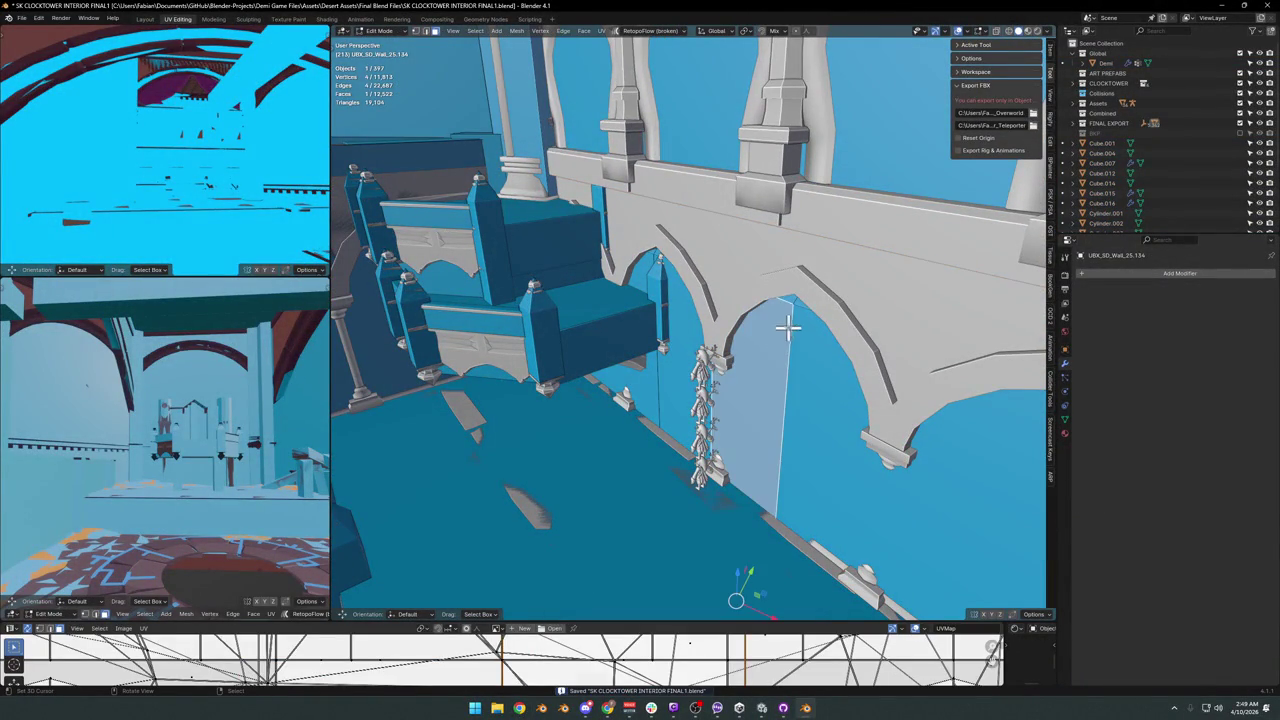
{"action": "left_click", "coordinate": [780, 433], "text": "alt"}
{"action": "mouse_move", "coordinate": [786, 429]}
{"action": "middle_mouse_down"}
{"action": "mouse_move", "coordinate": [766, 386]}
{"action": "mouse_move", "coordinate": [778, 395]}
{"action": "mouse_move", "coordinate": [766, 423]}
{"action": "middle_mouse_up"}
{"action": "key", "text": "comma"}
{"action": "left_click", "coordinate": [763, 482]}
Move the blue wall faces along their normal up under the grey balustrade rail.
{"action": "key", "text": "g"}
{"action": "key", "text": "z"}
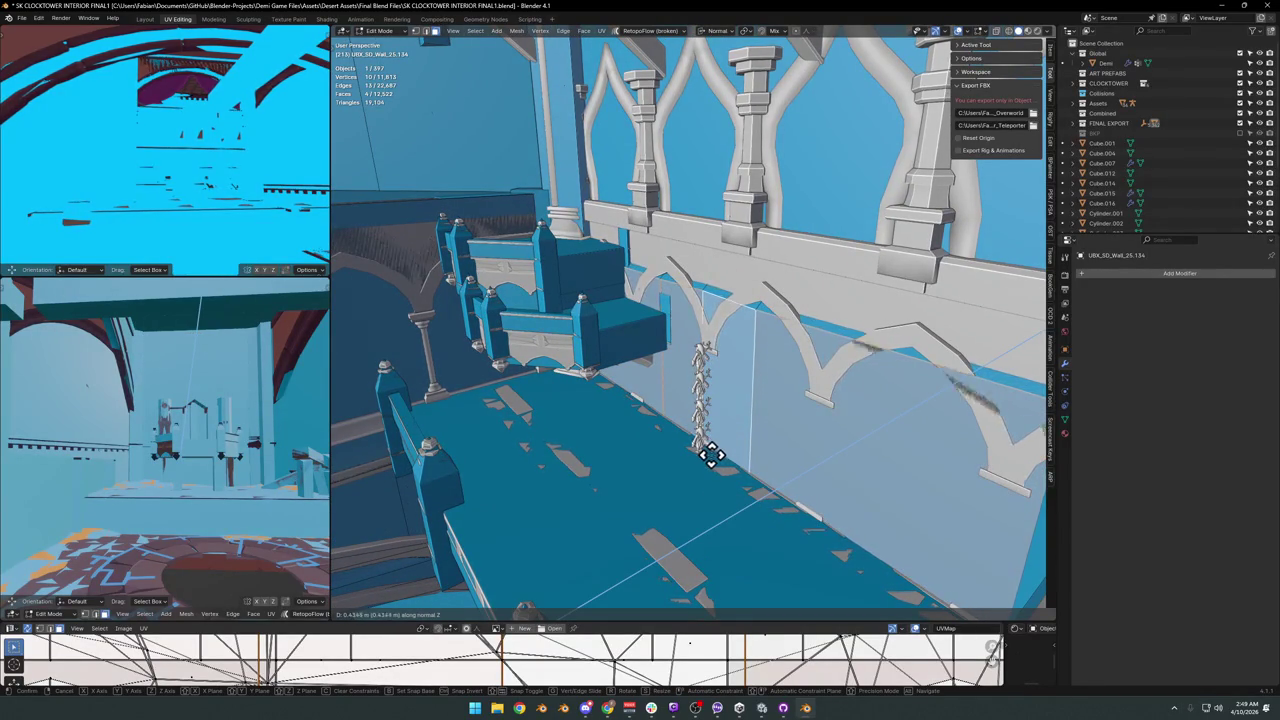
{"action": "left_click", "coordinate": [698, 455]}
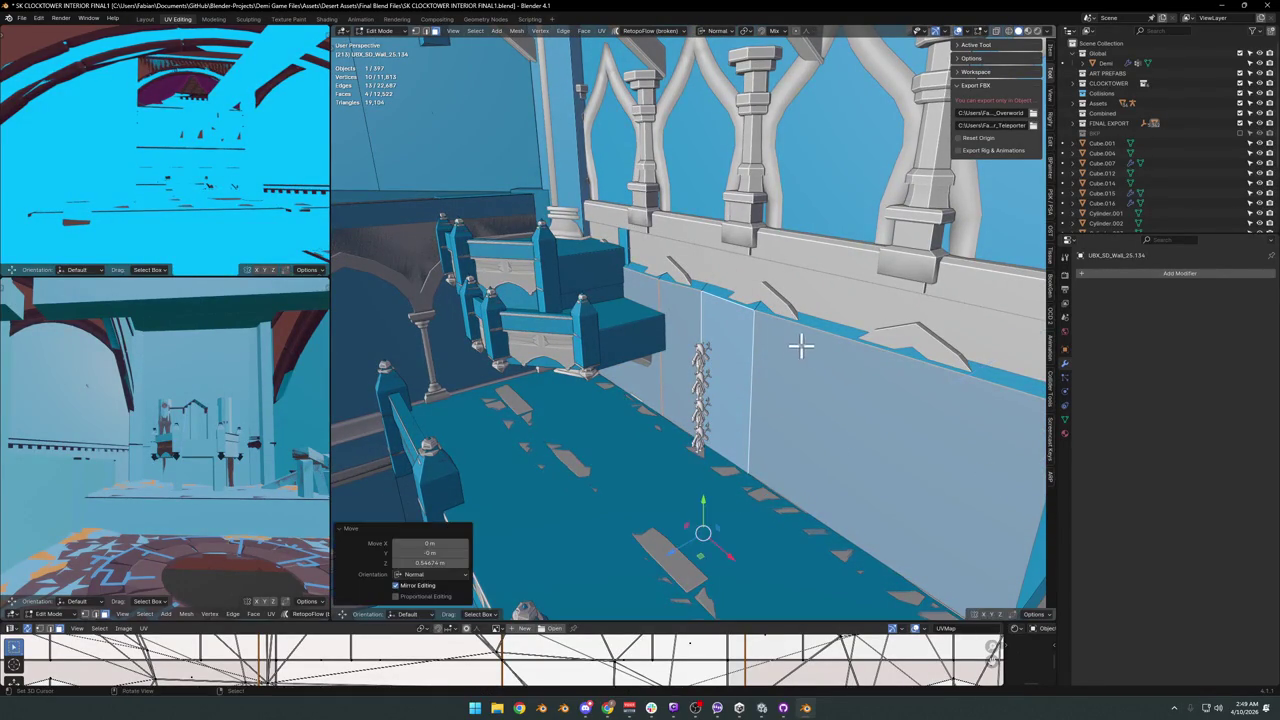
{"action": "left_click", "coordinate": [800, 348]}
{"action": "mouse_move", "coordinate": [766, 320]}
{"action": "middle_mouse_down"}
{"action": "mouse_move", "coordinate": [760, 335]}
{"action": "mouse_move", "coordinate": [794, 331]}
{"action": "middle_mouse_up"}
{"action": "key", "text": "g"}
{"action": "key", "text": "z"}
{"action": "key", "text": "z"}
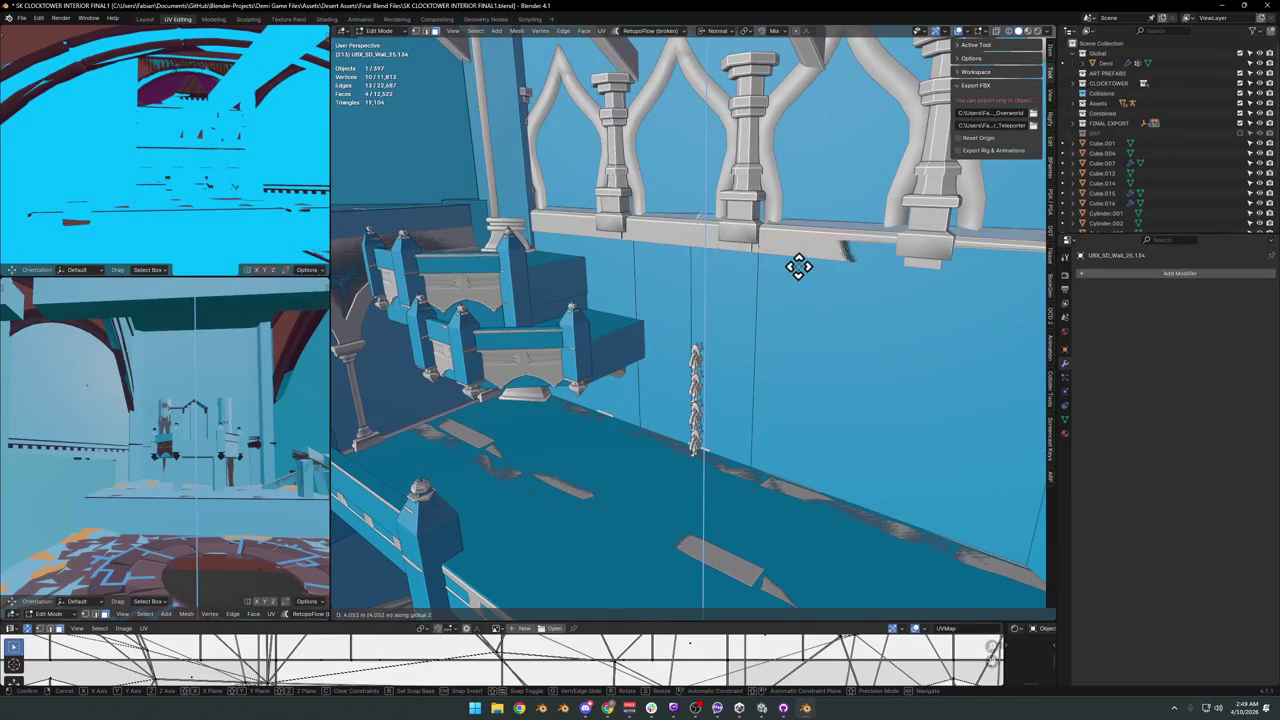
{"action": "left_click", "coordinate": [798, 271]}
{"action": "scroll", "coordinate": [799, 290], "scroll_direction": "up", "scroll_amount": 4}
{"action": "mouse_move", "coordinate": [799, 290]}
{"action": "middle_mouse_down"}
{"action": "mouse_move", "coordinate": [703, 331]}
{"action": "mouse_move", "coordinate": [774, 331]}
{"action": "mouse_move", "coordinate": [723, 349]}
{"action": "mouse_move", "coordinate": [679, 343]}
{"action": "mouse_move", "coordinate": [766, 334]}
{"action": "mouse_move", "coordinate": [626, 351]}
{"action": "mouse_move", "coordinate": [849, 351]}
{"action": "mouse_move", "coordinate": [770, 343]}
{"action": "mouse_move", "coordinate": [797, 320]}
{"action": "mouse_move", "coordinate": [757, 363]}
{"action": "mouse_move", "coordinate": [669, 394]}
{"action": "mouse_move", "coordinate": [643, 383]}
{"action": "mouse_move", "coordinate": [693, 385]}
{"action": "middle_mouse_up"}
{"action": "key", "text": "shift+a"}
Add a cube at the rail joint, rotate it -22°, and set the transform pivot point.
{"action": "left_click", "coordinate": [656, 399]}
{"action": "key", "text": "r"}
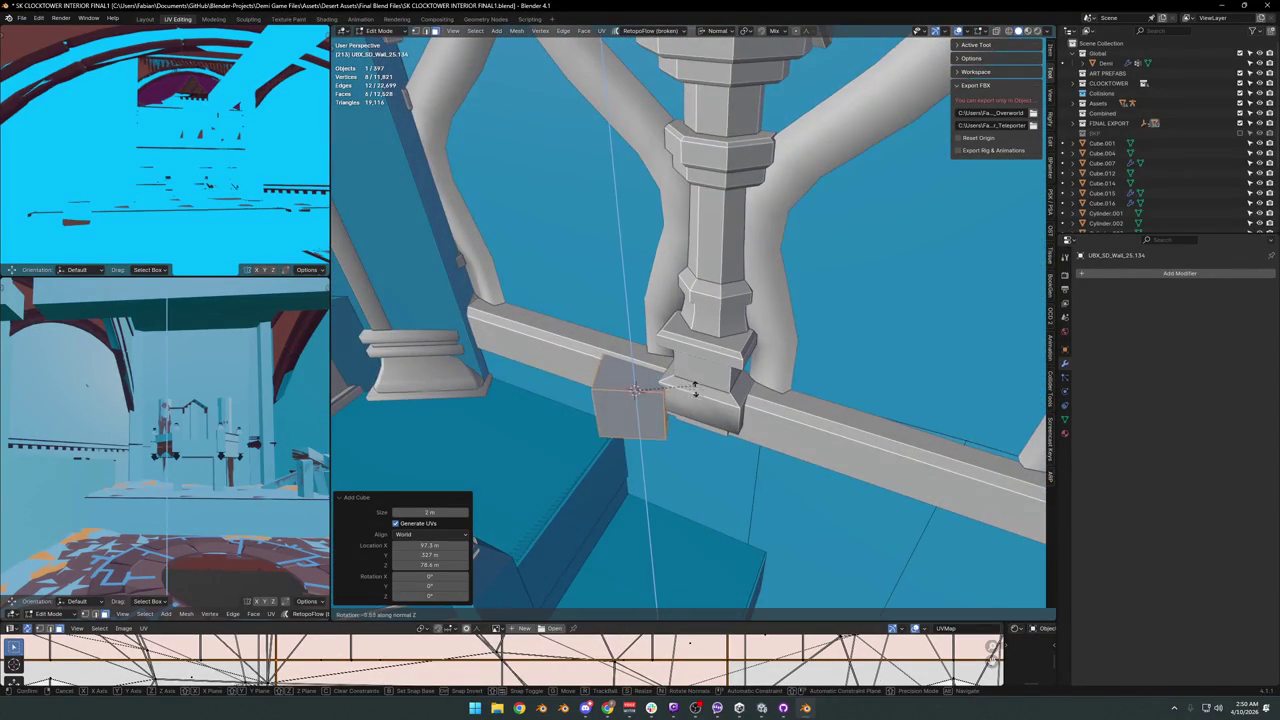
{"action": "left_click", "coordinate": [698, 405]}
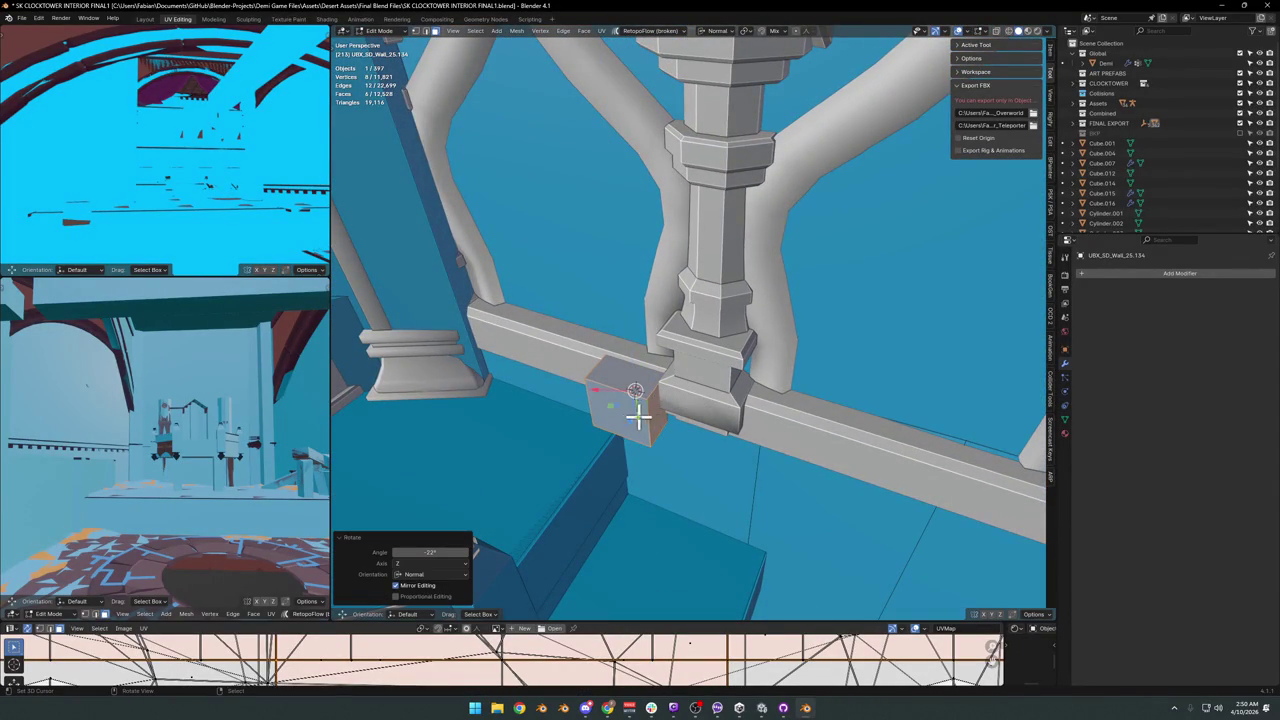
{"action": "middle_click_drag", "start_coordinate": [620, 416], "coordinate": [632, 402]}
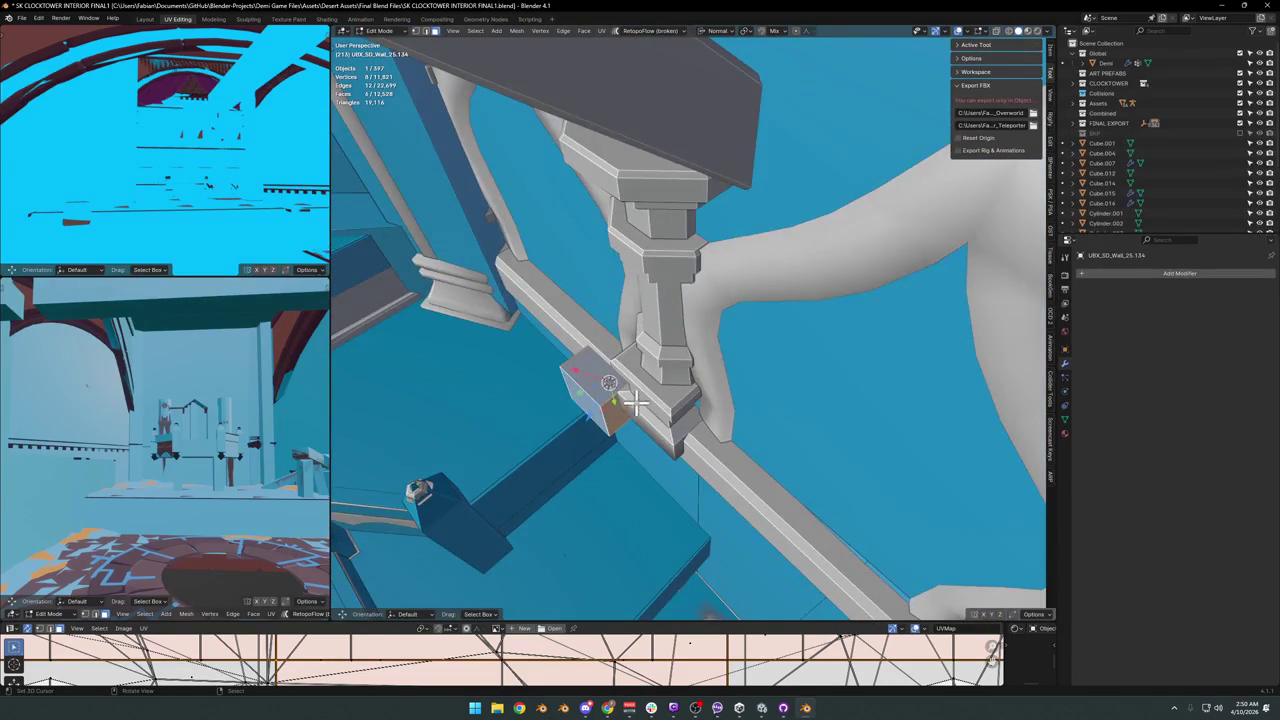
{"action": "key", "text": "period"}
{"action": "key", "text": "period"}
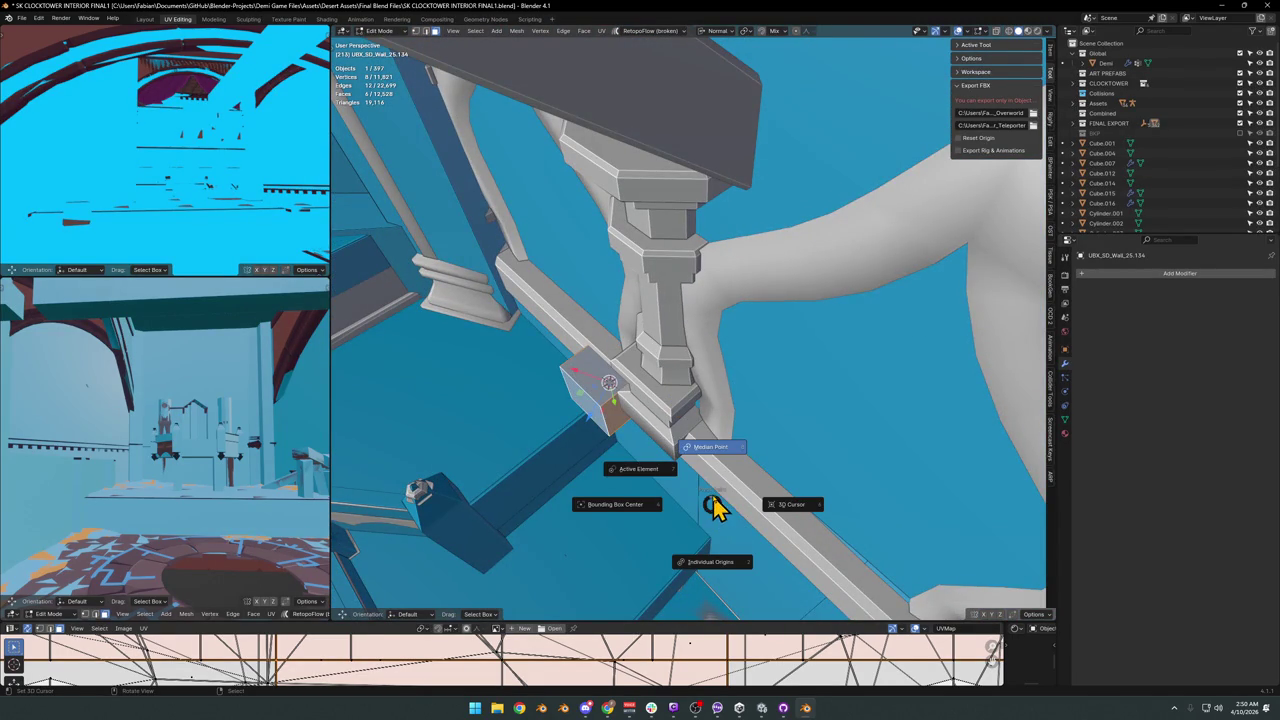
{"action": "left_click", "coordinate": [617, 460]}
Move the angled cube along its normal until it sits against the rail.
{"action": "key", "text": "g"}
{"action": "key", "text": "z"}
{"action": "key", "text": "z"}
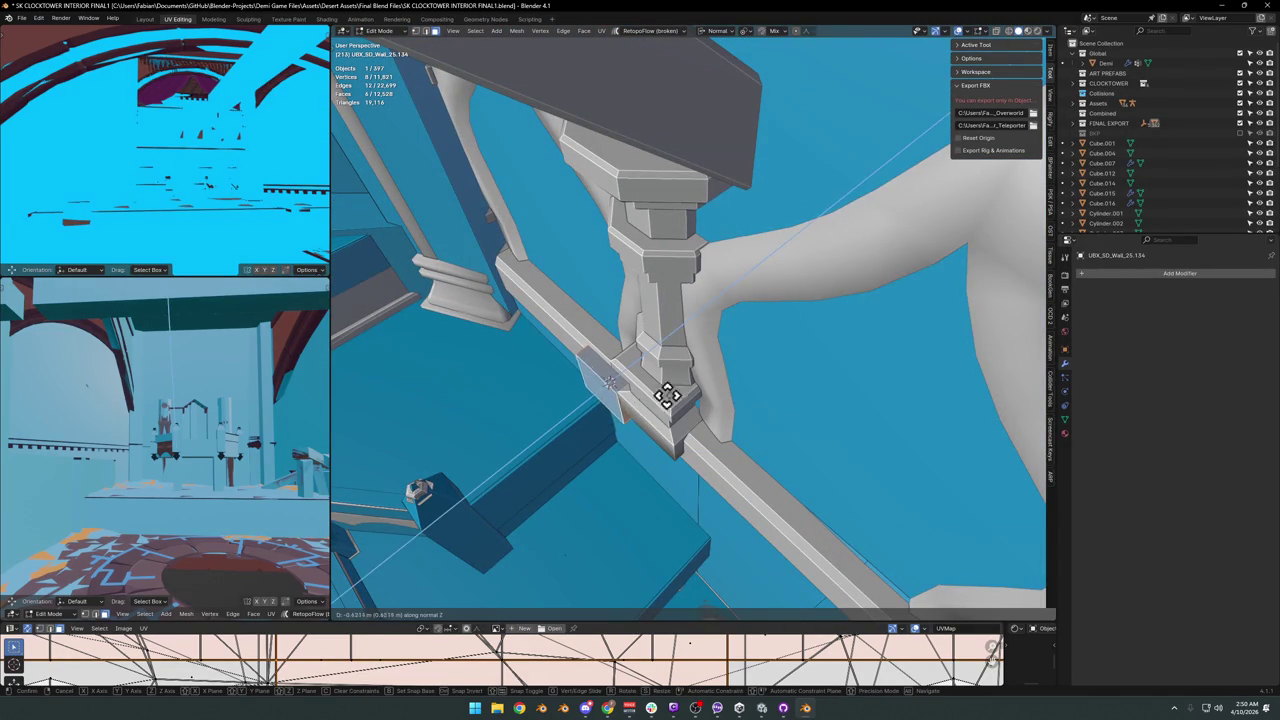
{"action": "left_click", "coordinate": [770, 413]}
{"action": "mouse_move", "coordinate": [674, 409]}
{"action": "middle_mouse_down"}
{"action": "mouse_move", "coordinate": [657, 371]}
{"action": "mouse_move", "coordinate": [698, 373]}
{"action": "middle_mouse_up"}
{"action": "key", "text": "g"}
{"action": "key", "text": "z"}
{"action": "key", "text": "z"}
{"action": "left_click", "coordinate": [706, 368]}
{"action": "key", "text": "g"}
{"action": "key", "text": "z"}
{"action": "key", "text": "z"}
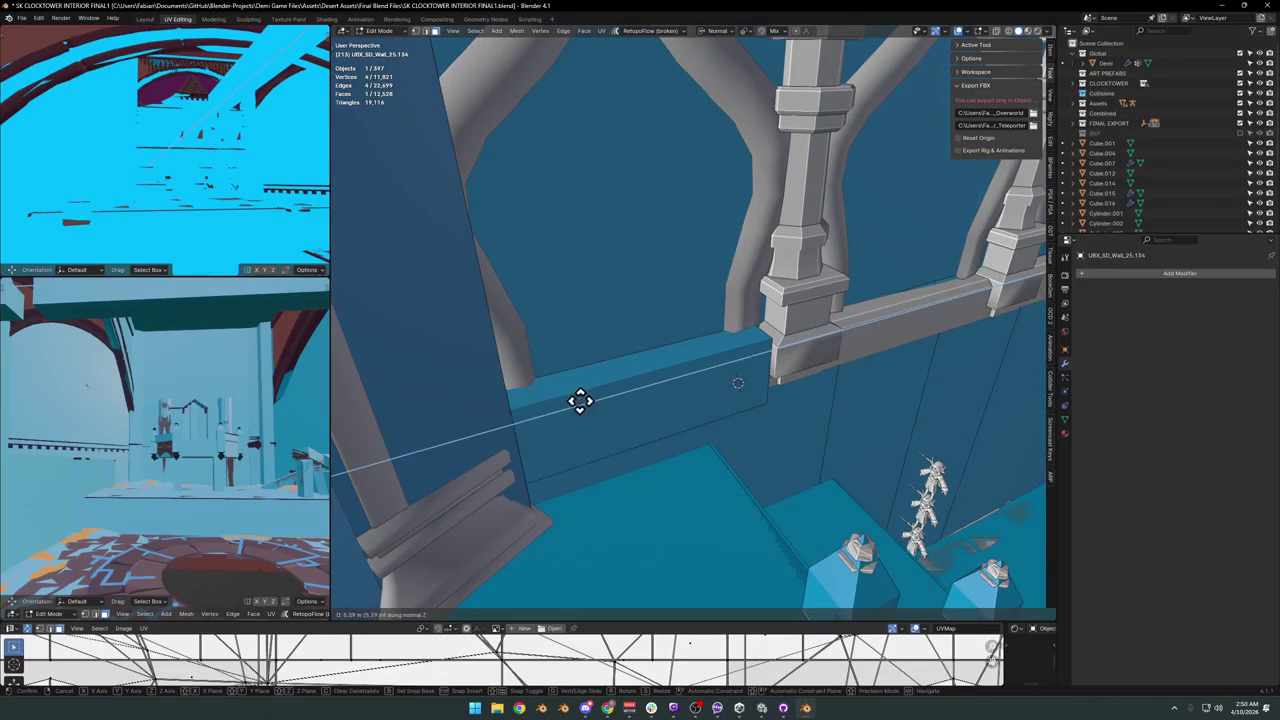
{"action": "left_click", "coordinate": [590, 398]}
Move the thin vertical element by the pillar along its normal to Z 2.9179 m.
{"action": "middle_click_drag", "start_coordinate": [780, 366], "coordinate": [671, 387]}
{"action": "left_click", "coordinate": [671, 387]}
{"action": "key", "text": "alt+z"}
{"action": "mouse_move", "coordinate": [749, 377]}
{"action": "middle_mouse_down"}
{"action": "mouse_move", "coordinate": [654, 343]}
{"action": "mouse_move", "coordinate": [633, 350]}
{"action": "mouse_move", "coordinate": [674, 363]}
{"action": "mouse_move", "coordinate": [657, 363]}
{"action": "mouse_move", "coordinate": [740, 354]}
{"action": "middle_mouse_up"}
{"action": "key", "text": "g"}
{"action": "key", "text": "z"}
{"action": "key", "text": "z"}
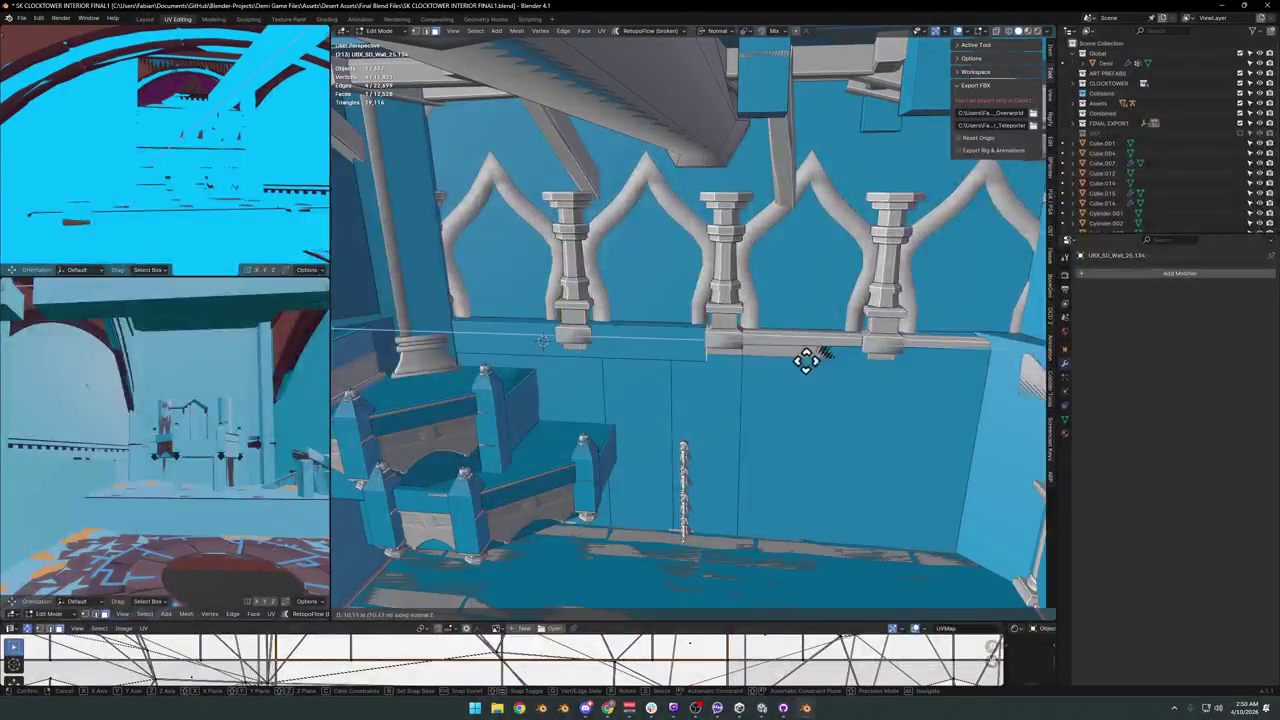
{"action": "left_click", "coordinate": [1007, 375]}
{"action": "mouse_move", "coordinate": [1007, 375]}
{"action": "middle_mouse_down"}
{"action": "mouse_move", "coordinate": [826, 383]}
{"action": "mouse_move", "coordinate": [851, 392]}
{"action": "mouse_move", "coordinate": [851, 374]}
{"action": "mouse_move", "coordinate": [809, 380]}
{"action": "mouse_move", "coordinate": [886, 366]}
{"action": "mouse_move", "coordinate": [830, 358]}
{"action": "mouse_move", "coordinate": [771, 369]}
{"action": "mouse_move", "coordinate": [746, 391]}
{"action": "mouse_move", "coordinate": [823, 386]}
{"action": "mouse_move", "coordinate": [728, 375]}
{"action": "mouse_move", "coordinate": [823, 371]}
{"action": "mouse_move", "coordinate": [767, 330]}
{"action": "middle_mouse_up"}
Extrude the wall-top face upward and slide its edge along the wall.
{"action": "left_click", "coordinate": [748, 371]}
{"action": "key", "text": "ctrl+b"}
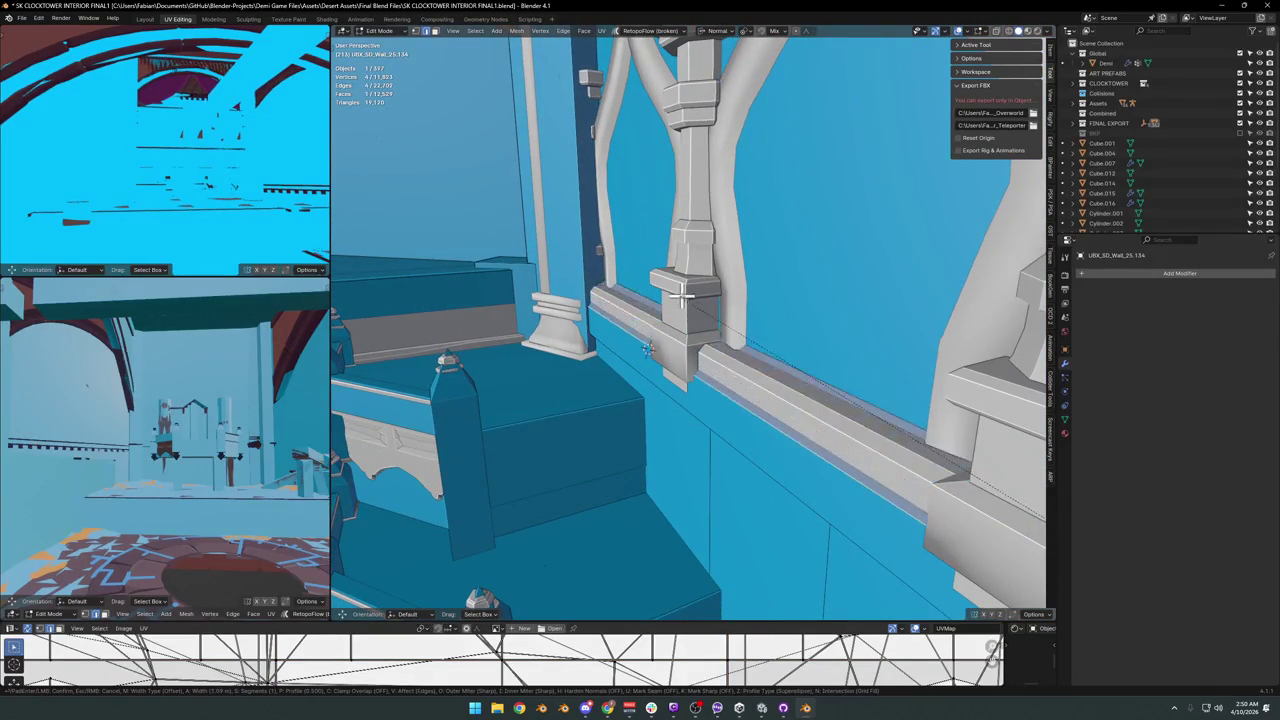
{"action": "key", "text": "Escape"}
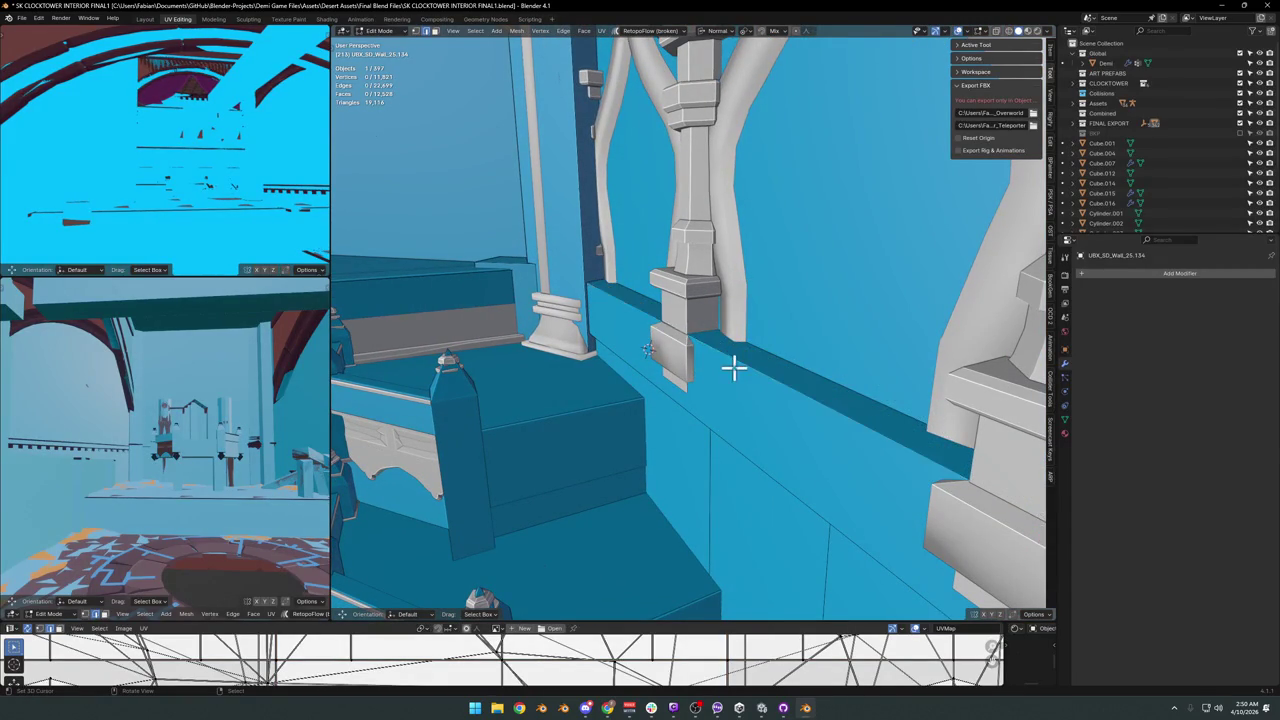
{"action": "left_click", "coordinate": [733, 368]}
{"action": "key", "text": "e"}
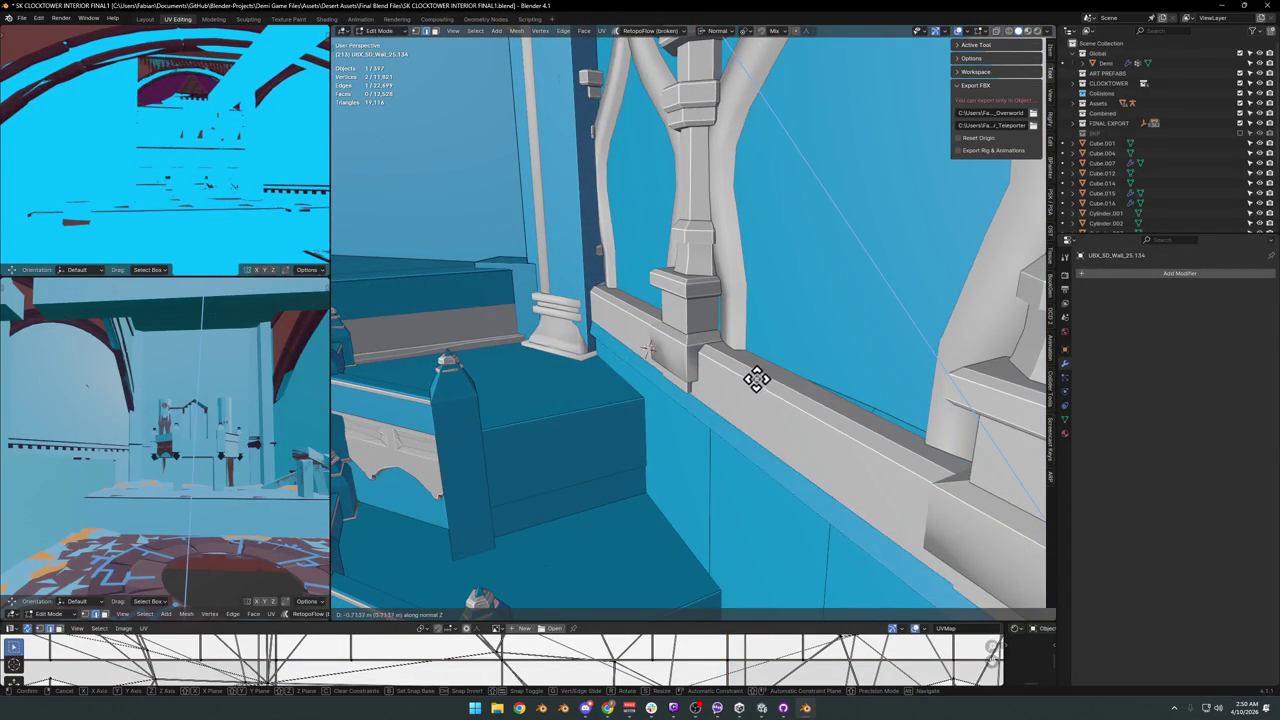
{"action": "left_click", "coordinate": [756, 378]}
{"action": "middle_click_drag", "start_coordinate": [756, 378], "coordinate": [811, 380]}
{"action": "key", "text": "g"}
{"action": "key", "text": "g"}
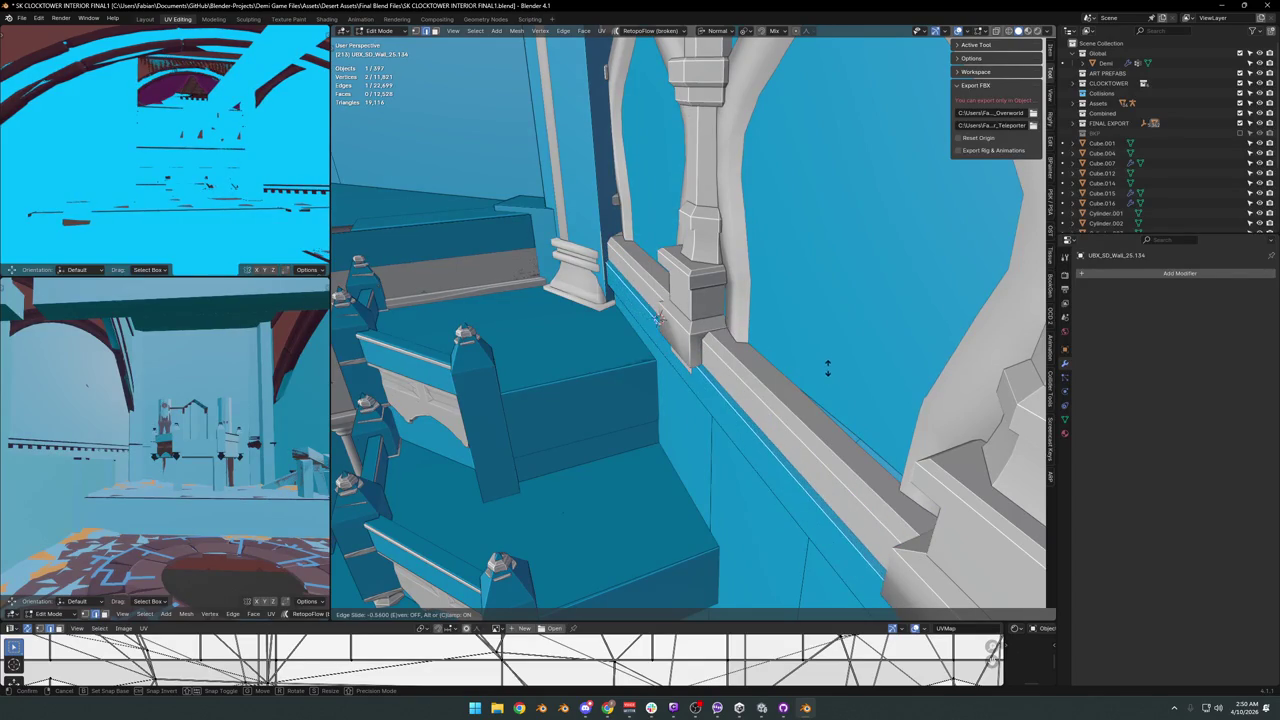
{"action": "left_click", "coordinate": [827, 368]}
{"action": "key", "text": "alt+a"}
{"action": "key", "text": "alt+z"}
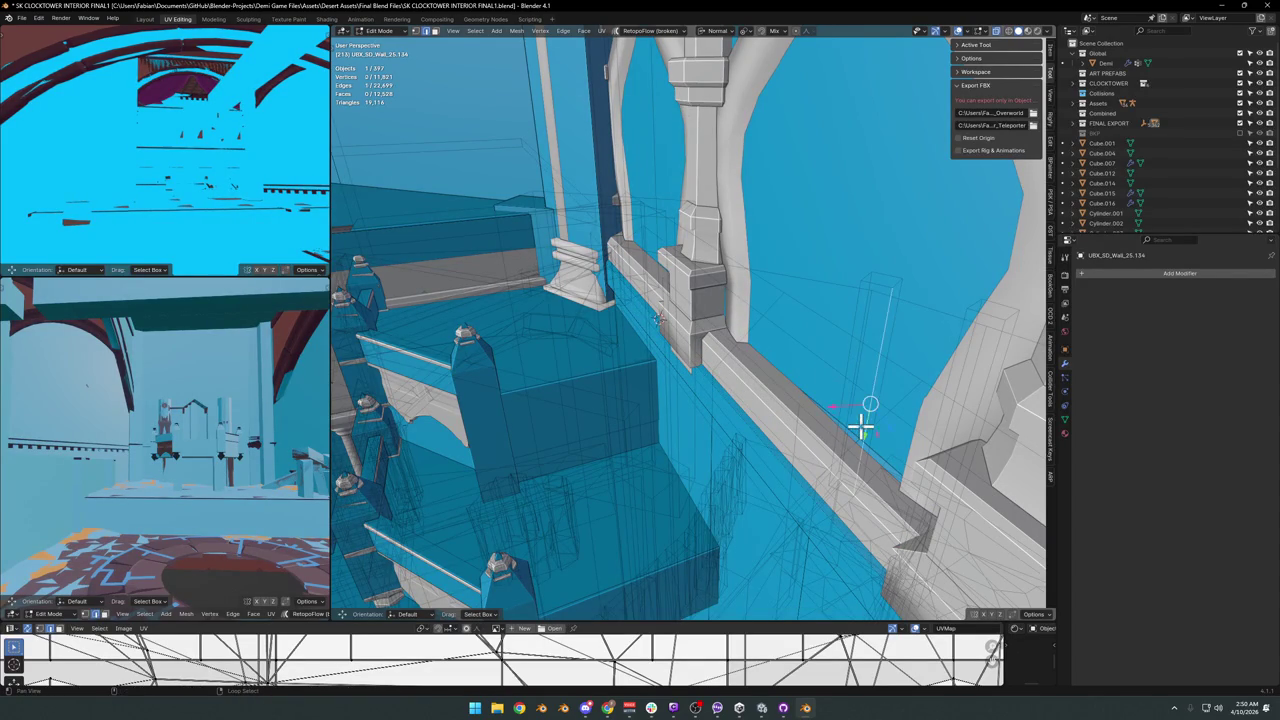
{"action": "mouse_move", "coordinate": [849, 430]}
{"action": "middle_mouse_down"}
{"action": "mouse_move", "coordinate": [814, 437]}
{"action": "mouse_move", "coordinate": [751, 411]}
{"action": "mouse_move", "coordinate": [780, 374]}
{"action": "mouse_move", "coordinate": [834, 429]}
{"action": "middle_mouse_up"}
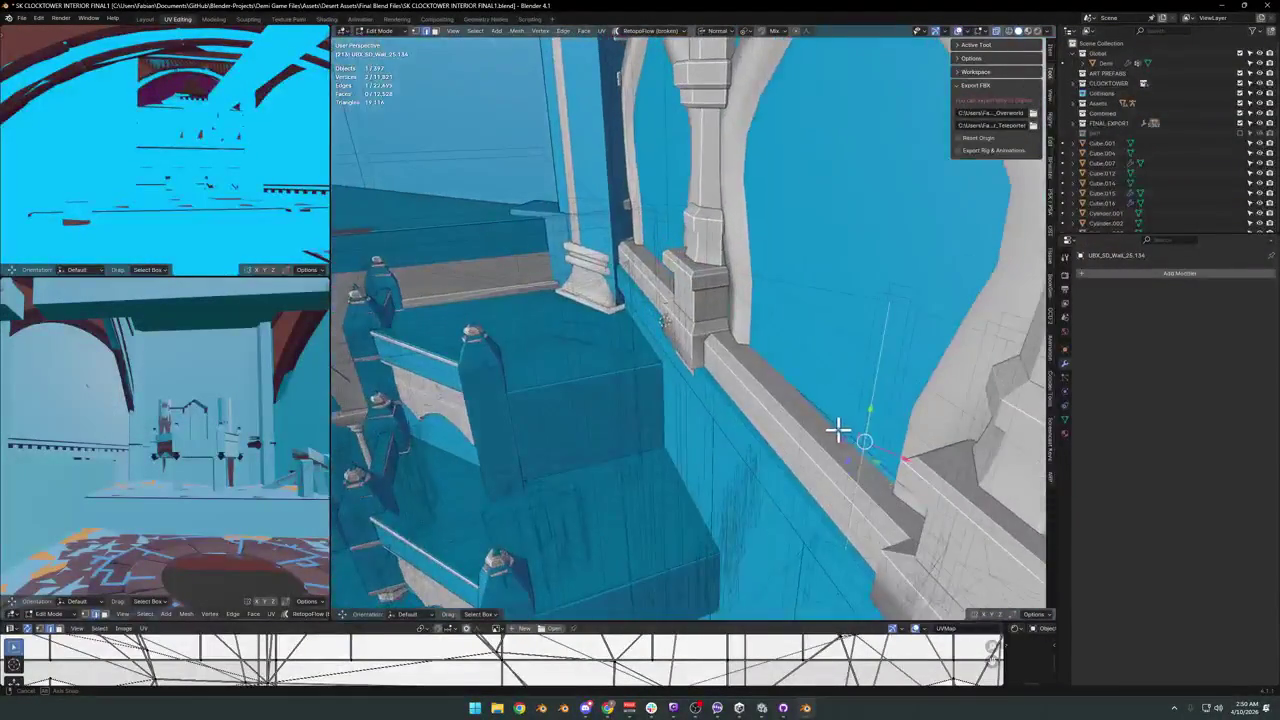
Select the blue wall strip under the railing and isolate it.
{"action": "key", "text": "l"}
{"action": "key", "text": "ctrl+z"}
{"action": "key", "text": "l"}
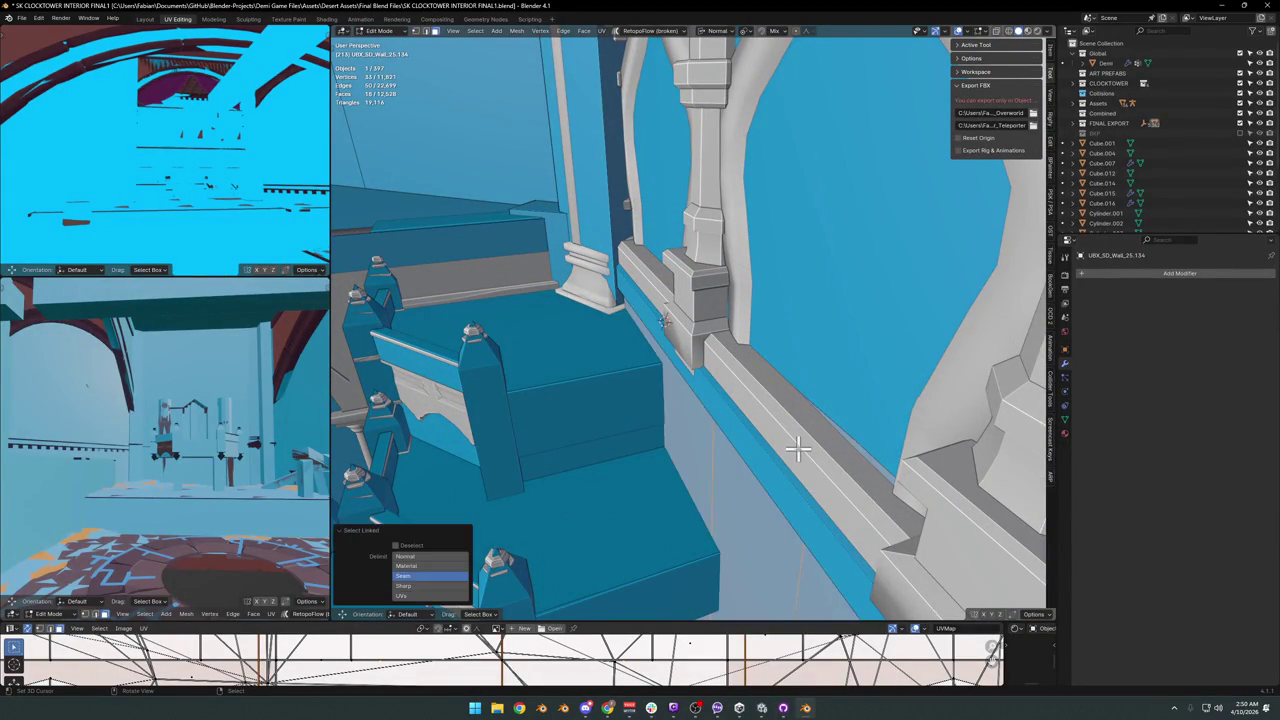
{"action": "key", "text": "ctrl+z"}
{"action": "key", "text": "l"}
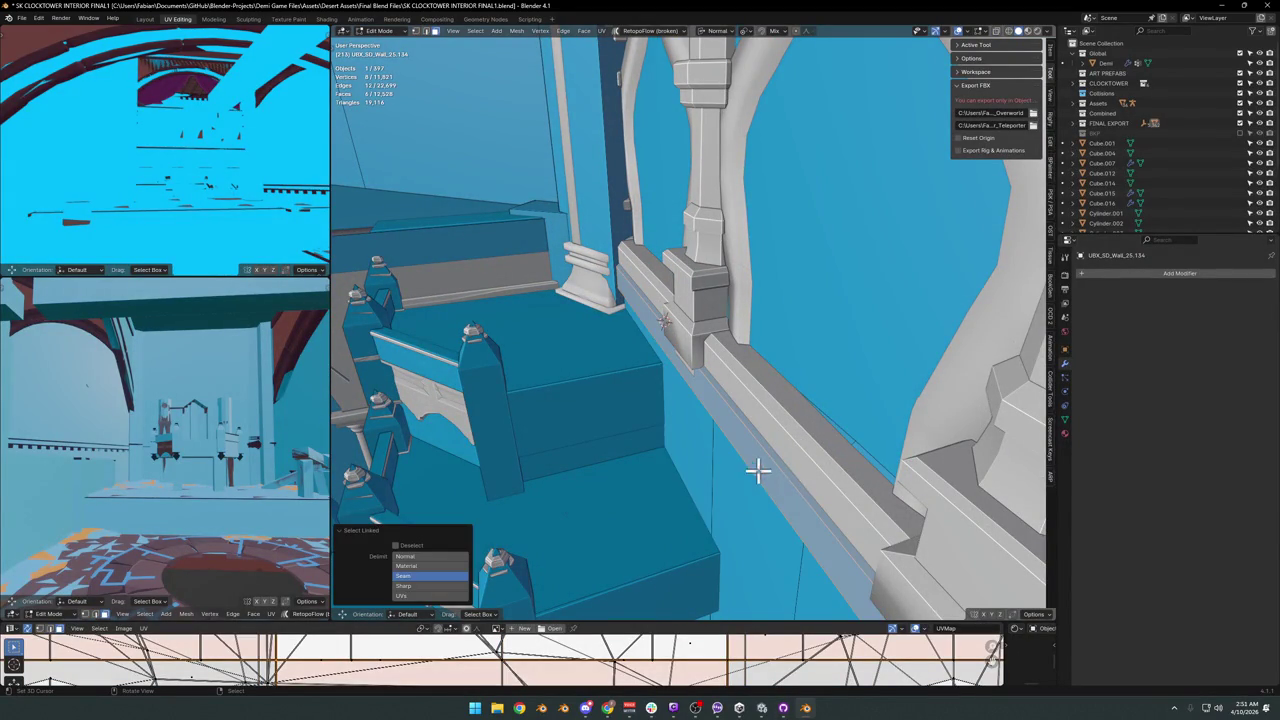
{"action": "key", "text": "shift+h"}
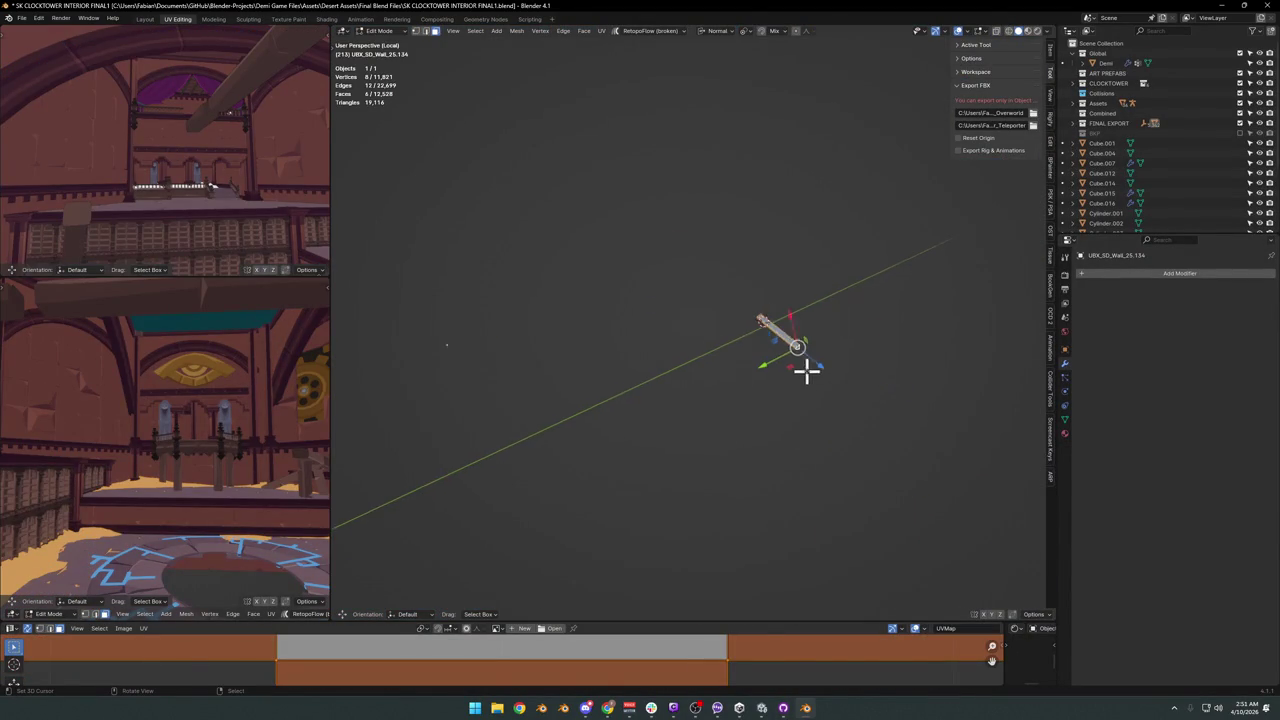
{"action": "middle_click_drag", "start_coordinate": [806, 372], "coordinate": [809, 400]}
{"action": "key", "text": "alt+a"}
{"action": "mouse_move", "coordinate": [734, 425]}
{"action": "middle_mouse_down"}
{"action": "mouse_move", "coordinate": [617, 366]}
{"action": "mouse_move", "coordinate": [729, 380]}
{"action": "middle_mouse_up"}
{"action": "scroll", "coordinate": [614, 346], "scroll_direction": "down", "scroll_amount": 3}
Extrude the strip faces outward into a ledge under the railing by the stairs.
{"action": "left_click", "coordinate": [729, 380]}
{"action": "key", "text": "e"}
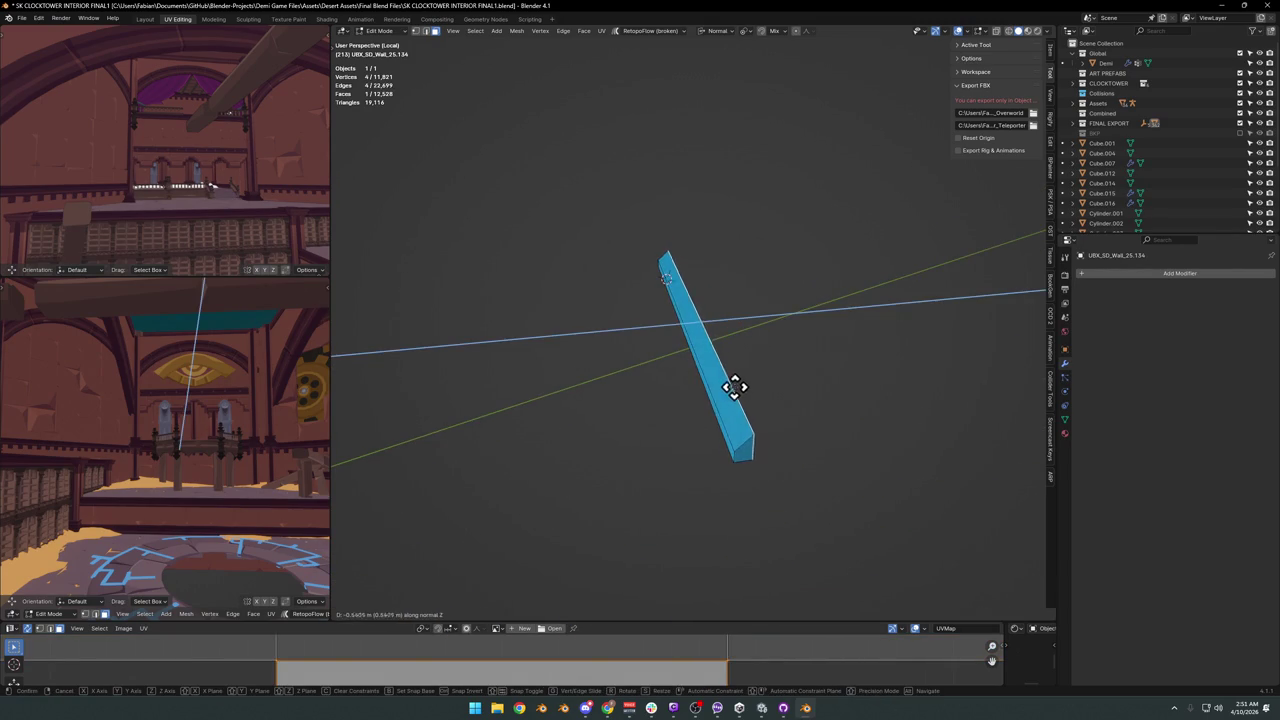
{"action": "left_click", "coordinate": [700, 394]}
{"action": "scroll", "coordinate": [723, 383], "scroll_direction": "up", "scroll_amount": 3}
{"action": "key", "text": "KP_Divide"}
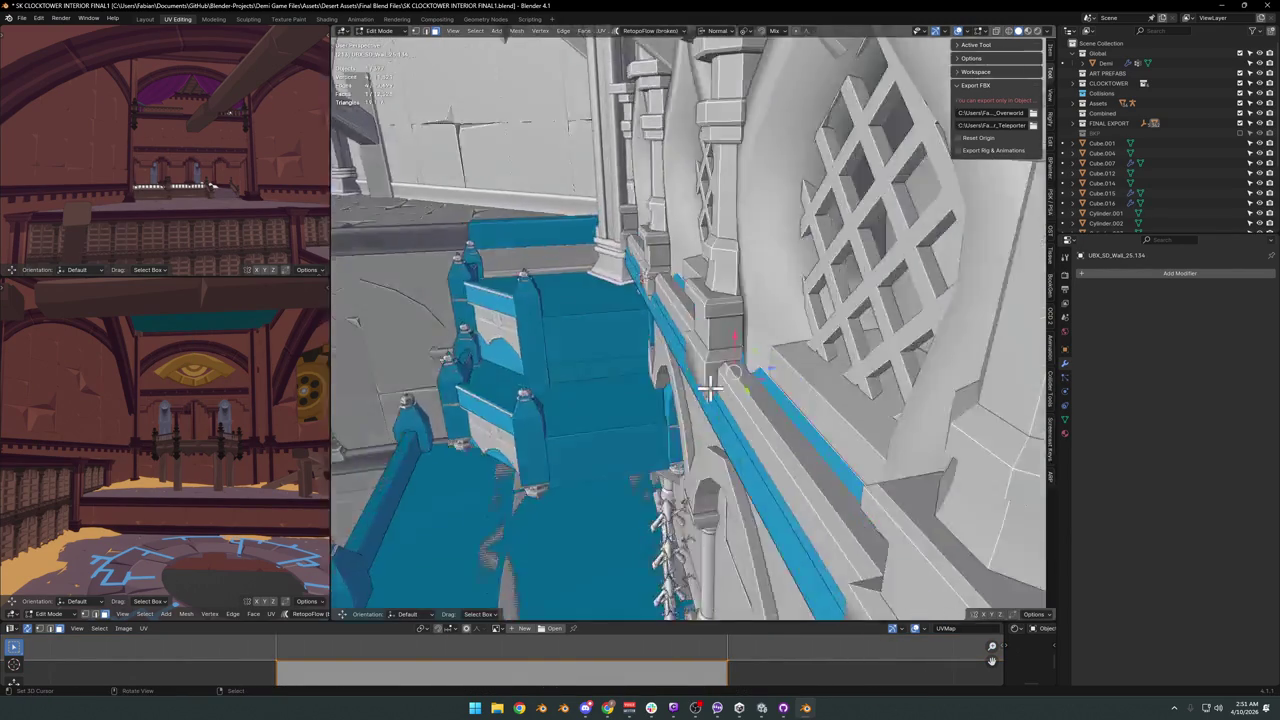
{"action": "middle_click_drag", "start_coordinate": [718, 374], "coordinate": [712, 366]}
{"action": "key", "text": "e"}
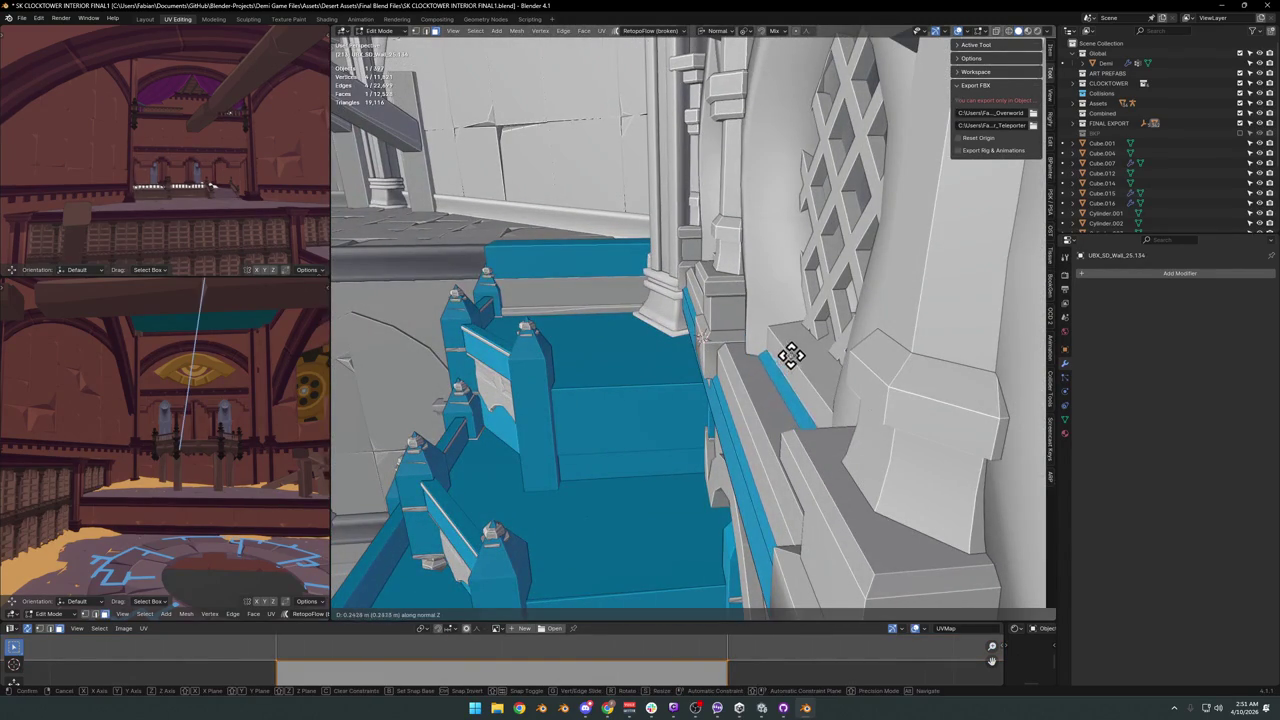
{"action": "left_click", "coordinate": [790, 357]}
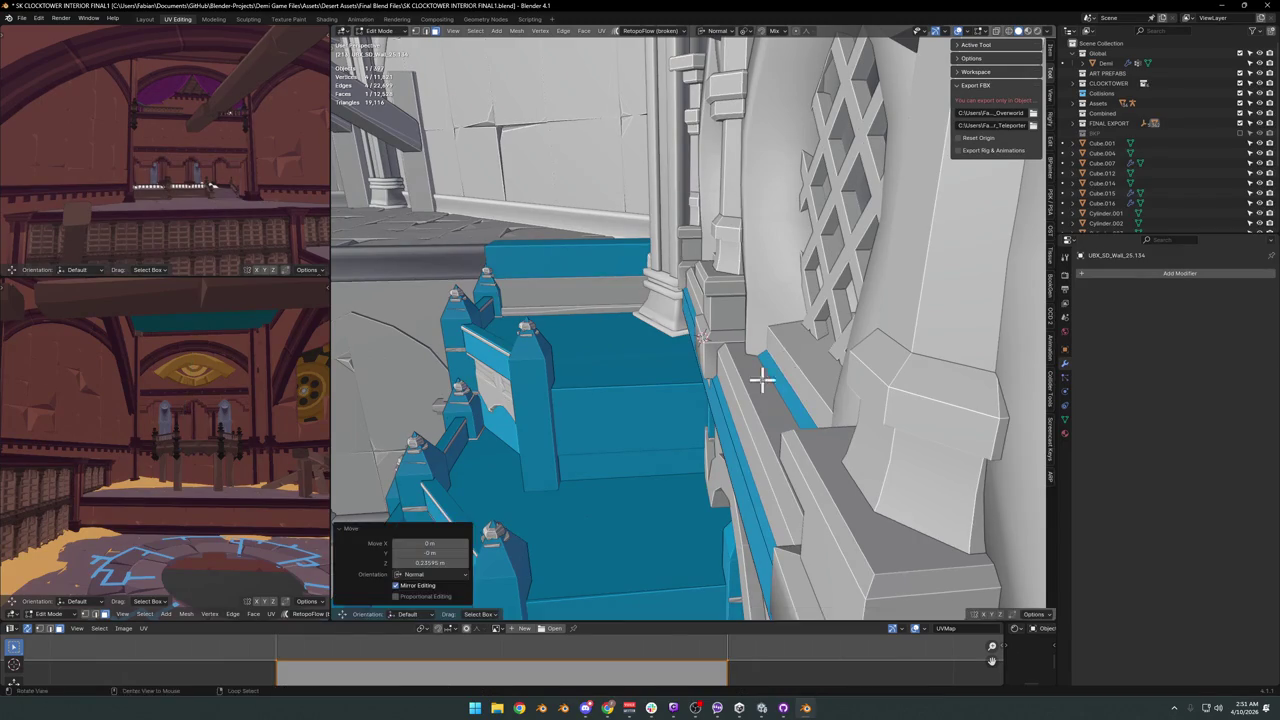
{"action": "middle_click_drag", "start_coordinate": [790, 357], "coordinate": [785, 368]}
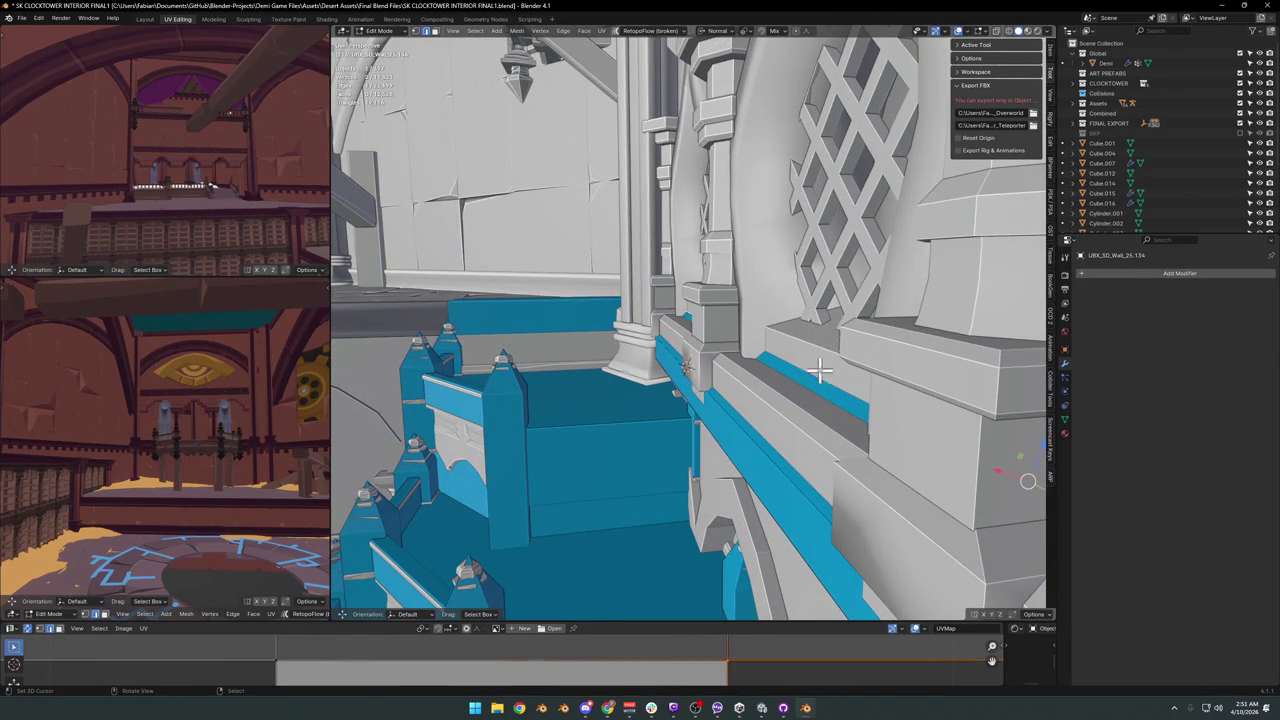
{"action": "key", "text": "e"}
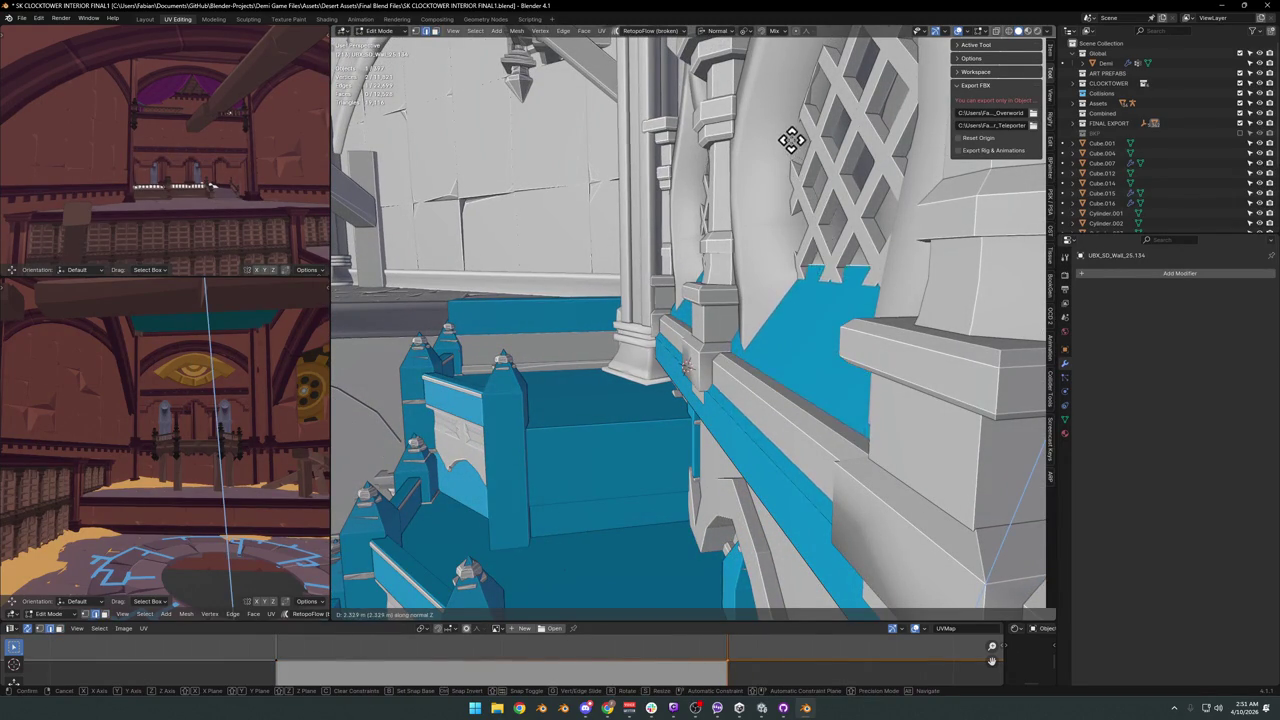
{"action": "left_click", "coordinate": [797, 57]}
{"action": "middle_click_drag", "start_coordinate": [797, 57], "coordinate": [716, 354]}
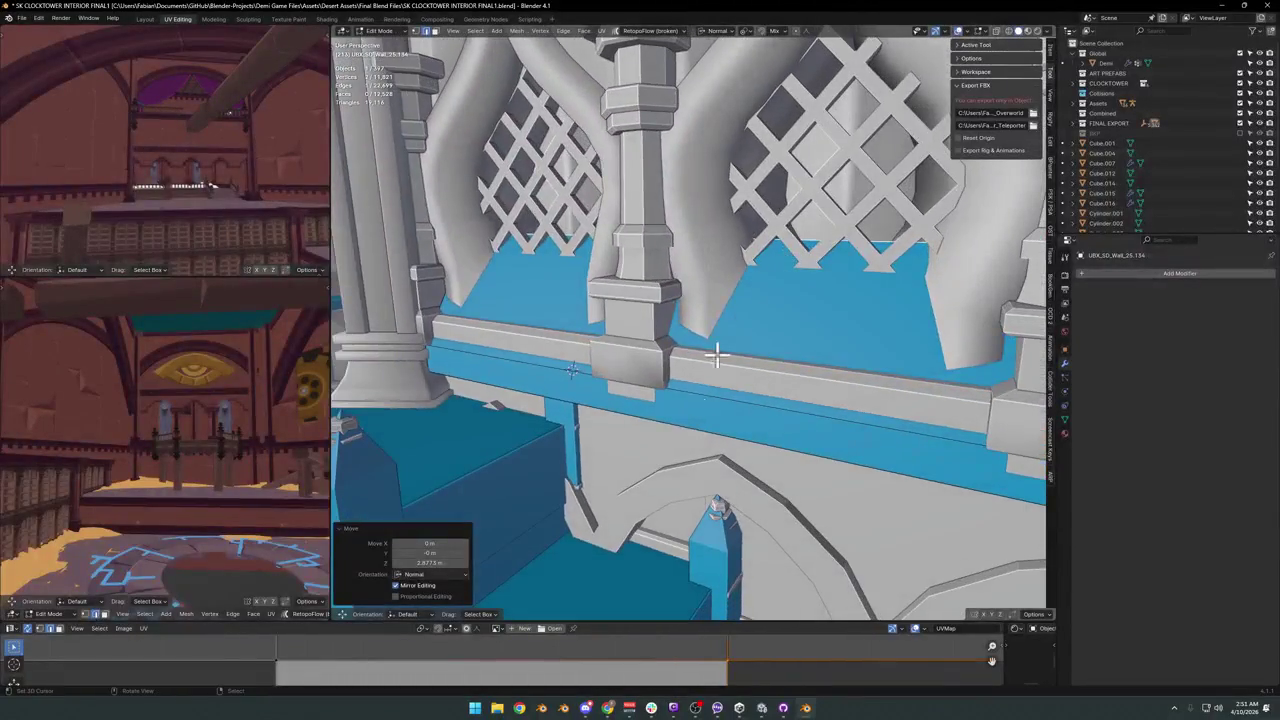
{"action": "left_click", "coordinate": [712, 403]}
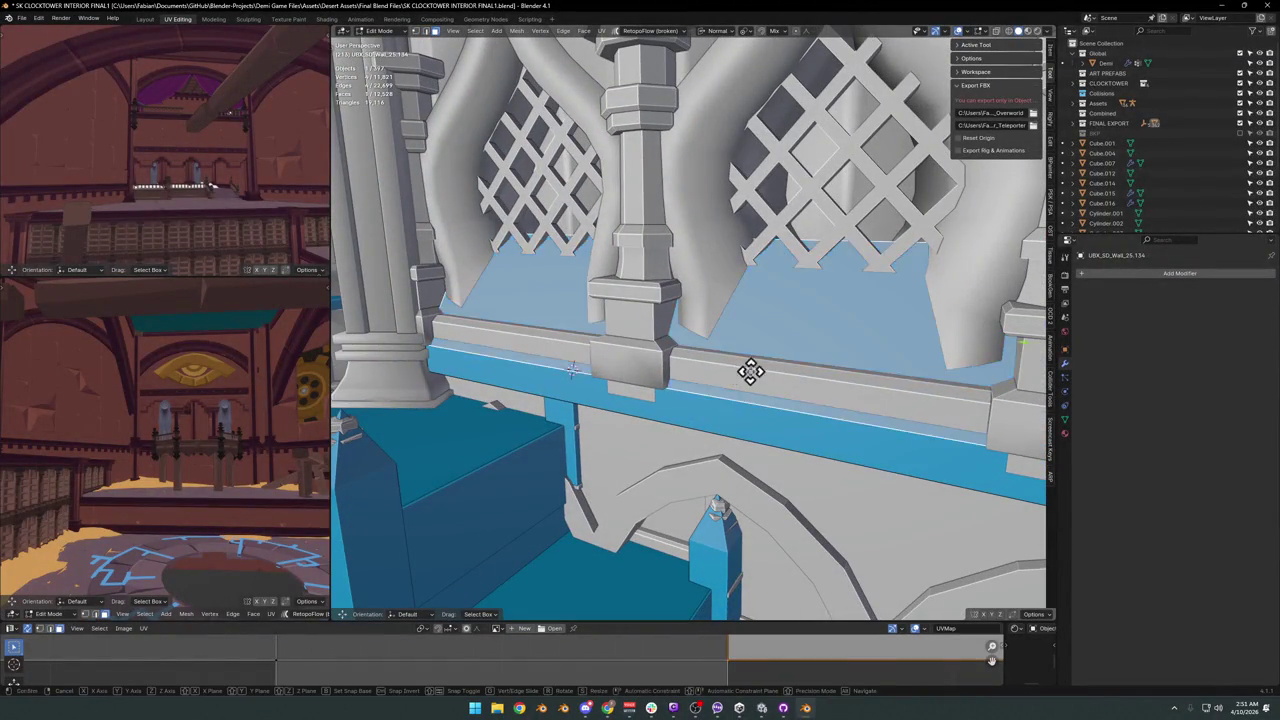
Return to Object Mode and save SK CLOCKTOWER INTERIOR FINAL1.blend.
{"action": "key", "text": "g"}
{"action": "key", "text": "z"}
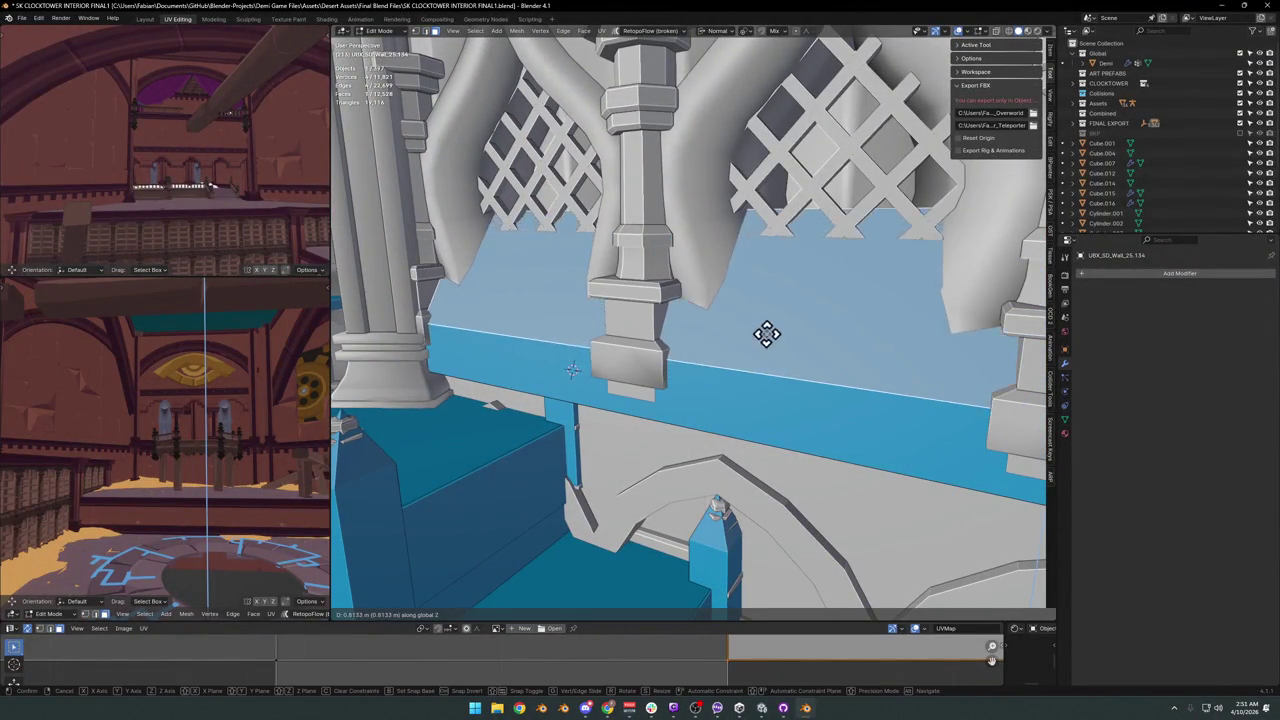
{"action": "right_click", "coordinate": [765, 342]}
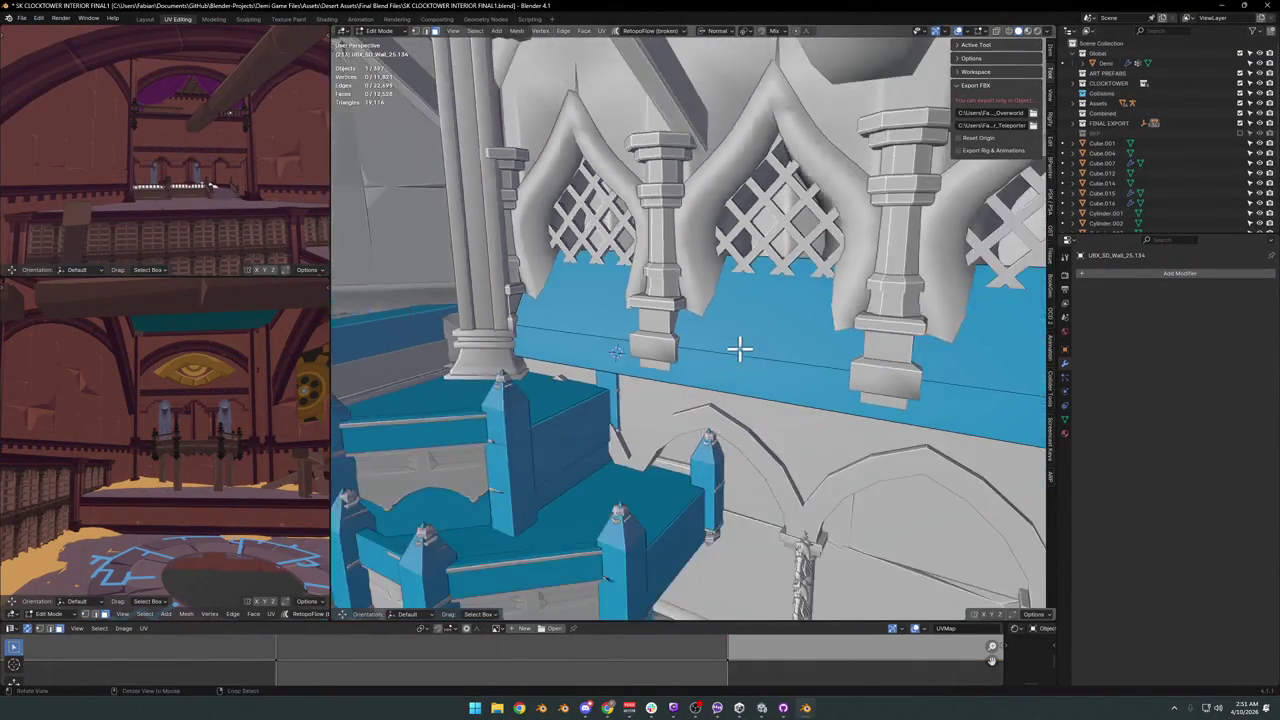
{"action": "mouse_move", "coordinate": [765, 342]}
{"action": "middle_mouse_down"}
{"action": "mouse_move", "coordinate": [668, 305]}
{"action": "mouse_move", "coordinate": [740, 350]}
{"action": "mouse_move", "coordinate": [675, 362]}
{"action": "mouse_move", "coordinate": [731, 400]}
{"action": "mouse_move", "coordinate": [669, 363]}
{"action": "mouse_move", "coordinate": [705, 423]}
{"action": "middle_mouse_up"}
{"action": "scroll", "coordinate": [740, 350], "scroll_direction": "up", "scroll_amount": 2}
{"action": "left_click", "coordinate": [700, 370]}
{"action": "key", "text": "ctrl+s"}
{"action": "left_click", "coordinate": [688, 418]}
Move the blue ledge faces along their normal, first to Z 5.3172 m.
{"action": "key", "text": "Tab"}
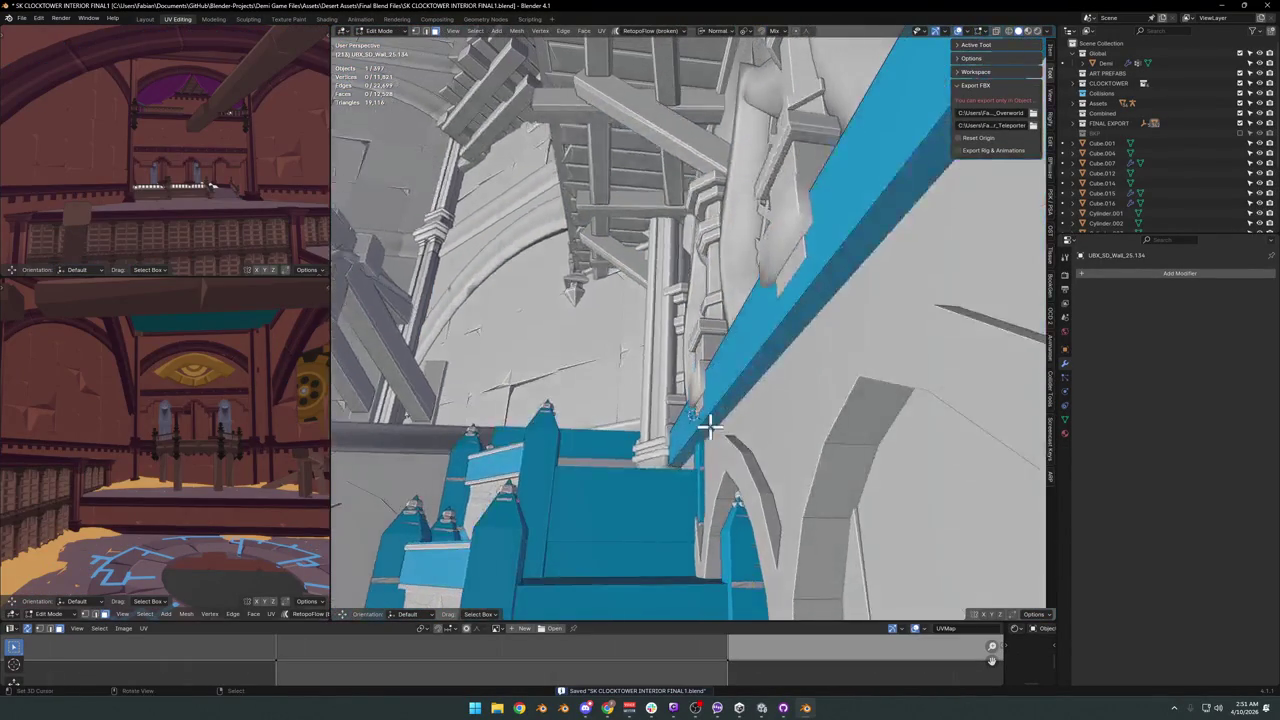
{"action": "key", "text": "g"}
{"action": "key", "text": "z"}
{"action": "key", "text": "z"}
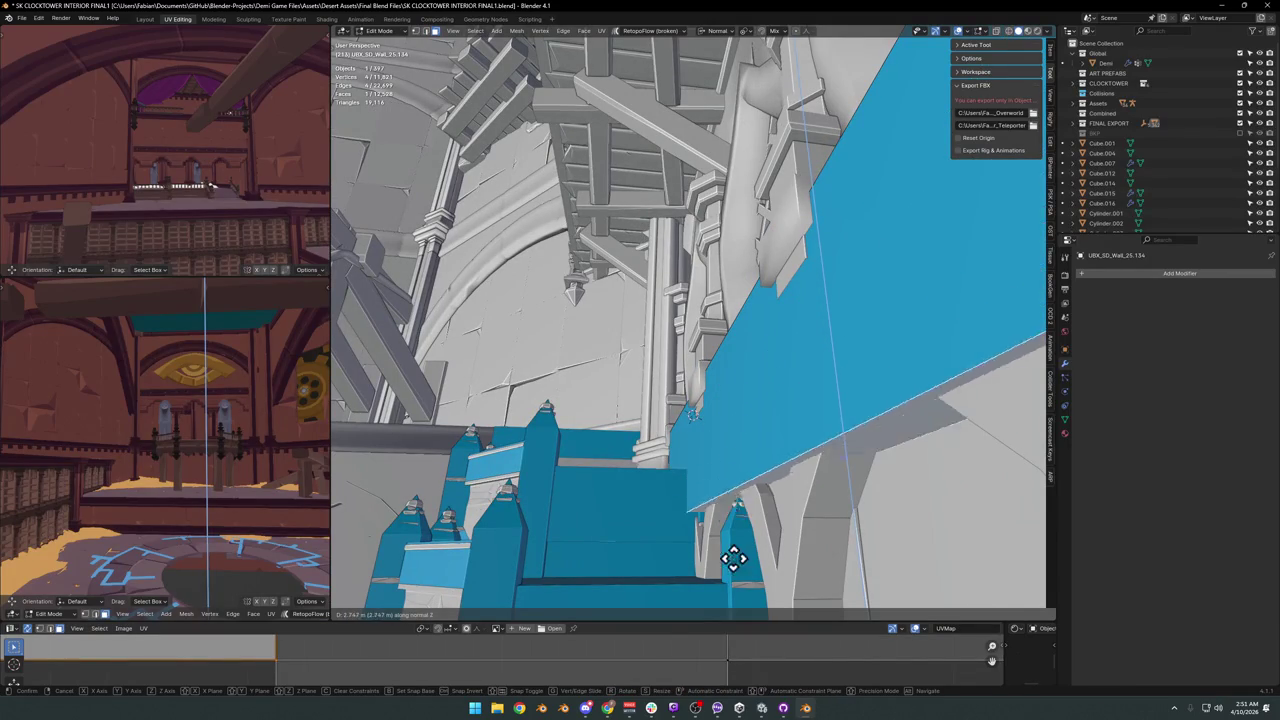
{"action": "left_click", "coordinate": [737, 128]}
{"action": "mouse_move", "coordinate": [737, 128]}
{"action": "middle_mouse_down"}
{"action": "mouse_move", "coordinate": [714, 237]}
{"action": "mouse_move", "coordinate": [789, 373]}
{"action": "mouse_move", "coordinate": [789, 294]}
{"action": "middle_mouse_up"}
{"action": "key", "text": "g"}
{"action": "key", "text": "z"}
{"action": "key", "text": "z"}
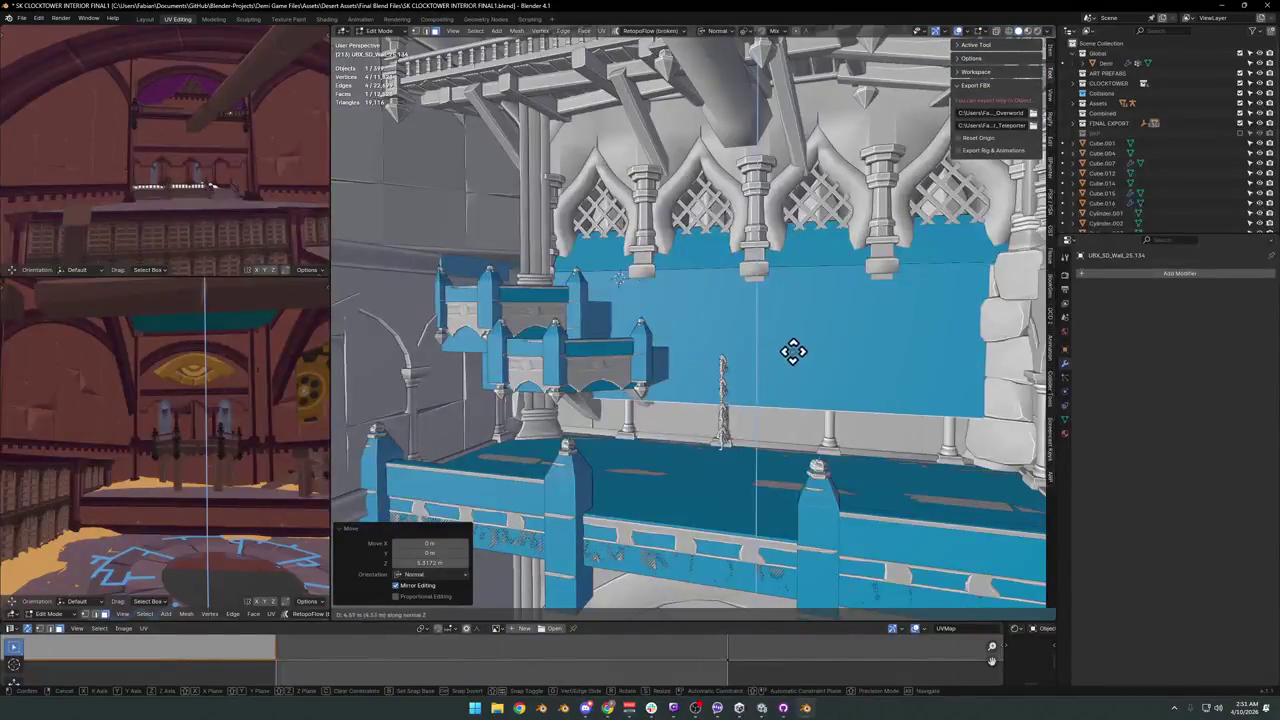
{"action": "left_click", "coordinate": [787, 349]}
Push a ledge face back 0.222 m, then undo to clear the large blue face.
{"action": "mouse_move", "coordinate": [787, 349]}
{"action": "middle_mouse_down"}
{"action": "mouse_move", "coordinate": [726, 331]}
{"action": "mouse_move", "coordinate": [700, 340]}
{"action": "mouse_move", "coordinate": [700, 358]}
{"action": "middle_mouse_up"}
{"action": "key", "text": "g"}
{"action": "key", "text": "z"}
{"action": "key", "text": "z"}
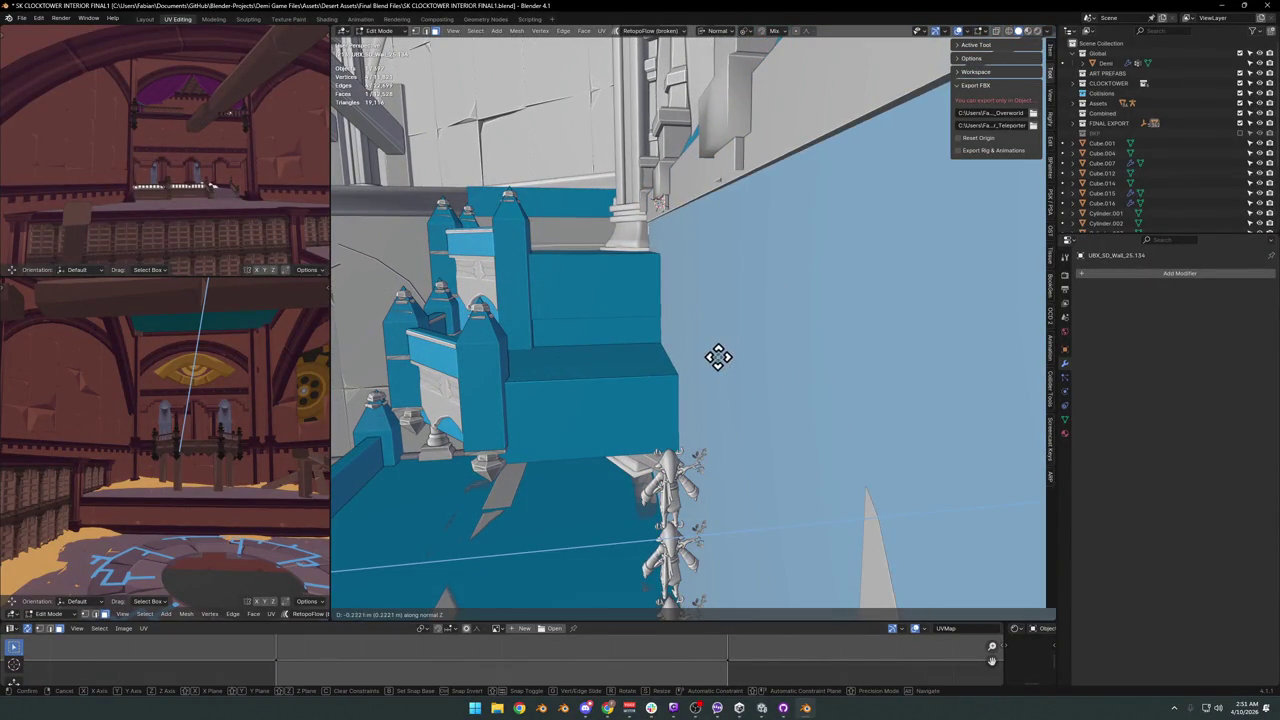
{"action": "left_click", "coordinate": [717, 350]}
{"action": "mouse_move", "coordinate": [717, 350]}
{"action": "middle_mouse_down"}
{"action": "mouse_move", "coordinate": [706, 260]}
{"action": "mouse_move", "coordinate": [686, 234]}
{"action": "mouse_move", "coordinate": [716, 211]}
{"action": "middle_mouse_up"}
{"action": "key", "text": "ctrl+z"}
{"action": "key", "text": "ctrl+z"}
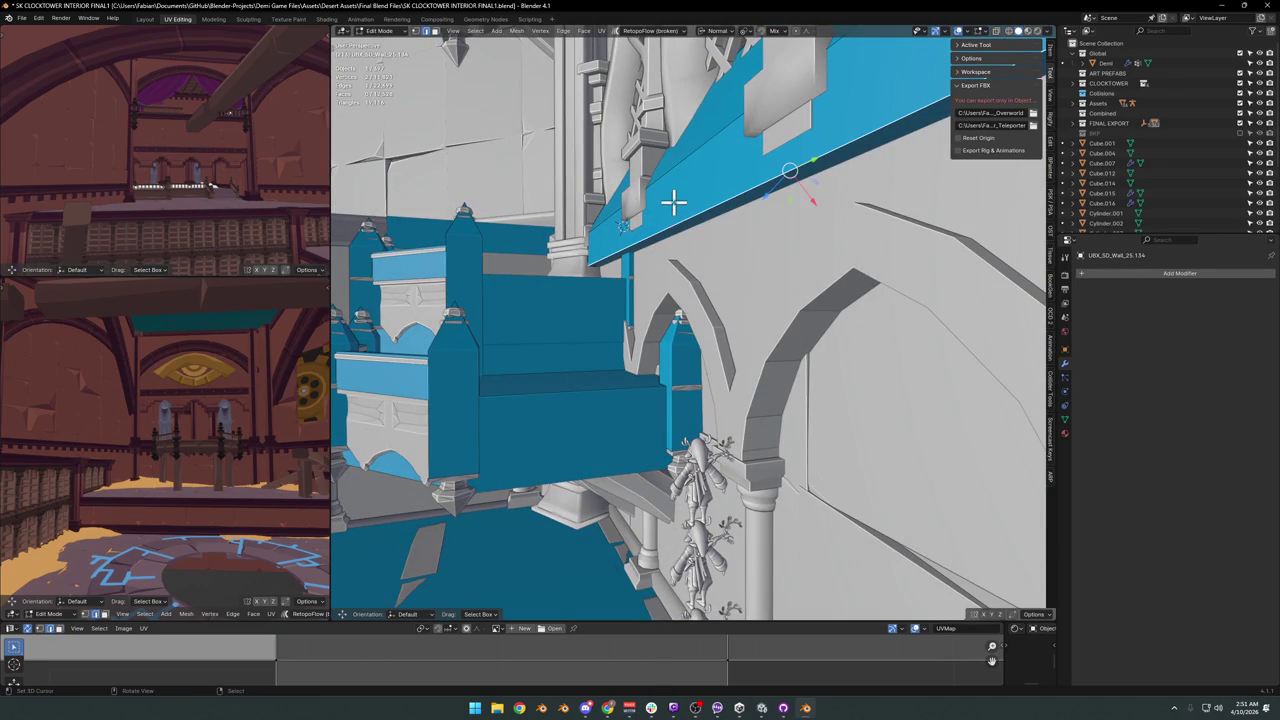
Bevel the trim beam edge above the arches about 0.6 m and edge-slide it.
{"action": "middle_click_drag", "start_coordinate": [673, 203], "coordinate": [671, 191]}
{"action": "key", "text": "ctrl+b"}
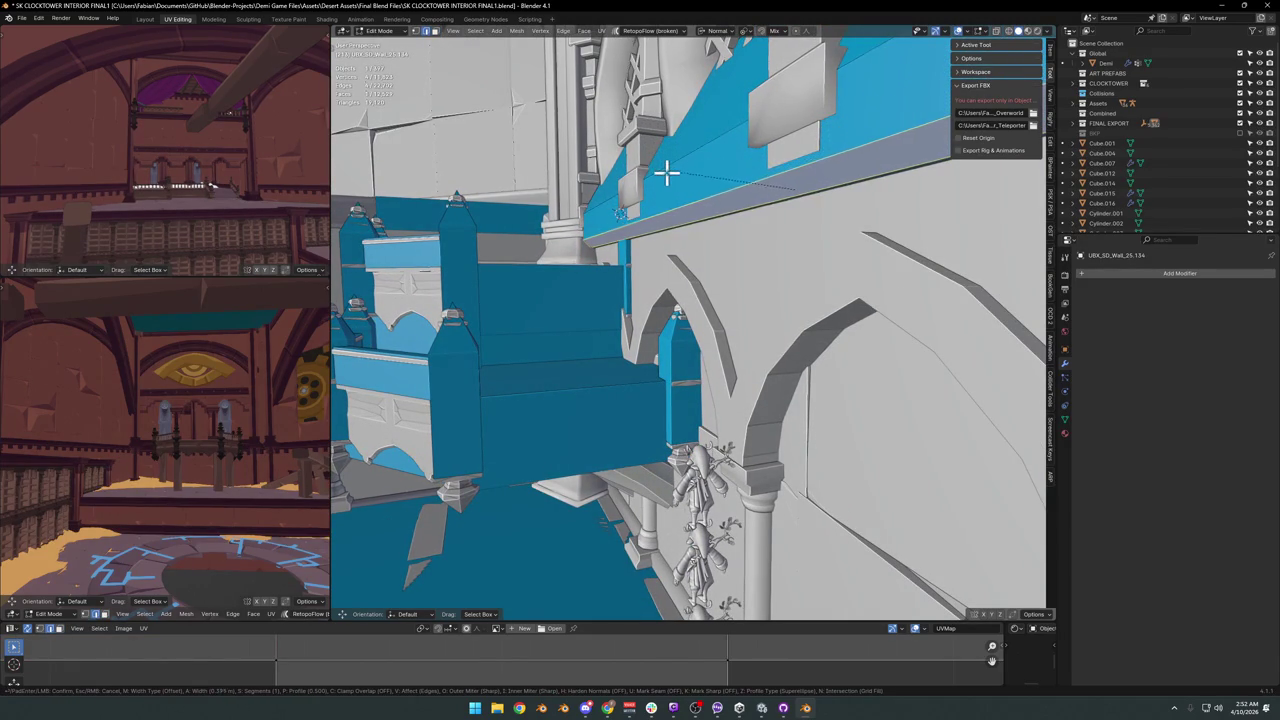
{"action": "left_click", "coordinate": [666, 168]}
{"action": "key", "text": "g"}
{"action": "key", "text": "g"}
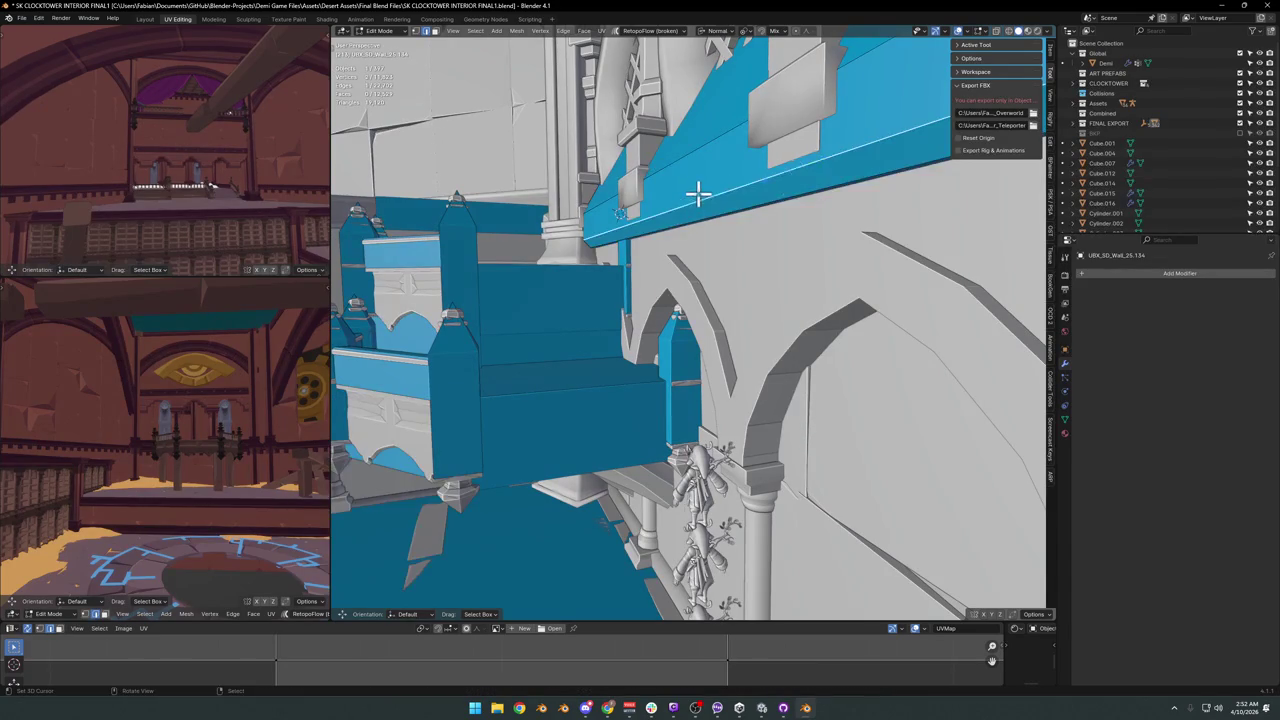
{"action": "left_click", "coordinate": [716, 193]}
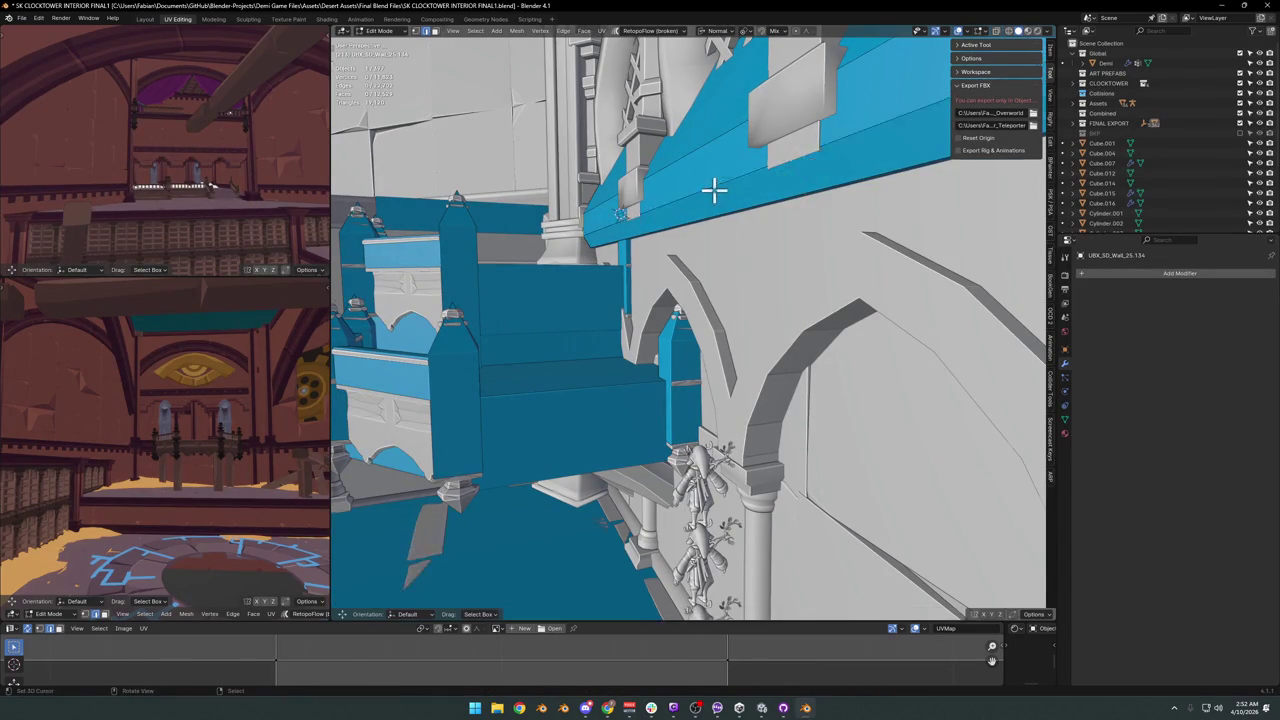
{"action": "mouse_move", "coordinate": [716, 193]}
{"action": "middle_mouse_down"}
{"action": "mouse_move", "coordinate": [772, 240]}
{"action": "mouse_move", "coordinate": [697, 251]}
{"action": "middle_mouse_up"}
{"action": "key", "text": "Tab"}
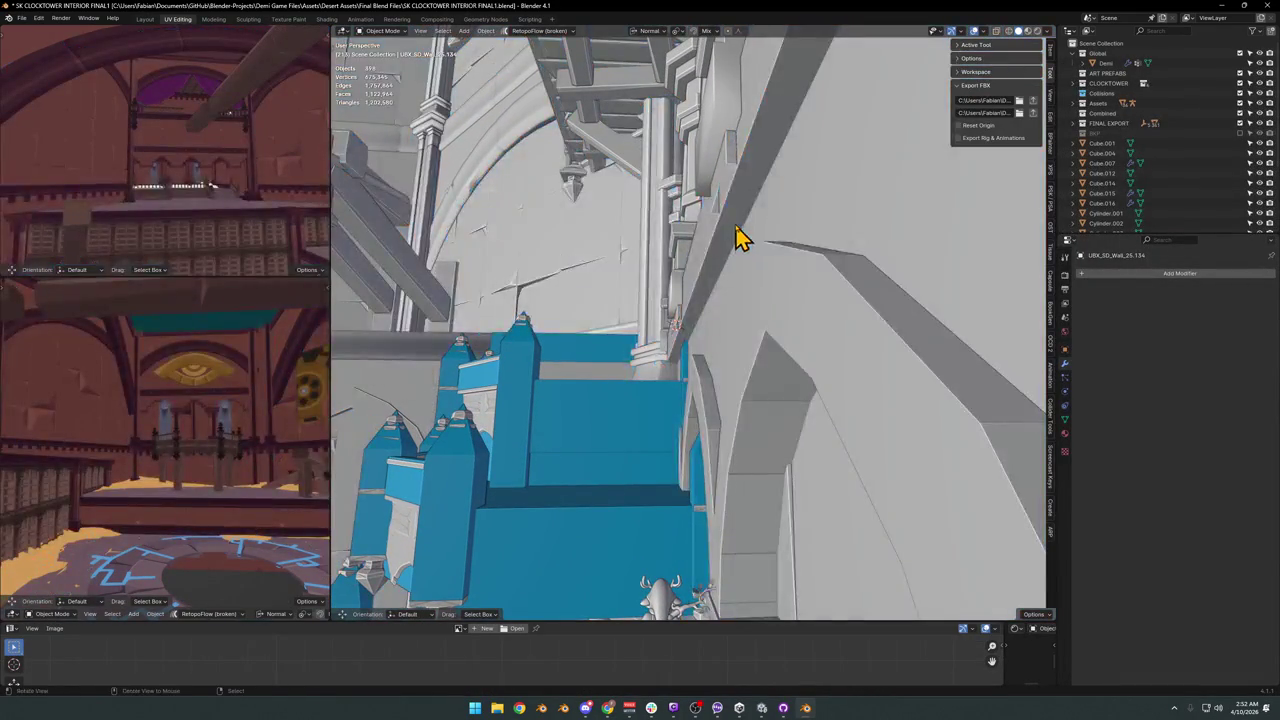
Edit the ornate beam wall object and place the 3D cursor on the beam.
{"action": "scroll", "coordinate": [730, 230], "scroll_direction": "up", "scroll_amount": 2}
{"action": "scroll", "coordinate": [745, 235], "scroll_direction": "up", "scroll_amount": 3}
{"action": "middle_click_drag", "start_coordinate": [785, 250], "coordinate": [800, 214]}
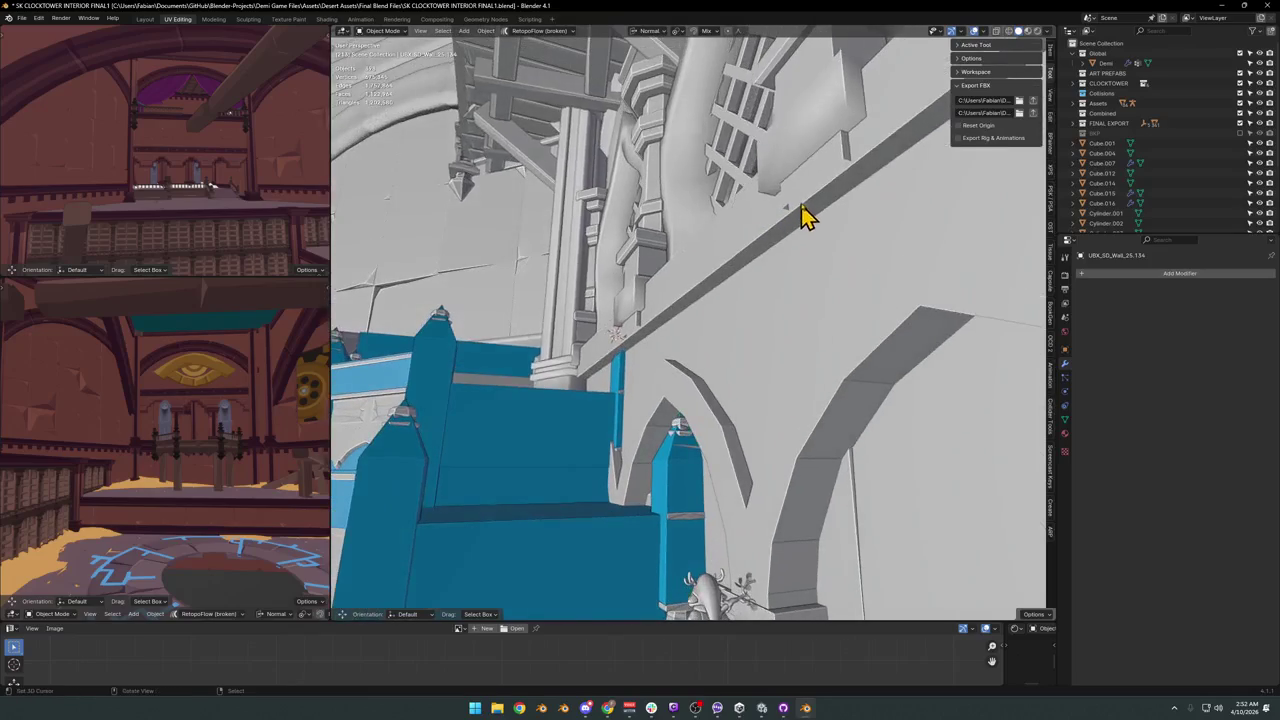
{"action": "left_click", "coordinate": [800, 214]}
{"action": "key", "text": "Tab"}
{"action": "key", "text": "alt+a"}
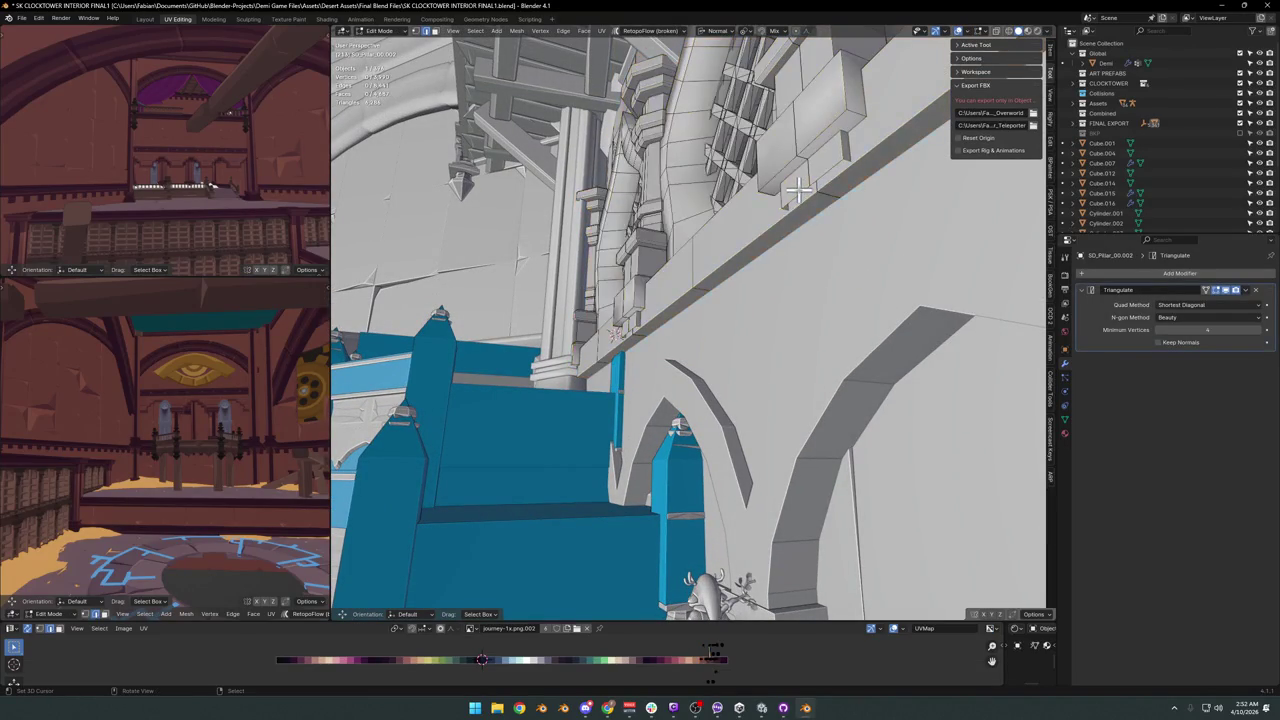
{"action": "right_click", "coordinate": [789, 197], "text": "shift"}
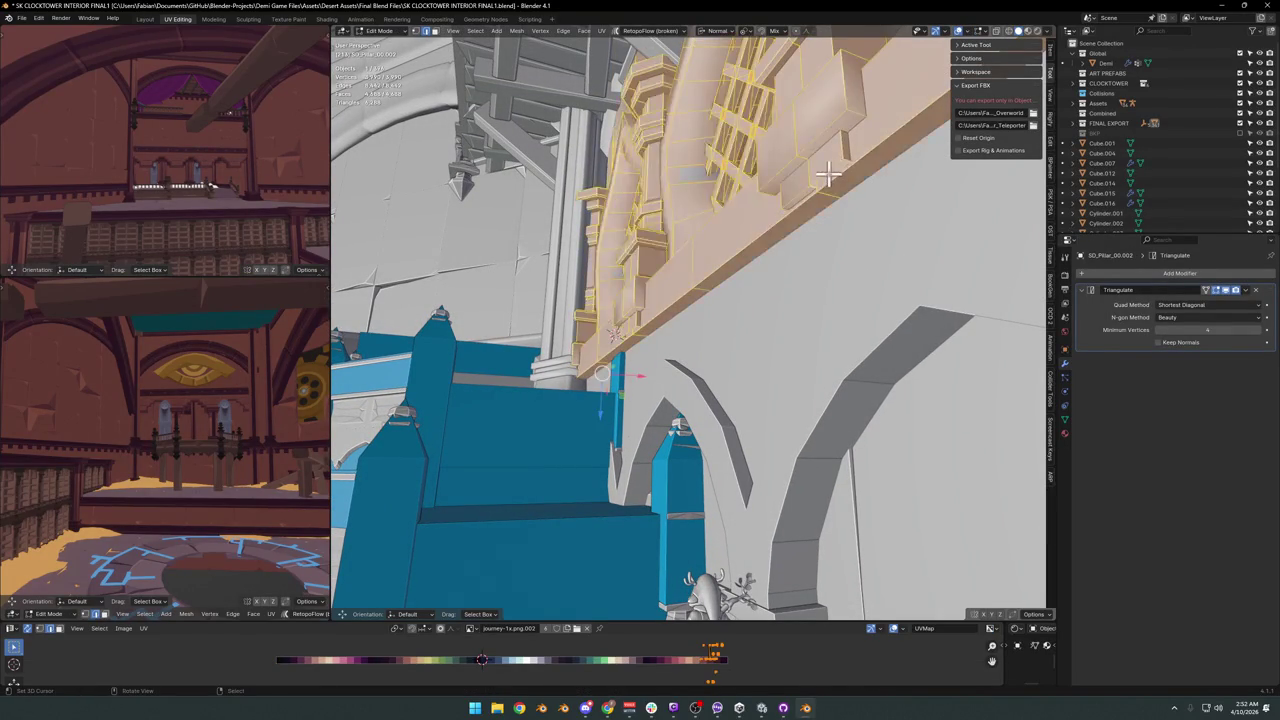
{"action": "scroll", "coordinate": [828, 175], "scroll_direction": "up", "scroll_amount": 3}
{"action": "mouse_move", "coordinate": [828, 175]}
{"action": "middle_mouse_down"}
{"action": "mouse_move", "coordinate": [714, 395]}
{"action": "mouse_move", "coordinate": [686, 286]}
{"action": "mouse_move", "coordinate": [661, 330]}
{"action": "mouse_move", "coordinate": [709, 334]}
{"action": "mouse_move", "coordinate": [663, 289]}
{"action": "mouse_move", "coordinate": [694, 343]}
{"action": "middle_mouse_up"}
Inspect the pillar with material preview and walk navigation, then save the blend file.
{"action": "key", "text": "z"}
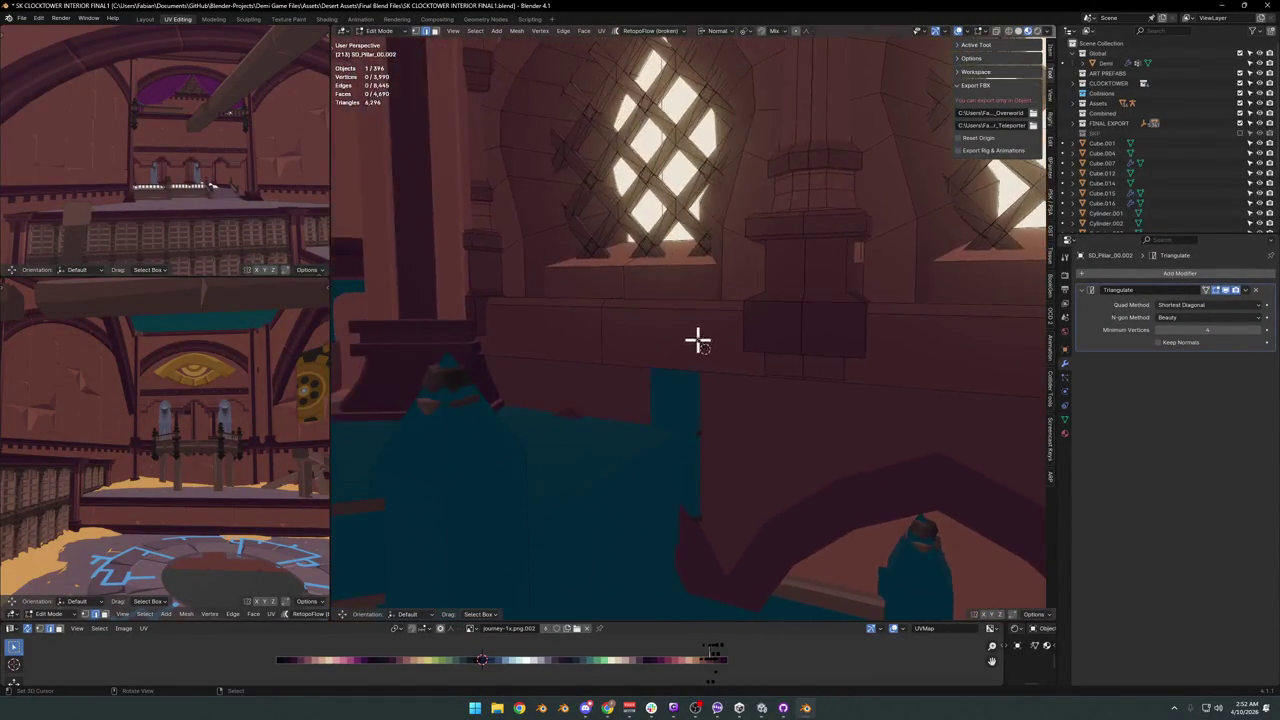
{"action": "key", "text": "z"}
{"action": "key", "text": "shift+grave"}
{"action": "key", "text": "w"}
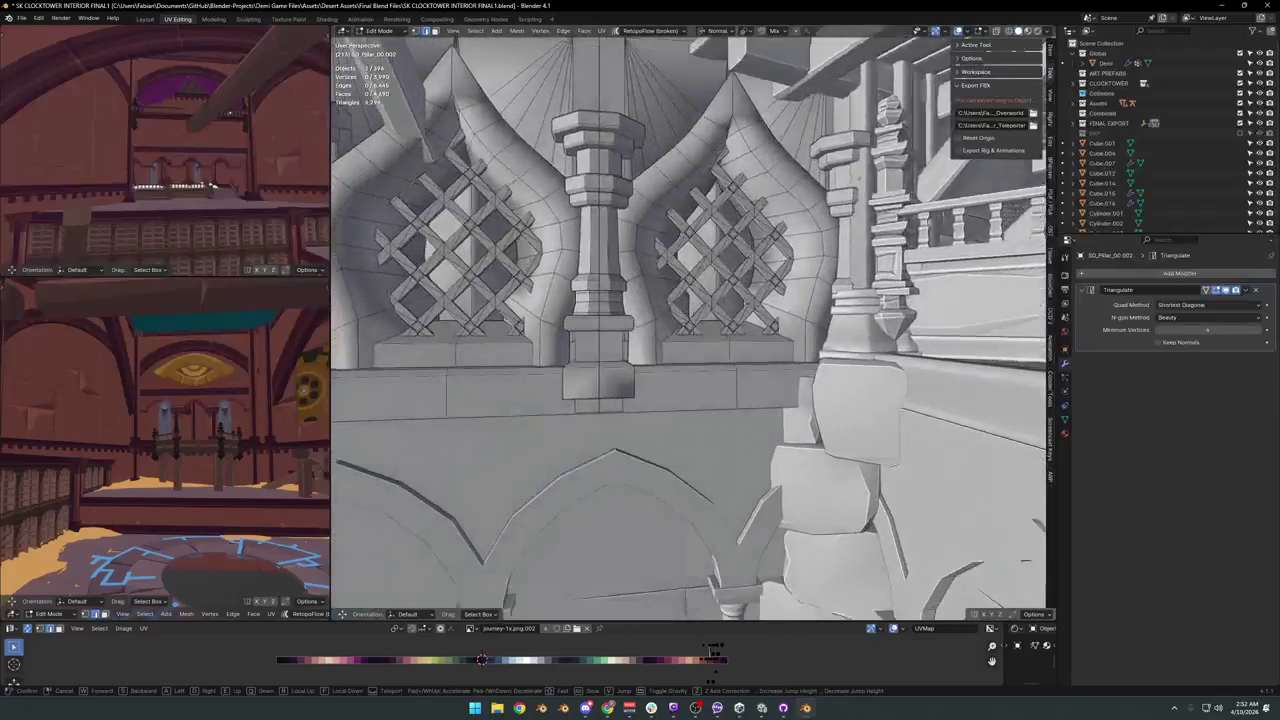
{"action": "left_click", "coordinate": [566, 389]}
{"action": "middle_click_drag", "start_coordinate": [663, 462], "coordinate": [656, 464]}
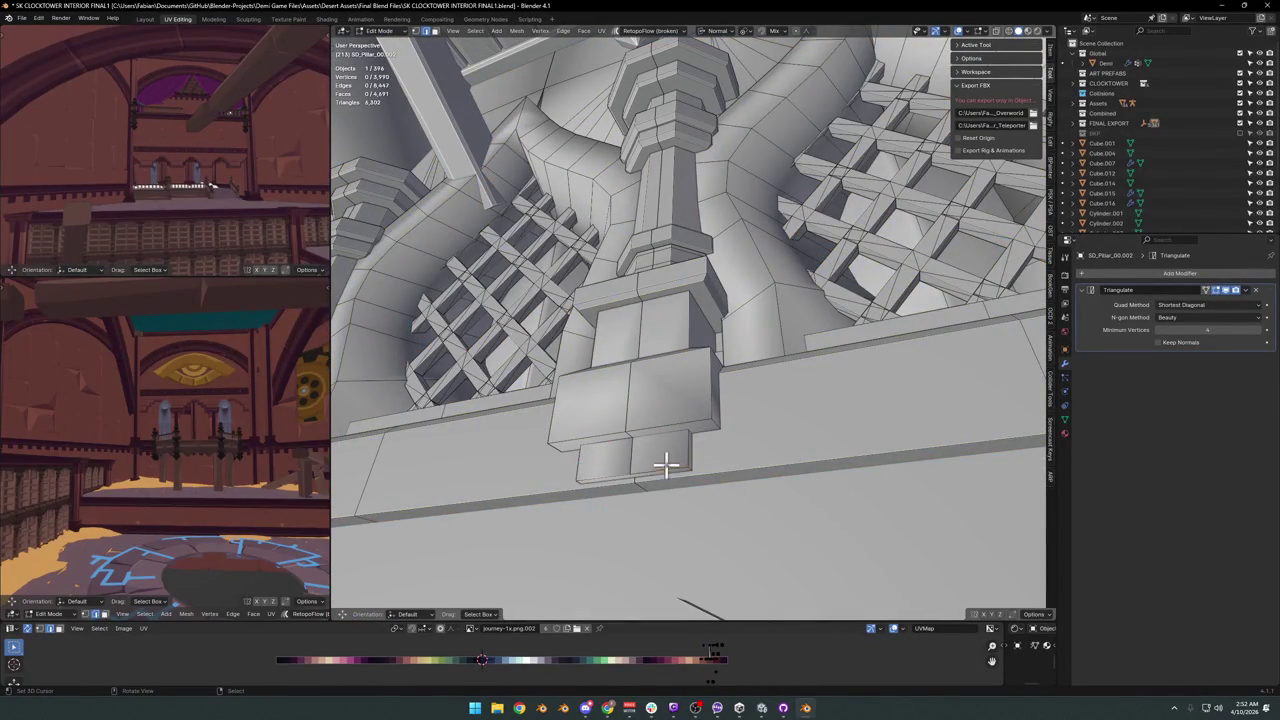
{"action": "key", "text": "Tab"}
{"action": "scroll", "coordinate": [677, 420], "scroll_direction": "down", "scroll_amount": 10}
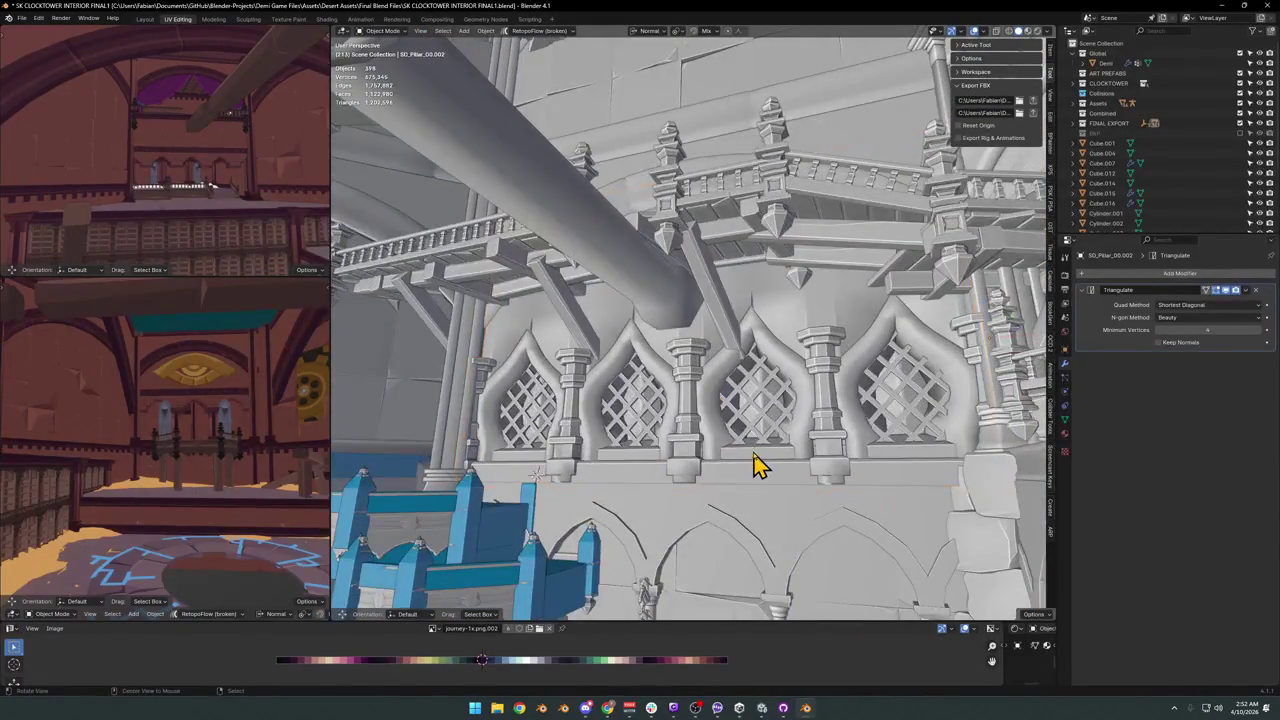
{"action": "key", "text": "ctrl+s"}
{"action": "key", "text": "shift+grave"}
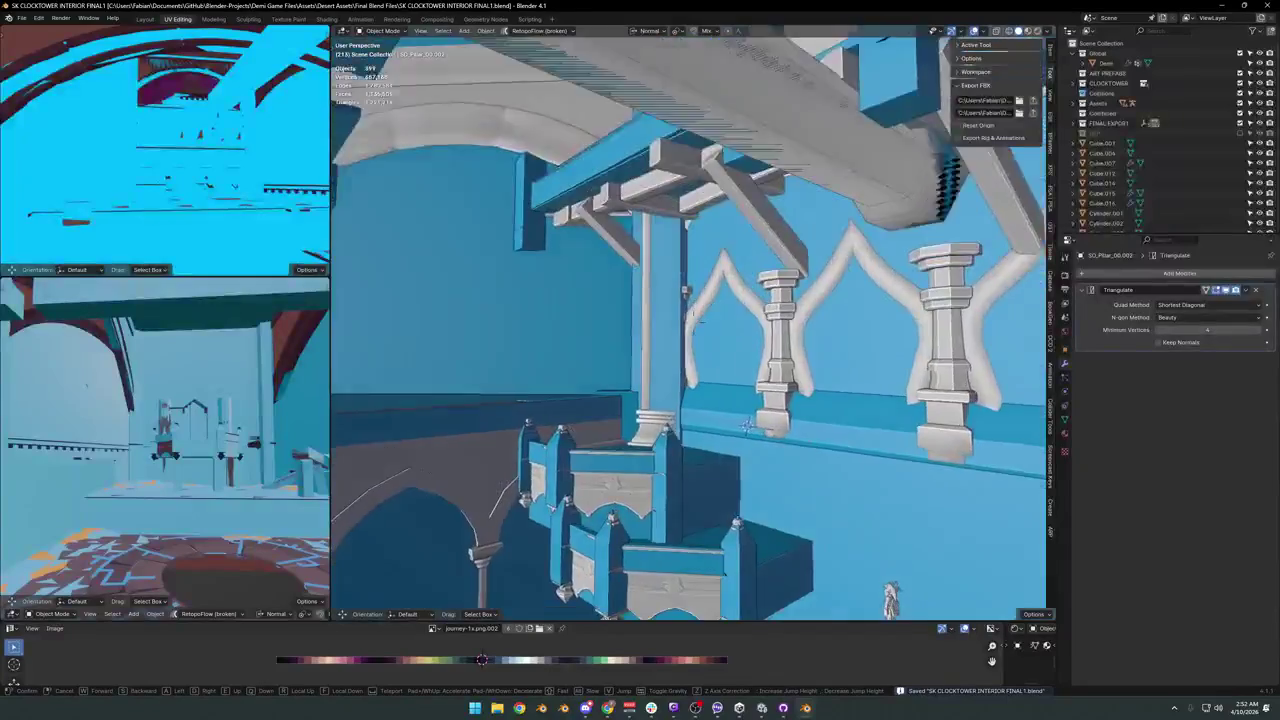
Select SD_CLOCKTOWER_INTERIOR and all the clocktower interior objects.
{"action": "key", "text": "s"}
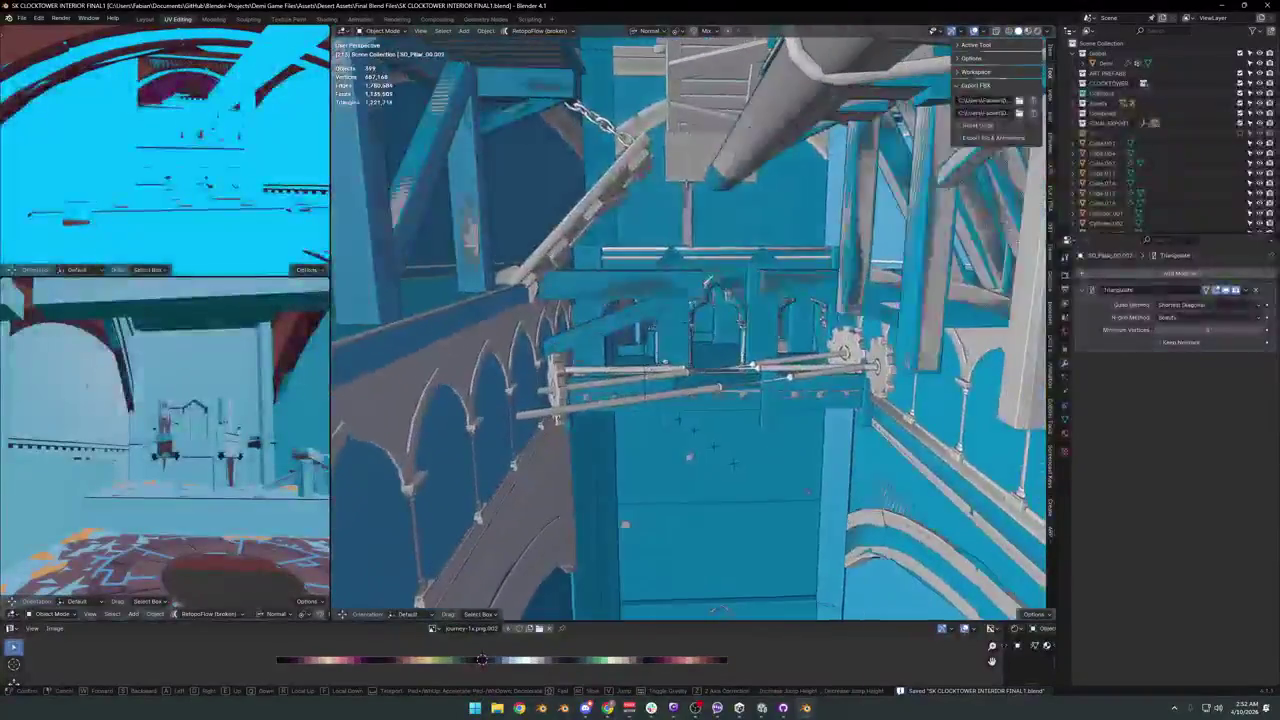
{"action": "left_click", "coordinate": [770, 435]}
{"action": "left_click", "coordinate": [605, 390]}
{"action": "key", "text": "shift+grave"}
{"action": "key", "text": "Escape"}
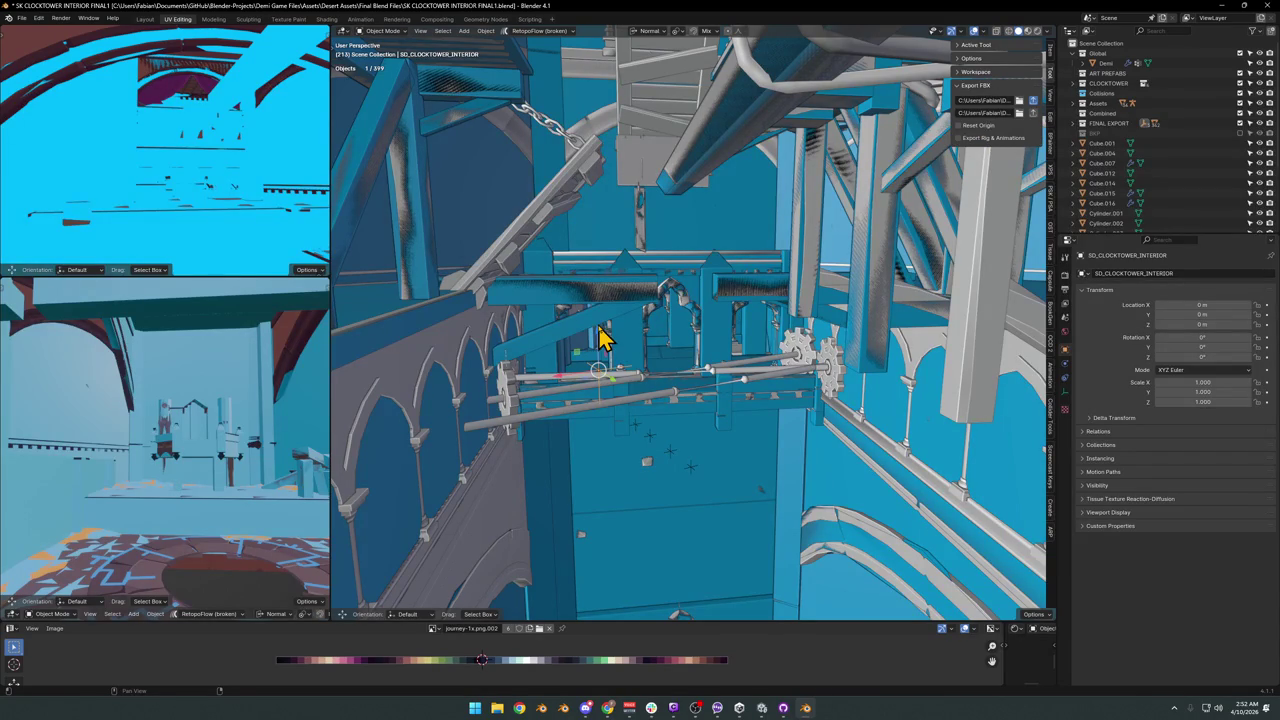
{"action": "key", "text": "a"}
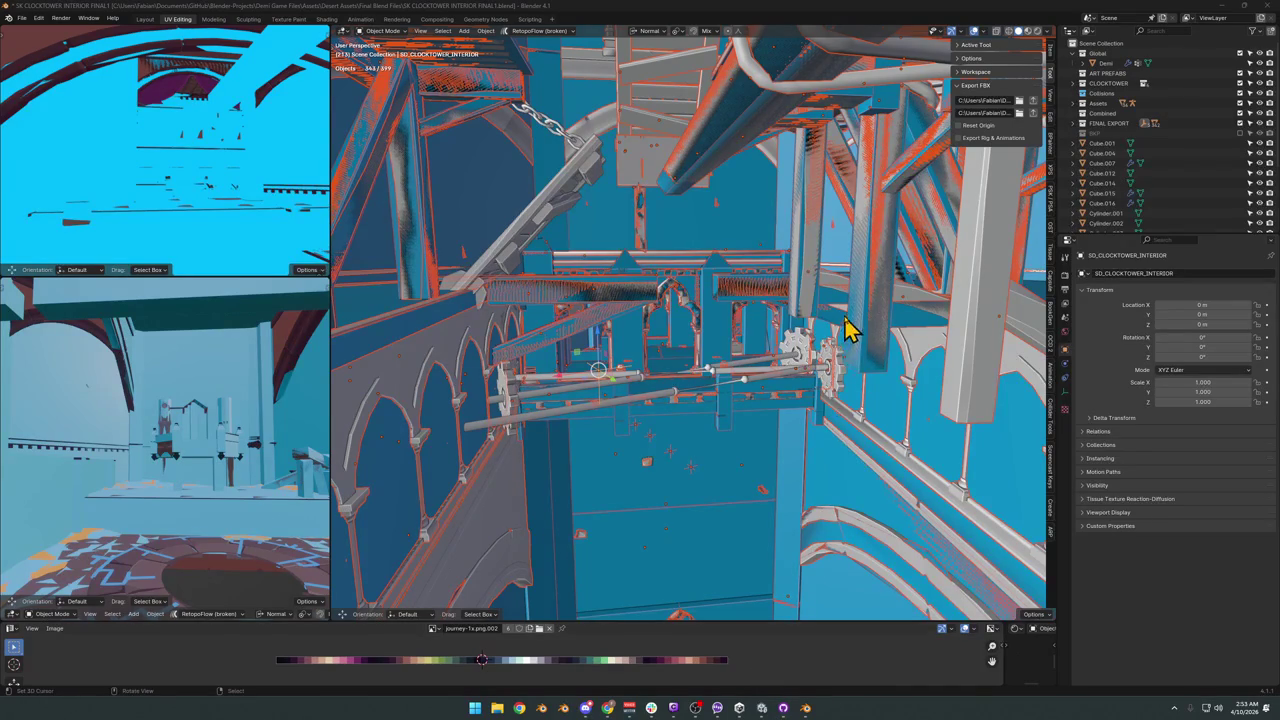
Switch to Unity and select the clocktower interior wall piece.
{"action": "key", "text": "alt+Tab"}
{"action": "mouse_move", "coordinate": [812, 320]}
{"action": "right_mouse_down"}
{"action": "mouse_move", "coordinate": [711, 277]}
{"action": "mouse_move", "coordinate": [835, 248]}
{"action": "mouse_move", "coordinate": [800, 271]}
{"action": "mouse_move", "coordinate": [829, 294]}
{"action": "mouse_move", "coordinate": [749, 329]}
{"action": "mouse_move", "coordinate": [829, 291]}
{"action": "mouse_move", "coordinate": [697, 269]}
{"action": "right_mouse_up"}
{"action": "left_click", "coordinate": [680, 268]}
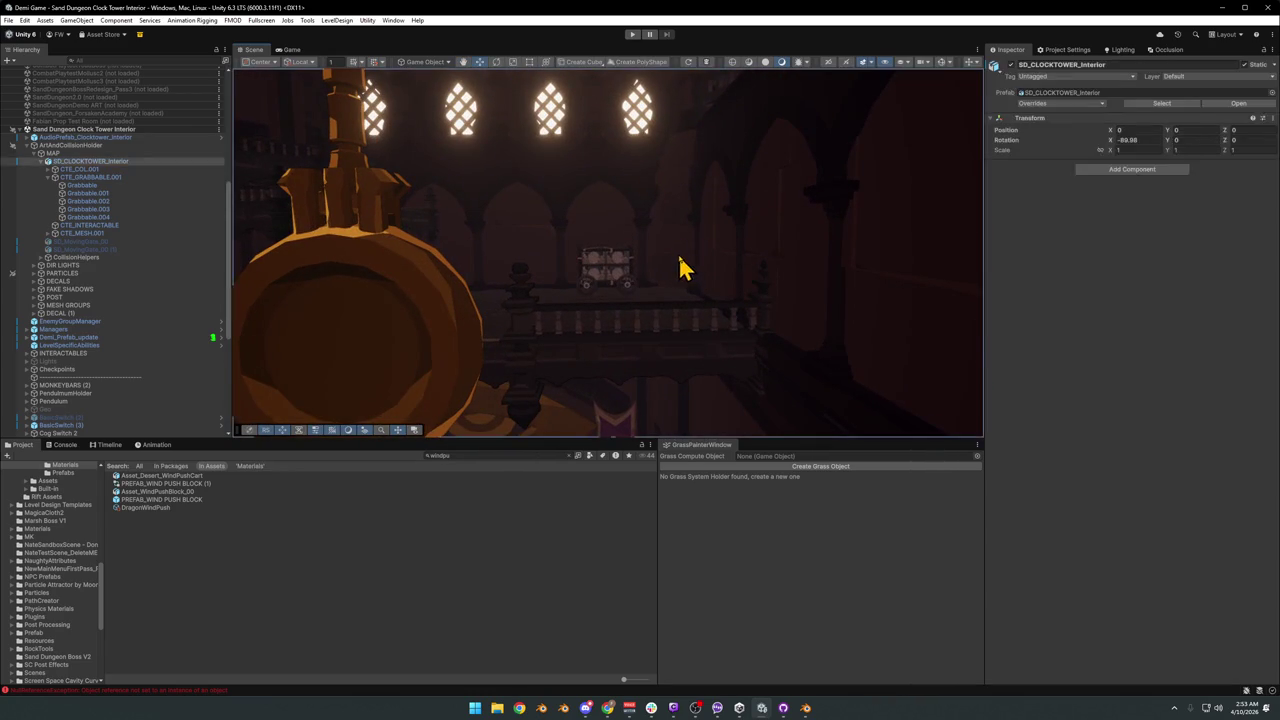
Inspect the WindCartSetup (1) barrel cart up close in the Scene view.
{"action": "left_click", "coordinate": [582, 545]}
{"action": "mouse_move", "coordinate": [650, 300]}
{"action": "right_mouse_down"}
{"action": "mouse_move", "coordinate": [660, 277]}
{"action": "mouse_move", "coordinate": [586, 268]}
{"action": "mouse_move", "coordinate": [600, 277]}
{"action": "mouse_move", "coordinate": [594, 291]}
{"action": "mouse_move", "coordinate": [542, 364]}
{"action": "mouse_move", "coordinate": [566, 291]}
{"action": "mouse_move", "coordinate": [549, 339]}
{"action": "mouse_move", "coordinate": [603, 329]}
{"action": "mouse_move", "coordinate": [603, 300]}
{"action": "mouse_move", "coordinate": [640, 306]}
{"action": "mouse_move", "coordinate": [648, 291]}
{"action": "mouse_move", "coordinate": [771, 251]}
{"action": "mouse_move", "coordinate": [746, 240]}
{"action": "mouse_move", "coordinate": [748, 222]}
{"action": "right_mouse_up"}
{"action": "left_click", "coordinate": [571, 329]}
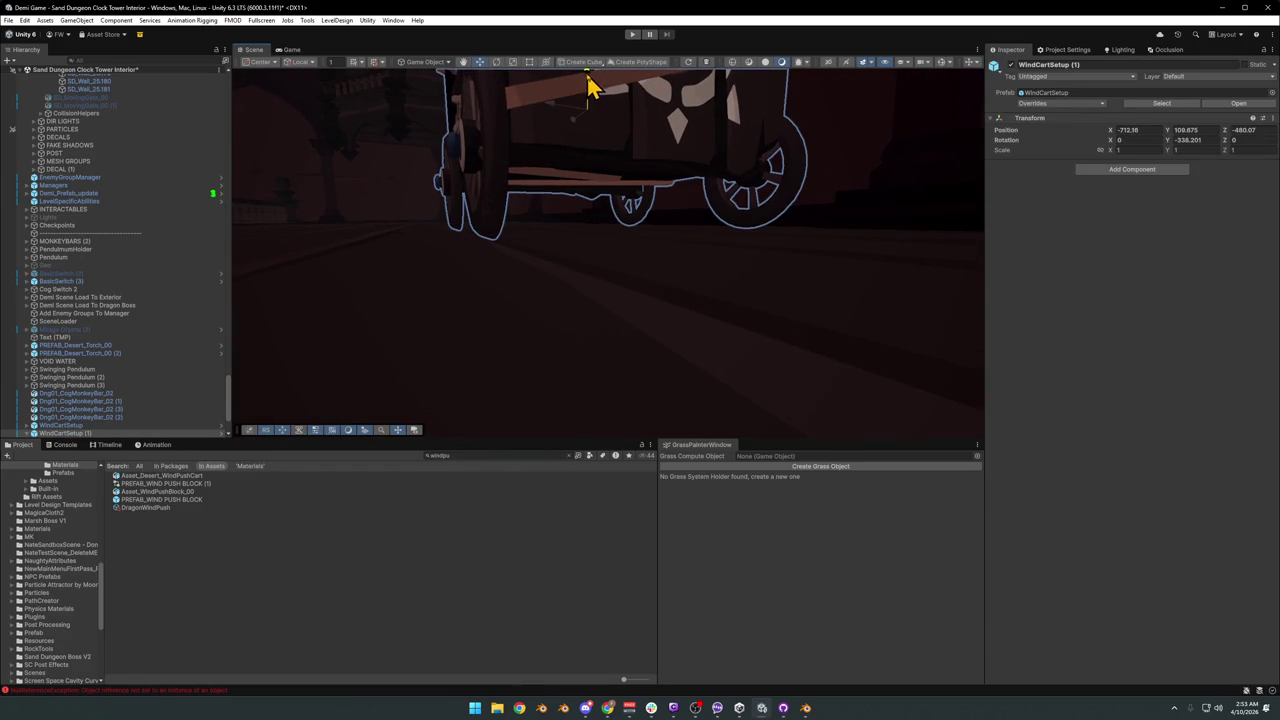
{"action": "mouse_move", "coordinate": [588, 88]}
{"action": "right_mouse_down"}
{"action": "mouse_move", "coordinate": [571, 134]}
{"action": "mouse_move", "coordinate": [751, 126]}
{"action": "mouse_move", "coordinate": [780, 171]}
{"action": "mouse_move", "coordinate": [690, 283]}
{"action": "mouse_move", "coordinate": [626, 297]}
{"action": "mouse_move", "coordinate": [709, 271]}
{"action": "mouse_move", "coordinate": [649, 266]}
{"action": "mouse_move", "coordinate": [737, 254]}
{"action": "mouse_move", "coordinate": [676, 256]}
{"action": "mouse_move", "coordinate": [743, 240]}
{"action": "mouse_move", "coordinate": [811, 251]}
{"action": "mouse_move", "coordinate": [653, 245]}
{"action": "mouse_move", "coordinate": [597, 264]}
{"action": "right_mouse_up"}
{"action": "left_click", "coordinate": [603, 557]}
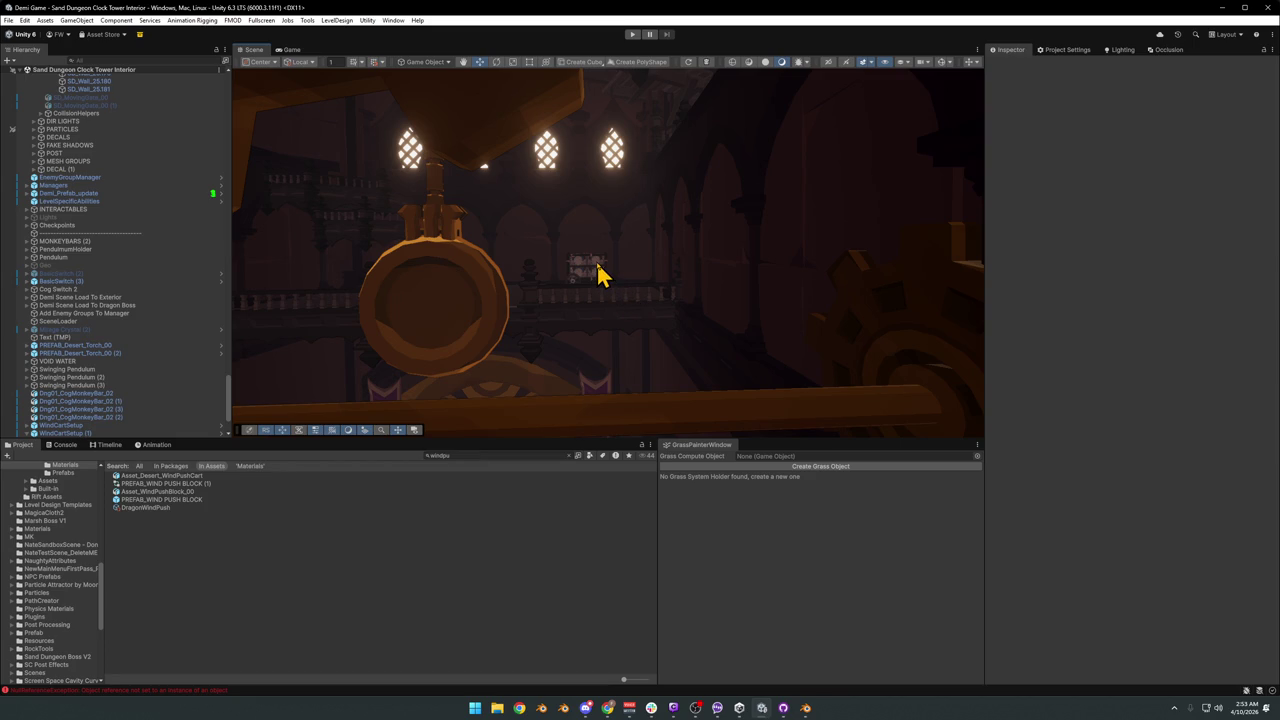
Fly past the pendulum toward the wall, then start play mode.
{"action": "mouse_move", "coordinate": [597, 271]}
{"action": "right_mouse_down"}
{"action": "mouse_move", "coordinate": [614, 254]}
{"action": "mouse_move", "coordinate": [526, 237]}
{"action": "mouse_move", "coordinate": [699, 242]}
{"action": "mouse_move", "coordinate": [511, 246]}
{"action": "mouse_move", "coordinate": [838, 254]}
{"action": "mouse_move", "coordinate": [677, 283]}
{"action": "mouse_move", "coordinate": [726, 323]}
{"action": "mouse_move", "coordinate": [711, 334]}
{"action": "mouse_move", "coordinate": [712, 300]}
{"action": "mouse_move", "coordinate": [749, 291]}
{"action": "mouse_move", "coordinate": [526, 306]}
{"action": "mouse_move", "coordinate": [623, 311]}
{"action": "mouse_move", "coordinate": [676, 272]}
{"action": "mouse_move", "coordinate": [563, 277]}
{"action": "mouse_move", "coordinate": [494, 249]}
{"action": "mouse_move", "coordinate": [523, 263]}
{"action": "mouse_move", "coordinate": [434, 297]}
{"action": "mouse_move", "coordinate": [460, 369]}
{"action": "mouse_move", "coordinate": [620, 335]}
{"action": "mouse_move", "coordinate": [601, 222]}
{"action": "right_mouse_up"}
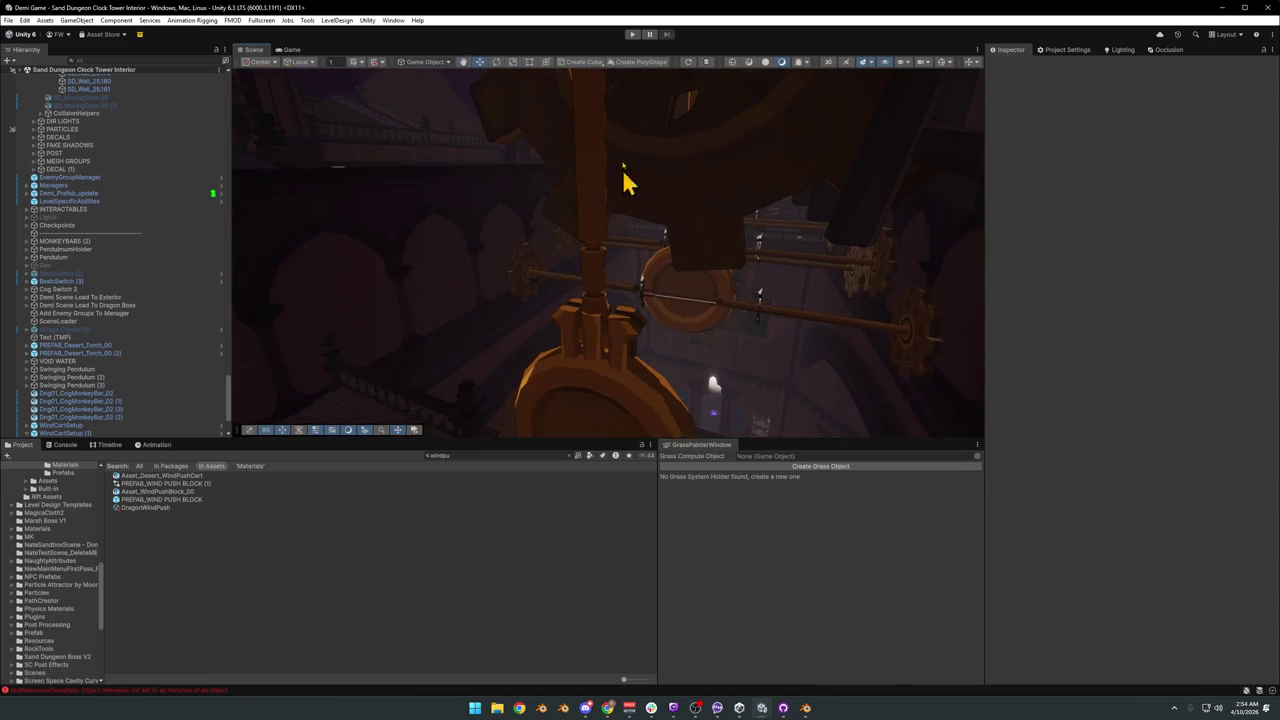
{"action": "left_click", "coordinate": [632, 34]}
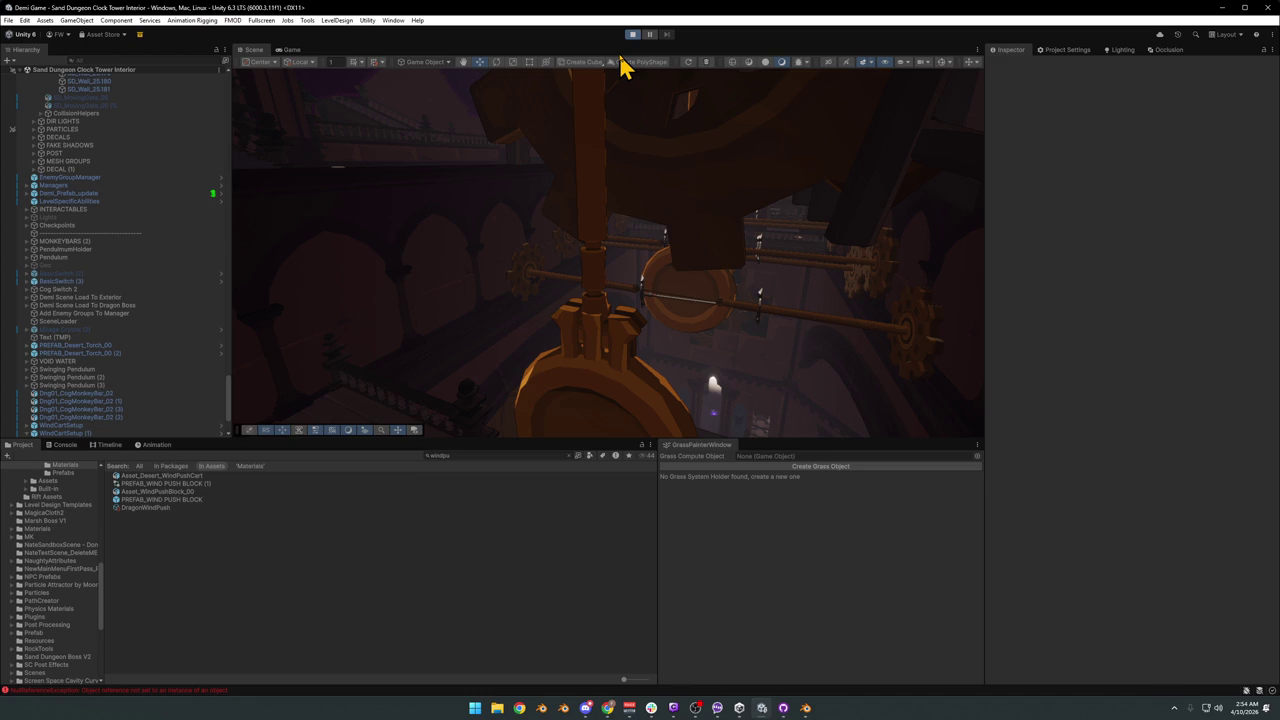
{"action": "key", "text": "w"}
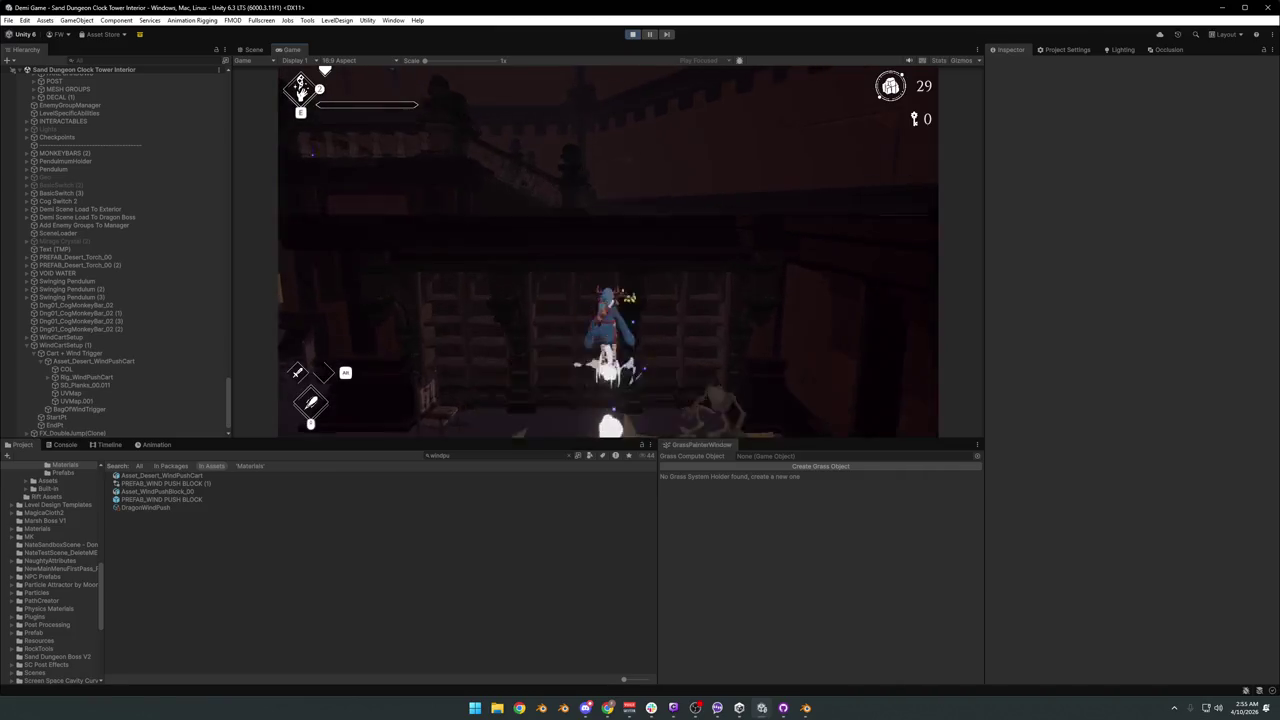
Run the character onto the raised platform, along the wooden walkway and into the brass ring.
{"action": "key", "text": "w"}
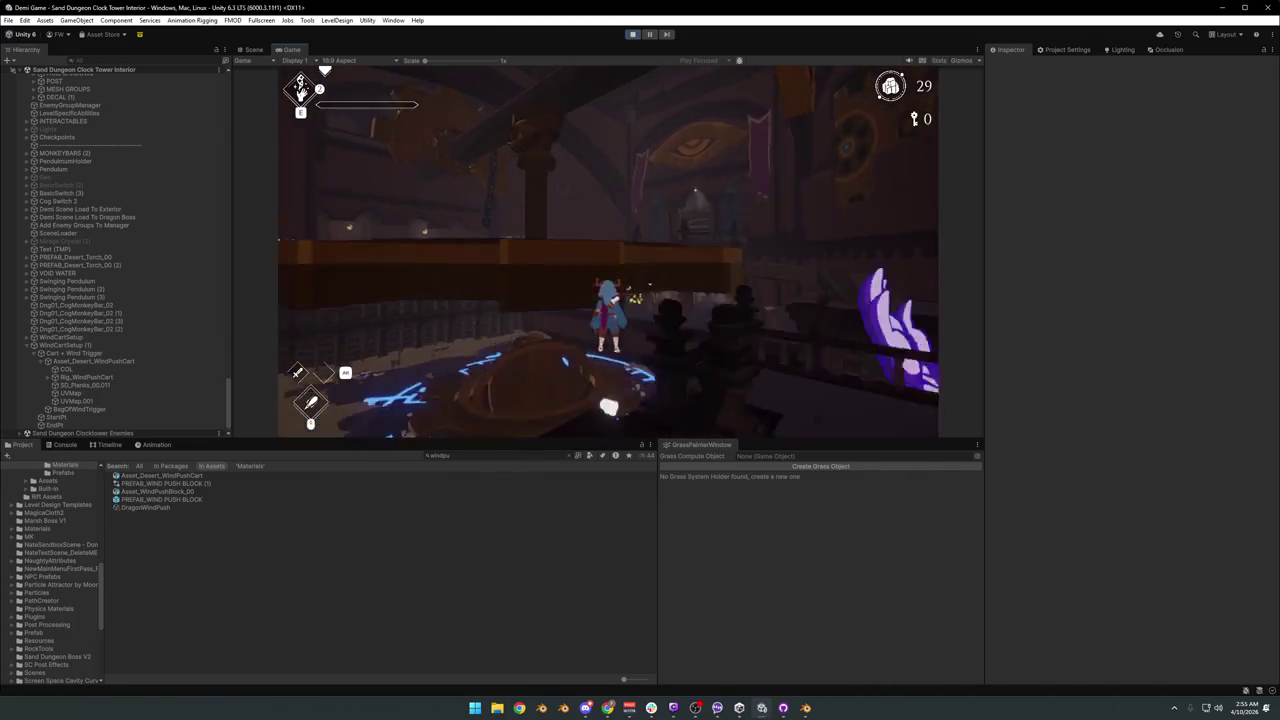
{"action": "key", "text": "w"}
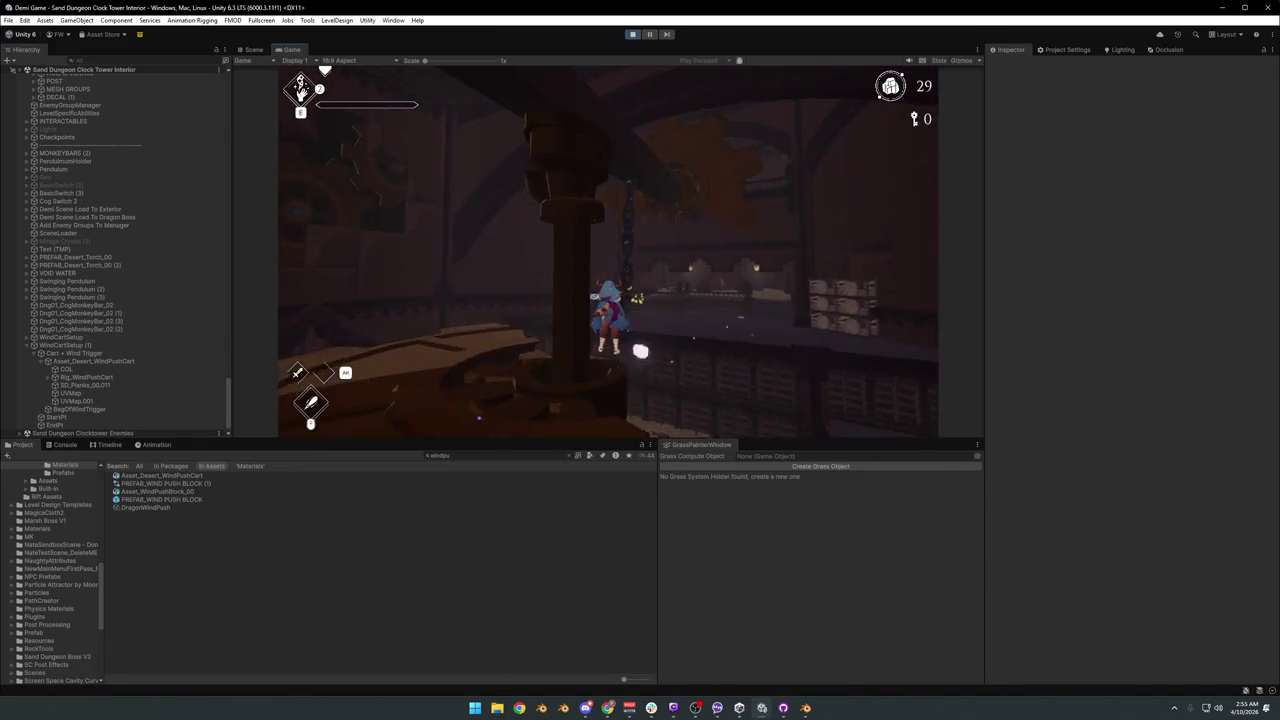
{"action": "key", "text": "w"}
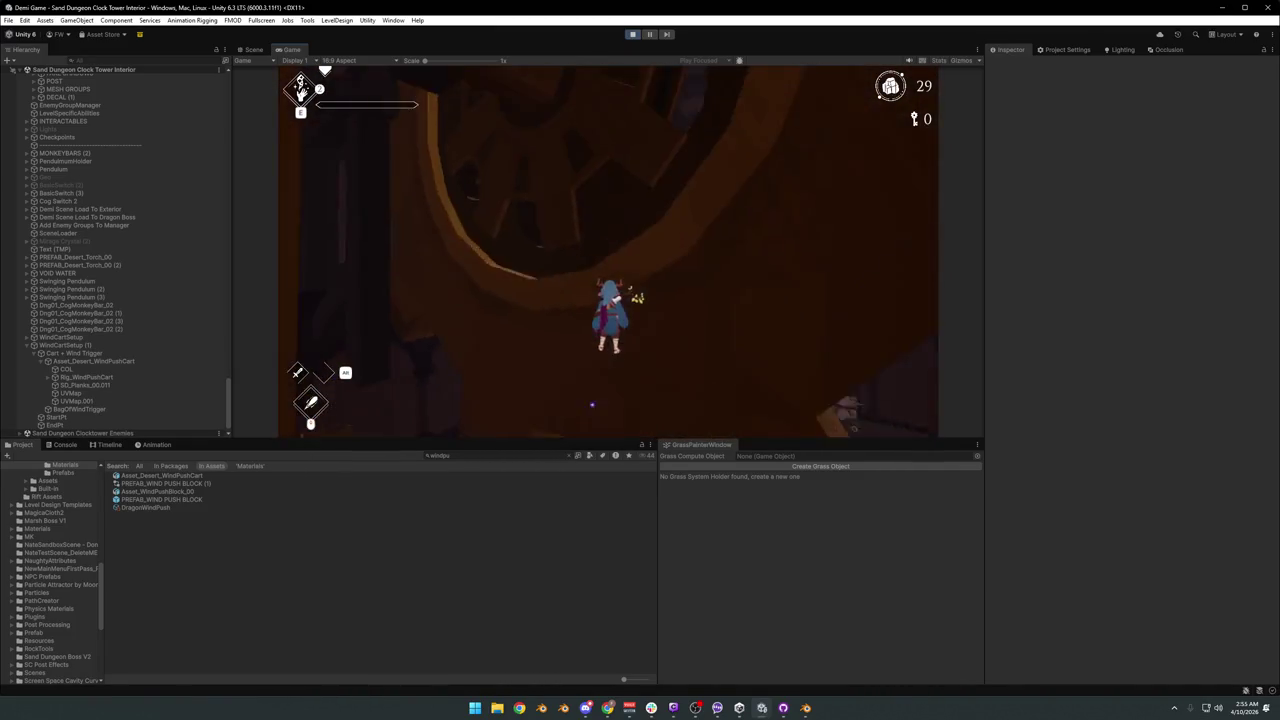
{"action": "key", "text": "w"}
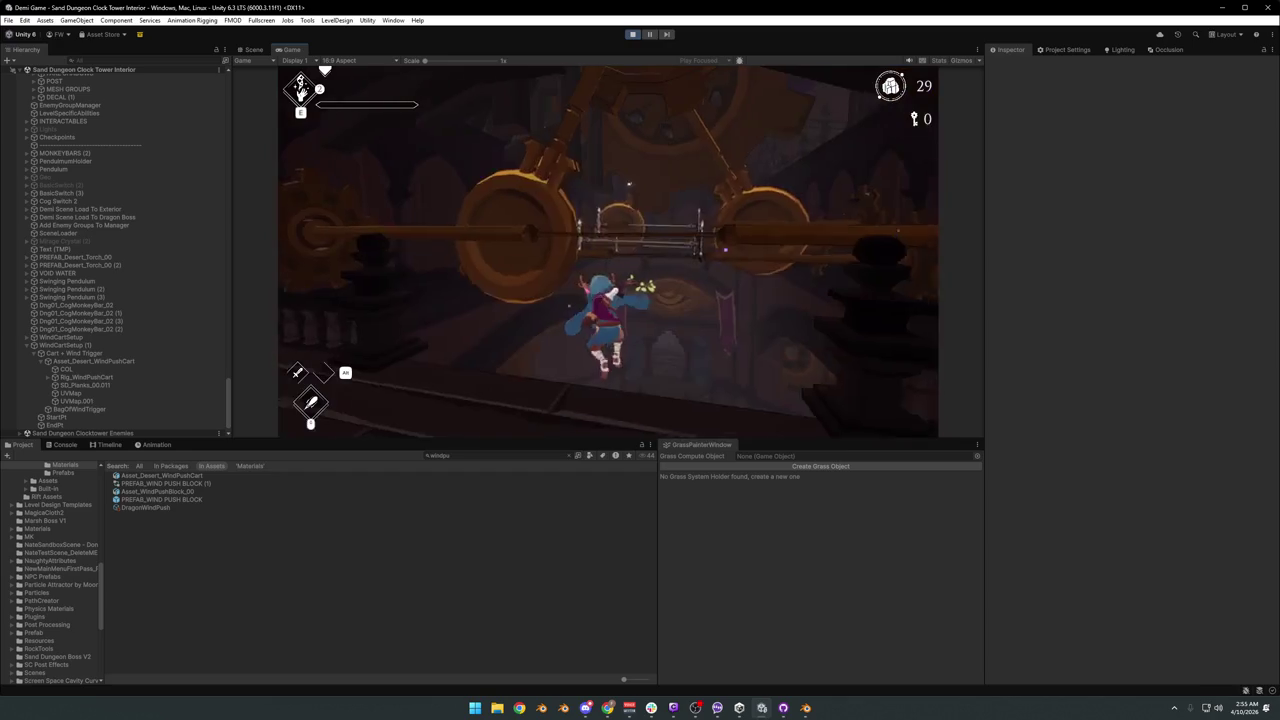
{"action": "key", "text": "w"}
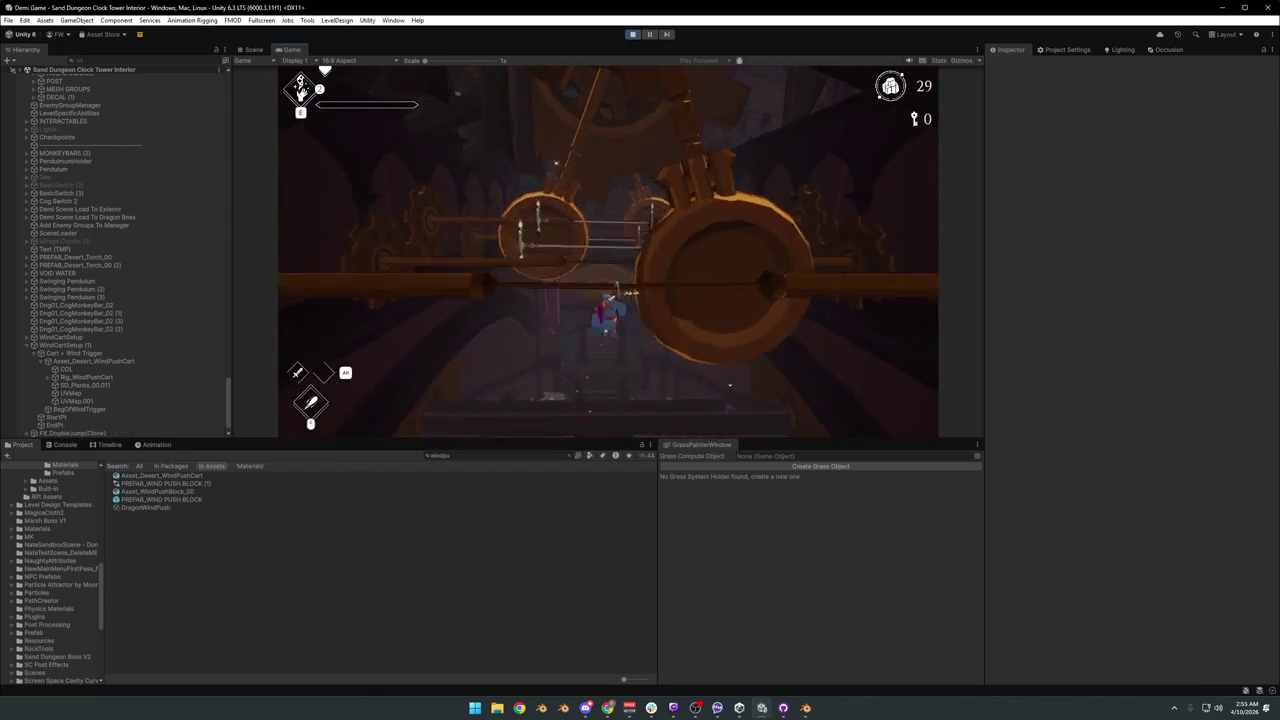
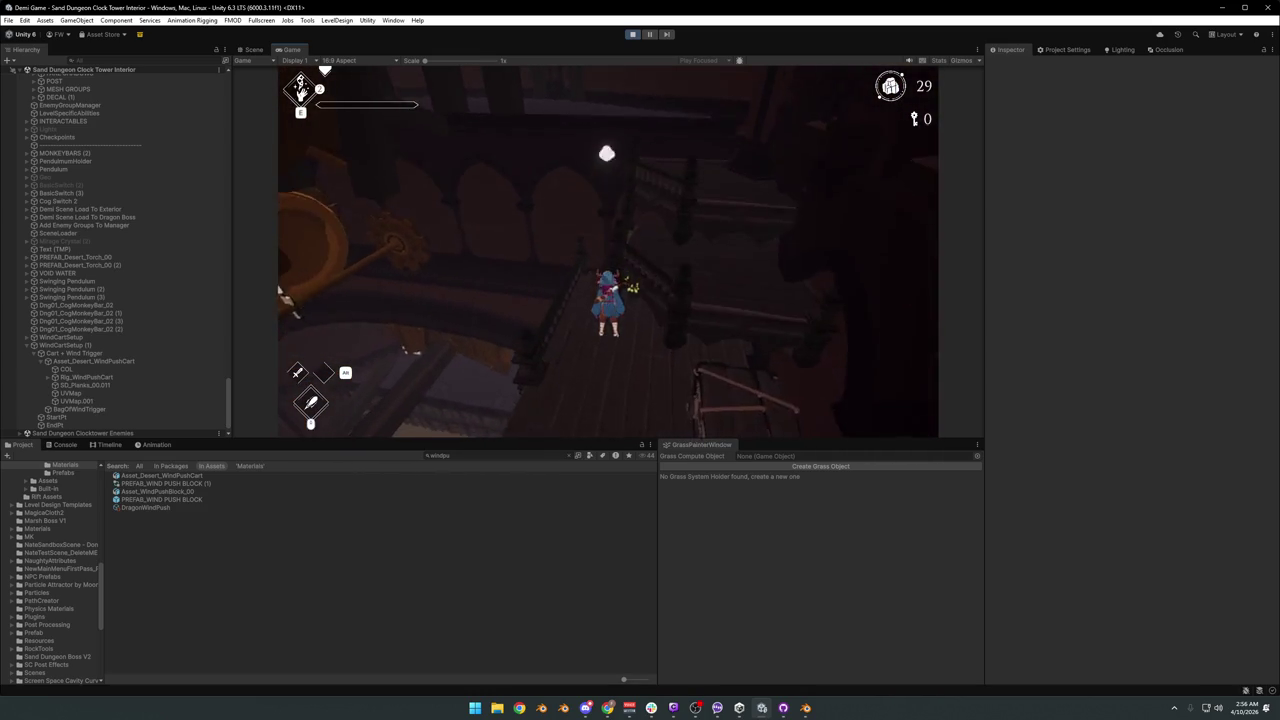
Pause the Unity clocktower playtest at its pause menu and bring Blender to the front.
{"action": "key", "text": "Escape"}
{"action": "left_click", "coordinate": [807, 707]}
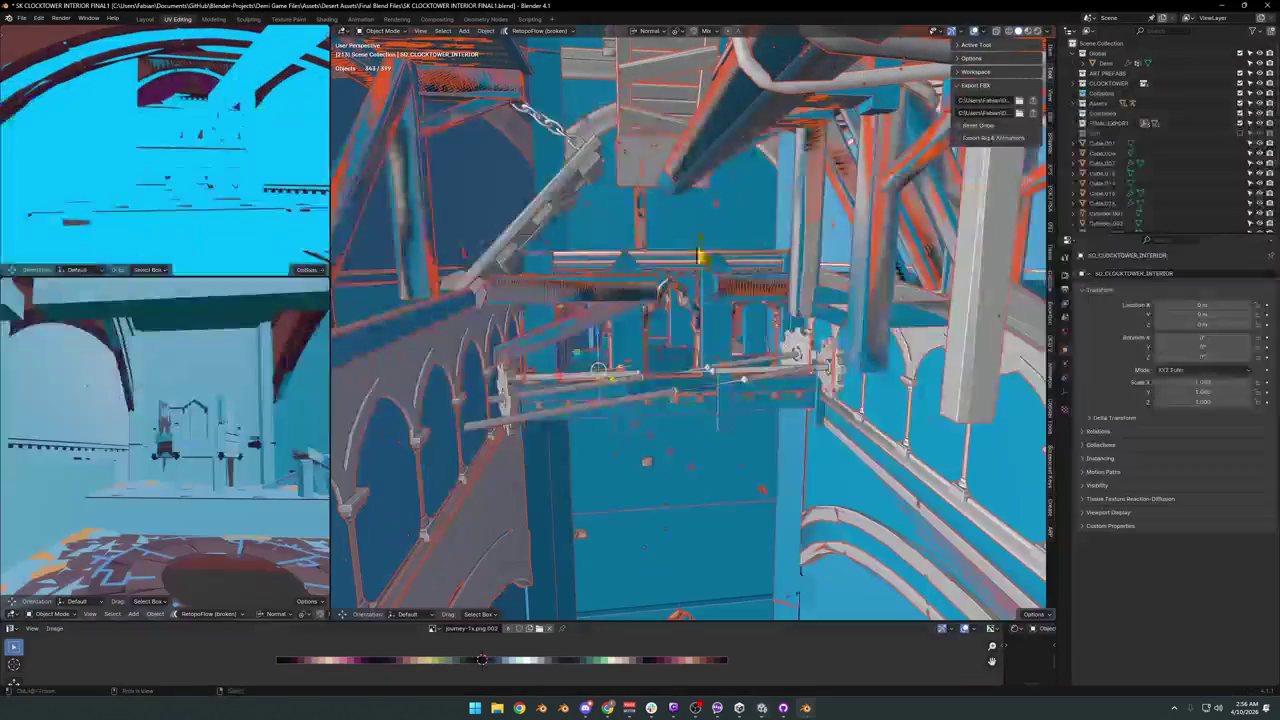
Fly through the interior to the stair balconies, select the stair wall object, and save the file.
{"action": "key", "text": "shift+grave"}
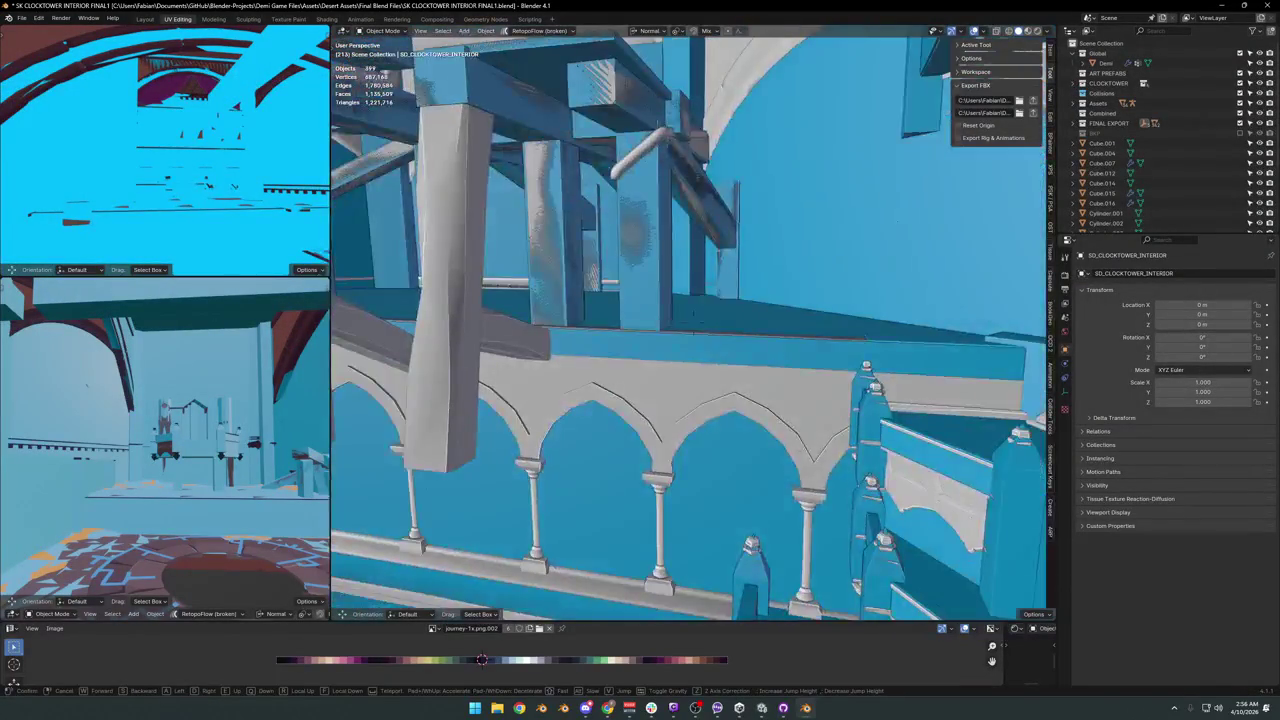
{"action": "left_click", "coordinate": [578, 376]}
{"action": "left_click", "coordinate": [676, 346]}
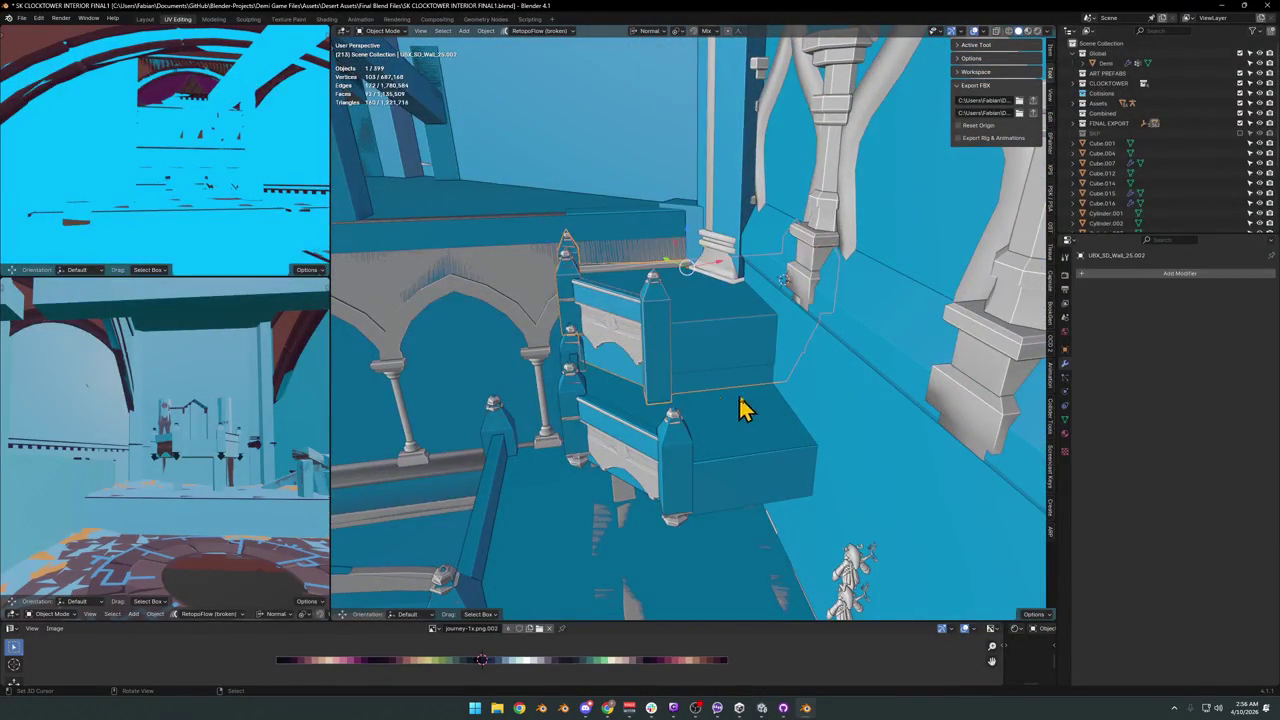
{"action": "key", "text": "ctrl+s"}
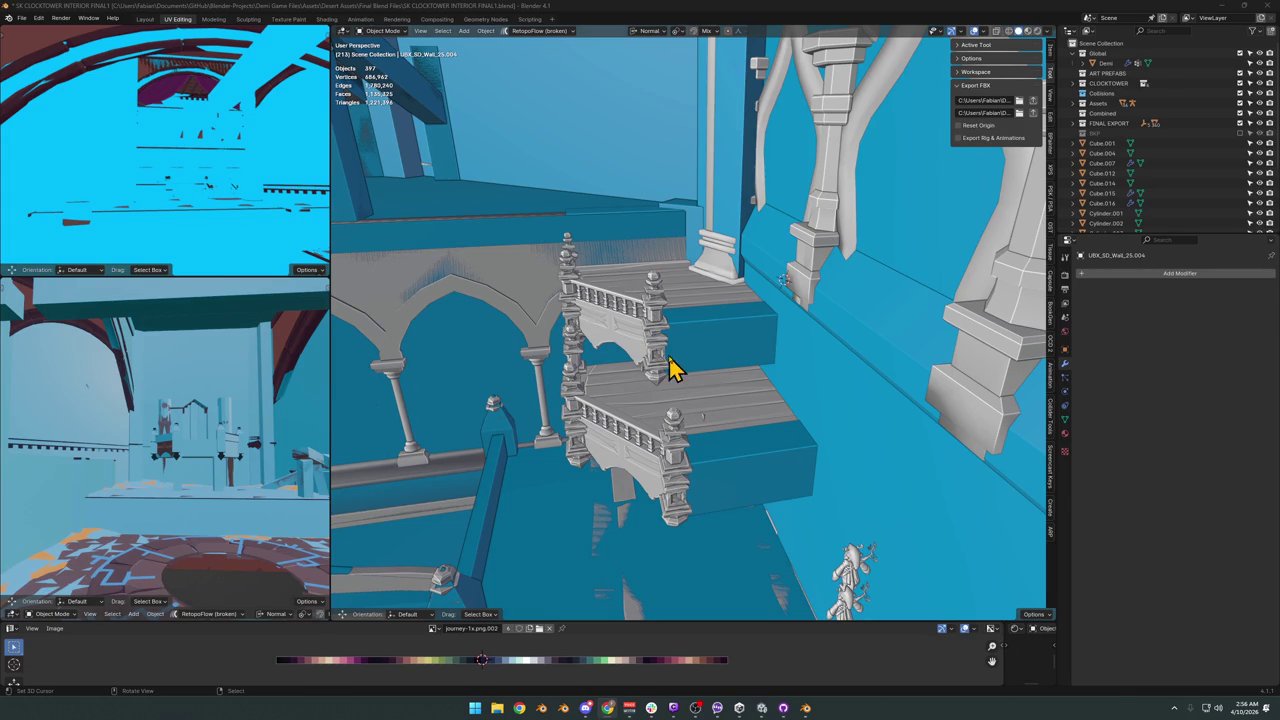
Open the UBX_SD_Wall_25.134 mesh in Edit Mode and zoom in close to the wall.
{"action": "key", "text": "Tab"}
{"action": "scroll", "coordinate": [777, 300], "scroll_direction": "up", "scroll_amount": 5}
{"action": "mouse_move", "coordinate": [777, 300]}
{"action": "middle_mouse_down"}
{"action": "mouse_move", "coordinate": [691, 340]}
{"action": "mouse_move", "coordinate": [757, 371]}
{"action": "middle_mouse_up"}
{"action": "key", "text": "ctrl+r"}
Add a loop cut on the blue wall band and slide the new loop into position.
{"action": "left_click", "coordinate": [740, 348]}
{"action": "right_click", "coordinate": [740, 348]}
{"action": "scroll", "coordinate": [724, 378], "scroll_direction": "down", "scroll_amount": 3}
{"action": "key", "text": "g"}
{"action": "key", "text": "g"}
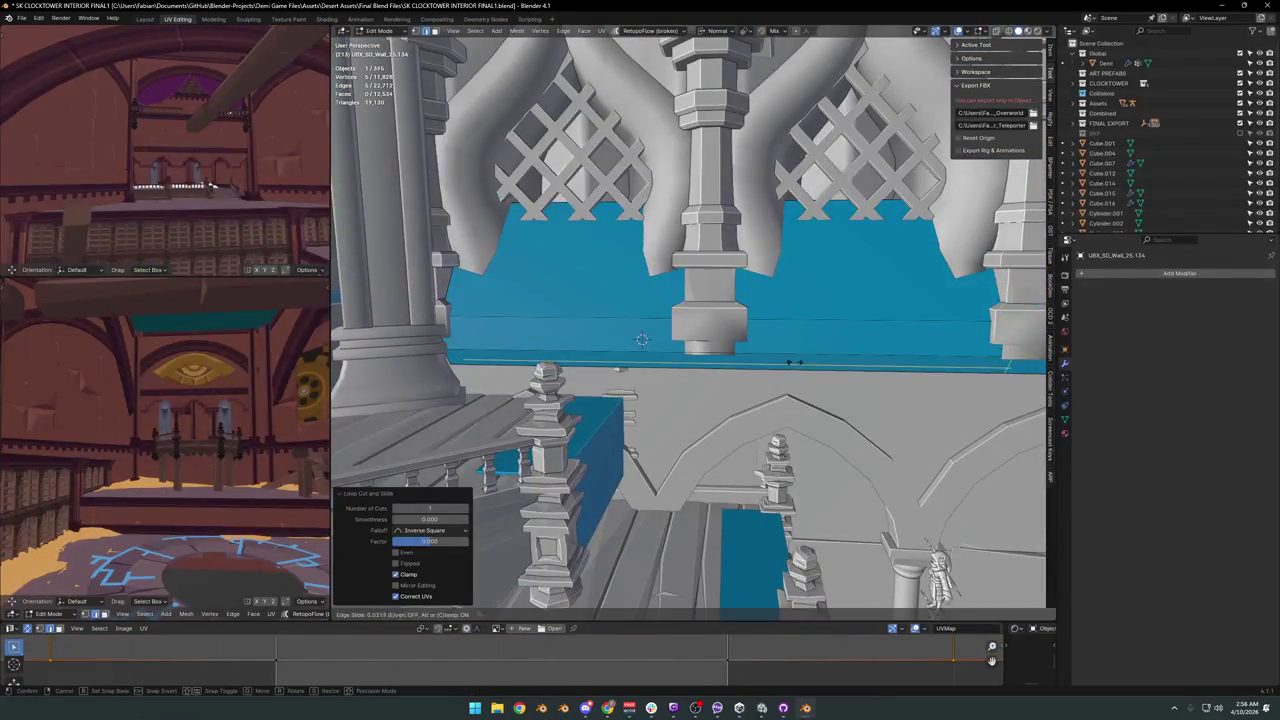
{"action": "left_click", "coordinate": [393, 345]}
{"action": "mouse_move", "coordinate": [614, 300]}
{"action": "middle_mouse_down"}
{"action": "mouse_move", "coordinate": [757, 420]}
{"action": "mouse_move", "coordinate": [750, 455]}
{"action": "middle_mouse_up"}
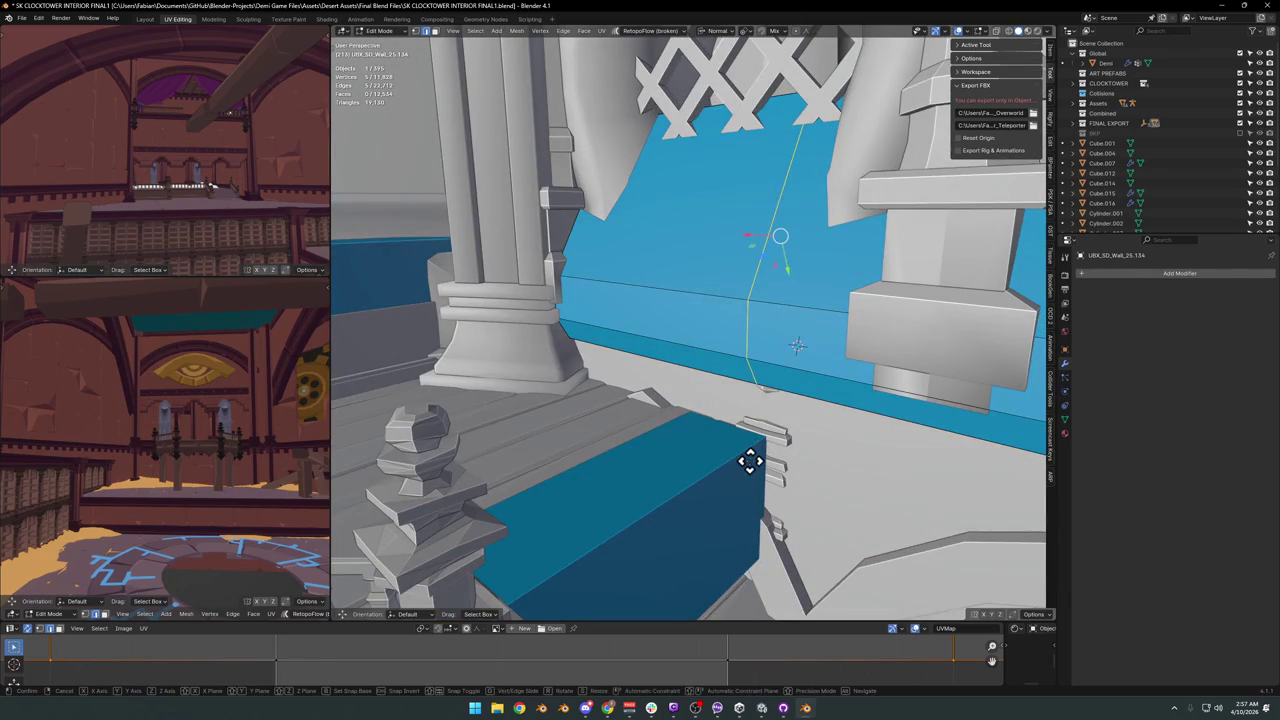
{"action": "left_click", "coordinate": [747, 460]}
Select a face on the blue wall band and test moving it along its normal, then cancel.
{"action": "middle_click_drag", "start_coordinate": [723, 440], "coordinate": [735, 420]}
{"action": "left_click", "coordinate": [708, 370]}
{"action": "left_click", "coordinate": [708, 370]}
{"action": "middle_click_drag", "start_coordinate": [708, 370], "coordinate": [770, 420]}
{"action": "key", "text": "g"}
{"action": "key", "text": "z"}
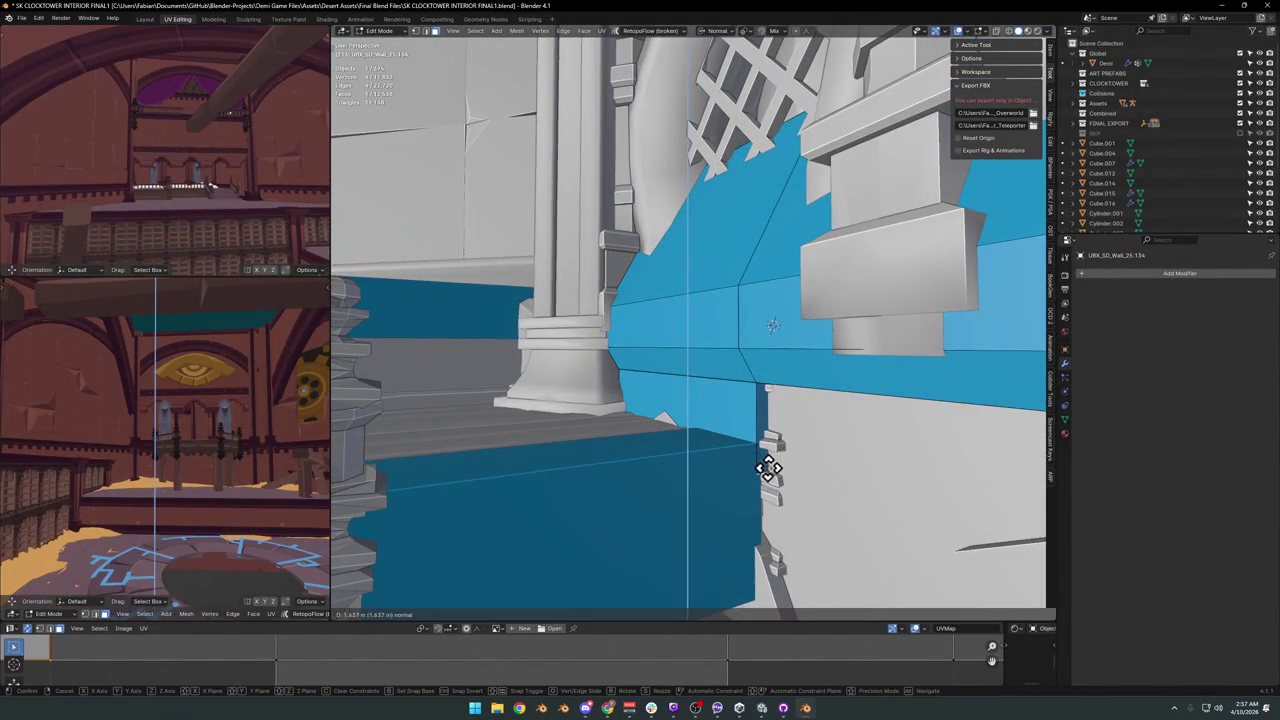
{"action": "right_click", "coordinate": [768, 462]}
{"action": "middle_click_drag", "start_coordinate": [768, 462], "coordinate": [795, 450]}
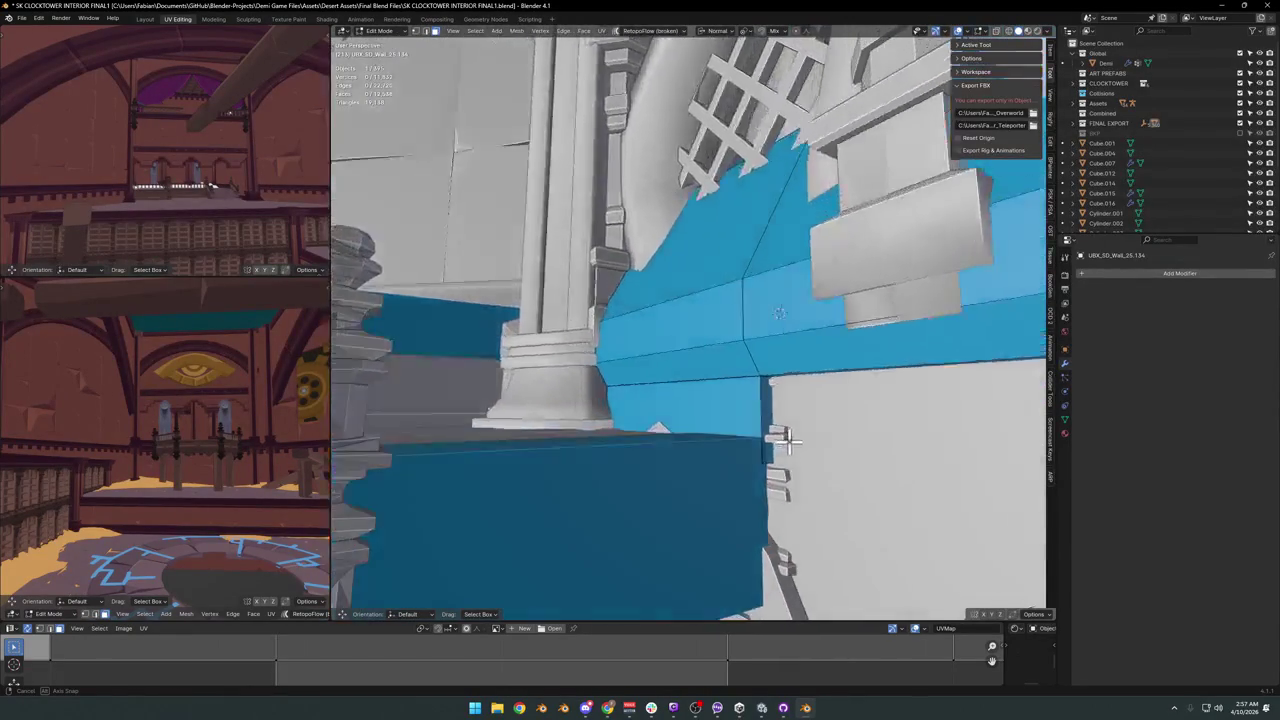
{"action": "mouse_move", "coordinate": [839, 386]}
{"action": "middle_mouse_down"}
{"action": "mouse_move", "coordinate": [766, 380]}
{"action": "mouse_move", "coordinate": [757, 309]}
{"action": "middle_mouse_up"}
Dissolve the highlighted edge and reposition an edge to outline the diagonal beam.
{"action": "key", "text": "ctrl+x"}
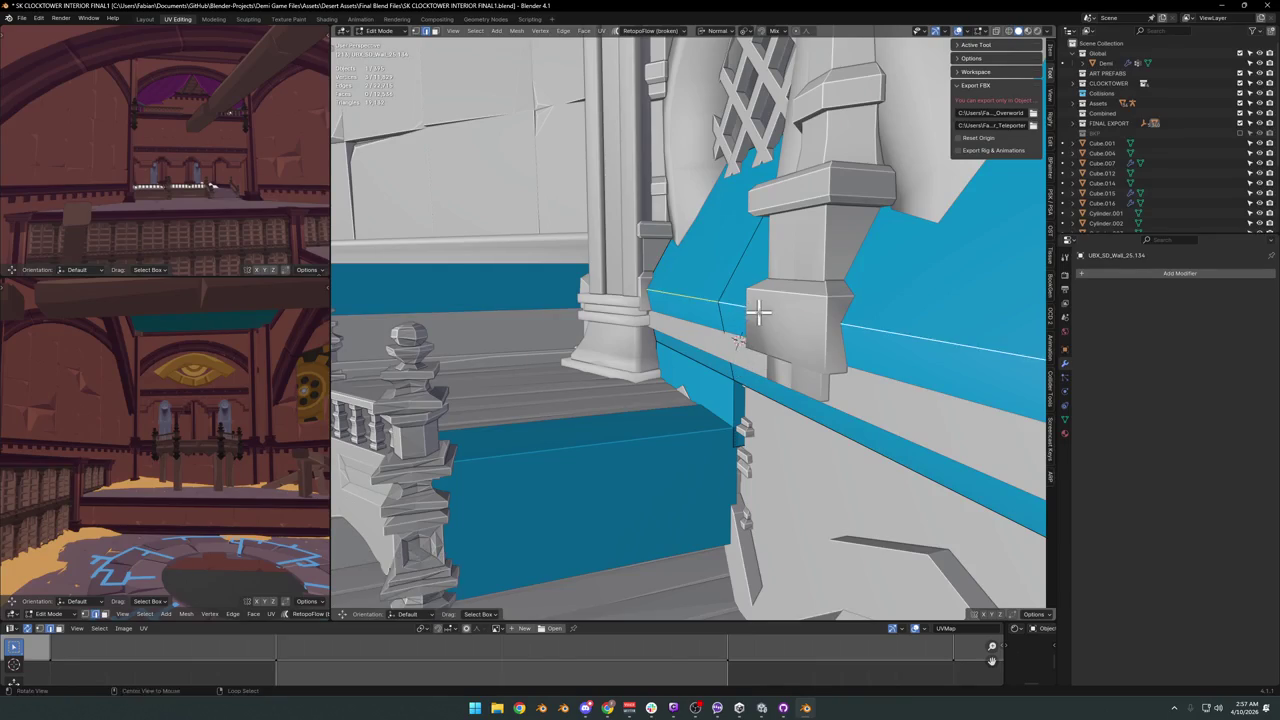
{"action": "key", "text": "s"}
{"action": "right_click", "coordinate": [777, 243]}
{"action": "mouse_move", "coordinate": [777, 243]}
{"action": "middle_mouse_down"}
{"action": "mouse_move", "coordinate": [735, 313]}
{"action": "mouse_move", "coordinate": [764, 316]}
{"action": "middle_mouse_up"}
{"action": "key", "text": "g"}
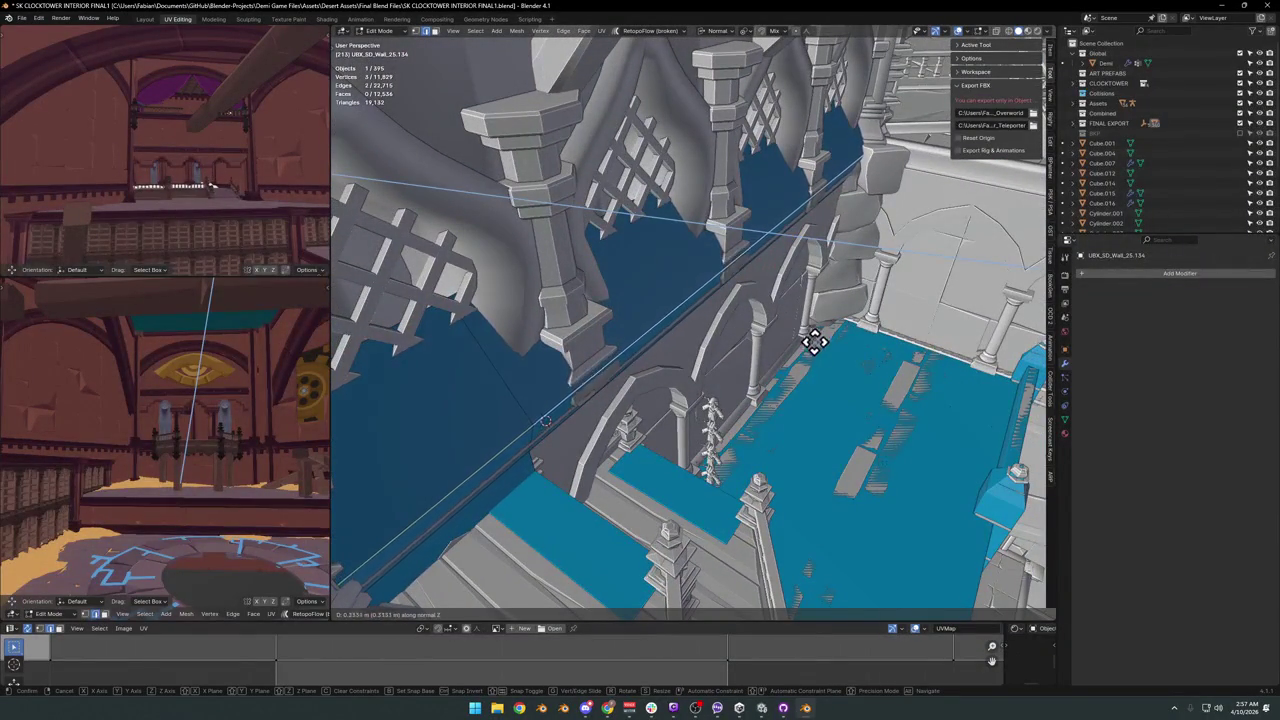
{"action": "left_click", "coordinate": [819, 344]}
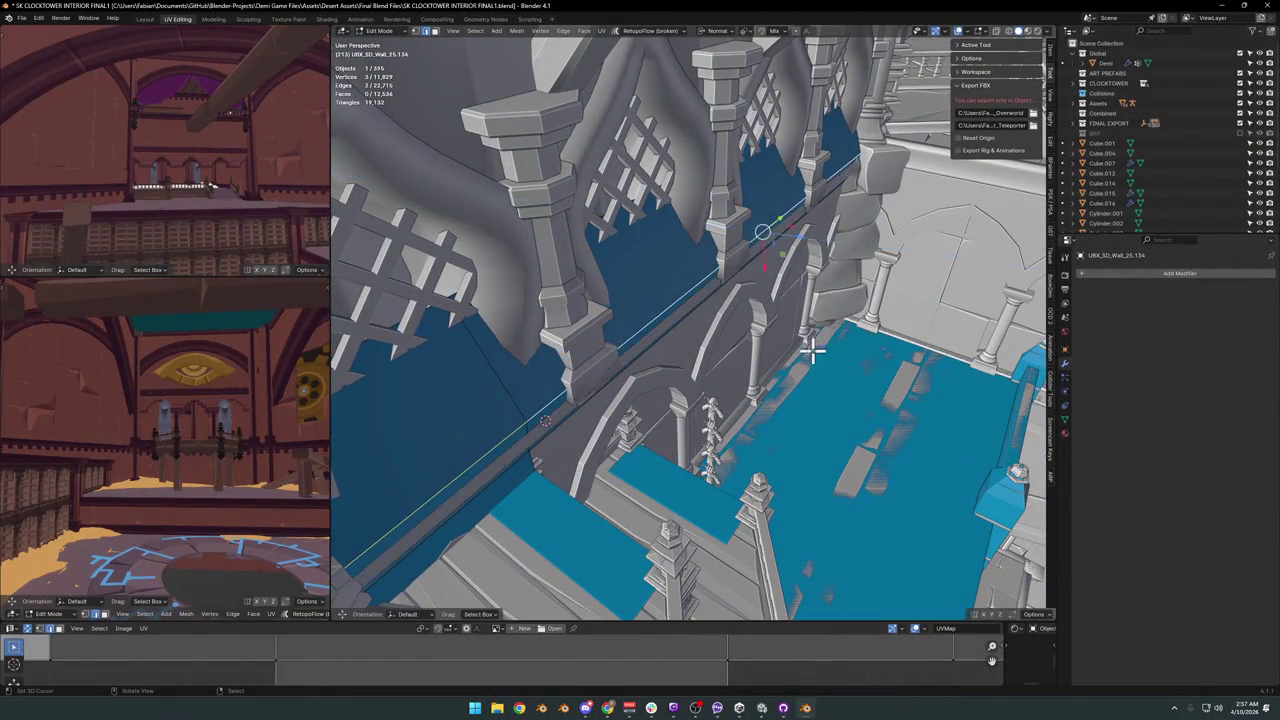
Select the diagonal beam's faces and push them out along the normal by 0.14577 m.
{"action": "left_click", "coordinate": [522, 436], "text": "alt"}
{"action": "left_click", "coordinate": [578, 400], "text": "ctrl"}
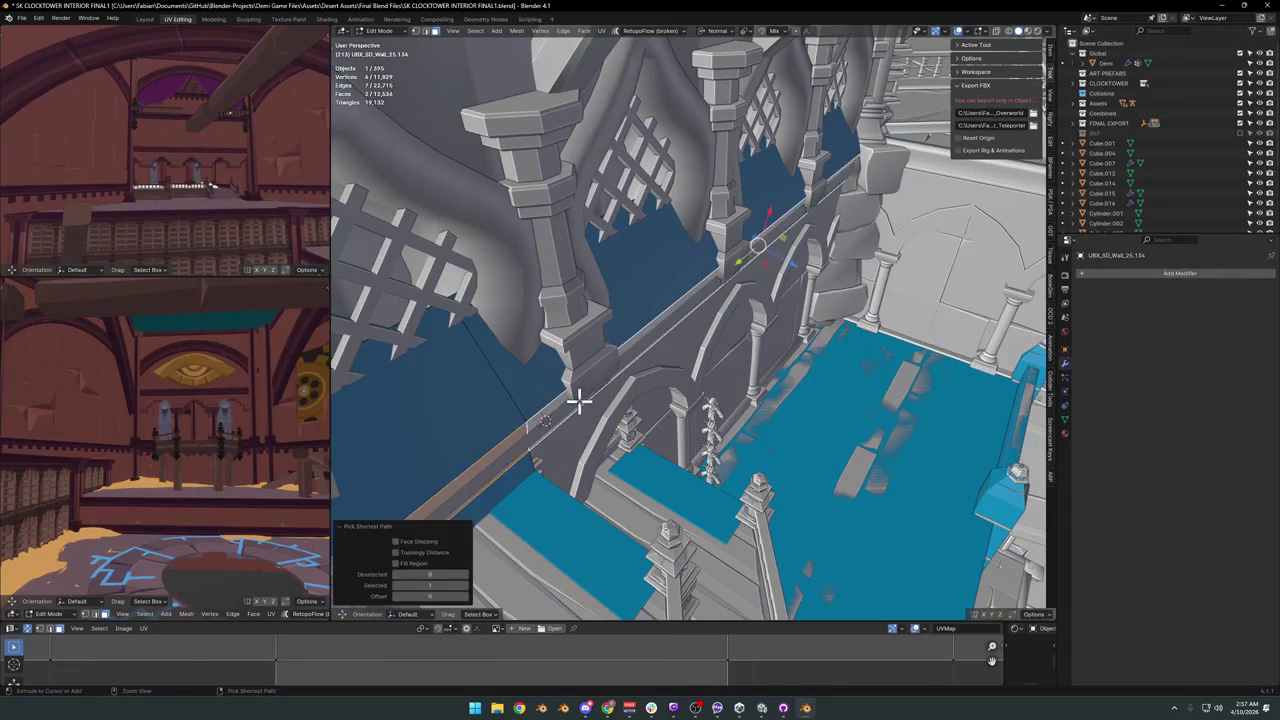
{"action": "left_click", "coordinate": [503, 480], "text": "shift"}
{"action": "key", "text": "g"}
{"action": "key", "text": "z"}
{"action": "key", "text": "z"}
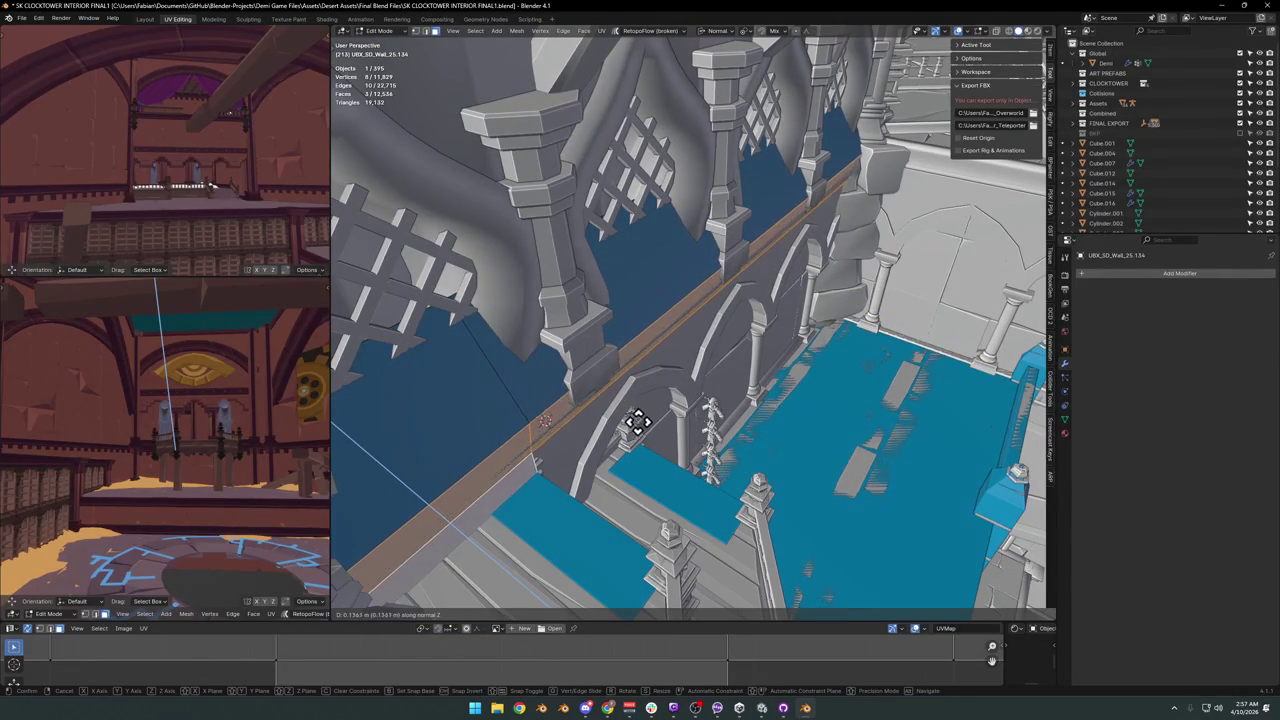
{"action": "left_click", "coordinate": [638, 422]}
{"action": "mouse_move", "coordinate": [643, 429]}
{"action": "middle_mouse_down"}
{"action": "mouse_move", "coordinate": [620, 371]}
{"action": "mouse_move", "coordinate": [609, 397]}
{"action": "mouse_move", "coordinate": [660, 386]}
{"action": "mouse_move", "coordinate": [591, 383]}
{"action": "mouse_move", "coordinate": [526, 434]}
{"action": "mouse_move", "coordinate": [711, 392]}
{"action": "mouse_move", "coordinate": [634, 377]}
{"action": "middle_mouse_up"}
{"action": "left_click", "coordinate": [636, 327]}
{"action": "middle_click_drag", "start_coordinate": [729, 366], "coordinate": [688, 369]}
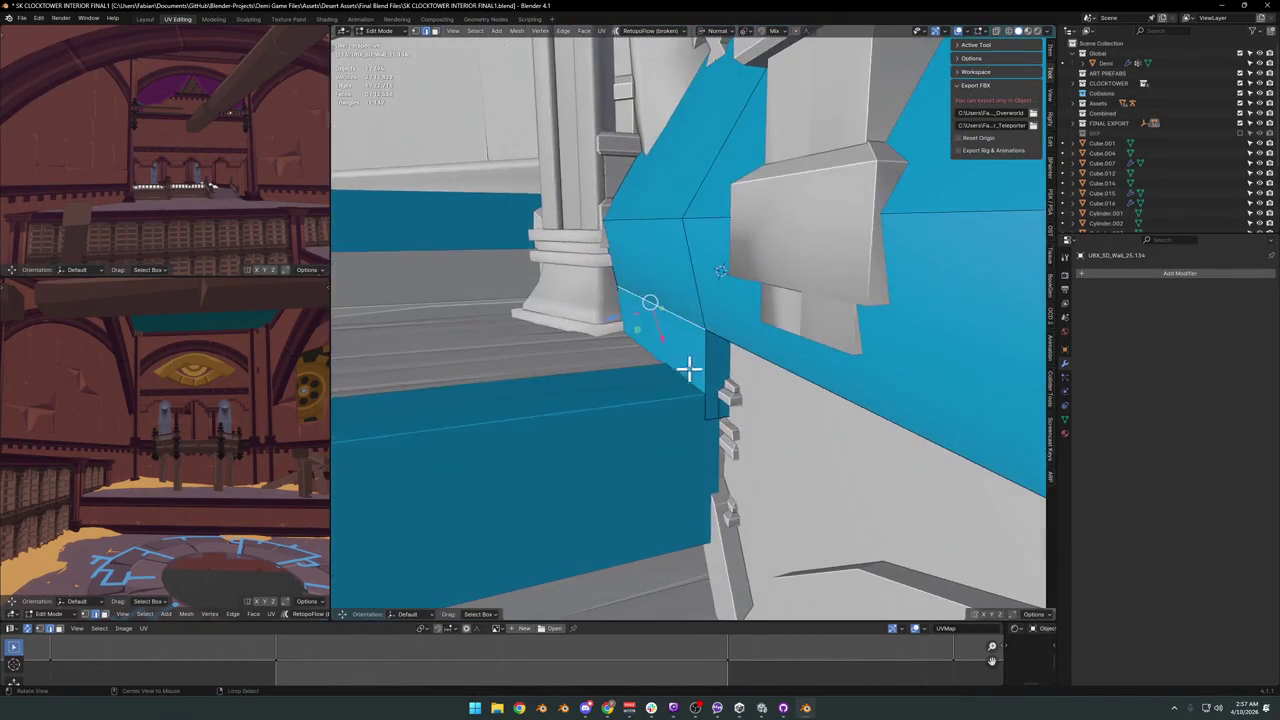
Slide the beam's edge loop twice along the beam.
{"action": "middle_click_drag", "start_coordinate": [670, 226], "coordinate": [674, 251]}
{"action": "key", "text": "g"}
{"action": "key", "text": "g"}
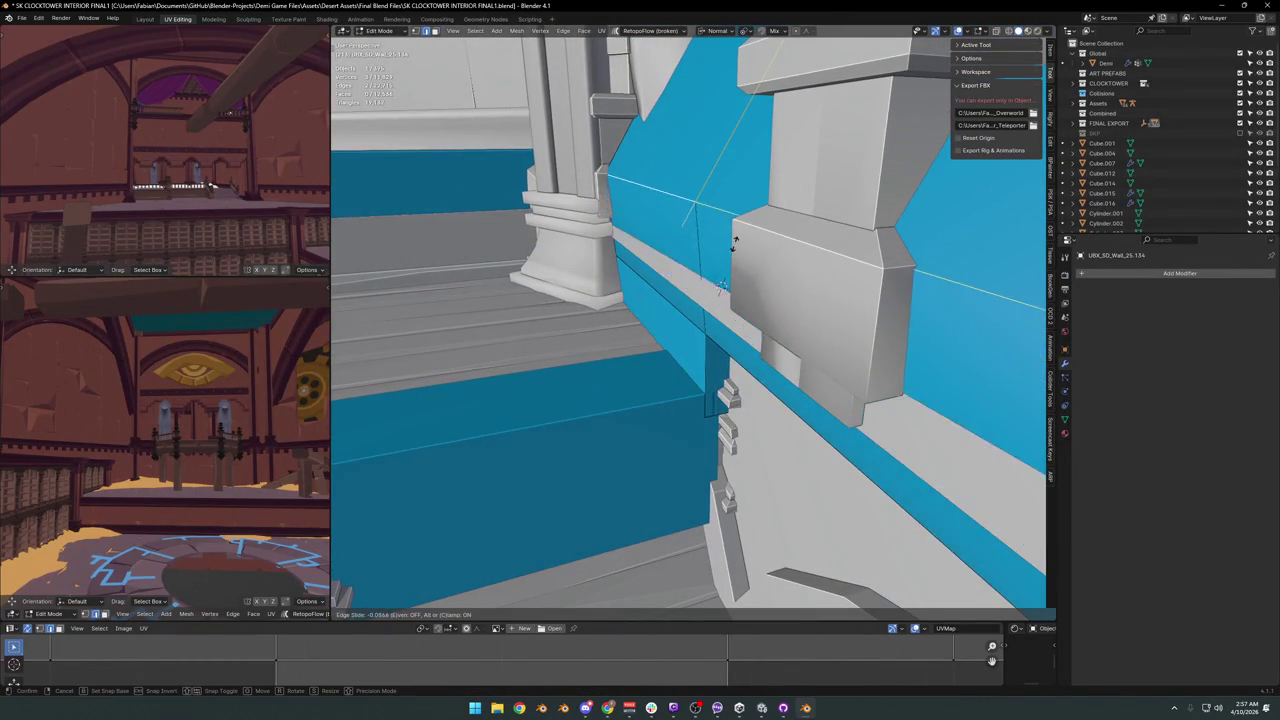
{"action": "left_click", "coordinate": [738, 241]}
{"action": "key", "text": "g"}
{"action": "key", "text": "g"}
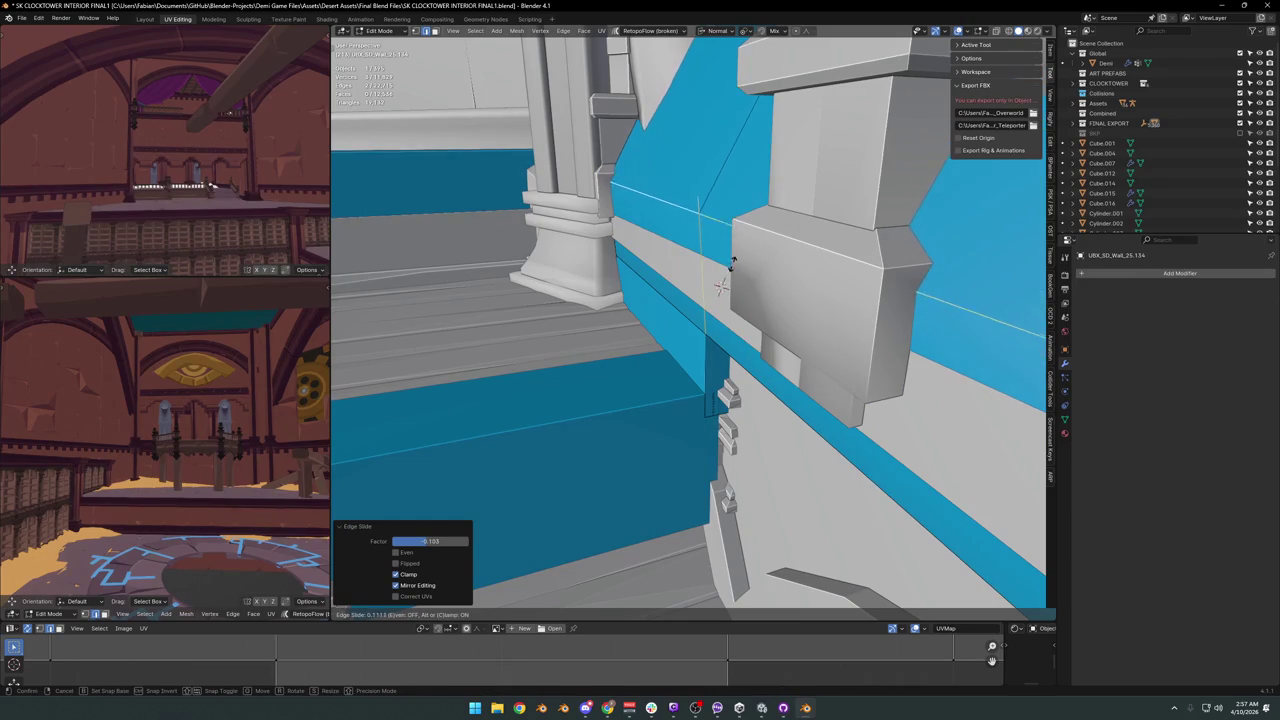
{"action": "left_click", "coordinate": [733, 264]}
{"action": "middle_click_drag", "start_coordinate": [733, 264], "coordinate": [700, 300]}
Select the beam's two end faces and push them outward.
{"action": "left_click", "coordinate": [657, 334]}
{"action": "left_click", "coordinate": [690, 298], "text": "shift"}
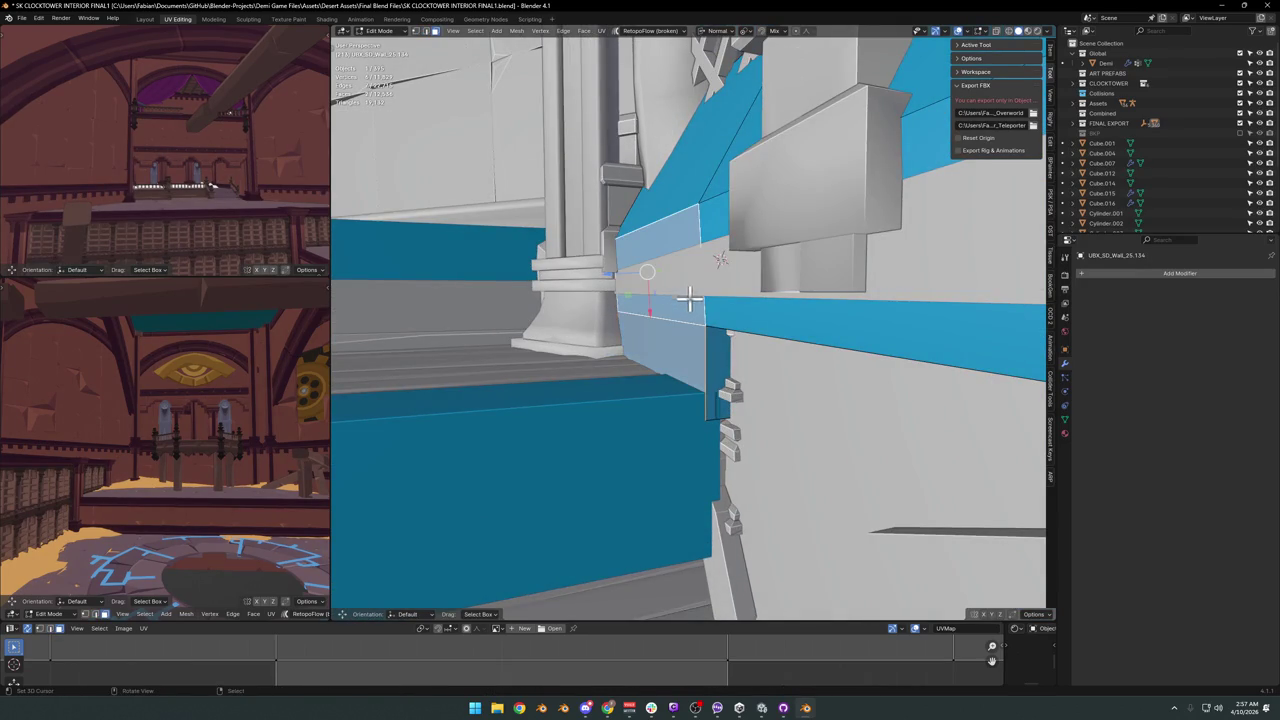
{"action": "key", "text": "e"}
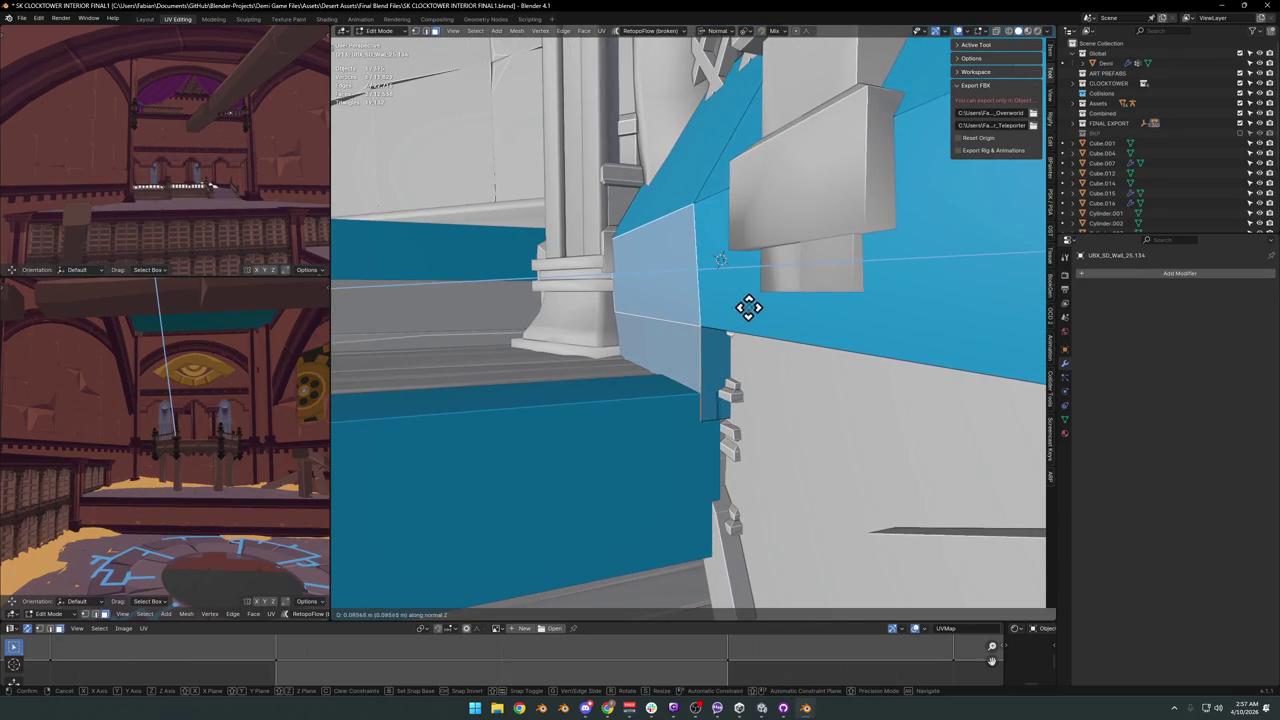
{"action": "left_click", "coordinate": [760, 297]}
{"action": "mouse_move", "coordinate": [760, 297]}
{"action": "middle_mouse_down"}
{"action": "mouse_move", "coordinate": [767, 335]}
{"action": "mouse_move", "coordinate": [803, 366]}
{"action": "mouse_move", "coordinate": [770, 353]}
{"action": "middle_mouse_up"}
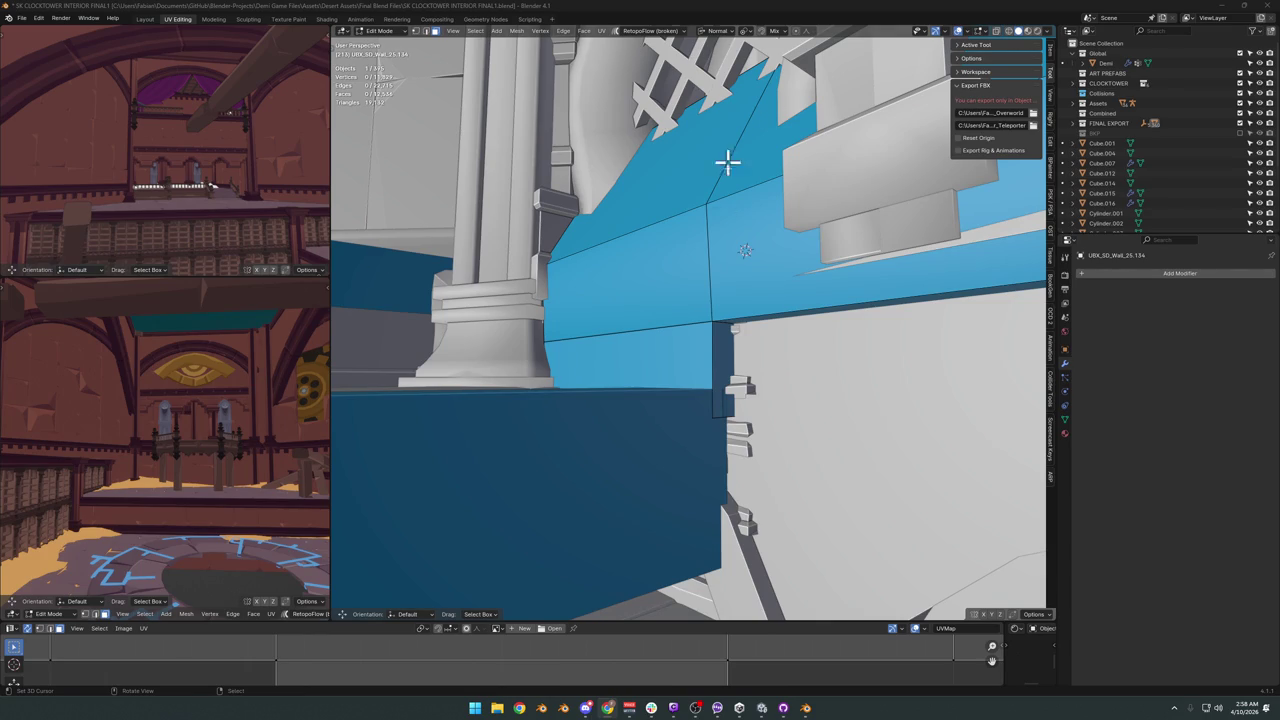
Nudge a small corner face at the beam end by about -0.0086 m, then return to Object Mode.
{"action": "mouse_move", "coordinate": [726, 357]}
{"action": "middle_mouse_down"}
{"action": "mouse_move", "coordinate": [721, 334]}
{"action": "mouse_move", "coordinate": [709, 373]}
{"action": "mouse_move", "coordinate": [720, 350]}
{"action": "mouse_move", "coordinate": [767, 372]}
{"action": "middle_mouse_up"}
{"action": "left_click", "coordinate": [767, 372]}
{"action": "left_click_drag", "start_coordinate": [767, 372], "coordinate": [763, 374]}
{"action": "mouse_move", "coordinate": [757, 392]}
{"action": "middle_mouse_down"}
{"action": "mouse_move", "coordinate": [766, 429]}
{"action": "mouse_move", "coordinate": [809, 423]}
{"action": "mouse_move", "coordinate": [646, 314]}
{"action": "middle_mouse_up"}
{"action": "key", "text": "Tab"}
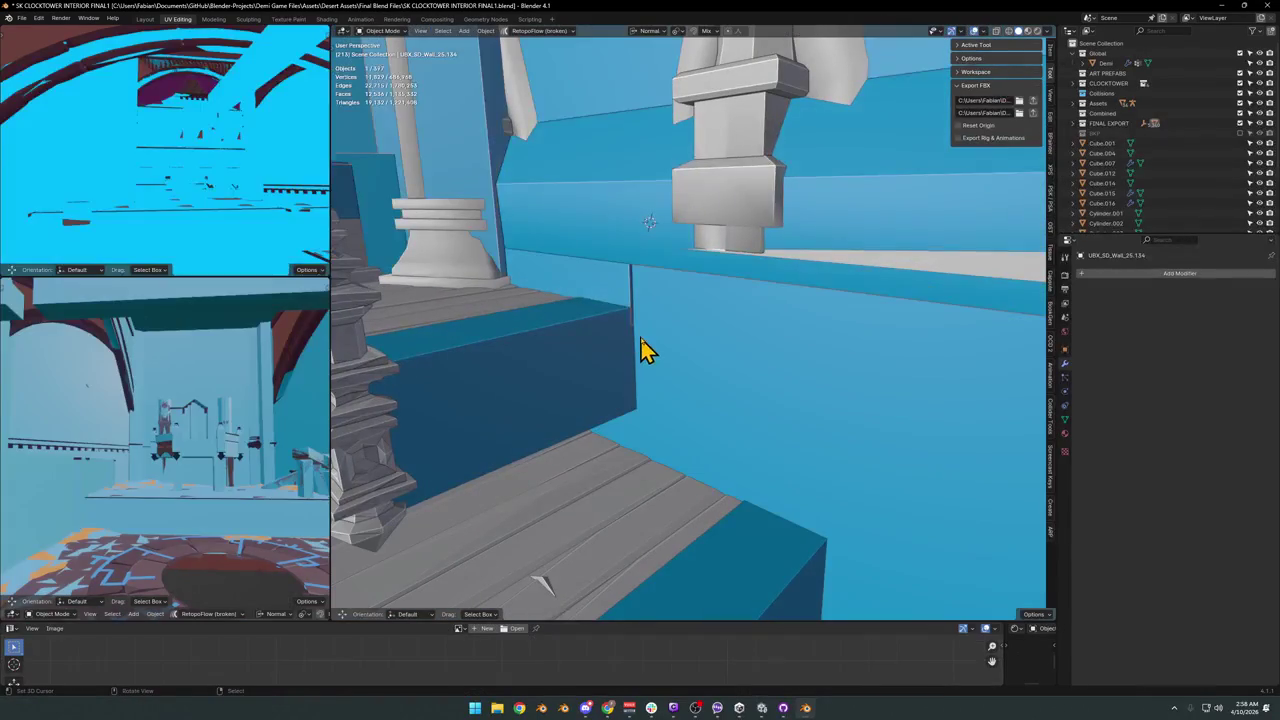
Save, then delete the stray linked pieces from the Cube.017 railing mesh.
{"action": "key", "text": "ctrl+s"}
{"action": "mouse_move", "coordinate": [686, 363]}
{"action": "middle_mouse_down"}
{"action": "mouse_move", "coordinate": [666, 340]}
{"action": "mouse_move", "coordinate": [691, 320]}
{"action": "mouse_move", "coordinate": [672, 298]}
{"action": "mouse_move", "coordinate": [697, 330]}
{"action": "middle_mouse_up"}
{"action": "left_click", "coordinate": [672, 298]}
{"action": "key", "text": "Tab"}
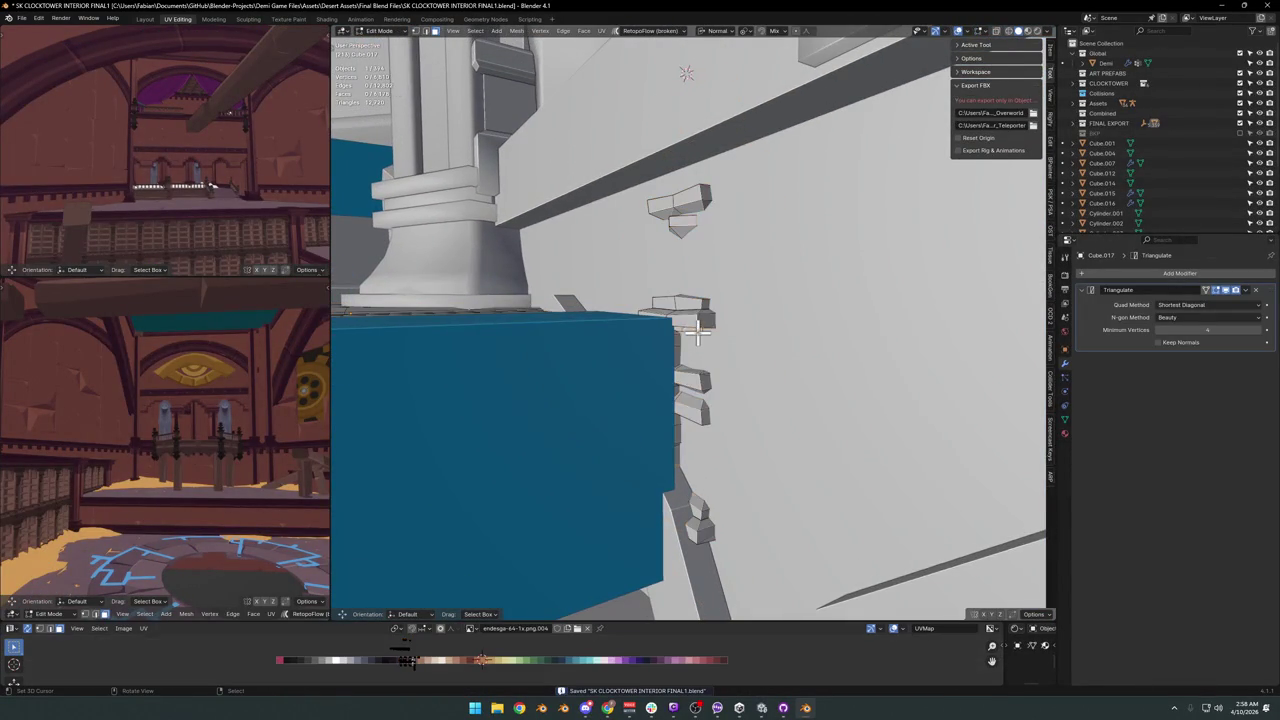
{"action": "key", "text": "l"}
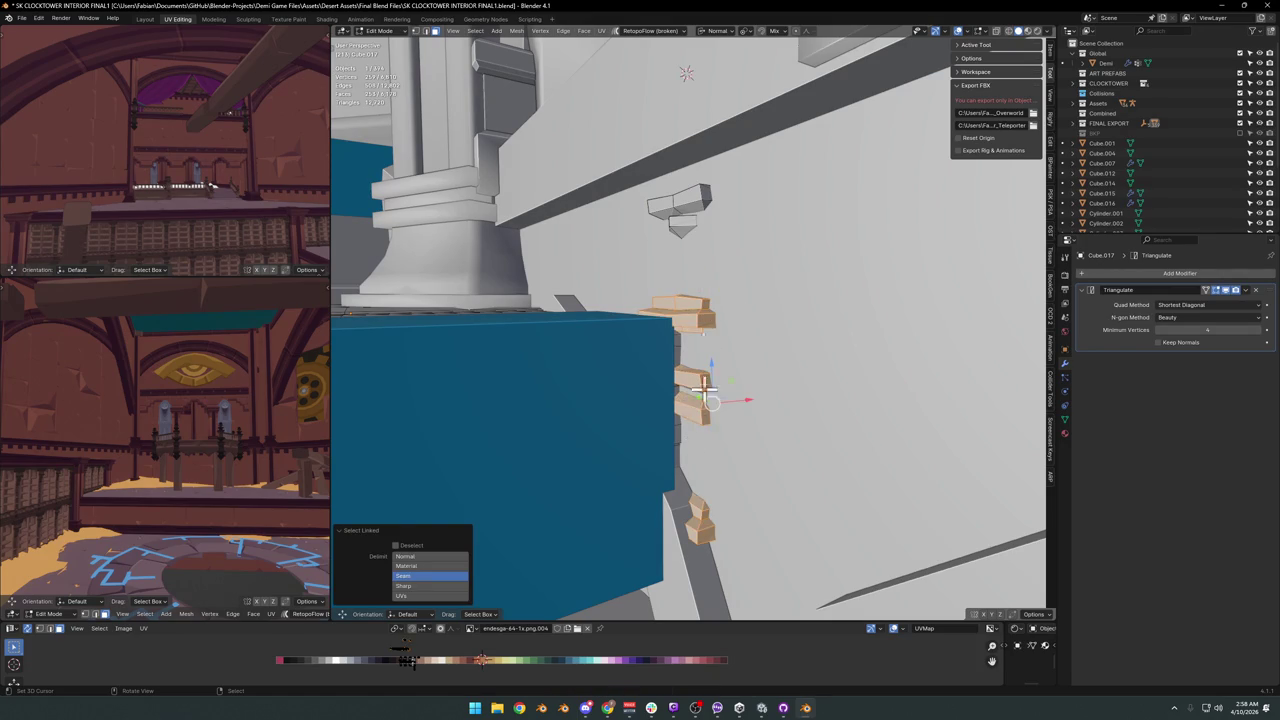
{"action": "right_click", "coordinate": [703, 207]}
{"action": "left_click", "coordinate": [708, 289]}
{"action": "mouse_move", "coordinate": [708, 289]}
{"action": "middle_mouse_down"}
{"action": "mouse_move", "coordinate": [671, 323]}
{"action": "mouse_move", "coordinate": [626, 326]}
{"action": "mouse_move", "coordinate": [757, 322]}
{"action": "mouse_move", "coordinate": [766, 277]}
{"action": "mouse_move", "coordinate": [740, 346]}
{"action": "mouse_move", "coordinate": [583, 349]}
{"action": "mouse_move", "coordinate": [791, 369]}
{"action": "mouse_move", "coordinate": [754, 354]}
{"action": "mouse_move", "coordinate": [737, 383]}
{"action": "middle_mouse_up"}
In X-ray, box-select the upper balcony railing and move it about -1.6 m along Z.
{"action": "key", "text": "alt+z"}
{"action": "key", "text": "l"}
{"action": "key", "text": "alt+a"}
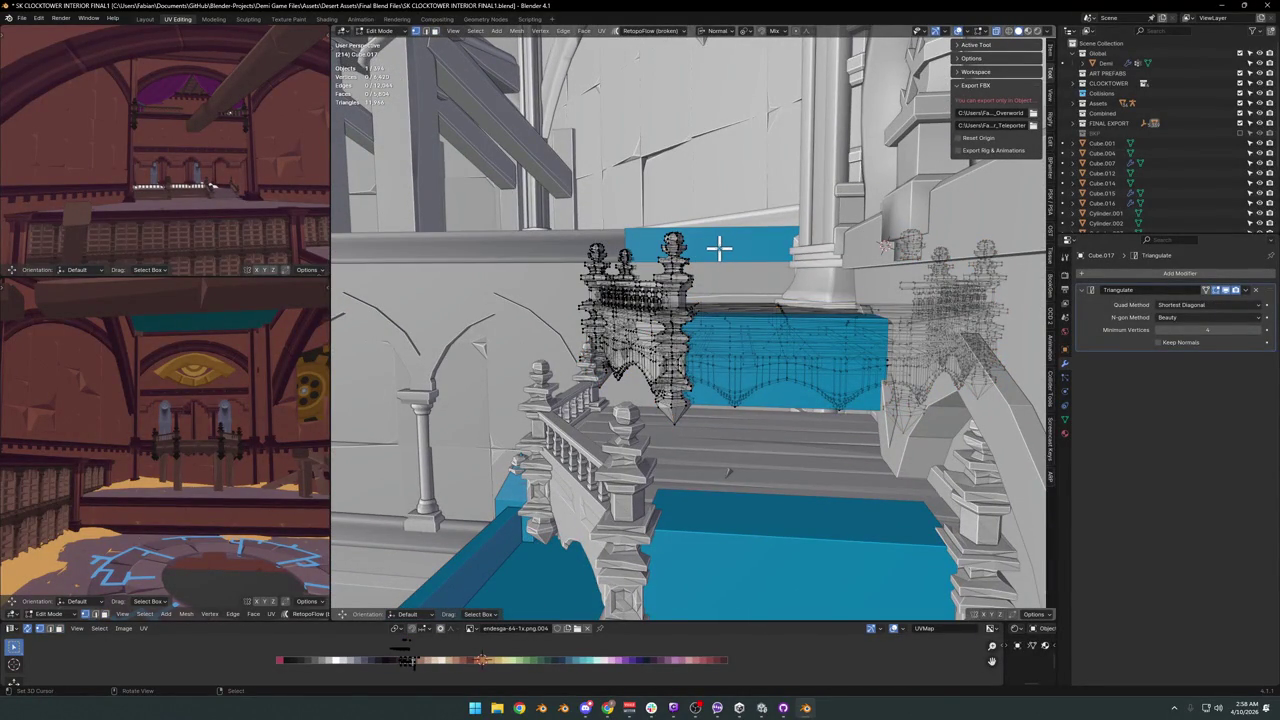
{"action": "middle_click_drag", "start_coordinate": [673, 375], "coordinate": [766, 409]}
{"action": "key", "text": "g"}
{"action": "key", "text": "shift+z"}
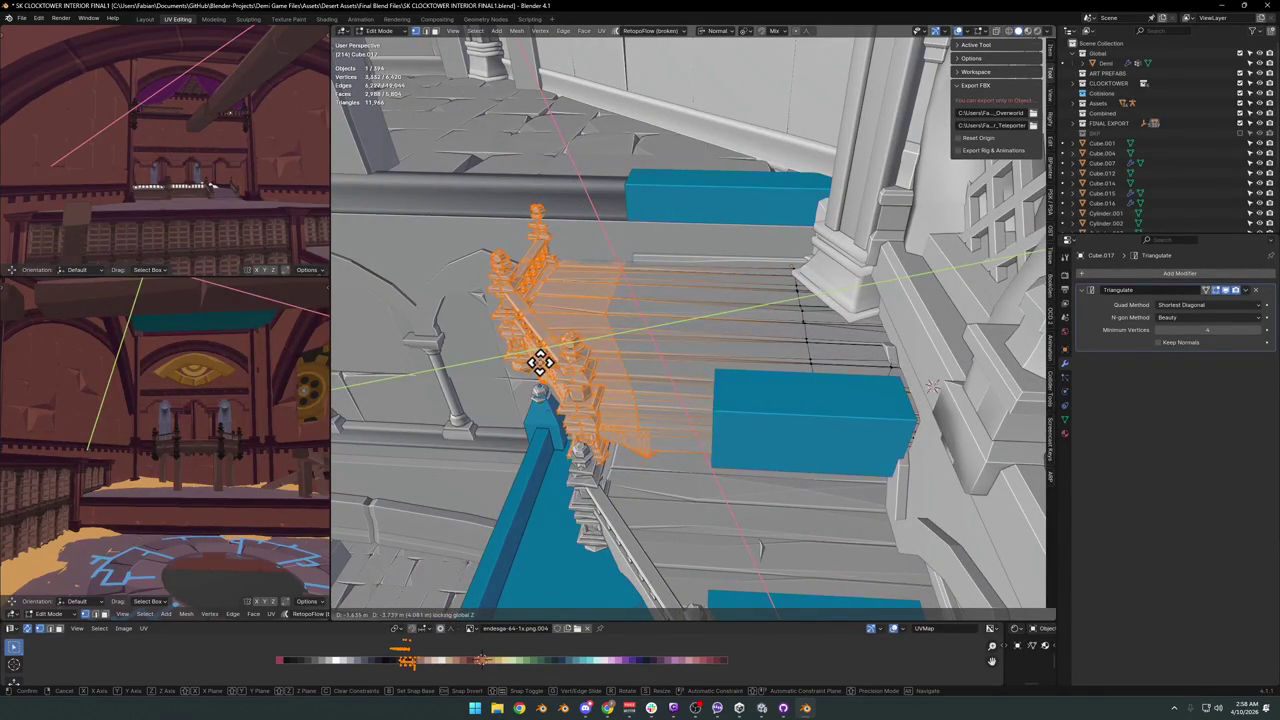
{"action": "left_click", "coordinate": [586, 371]}
{"action": "key", "text": "z"}
{"action": "key", "text": "Tab"}
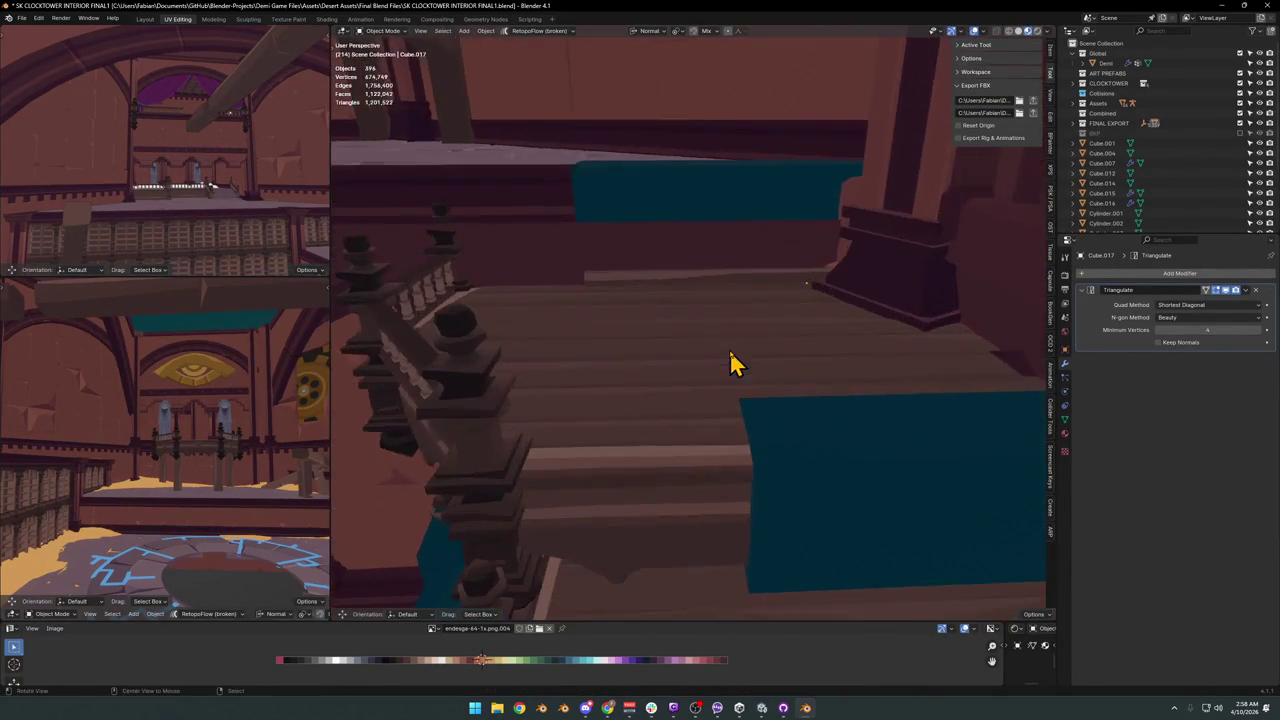
Zoom out around the balcony and delete the blue panel object.
{"action": "scroll", "coordinate": [720, 362], "scroll_direction": "down", "scroll_amount": 3}
{"action": "middle_click_drag", "start_coordinate": [709, 363], "coordinate": [749, 331]}
{"action": "scroll", "coordinate": [790, 390], "scroll_direction": "down", "scroll_amount": 2}
{"action": "left_click", "coordinate": [820, 426]}
{"action": "key", "text": "Delete"}
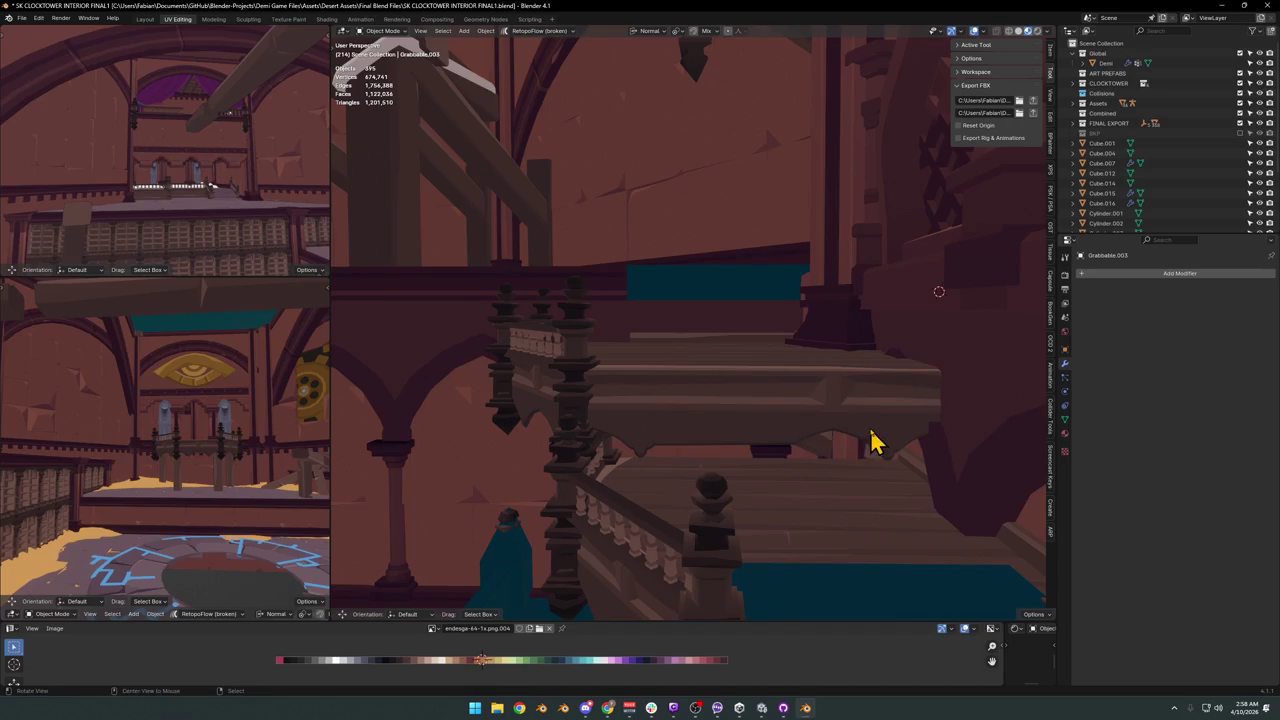
{"action": "scroll", "coordinate": [871, 441], "scroll_direction": "down", "scroll_amount": 3}
{"action": "scroll", "coordinate": [880, 443], "scroll_direction": "down", "scroll_amount": 2}
{"action": "mouse_move", "coordinate": [815, 441]}
{"action": "middle_mouse_down"}
{"action": "mouse_move", "coordinate": [837, 366]}
{"action": "mouse_move", "coordinate": [909, 366]}
{"action": "mouse_move", "coordinate": [785, 415]}
{"action": "mouse_move", "coordinate": [829, 431]}
{"action": "mouse_move", "coordinate": [863, 369]}
{"action": "mouse_move", "coordinate": [851, 366]}
{"action": "mouse_move", "coordinate": [903, 370]}
{"action": "mouse_move", "coordinate": [840, 371]}
{"action": "mouse_move", "coordinate": [877, 349]}
{"action": "mouse_move", "coordinate": [800, 362]}
{"action": "mouse_move", "coordinate": [810, 374]}
{"action": "middle_mouse_up"}
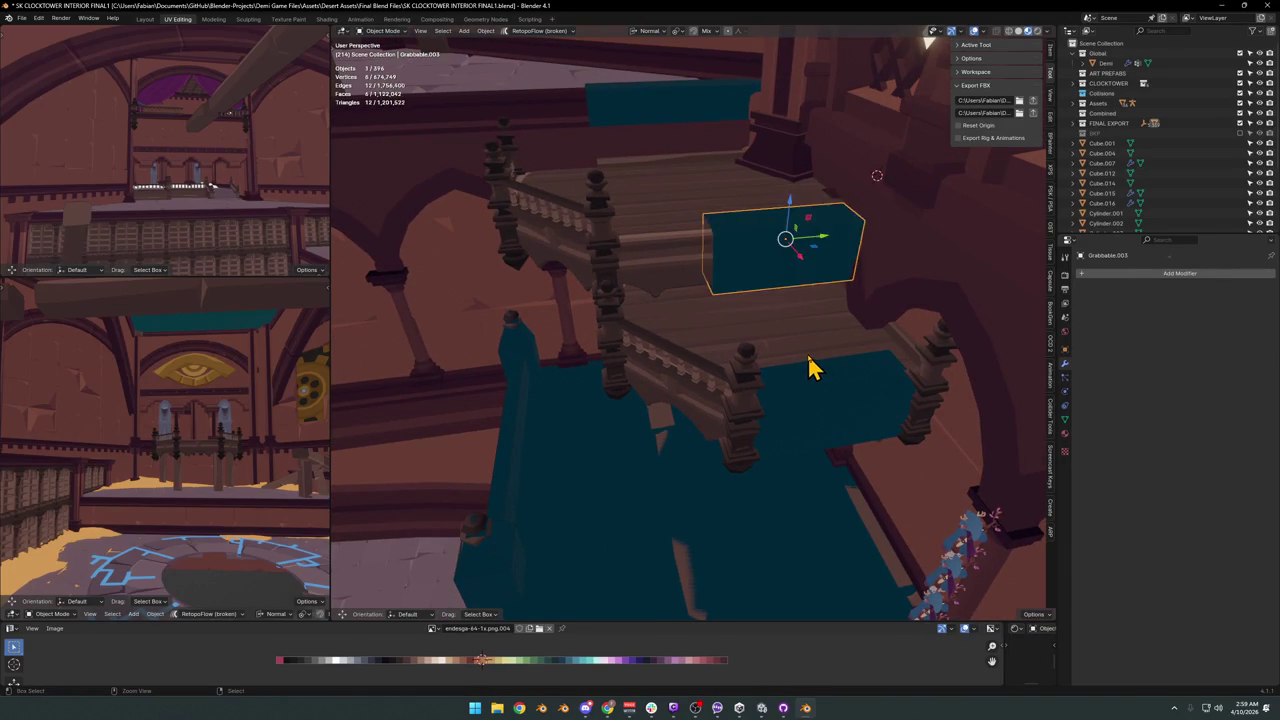
Move the Cube.017 railing 4.768 m along X beside the stair landing.
{"action": "left_click", "coordinate": [809, 352]}
{"action": "key", "text": "Tab"}
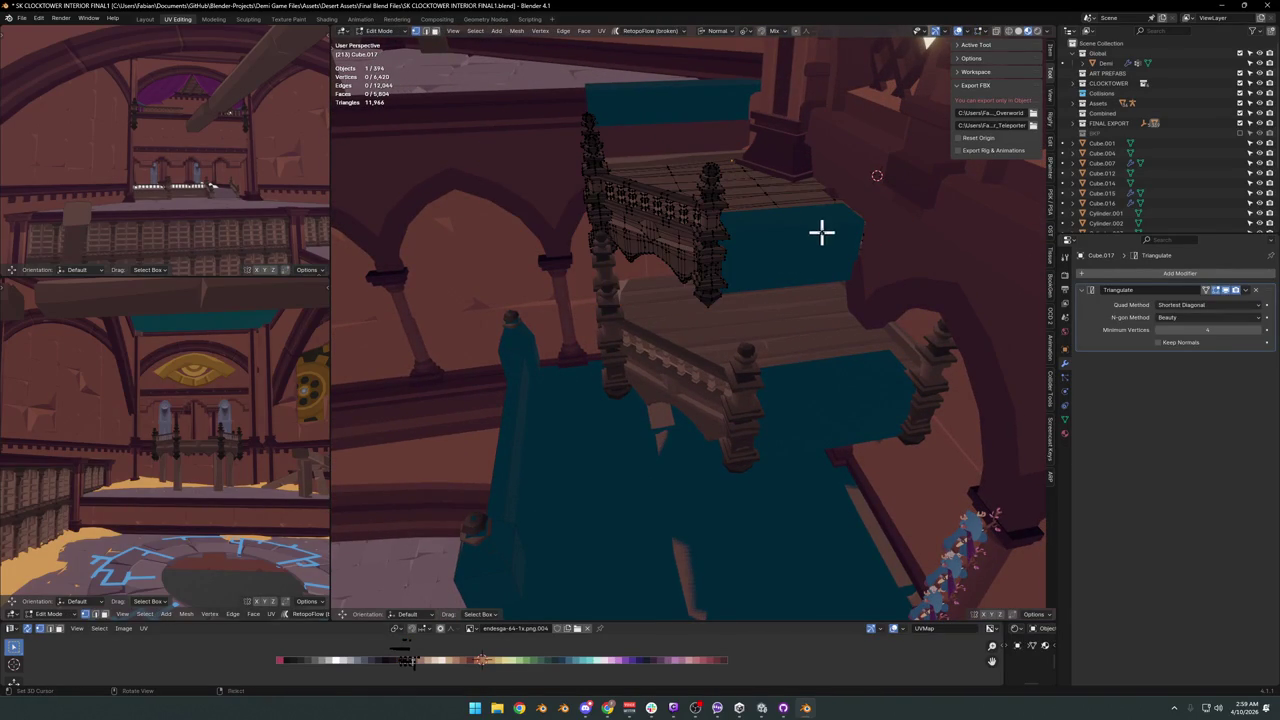
{"action": "key", "text": "Tab"}
{"action": "mouse_move", "coordinate": [809, 251]}
{"action": "middle_mouse_down"}
{"action": "mouse_move", "coordinate": [714, 343]}
{"action": "mouse_move", "coordinate": [783, 293]}
{"action": "middle_mouse_up"}
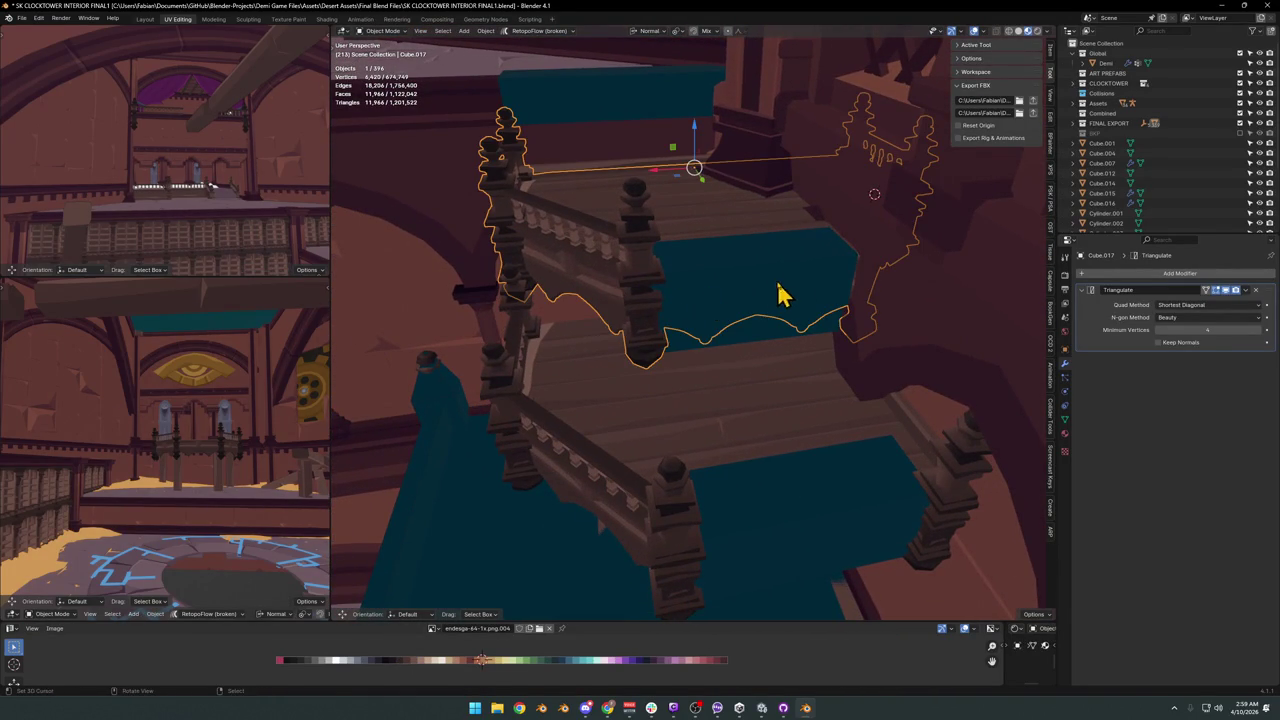
{"action": "key", "text": "g"}
{"action": "key", "text": "x"}
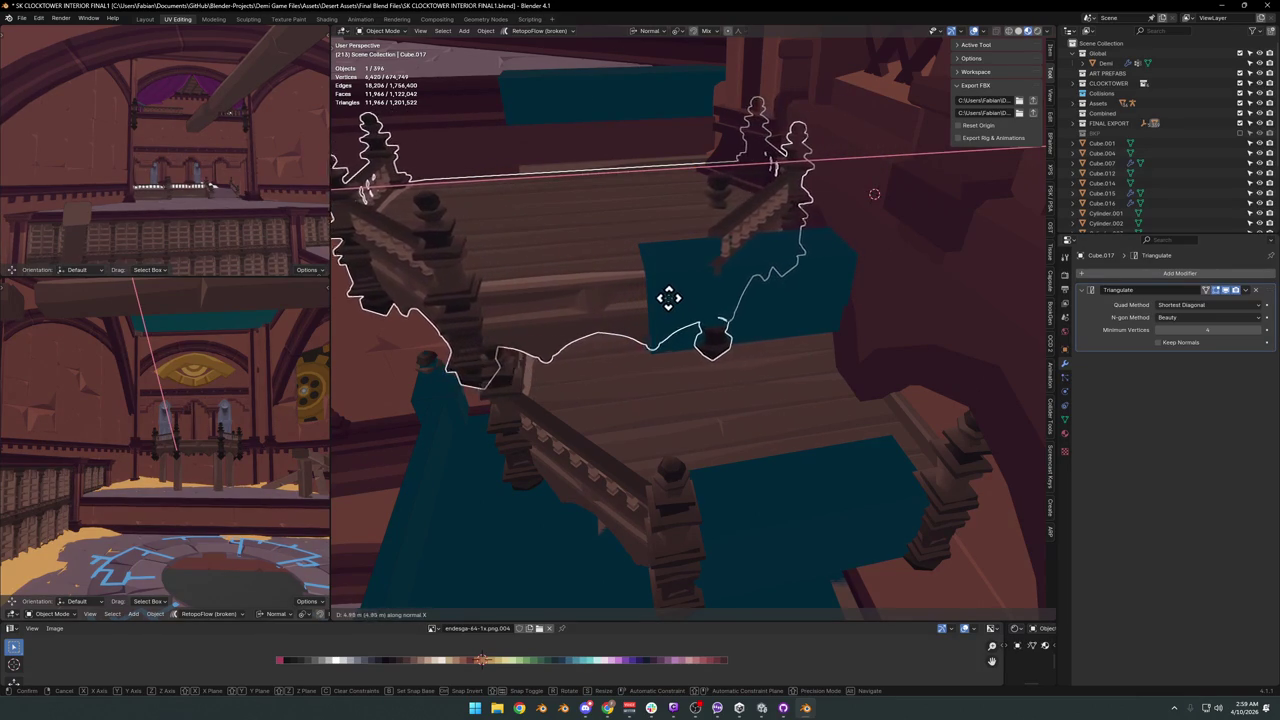
{"action": "left_click", "coordinate": [671, 297]}
{"action": "mouse_move", "coordinate": [671, 297]}
{"action": "middle_mouse_down"}
{"action": "mouse_move", "coordinate": [723, 317]}
{"action": "mouse_move", "coordinate": [706, 334]}
{"action": "mouse_move", "coordinate": [755, 313]}
{"action": "mouse_move", "coordinate": [794, 411]}
{"action": "mouse_move", "coordinate": [789, 337]}
{"action": "mouse_move", "coordinate": [763, 331]}
{"action": "mouse_move", "coordinate": [909, 351]}
{"action": "mouse_move", "coordinate": [686, 357]}
{"action": "mouse_move", "coordinate": [737, 357]}
{"action": "mouse_move", "coordinate": [722, 360]}
{"action": "middle_mouse_up"}
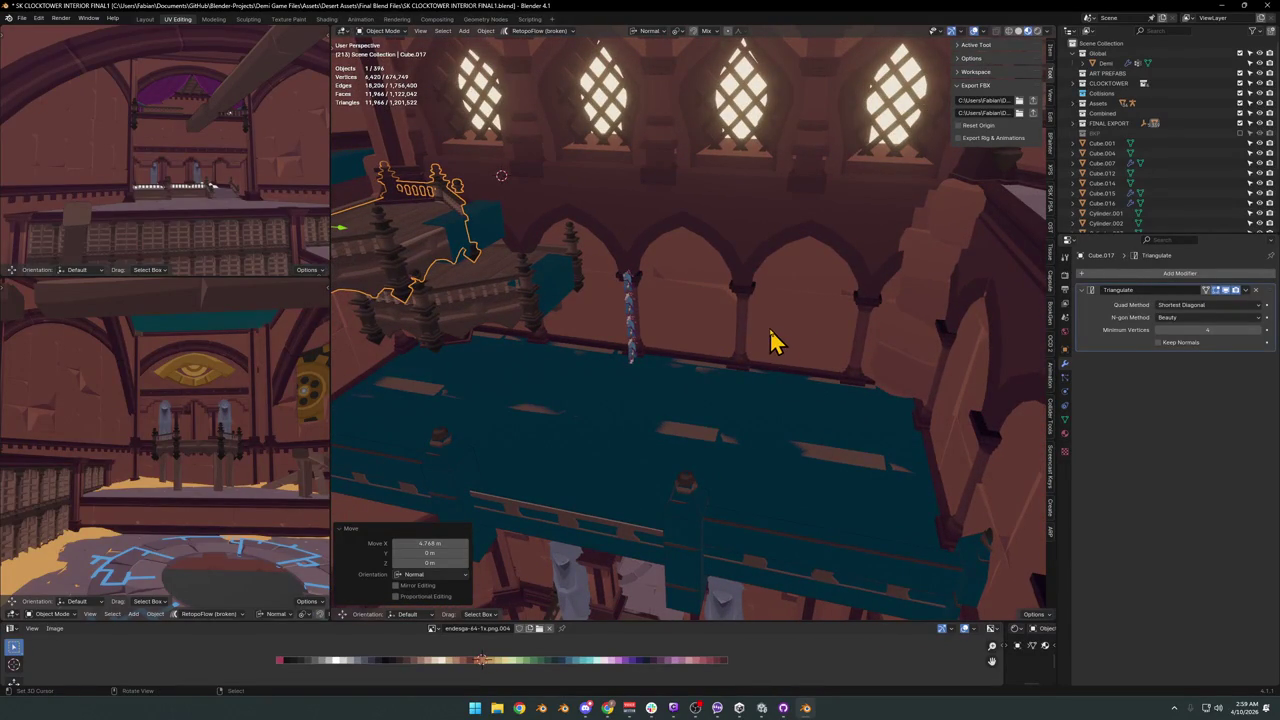
Zoom in on the bench collision boxes and select the collision wall beside them.
{"action": "mouse_move", "coordinate": [708, 390]}
{"action": "middle_mouse_down"}
{"action": "mouse_move", "coordinate": [723, 409]}
{"action": "mouse_move", "coordinate": [729, 400]}
{"action": "mouse_move", "coordinate": [689, 403]}
{"action": "mouse_move", "coordinate": [657, 357]}
{"action": "mouse_move", "coordinate": [623, 349]}
{"action": "mouse_move", "coordinate": [706, 434]}
{"action": "mouse_move", "coordinate": [620, 258]}
{"action": "middle_mouse_up"}
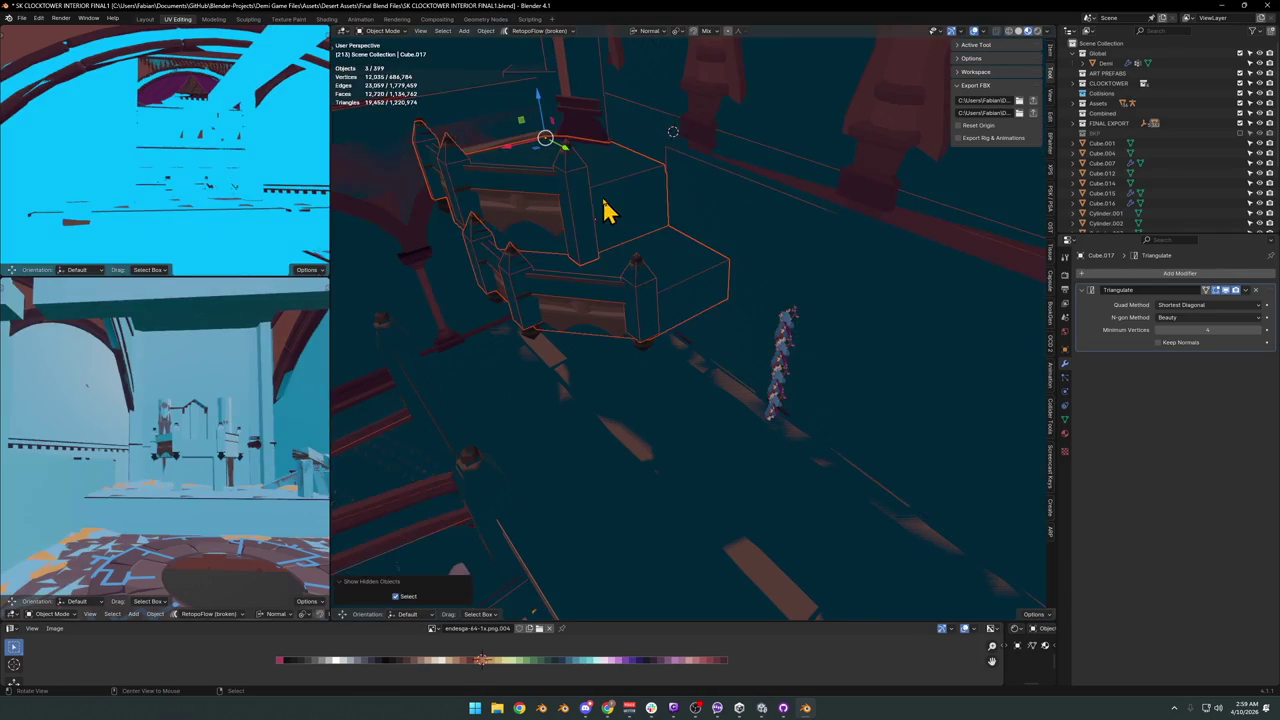
{"action": "scroll", "coordinate": [608, 209], "scroll_direction": "up", "scroll_amount": 3}
{"action": "scroll", "coordinate": [617, 237], "scroll_direction": "up", "scroll_amount": 3}
{"action": "scroll", "coordinate": [710, 282], "scroll_direction": "down", "scroll_amount": 5}
{"action": "left_click", "coordinate": [670, 322]}
Select the balcony model and bench collision boxes and shift them along local Y.
{"action": "left_click", "coordinate": [648, 320], "text": "shift"}
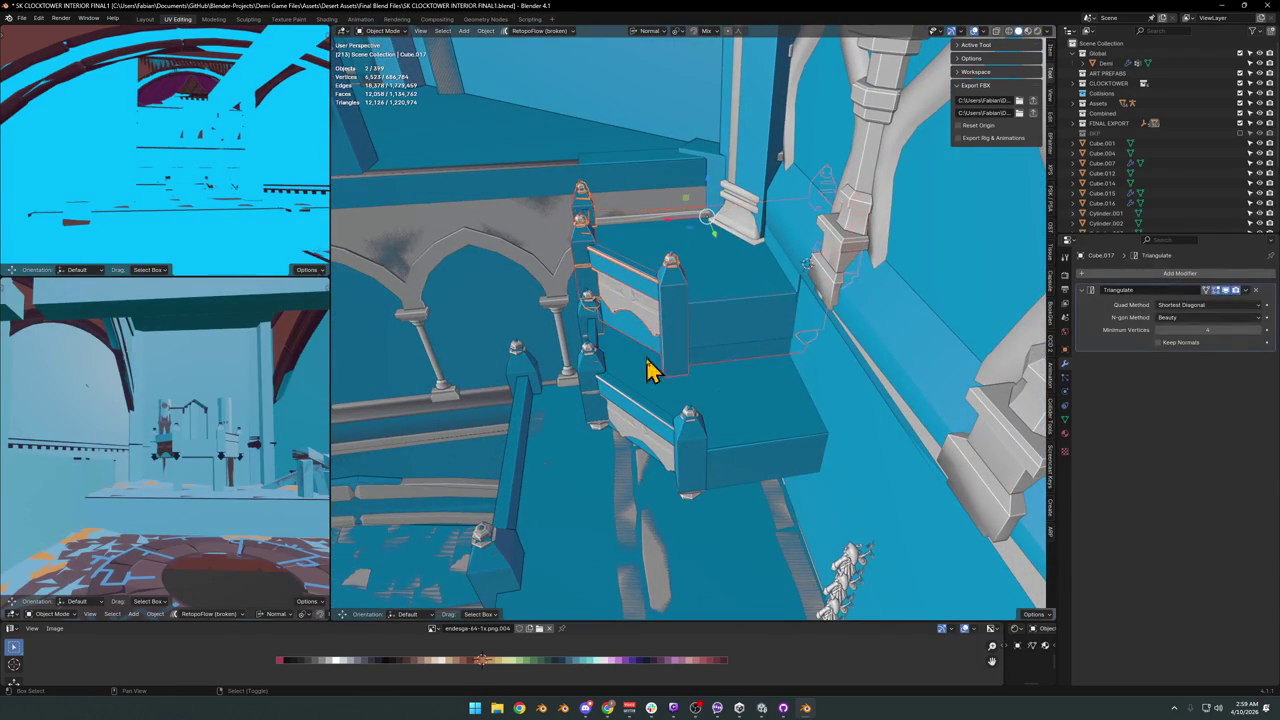
{"action": "left_click", "coordinate": [660, 418], "text": "shift"}
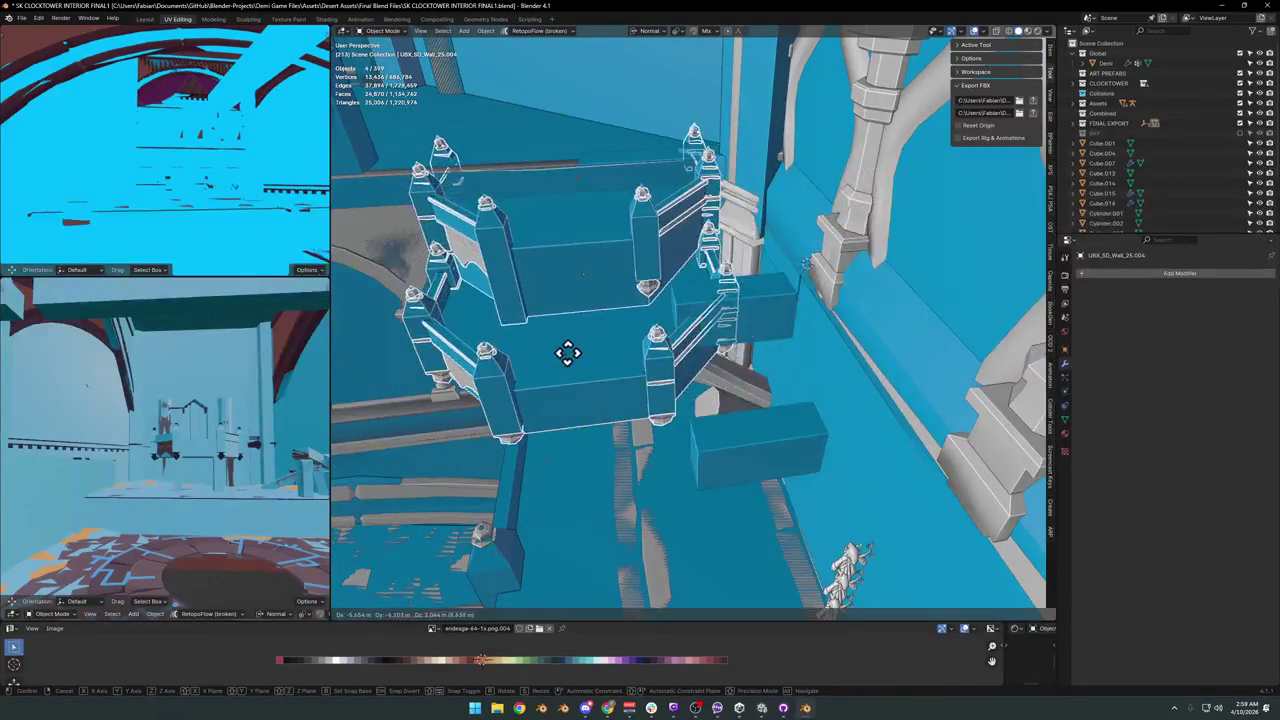
{"action": "left_click", "coordinate": [757, 328]}
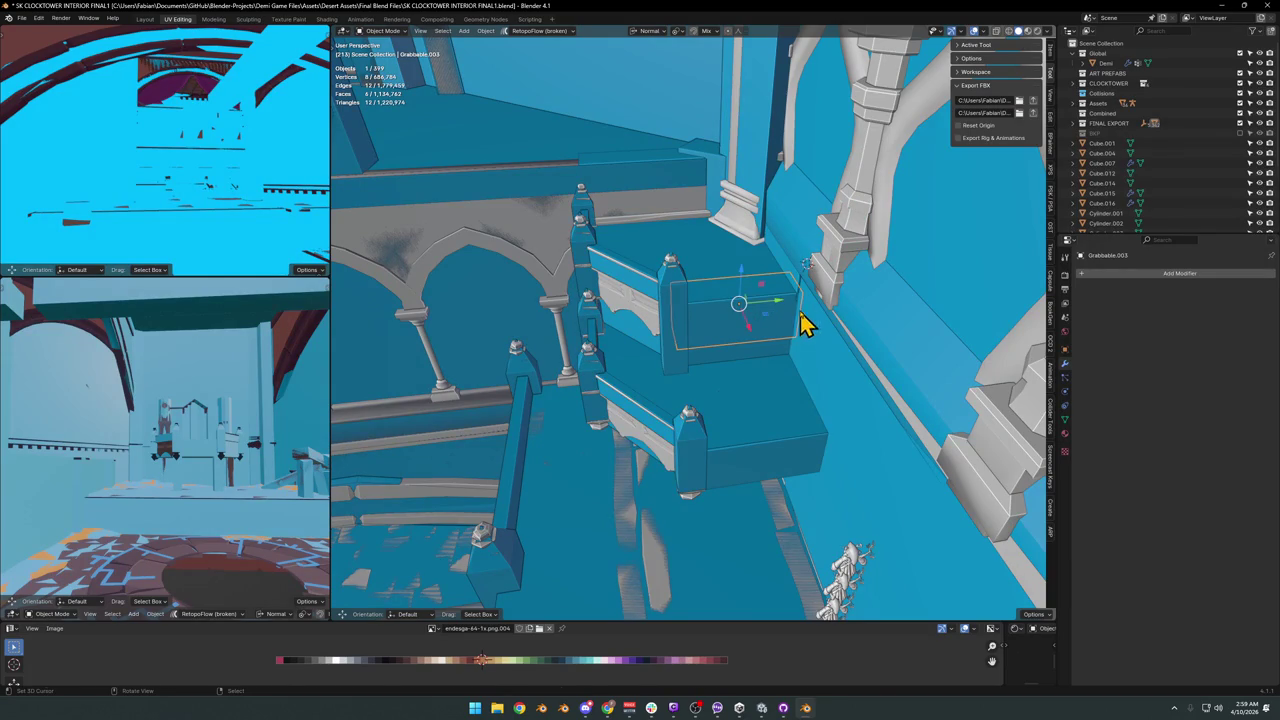
{"action": "key", "text": "ctrl+z"}
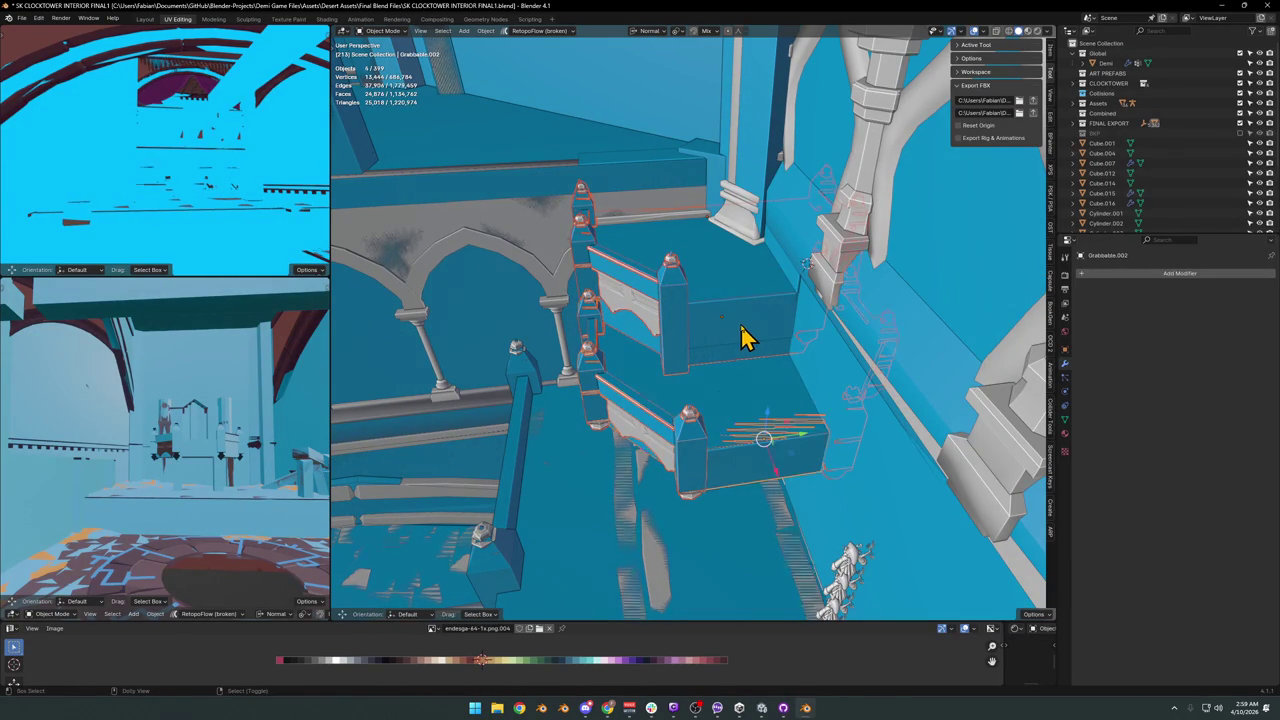
{"action": "key", "text": "g"}
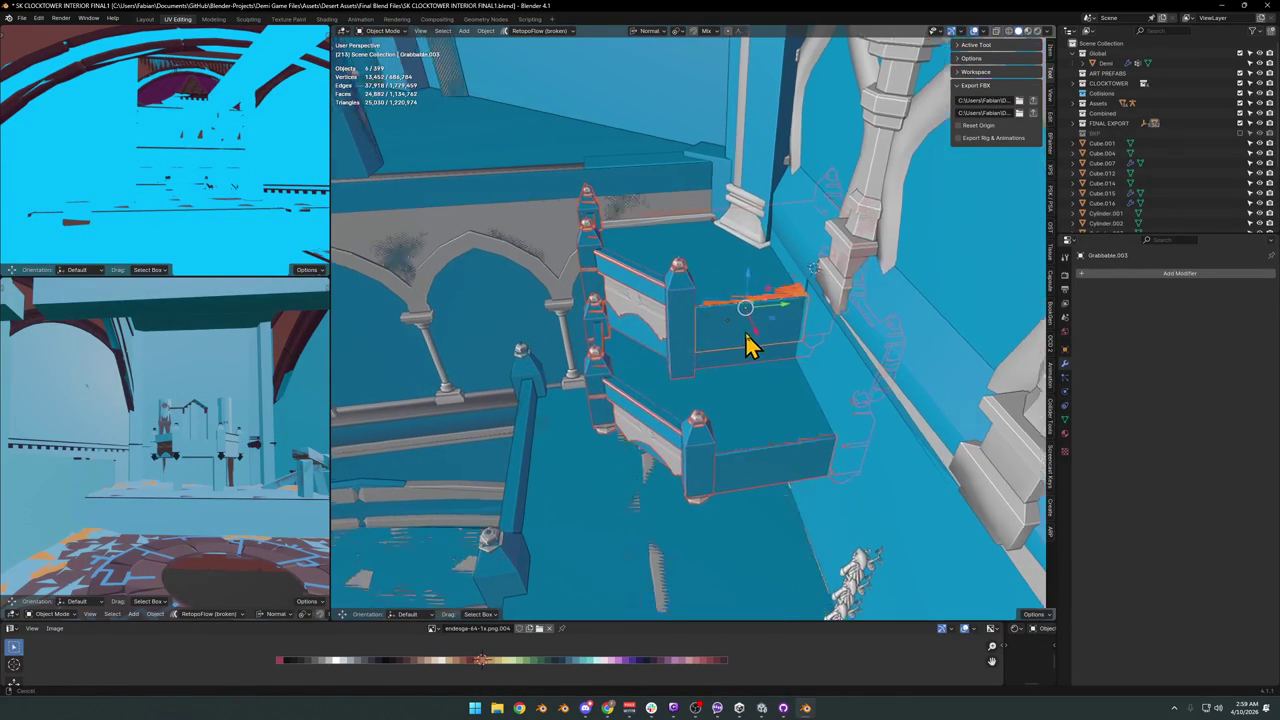
{"action": "key", "text": "y"}
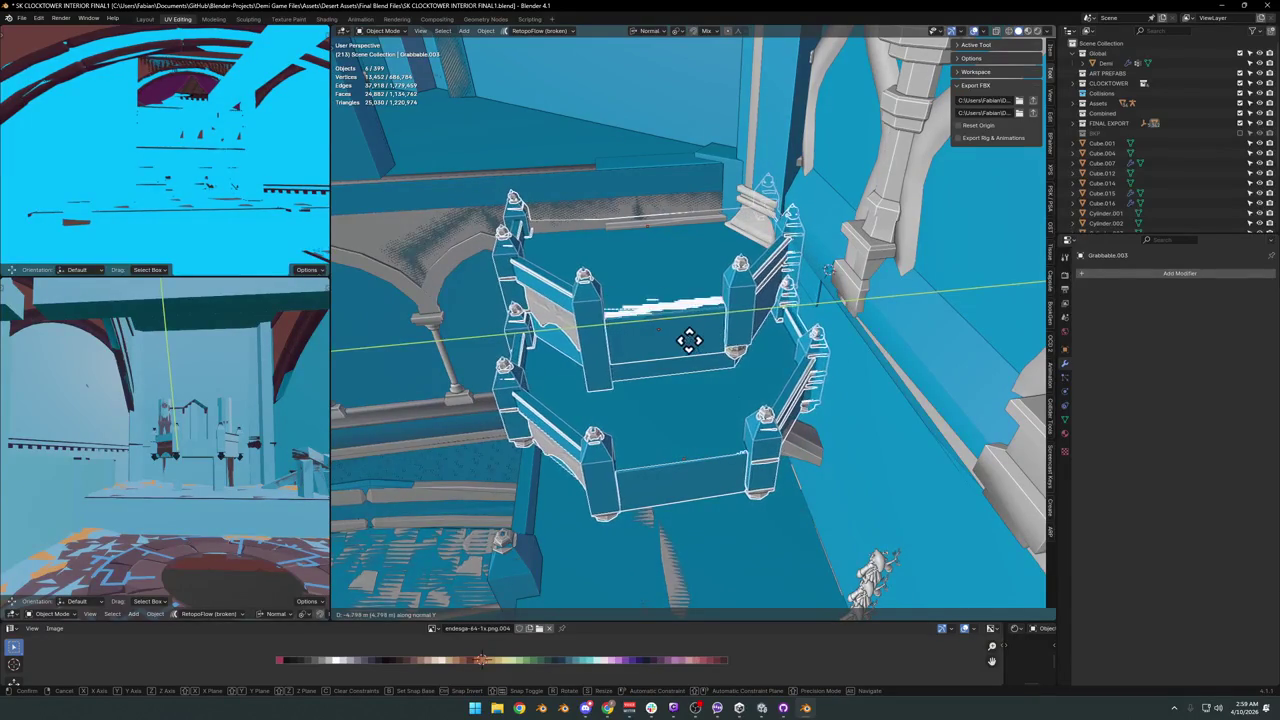
{"action": "left_click", "coordinate": [690, 355]}
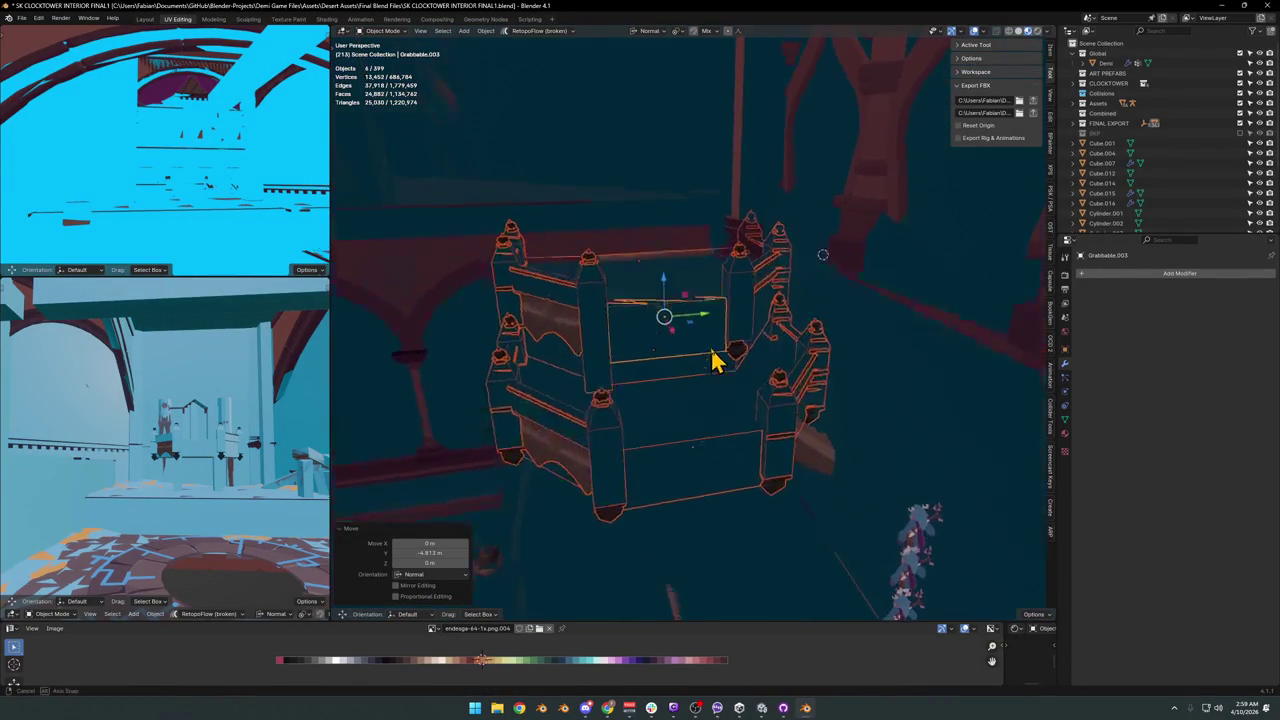
Remove the leftover collision boxes over the balcony.
{"action": "left_click", "coordinate": [693, 355]}
{"action": "key", "text": "ctrl+z"}
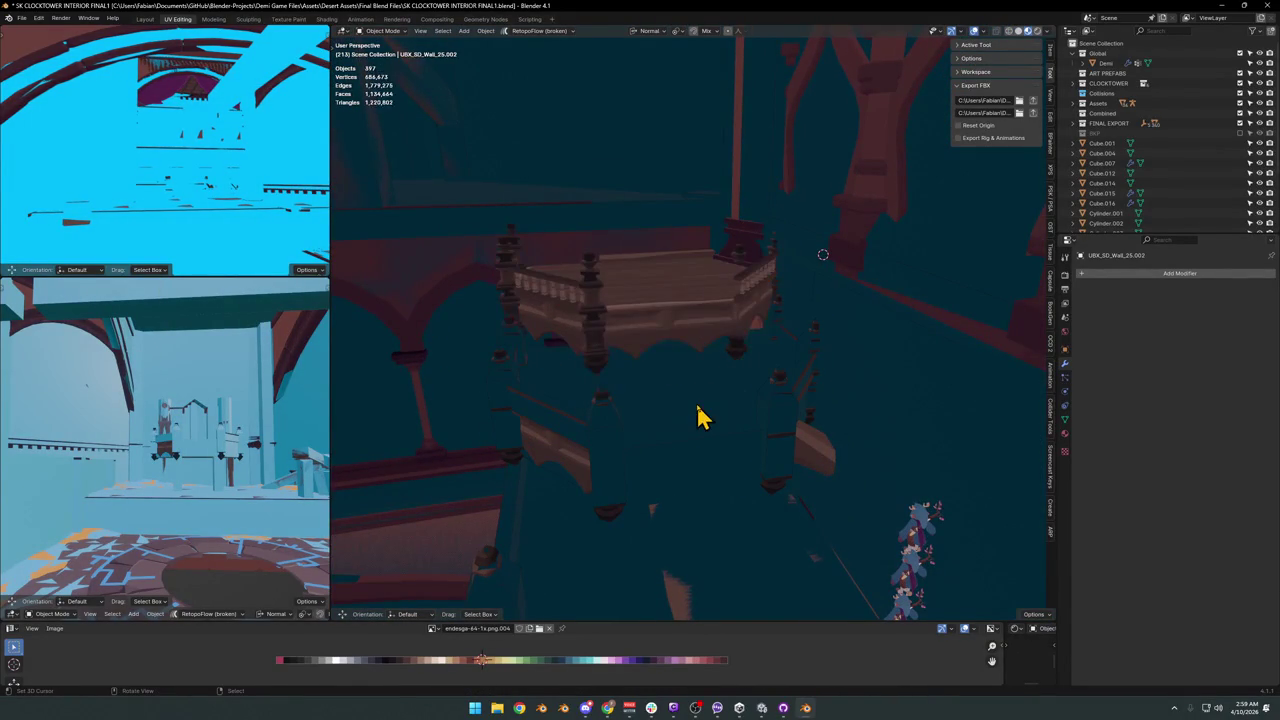
{"action": "key", "text": "ctrl+z"}
Duplicate the wooden beam under the balcony and rotate the copy 90° into a diagonal.
{"action": "mouse_move", "coordinate": [748, 400]}
{"action": "middle_mouse_down"}
{"action": "mouse_move", "coordinate": [712, 362]}
{"action": "mouse_move", "coordinate": [771, 334]}
{"action": "mouse_move", "coordinate": [777, 371]}
{"action": "mouse_move", "coordinate": [755, 405]}
{"action": "mouse_move", "coordinate": [734, 389]}
{"action": "mouse_move", "coordinate": [740, 377]}
{"action": "mouse_move", "coordinate": [814, 397]}
{"action": "mouse_move", "coordinate": [880, 391]}
{"action": "mouse_move", "coordinate": [766, 349]}
{"action": "mouse_move", "coordinate": [757, 309]}
{"action": "mouse_move", "coordinate": [623, 366]}
{"action": "mouse_move", "coordinate": [629, 331]}
{"action": "mouse_move", "coordinate": [666, 305]}
{"action": "mouse_move", "coordinate": [673, 328]}
{"action": "middle_mouse_up"}
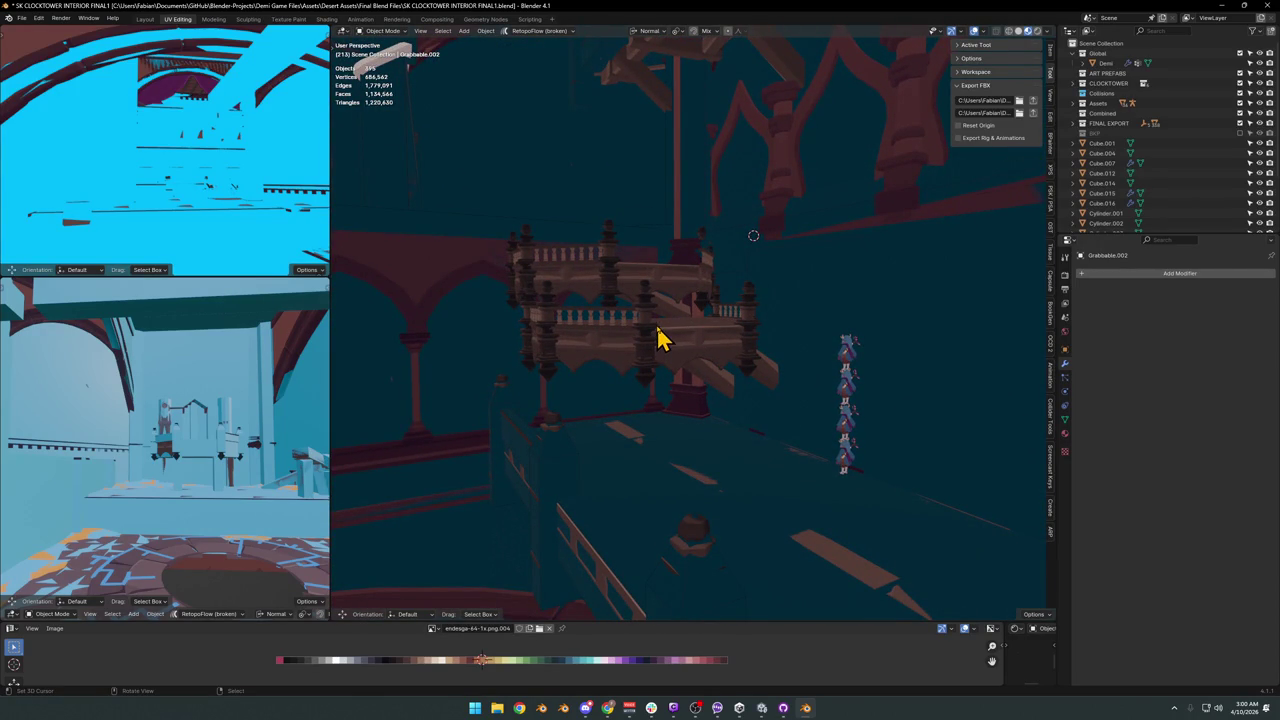
{"action": "mouse_move", "coordinate": [640, 385]}
{"action": "middle_mouse_down"}
{"action": "mouse_move", "coordinate": [731, 363]}
{"action": "mouse_move", "coordinate": [668, 362]}
{"action": "mouse_move", "coordinate": [698, 336]}
{"action": "middle_mouse_up"}
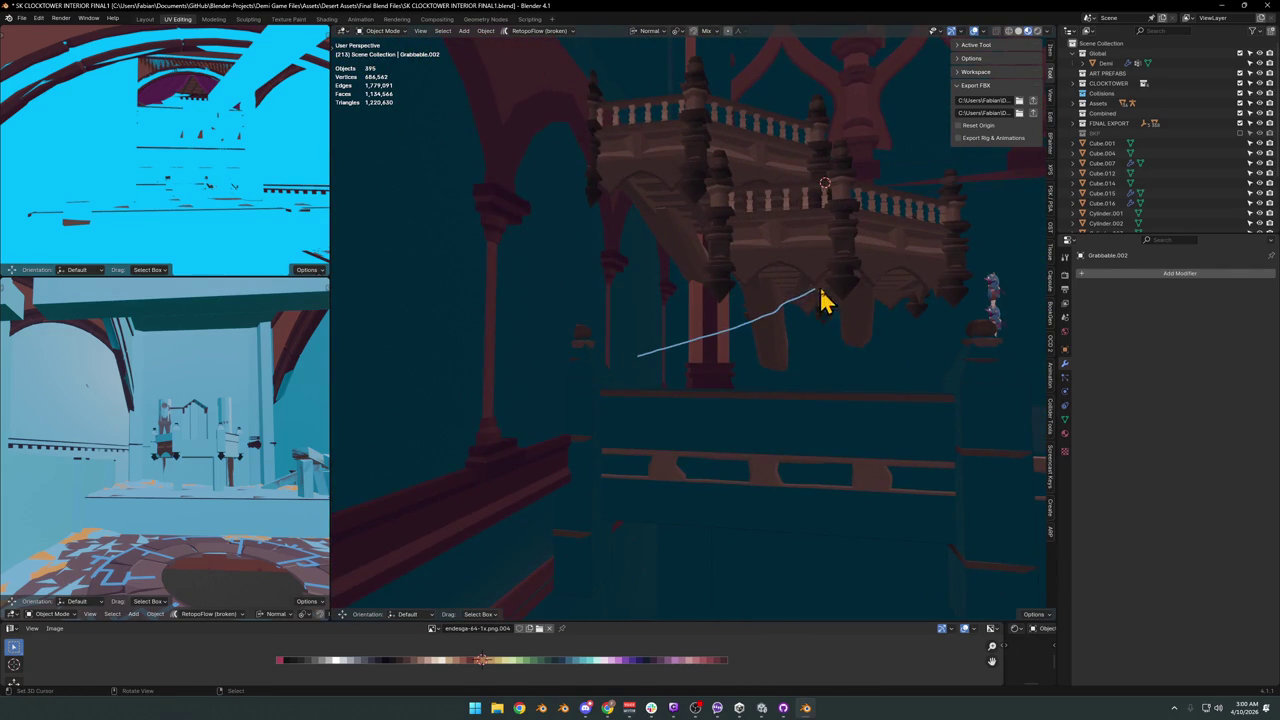
{"action": "left_click", "coordinate": [750, 342]}
{"action": "key", "text": "shift+d"}
{"action": "key", "text": "Escape"}
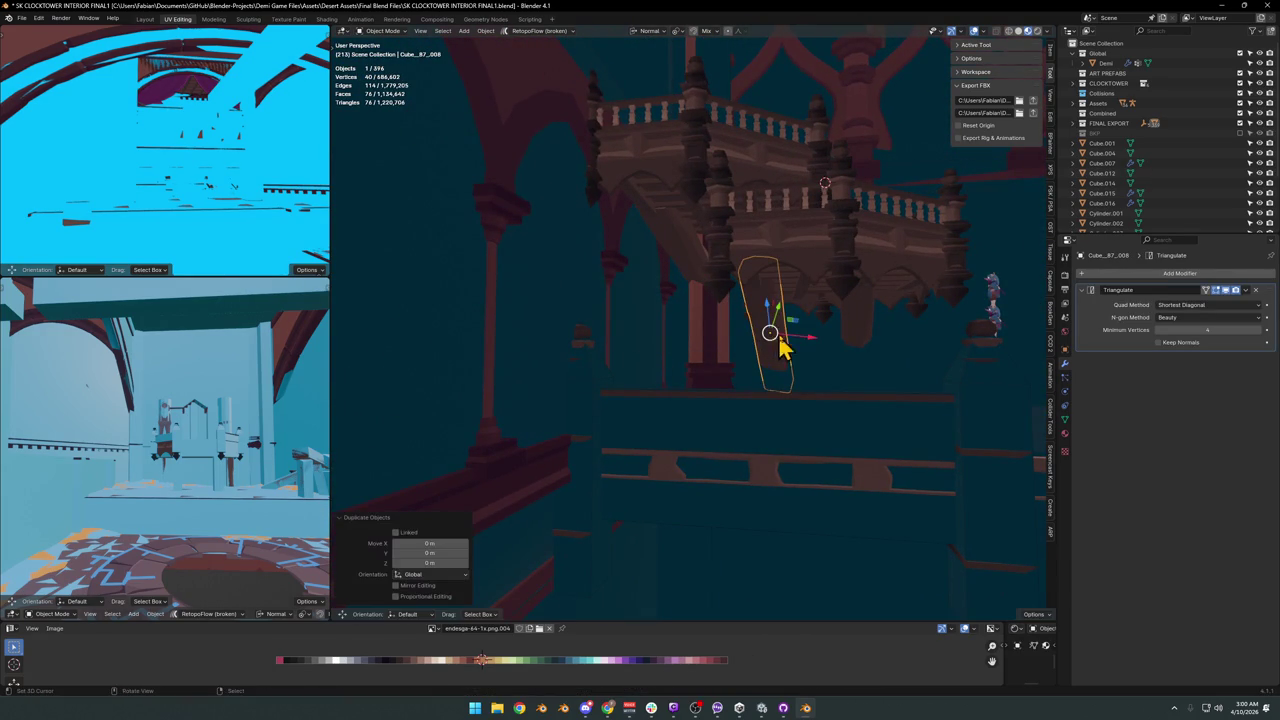
{"action": "key", "text": "r"}
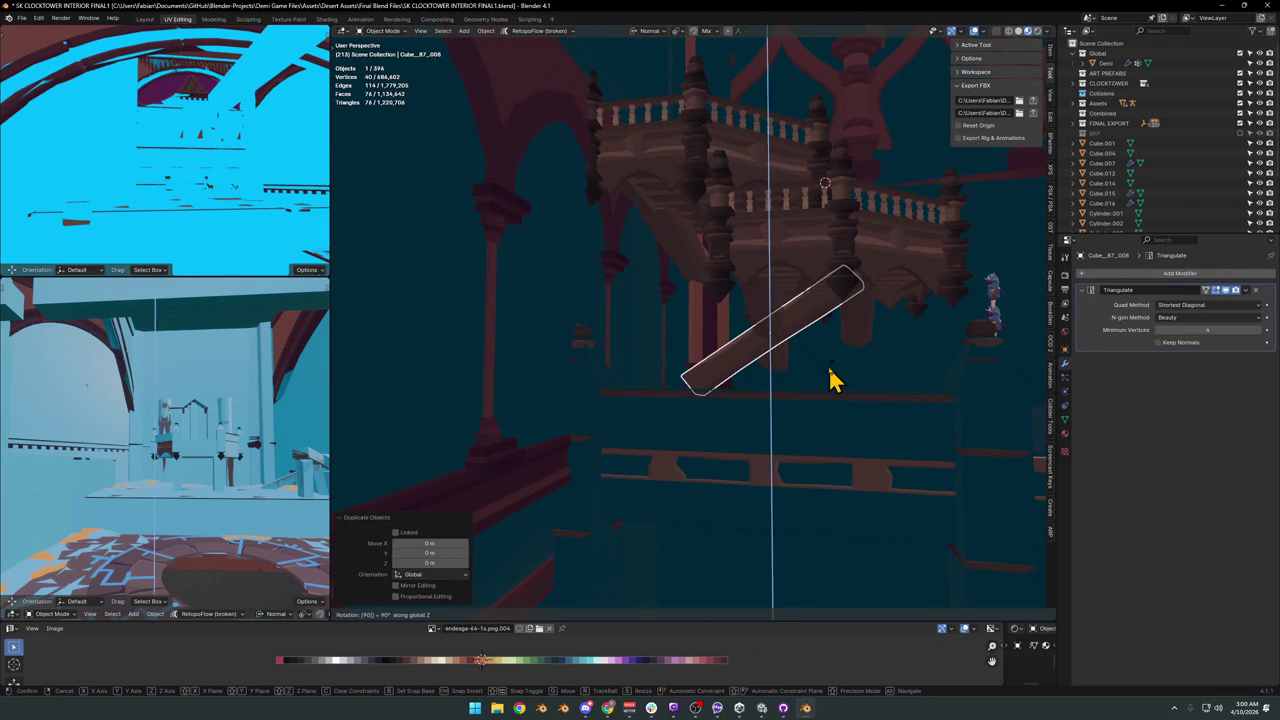
{"action": "key", "text": "Return"}
Position the diagonal beam under the balcony using Z-plane and local X moves.
{"action": "mouse_move", "coordinate": [831, 374]}
{"action": "middle_mouse_down"}
{"action": "mouse_move", "coordinate": [683, 363]}
{"action": "mouse_move", "coordinate": [734, 383]}
{"action": "middle_mouse_up"}
{"action": "key", "text": "g"}
{"action": "key", "text": "shift+z"}
{"action": "left_click", "coordinate": [723, 369]}
{"action": "key", "text": "g"}
{"action": "key", "text": "x"}
{"action": "left_click", "coordinate": [710, 375]}
Duplicate the diagonal beam and place the copy as a second support.
{"action": "key", "text": "shift+d"}
{"action": "key", "text": "x"}
{"action": "key", "text": "z"}
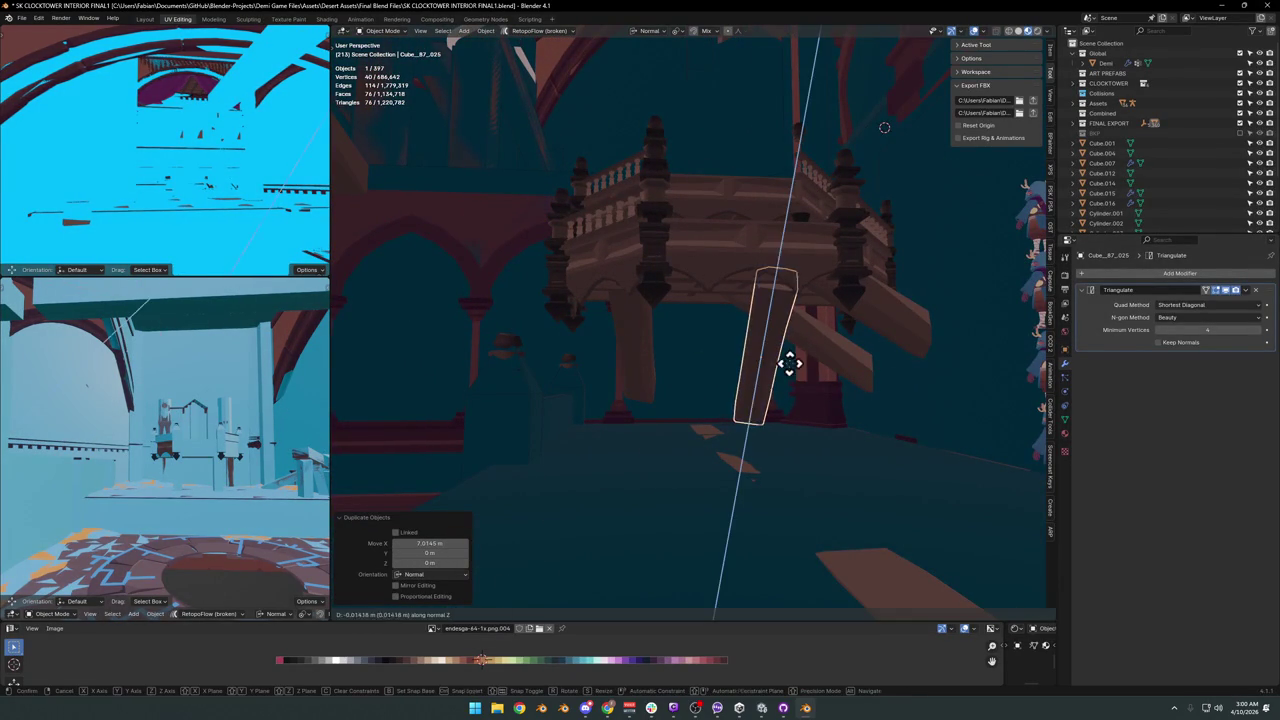
{"action": "left_click", "coordinate": [806, 335]}
{"action": "key", "text": "Delete"}
{"action": "mouse_move", "coordinate": [766, 343]}
{"action": "middle_mouse_down"}
{"action": "mouse_move", "coordinate": [737, 351]}
{"action": "mouse_move", "coordinate": [800, 345]}
{"action": "mouse_move", "coordinate": [869, 363]}
{"action": "mouse_move", "coordinate": [826, 358]}
{"action": "mouse_move", "coordinate": [834, 380]}
{"action": "middle_mouse_up"}
{"action": "key", "text": "g"}
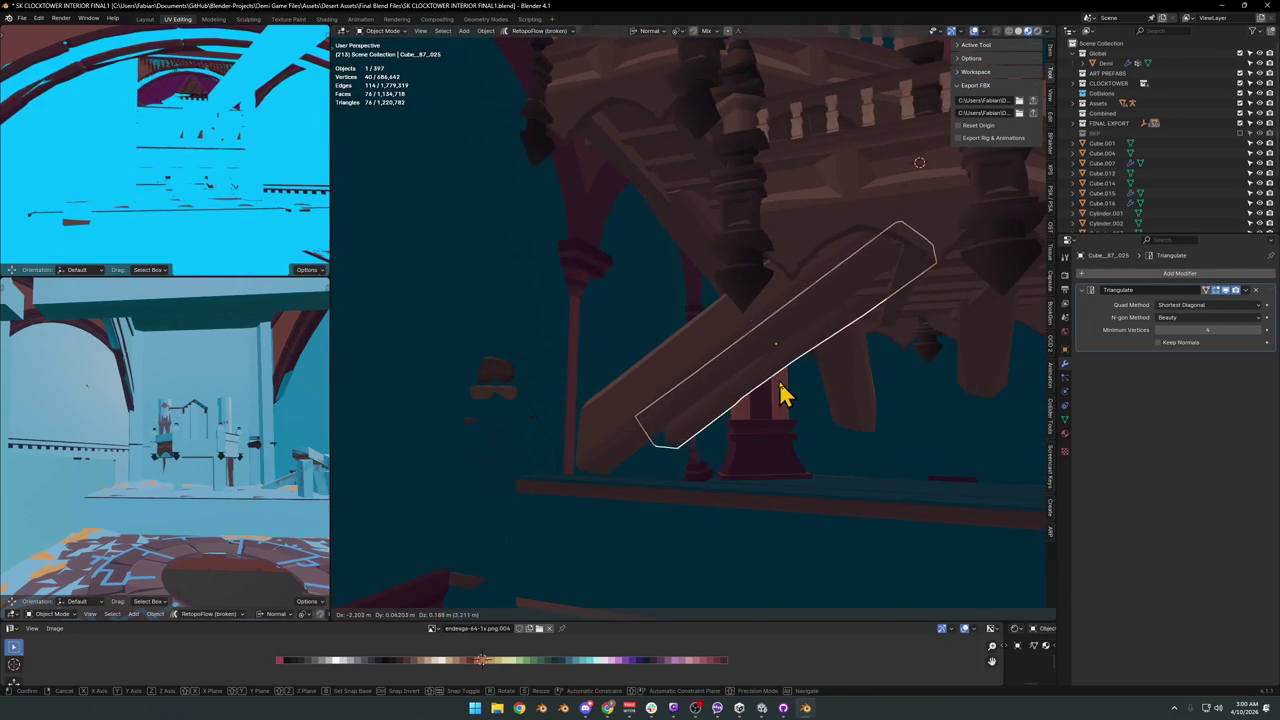
{"action": "left_click", "coordinate": [783, 393]}
Settle the beam against the balcony underside and save SK CLOCKTOWER INTERIOR FINAL1.blend.
{"action": "key", "text": "g"}
{"action": "left_click", "coordinate": [774, 386]}
{"action": "mouse_move", "coordinate": [774, 386]}
{"action": "middle_mouse_down"}
{"action": "mouse_move", "coordinate": [780, 400]}
{"action": "mouse_move", "coordinate": [720, 391]}
{"action": "mouse_move", "coordinate": [763, 388]}
{"action": "mouse_move", "coordinate": [734, 351]}
{"action": "mouse_move", "coordinate": [700, 343]}
{"action": "mouse_move", "coordinate": [748, 383]}
{"action": "mouse_move", "coordinate": [751, 366]}
{"action": "mouse_move", "coordinate": [723, 354]}
{"action": "mouse_move", "coordinate": [840, 366]}
{"action": "mouse_move", "coordinate": [573, 393]}
{"action": "mouse_move", "coordinate": [571, 363]}
{"action": "mouse_move", "coordinate": [649, 423]}
{"action": "mouse_move", "coordinate": [609, 366]}
{"action": "mouse_move", "coordinate": [740, 375]}
{"action": "mouse_move", "coordinate": [686, 368]}
{"action": "middle_mouse_up"}
{"action": "key", "text": "ctrl+s"}
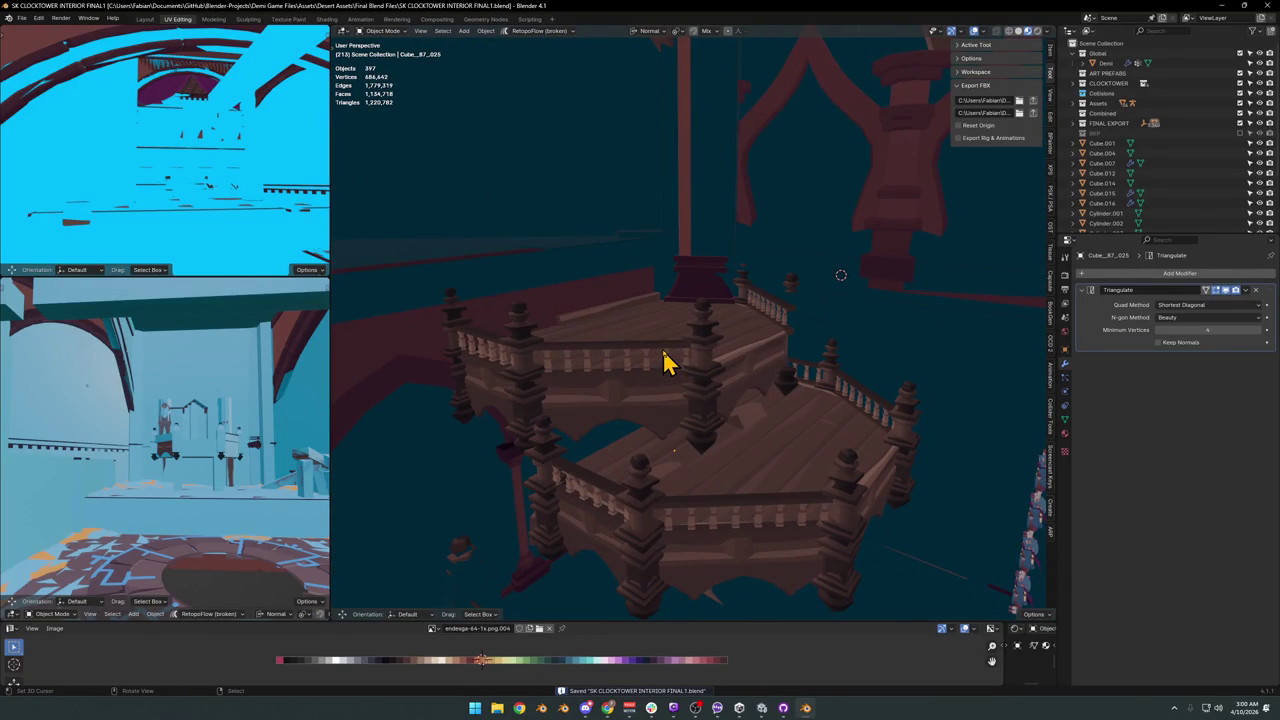
Delete the duplicate lower balcony copy.
{"action": "mouse_move", "coordinate": [783, 322]}
{"action": "middle_mouse_down"}
{"action": "mouse_move", "coordinate": [709, 323]}
{"action": "mouse_move", "coordinate": [743, 354]}
{"action": "mouse_move", "coordinate": [857, 366]}
{"action": "mouse_move", "coordinate": [788, 355]}
{"action": "mouse_move", "coordinate": [814, 343]}
{"action": "mouse_move", "coordinate": [809, 383]}
{"action": "mouse_move", "coordinate": [818, 346]}
{"action": "mouse_move", "coordinate": [800, 337]}
{"action": "mouse_move", "coordinate": [818, 358]}
{"action": "middle_mouse_up"}
{"action": "left_click", "coordinate": [857, 366]}
{"action": "left_click", "coordinate": [700, 294]}
{"action": "left_click", "coordinate": [720, 426]}
{"action": "left_click", "coordinate": [731, 429]}
{"action": "key", "text": "g"}
{"action": "left_click", "coordinate": [744, 419]}
{"action": "key", "text": "Delete"}
Snap the upper balcony to the 3D cursor and deselect everything.
{"action": "left_click", "coordinate": [731, 334]}
{"action": "key", "text": "shift+s"}
{"action": "key", "text": "8"}
{"action": "key", "text": "alt+a"}
Inspect the stair railing, deleting it and then restoring it with undo.
{"action": "mouse_move", "coordinate": [718, 372]}
{"action": "middle_mouse_down"}
{"action": "mouse_move", "coordinate": [809, 371]}
{"action": "mouse_move", "coordinate": [680, 334]}
{"action": "mouse_move", "coordinate": [789, 340]}
{"action": "mouse_move", "coordinate": [755, 381]}
{"action": "mouse_move", "coordinate": [723, 363]}
{"action": "mouse_move", "coordinate": [743, 357]}
{"action": "middle_mouse_up"}
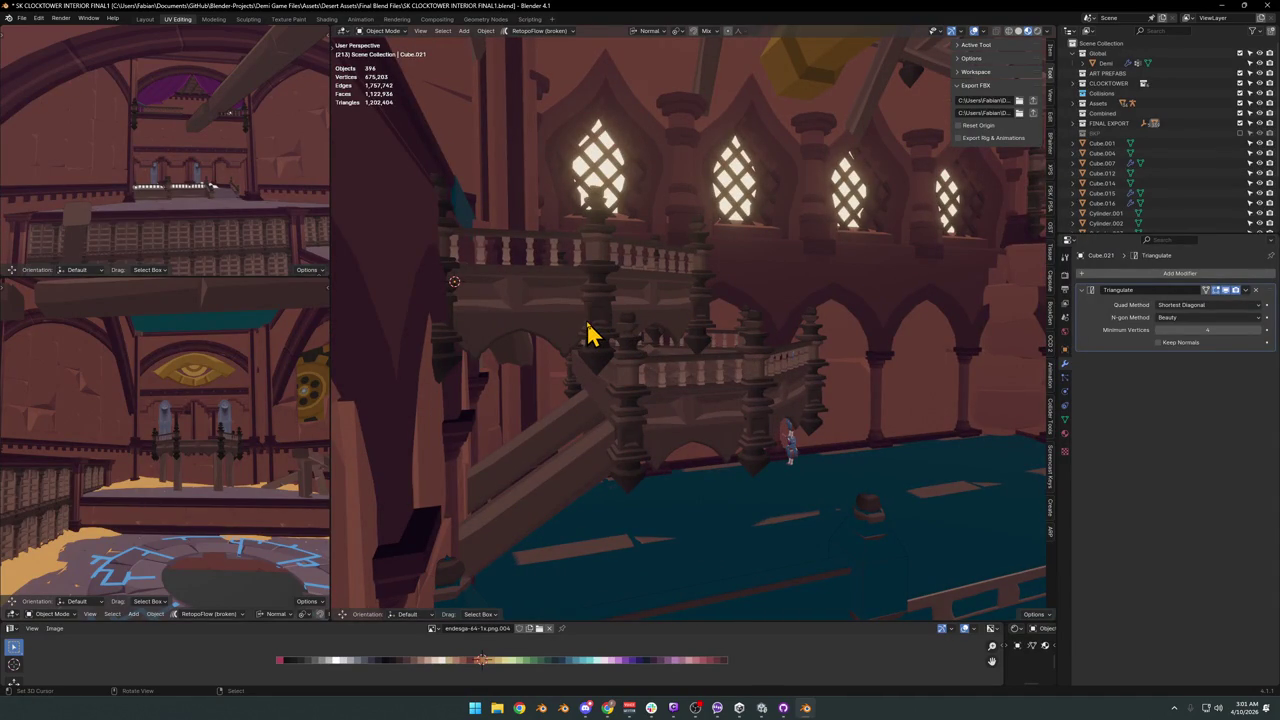
{"action": "mouse_move", "coordinate": [743, 371]}
{"action": "middle_mouse_down"}
{"action": "mouse_move", "coordinate": [637, 346]}
{"action": "mouse_move", "coordinate": [643, 331]}
{"action": "mouse_move", "coordinate": [645, 358]}
{"action": "mouse_move", "coordinate": [858, 372]}
{"action": "mouse_move", "coordinate": [877, 409]}
{"action": "middle_mouse_up"}
{"action": "mouse_move", "coordinate": [808, 306]}
{"action": "middle_mouse_down"}
{"action": "mouse_move", "coordinate": [737, 337]}
{"action": "mouse_move", "coordinate": [737, 351]}
{"action": "mouse_move", "coordinate": [737, 323]}
{"action": "middle_mouse_up"}
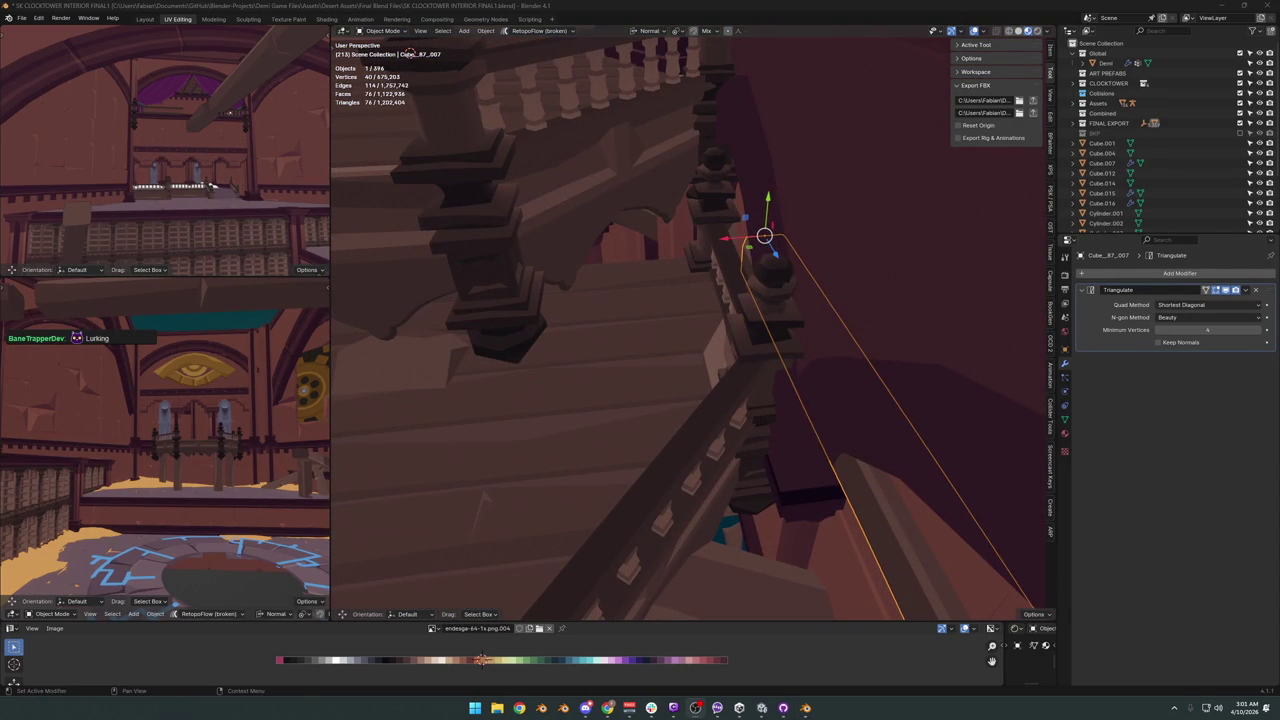
{"action": "mouse_move", "coordinate": [657, 363]}
{"action": "middle_mouse_down"}
{"action": "mouse_move", "coordinate": [805, 328]}
{"action": "mouse_move", "coordinate": [771, 334]}
{"action": "mouse_move", "coordinate": [786, 357]}
{"action": "mouse_move", "coordinate": [780, 300]}
{"action": "mouse_move", "coordinate": [800, 365]}
{"action": "mouse_move", "coordinate": [786, 329]}
{"action": "mouse_move", "coordinate": [820, 368]}
{"action": "mouse_move", "coordinate": [808, 400]}
{"action": "mouse_move", "coordinate": [851, 371]}
{"action": "mouse_move", "coordinate": [800, 337]}
{"action": "mouse_move", "coordinate": [680, 335]}
{"action": "mouse_move", "coordinate": [686, 363]}
{"action": "mouse_move", "coordinate": [694, 309]}
{"action": "mouse_move", "coordinate": [749, 349]}
{"action": "mouse_move", "coordinate": [763, 297]}
{"action": "mouse_move", "coordinate": [771, 334]}
{"action": "mouse_move", "coordinate": [770, 290]}
{"action": "mouse_move", "coordinate": [805, 265]}
{"action": "mouse_move", "coordinate": [797, 293]}
{"action": "mouse_move", "coordinate": [786, 186]}
{"action": "mouse_move", "coordinate": [889, 297]}
{"action": "mouse_move", "coordinate": [851, 283]}
{"action": "mouse_move", "coordinate": [794, 296]}
{"action": "mouse_move", "coordinate": [866, 334]}
{"action": "mouse_move", "coordinate": [816, 300]}
{"action": "middle_mouse_up"}
{"action": "key", "text": "Delete"}
{"action": "key", "text": "ctrl+z"}
Delete selected vertices from a blue collision wall, reveal hidden geometry, and return to Object Mode.
{"action": "left_click", "coordinate": [783, 300]}
{"action": "key", "text": "Tab"}
{"action": "key", "text": "ctrl+z"}
{"action": "key", "text": "x"}
{"action": "left_click", "coordinate": [797, 291]}
{"action": "key", "text": "alt+h"}
{"action": "key", "text": "ctrl+Tab"}
{"action": "left_click", "coordinate": [791, 314]}
{"action": "mouse_move", "coordinate": [600, 405]}
{"action": "middle_mouse_down"}
{"action": "mouse_move", "coordinate": [723, 374]}
{"action": "mouse_move", "coordinate": [654, 346]}
{"action": "mouse_move", "coordinate": [675, 333]}
{"action": "mouse_move", "coordinate": [714, 417]}
{"action": "middle_mouse_up"}
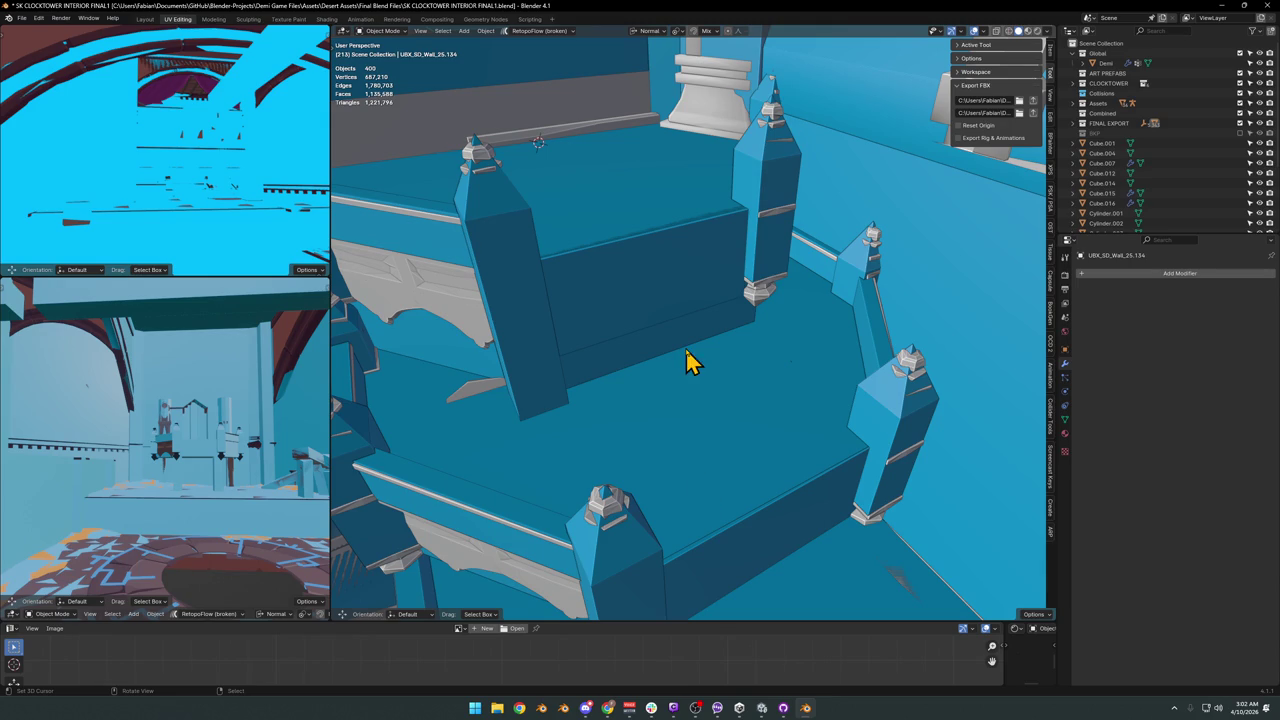
Turn on X-ray view and delete the collision wall over the bench balcony.
{"action": "scroll", "coordinate": [676, 280], "scroll_direction": "down", "scroll_amount": 3}
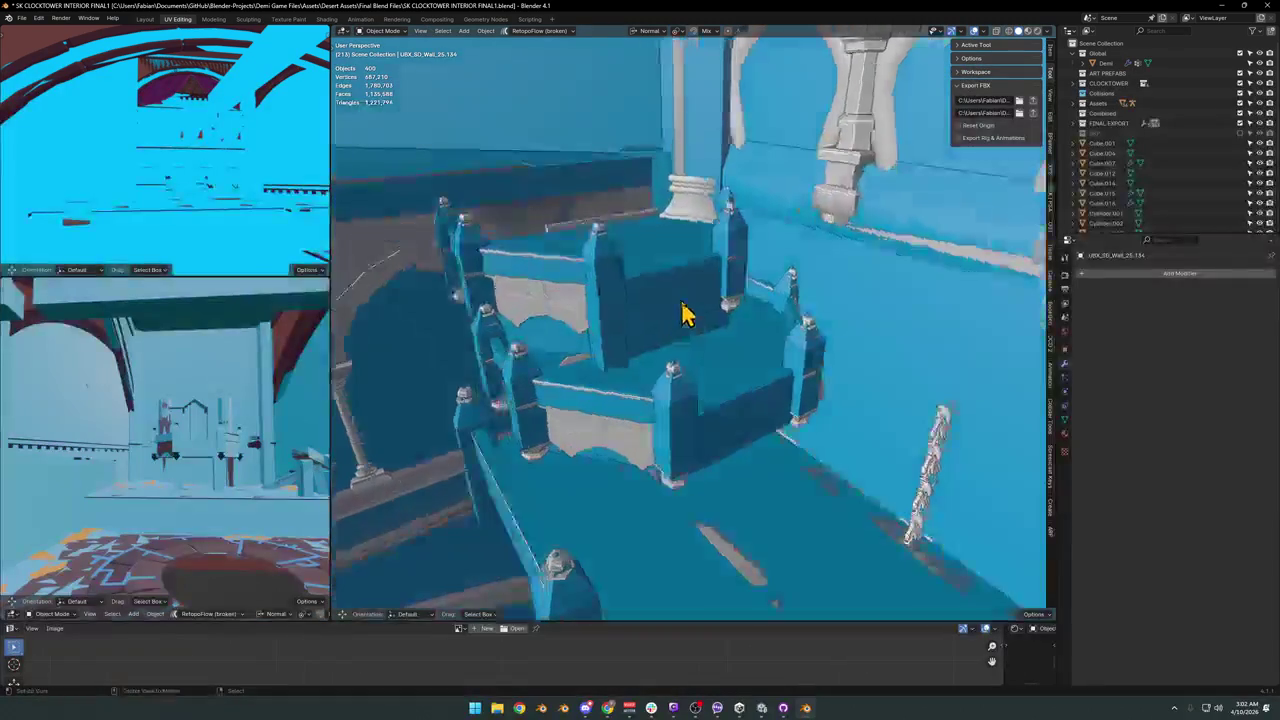
{"action": "left_click", "coordinate": [677, 320]}
{"action": "key", "text": "alt+z"}
{"action": "key", "text": "Delete"}
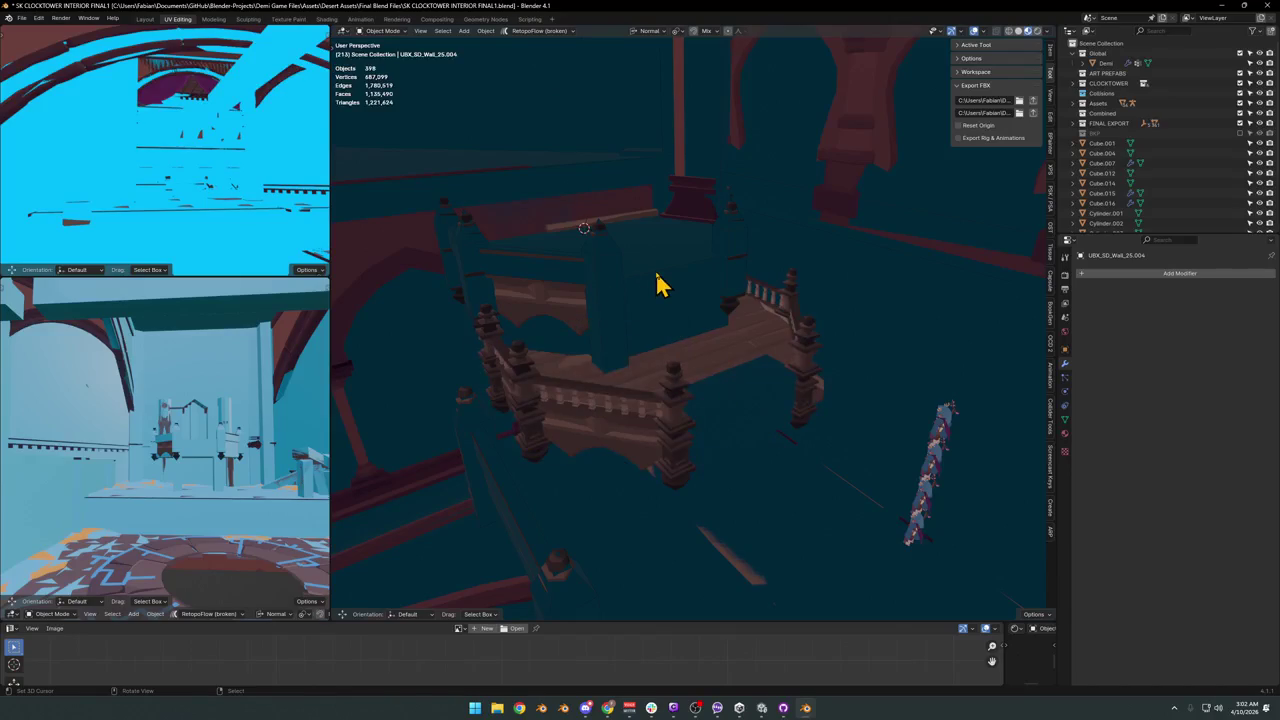
{"action": "left_click", "coordinate": [674, 302]}
{"action": "key", "text": "alt+a"}
Lower the small beam pieces on the balcony floor along their local Z axis.
{"action": "middle_click_drag", "start_coordinate": [750, 325], "coordinate": [700, 309]}
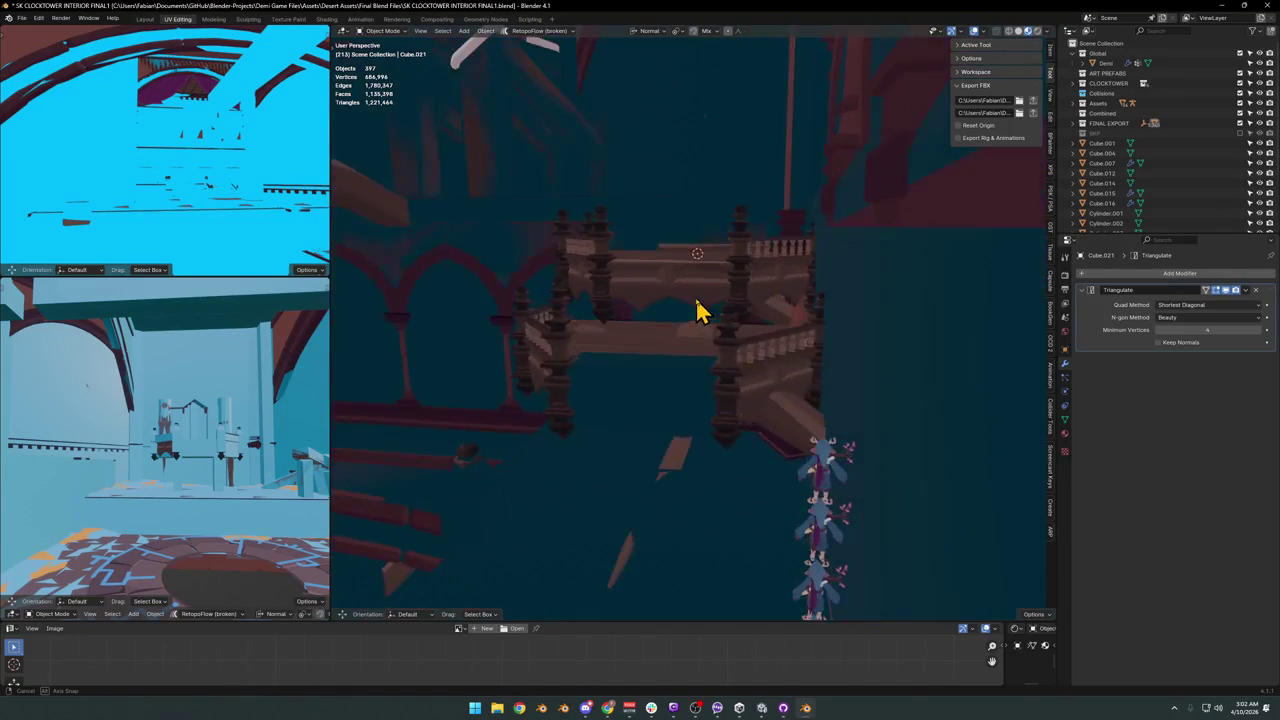
{"action": "left_click", "coordinate": [686, 363]}
{"action": "left_click", "coordinate": [680, 380]}
{"action": "mouse_move", "coordinate": [680, 380]}
{"action": "middle_mouse_down"}
{"action": "mouse_move", "coordinate": [703, 391]}
{"action": "mouse_move", "coordinate": [586, 363]}
{"action": "middle_mouse_up"}
{"action": "left_click", "coordinate": [583, 358], "text": "shift"}
{"action": "key", "text": "g"}
{"action": "key", "text": "z"}
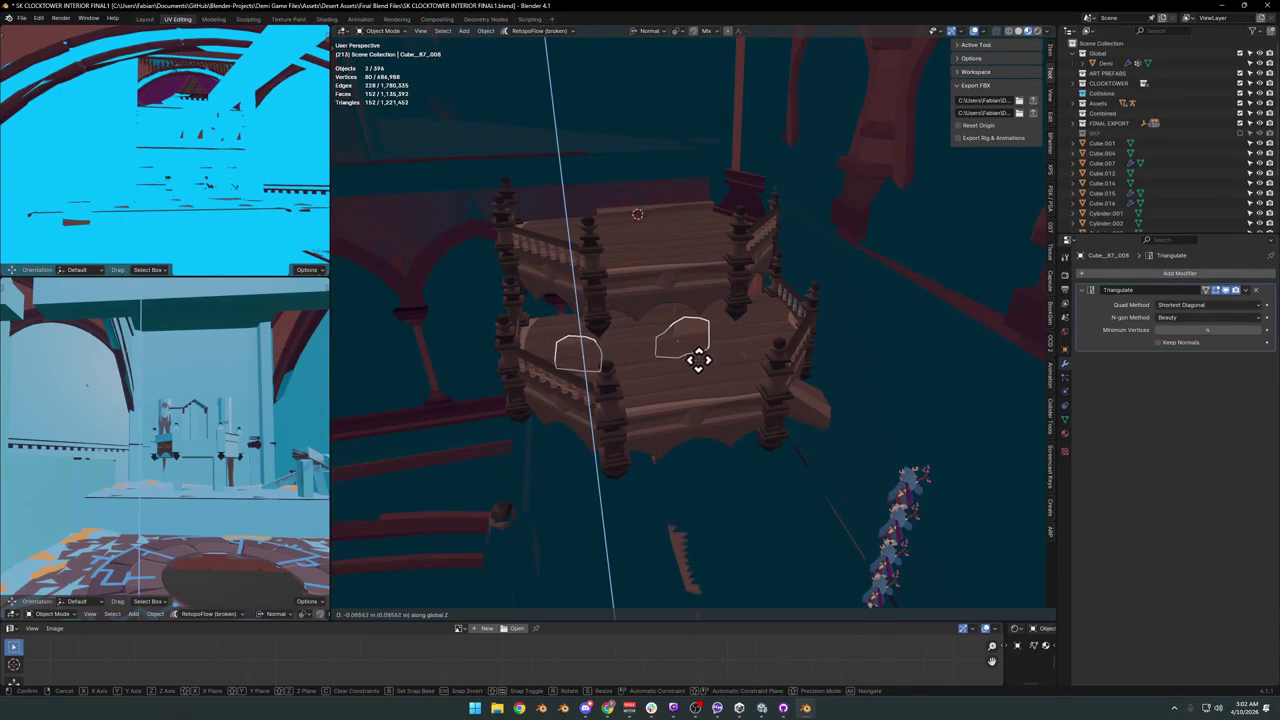
{"action": "left_click", "coordinate": [713, 393]}
{"action": "key", "text": "alt+a"}
{"action": "left_click", "coordinate": [697, 340]}
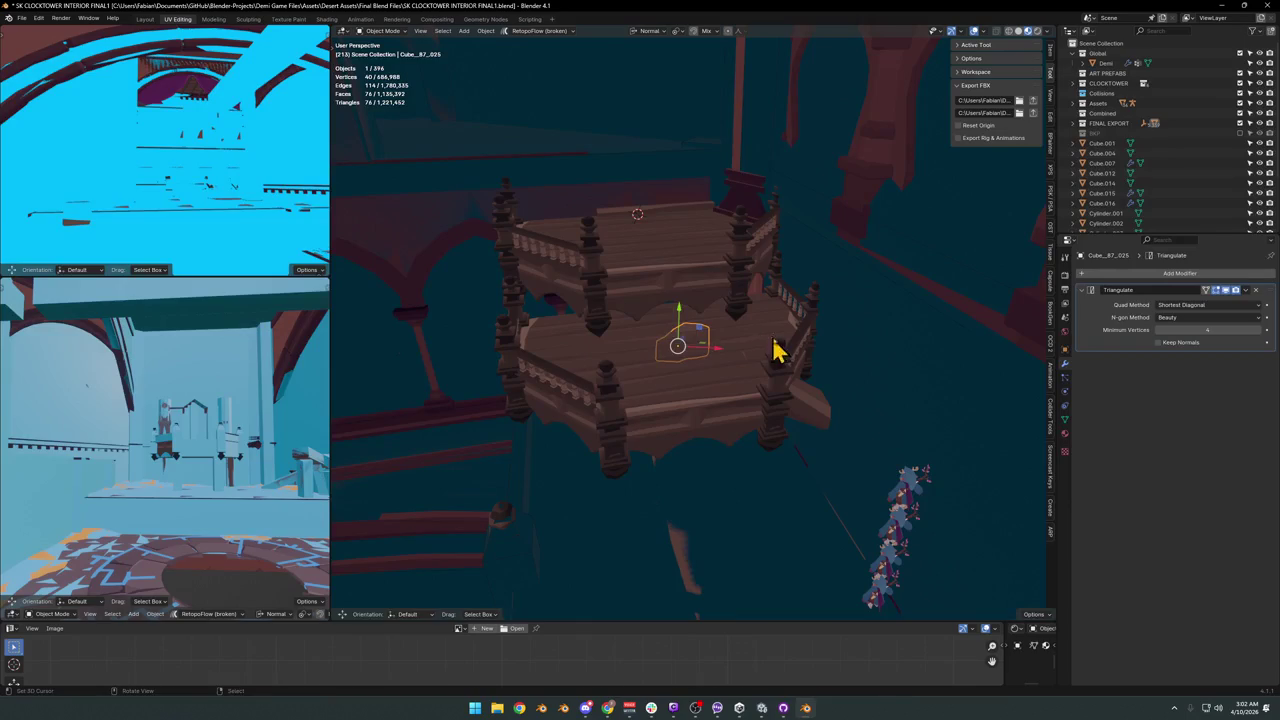
{"action": "key", "text": "g"}
{"action": "key", "text": "z"}
{"action": "left_click", "coordinate": [772, 370]}
Delete another stray collision wall and place the 3D cursor on the balcony.
{"action": "mouse_move", "coordinate": [772, 370]}
{"action": "middle_mouse_down"}
{"action": "mouse_move", "coordinate": [754, 363]}
{"action": "mouse_move", "coordinate": [829, 443]}
{"action": "middle_mouse_up"}
{"action": "left_click", "coordinate": [818, 490]}
{"action": "key", "text": "Delete"}
{"action": "mouse_move", "coordinate": [818, 490]}
{"action": "middle_mouse_down"}
{"action": "mouse_move", "coordinate": [757, 434]}
{"action": "mouse_move", "coordinate": [826, 480]}
{"action": "mouse_move", "coordinate": [697, 397]}
{"action": "mouse_move", "coordinate": [791, 434]}
{"action": "mouse_move", "coordinate": [726, 400]}
{"action": "mouse_move", "coordinate": [663, 286]}
{"action": "middle_mouse_up"}
{"action": "right_click", "coordinate": [656, 262], "text": "shift"}
{"action": "left_click", "coordinate": [652, 266]}
{"action": "scroll", "coordinate": [656, 270], "scroll_direction": "up", "scroll_amount": 2}
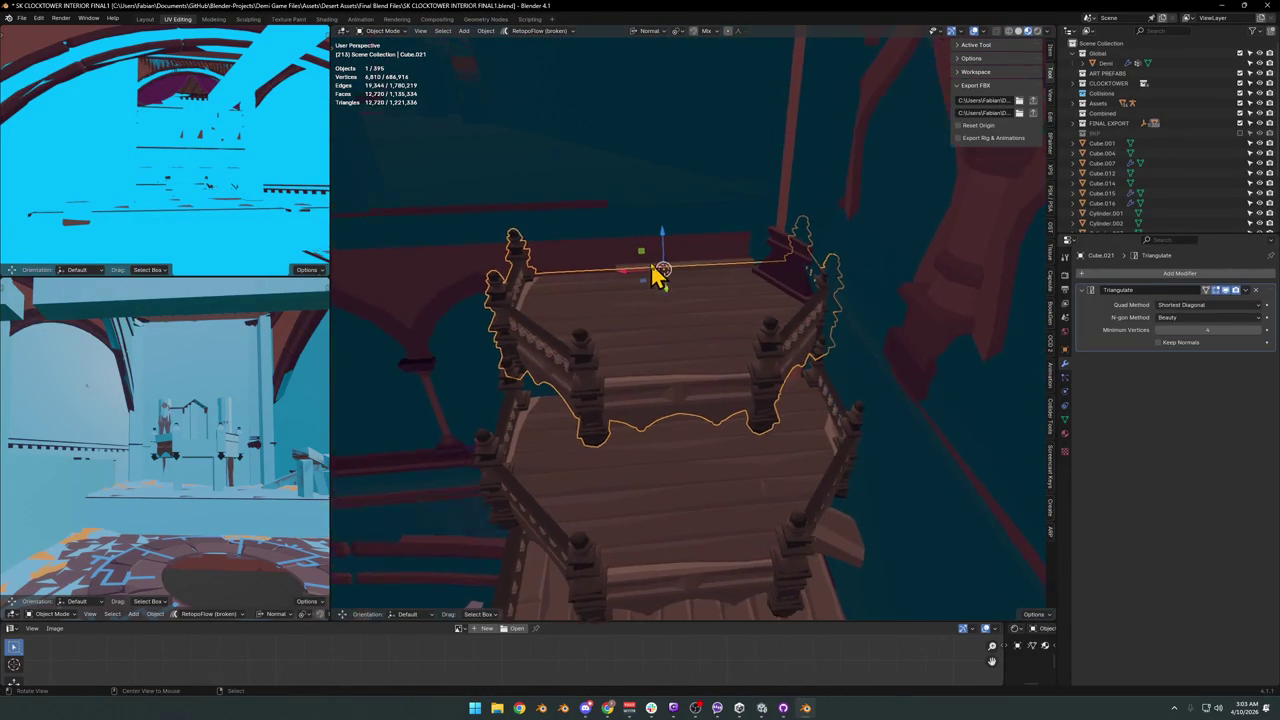
{"action": "scroll", "coordinate": [700, 320], "scroll_direction": "up", "scroll_amount": 4}
{"action": "scroll", "coordinate": [688, 316], "scroll_direction": "up", "scroll_amount": 3}
Slide the thin railing bar along local Z and stretch it along its length.
{"action": "left_click", "coordinate": [677, 312]}
{"action": "mouse_move", "coordinate": [677, 316]}
{"action": "middle_mouse_down"}
{"action": "mouse_move", "coordinate": [677, 337]}
{"action": "mouse_move", "coordinate": [748, 366]}
{"action": "middle_mouse_up"}
{"action": "key", "text": "g"}
{"action": "key", "text": "y"}
{"action": "key", "text": "z"}
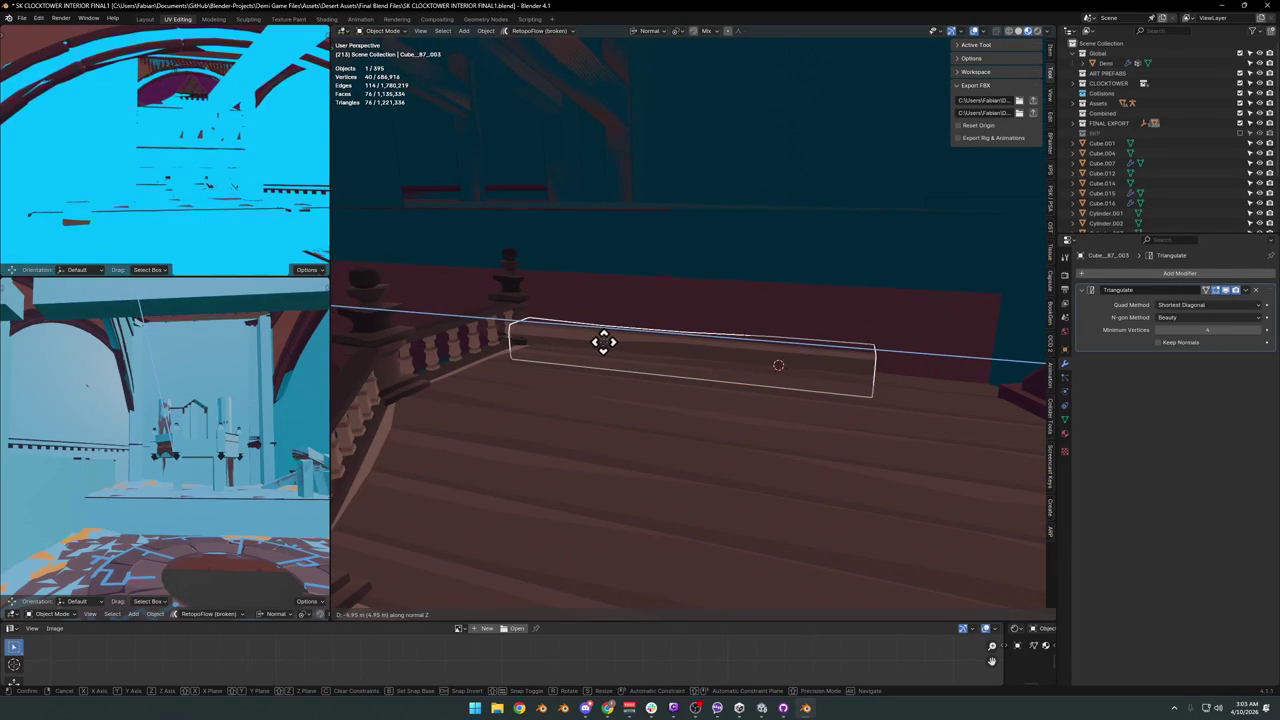
{"action": "left_click", "coordinate": [607, 344]}
{"action": "key", "text": "s"}
{"action": "key", "text": "x"}
{"action": "key", "text": "z"}
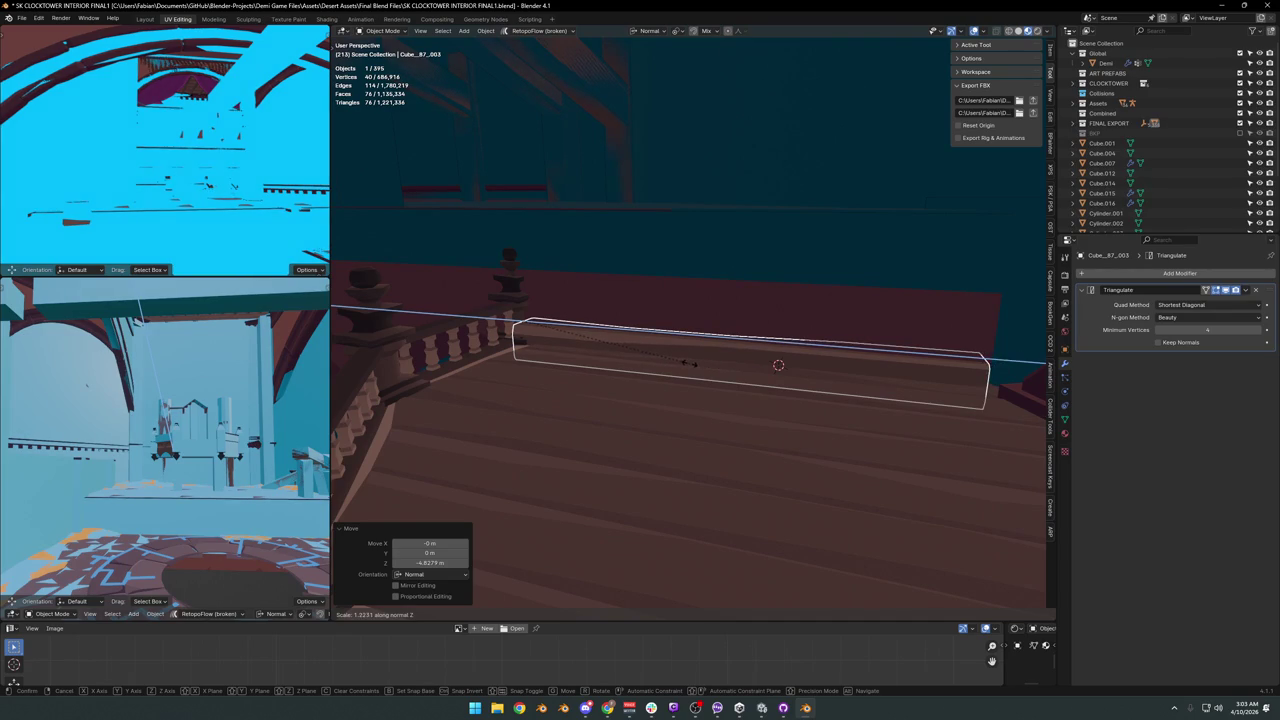
{"action": "key", "text": "shift+x"}
{"action": "key", "text": "shift+z"}
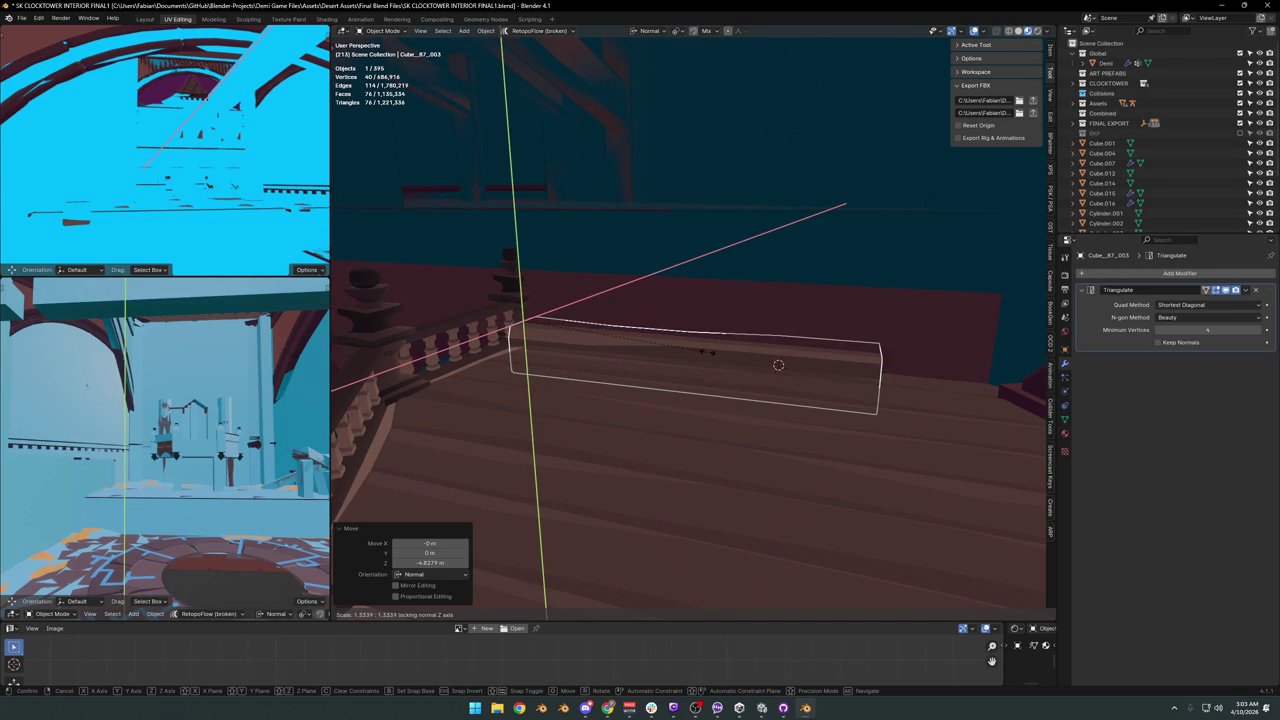
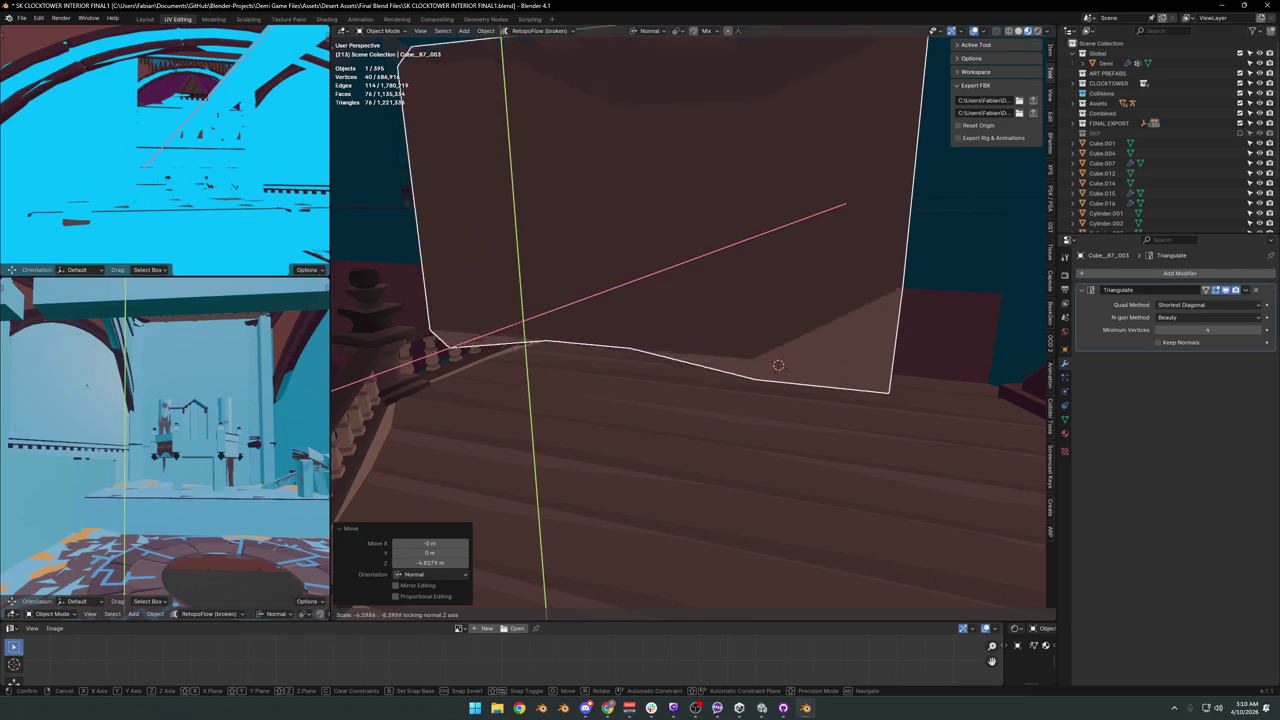
Cancel the slab resize and save the clocktower scene.
{"action": "key", "text": "Escape"}
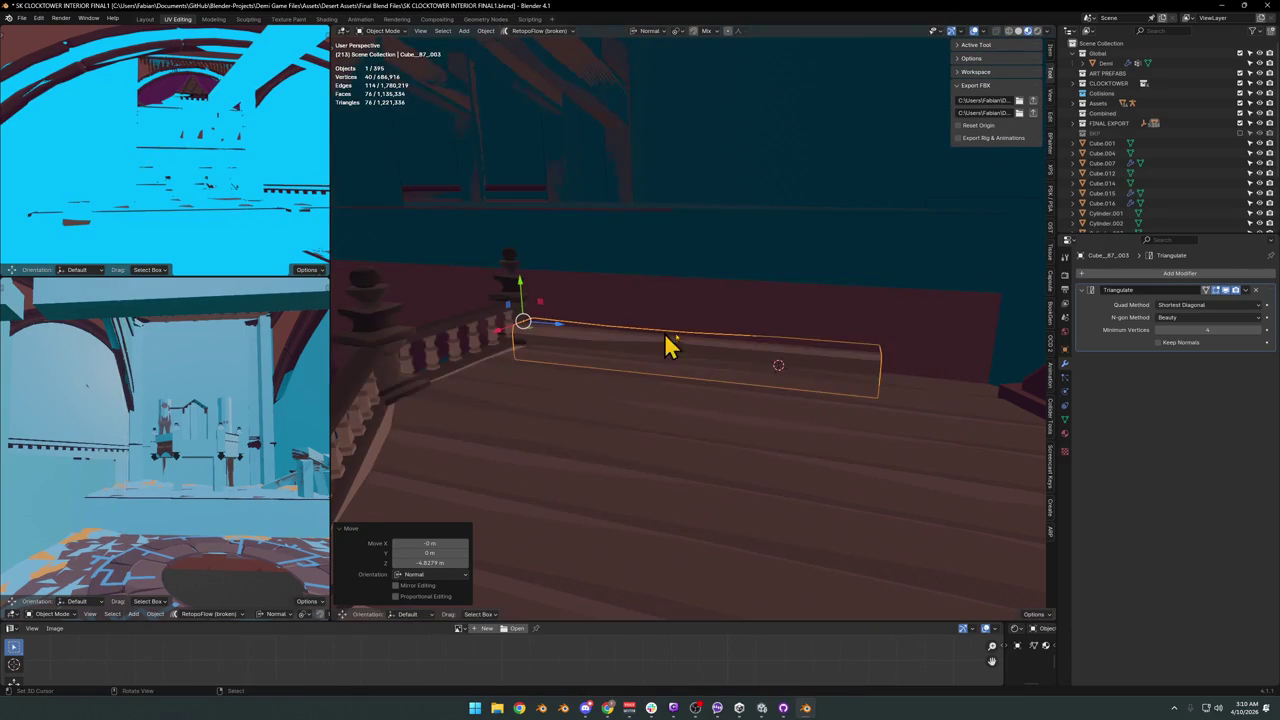
{"action": "key", "text": "ctrl+s"}
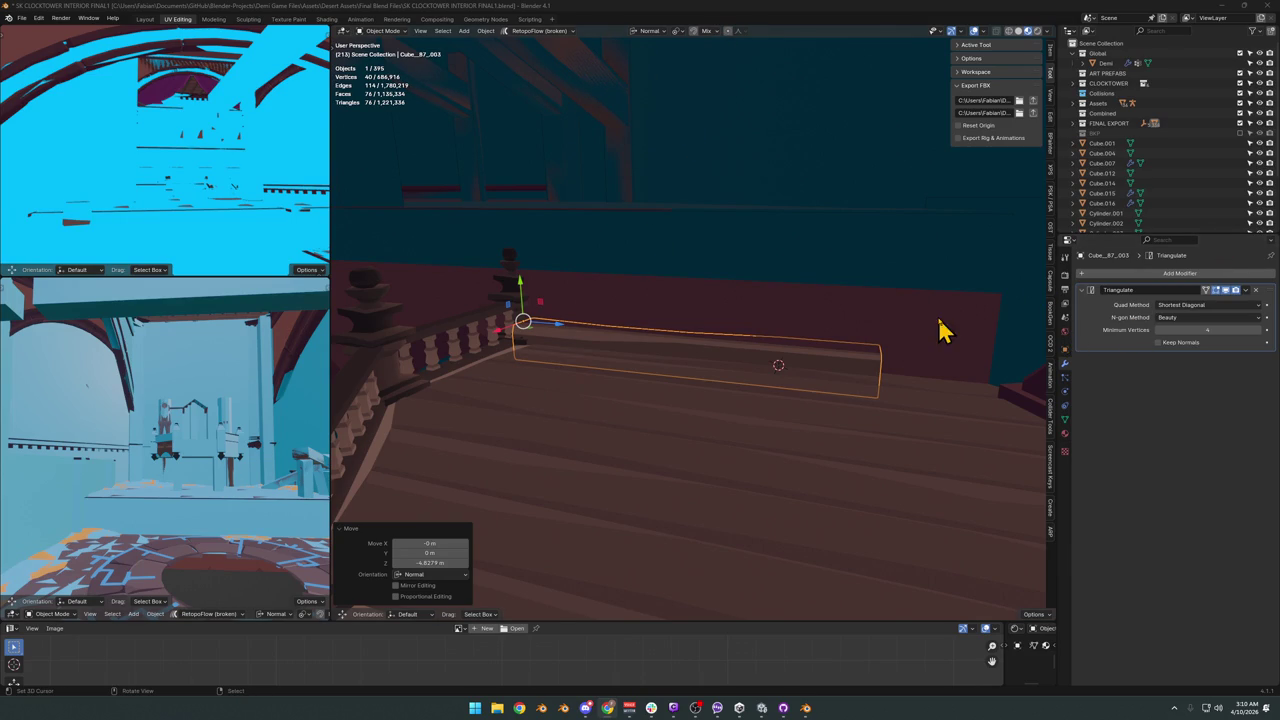
{"action": "scroll", "coordinate": [665, 357], "scroll_direction": "down", "scroll_amount": 5}
{"action": "mouse_move", "coordinate": [671, 357]}
{"action": "middle_mouse_down"}
{"action": "mouse_move", "coordinate": [745, 365]}
{"action": "mouse_move", "coordinate": [770, 400]}
{"action": "mouse_move", "coordinate": [757, 374]}
{"action": "mouse_move", "coordinate": [729, 366]}
{"action": "mouse_move", "coordinate": [749, 329]}
{"action": "mouse_move", "coordinate": [777, 346]}
{"action": "mouse_move", "coordinate": [749, 334]}
{"action": "mouse_move", "coordinate": [766, 329]}
{"action": "mouse_move", "coordinate": [834, 386]}
{"action": "mouse_move", "coordinate": [838, 370]}
{"action": "mouse_move", "coordinate": [829, 400]}
{"action": "mouse_move", "coordinate": [871, 403]}
{"action": "mouse_move", "coordinate": [830, 447]}
{"action": "middle_mouse_up"}
Briefly reveal the hidden tower-top objects, hide them again, and select the lower-balustrade slab.
{"action": "key", "text": "g"}
{"action": "key", "text": "Escape"}
{"action": "key", "text": "alt+h"}
{"action": "key", "text": "ctrl+z"}
{"action": "left_click", "coordinate": [828, 447]}
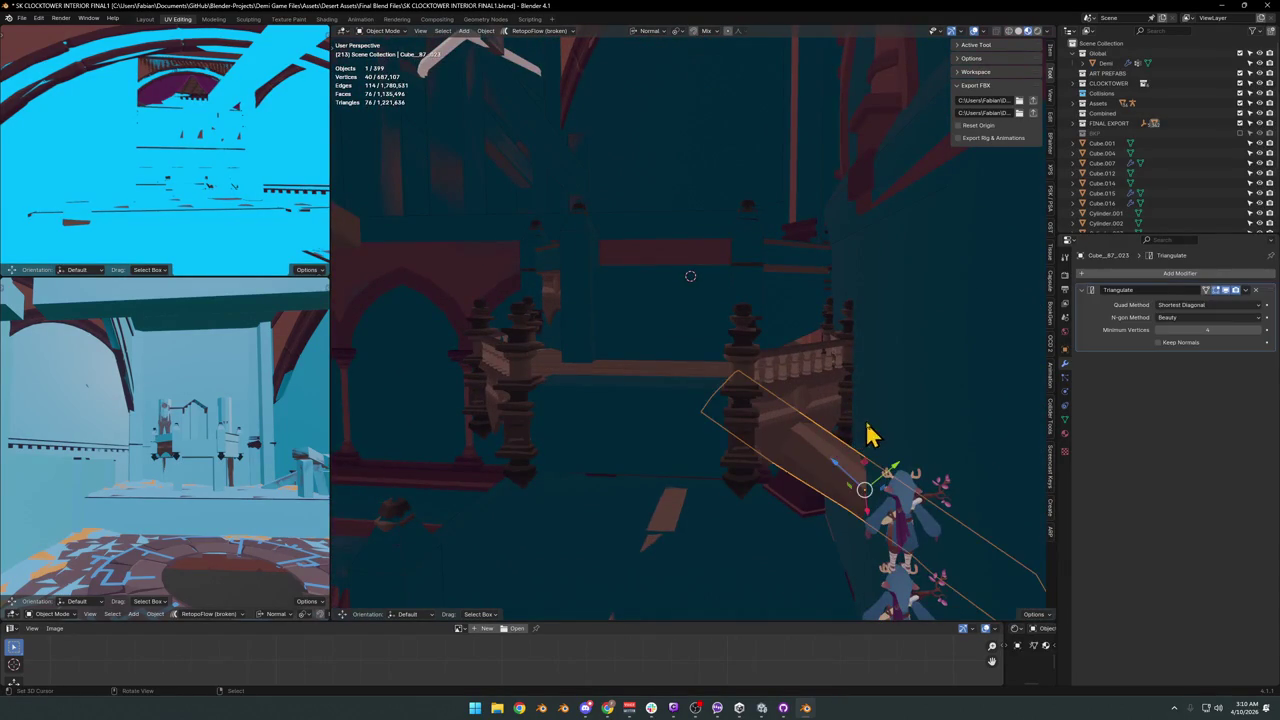
Shift the selected slab vertically, then delete it as a redundant collision slab.
{"action": "key", "text": "g"}
{"action": "key", "text": "z"}
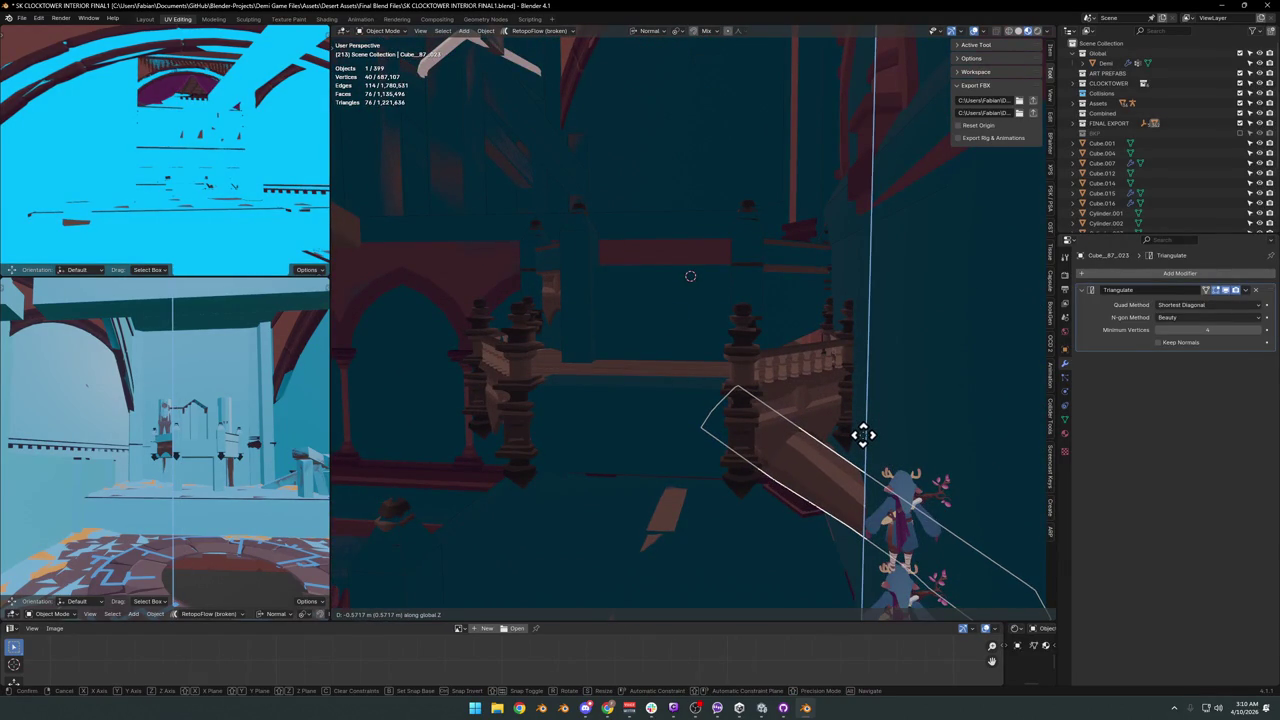
{"action": "left_click", "coordinate": [863, 435]}
{"action": "mouse_move", "coordinate": [857, 451]}
{"action": "middle_mouse_down"}
{"action": "mouse_move", "coordinate": [920, 432]}
{"action": "mouse_move", "coordinate": [857, 440]}
{"action": "mouse_move", "coordinate": [929, 429]}
{"action": "mouse_move", "coordinate": [871, 443]}
{"action": "mouse_move", "coordinate": [914, 434]}
{"action": "mouse_move", "coordinate": [886, 451]}
{"action": "mouse_move", "coordinate": [785, 445]}
{"action": "middle_mouse_up"}
{"action": "key", "text": "Delete"}
Select the slab beside the stair railing and slide it along its own X axis.
{"action": "left_click", "coordinate": [785, 445]}
{"action": "key", "text": "g"}
{"action": "key", "text": "x"}
{"action": "key", "text": "x"}
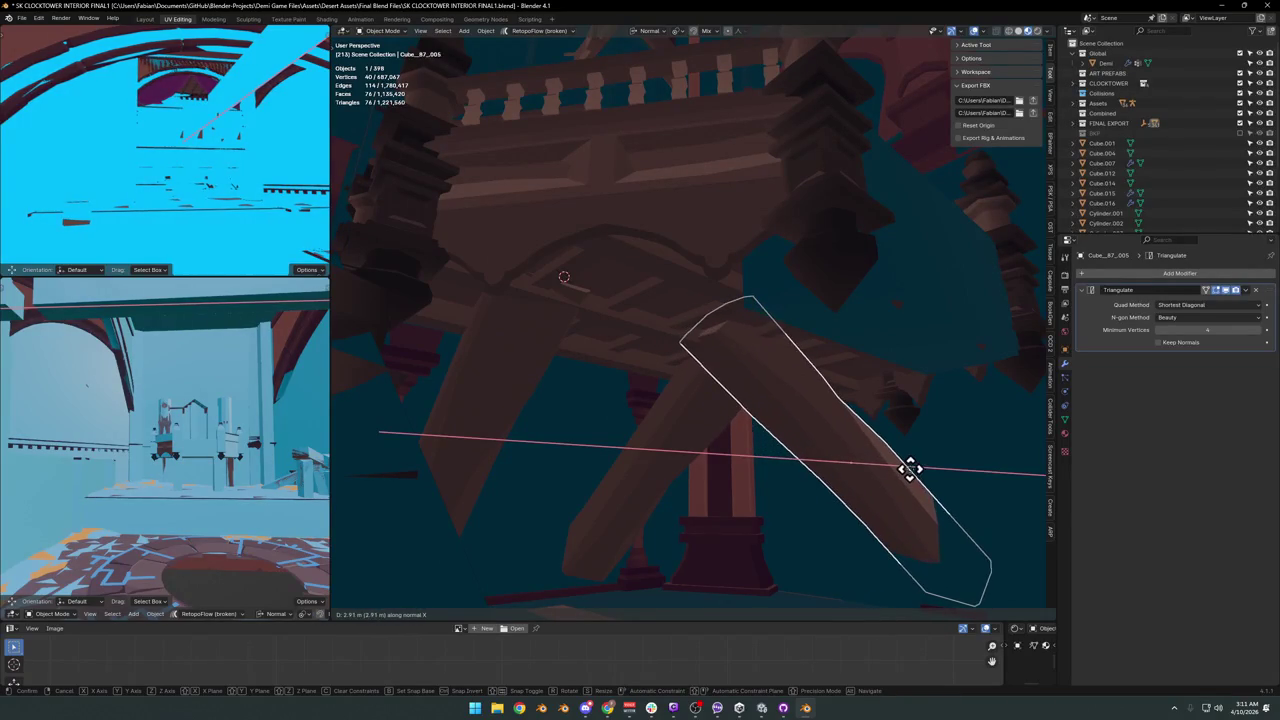
Confirm the slab's new position against the stair railing and save the scene.
{"action": "left_click", "coordinate": [914, 458]}
{"action": "key", "text": "KP_Decimal"}
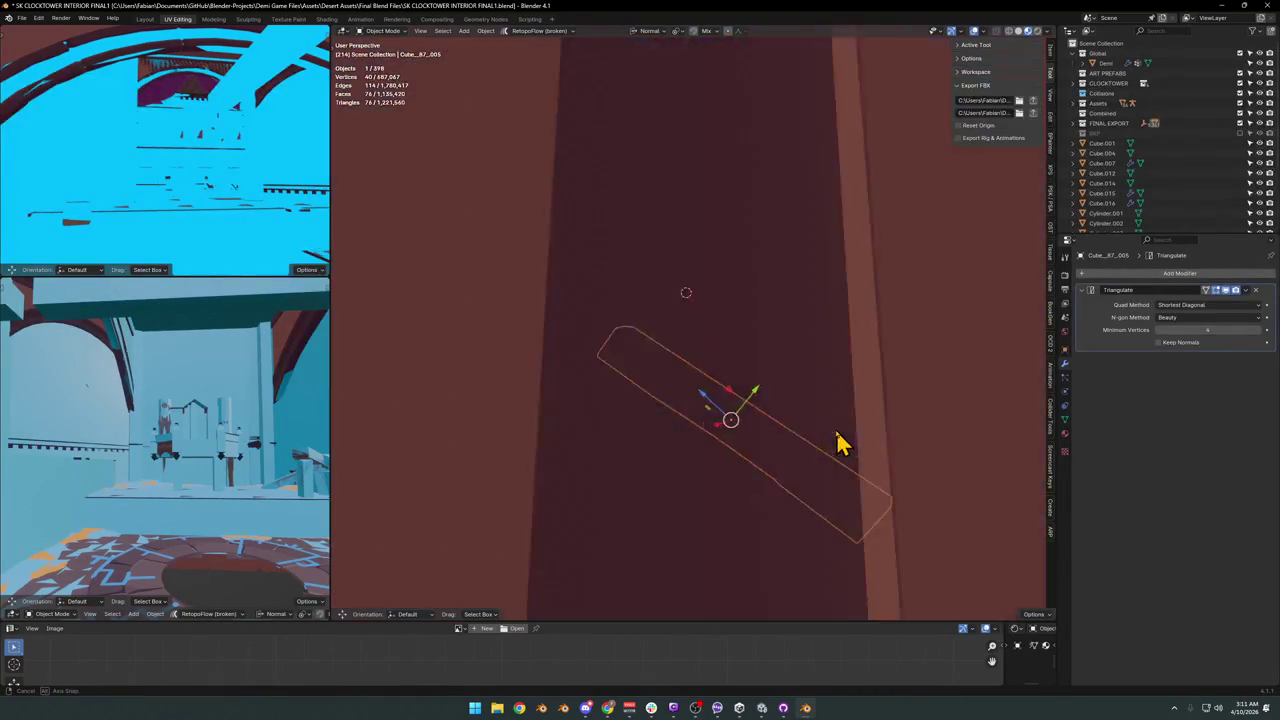
{"action": "middle_click_drag", "start_coordinate": [838, 443], "coordinate": [842, 450]}
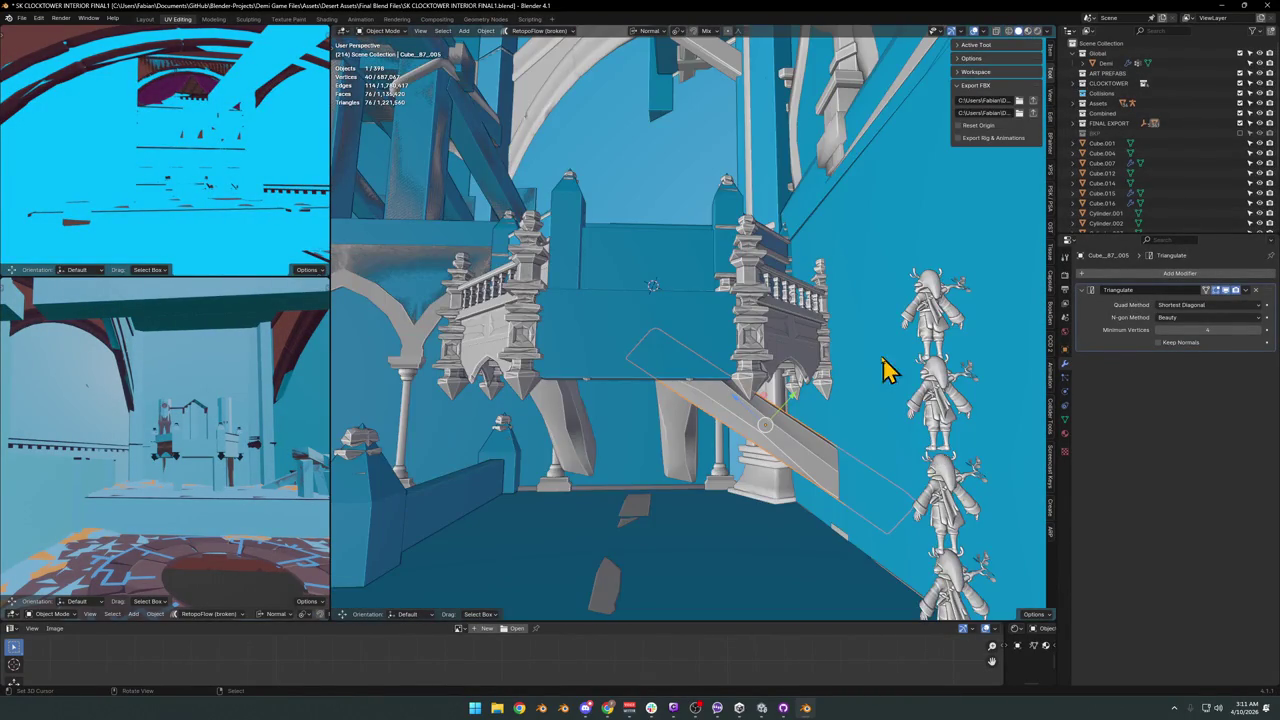
{"action": "mouse_move", "coordinate": [889, 371]}
{"action": "middle_mouse_down"}
{"action": "mouse_move", "coordinate": [734, 400]}
{"action": "mouse_move", "coordinate": [835, 413]}
{"action": "middle_mouse_up"}
{"action": "key", "text": "ctrl+s"}
Add a Box collider around the diagonal stair slab beneath the balcony.
{"action": "scroll", "coordinate": [763, 437], "scroll_direction": "down", "scroll_amount": 2, "text": "shift"}
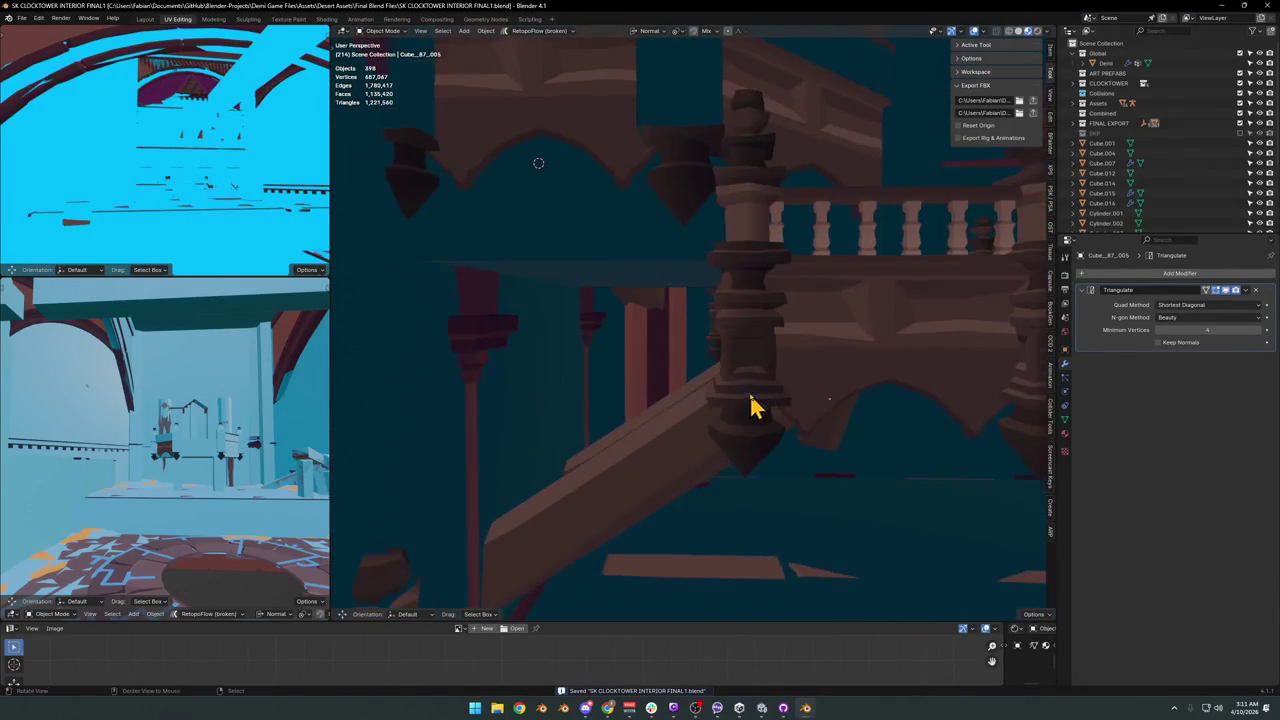
{"action": "scroll", "coordinate": [751, 406], "scroll_direction": "down", "scroll_amount": 2, "text": "shift"}
{"action": "scroll", "coordinate": [751, 374], "scroll_direction": "down", "scroll_amount": 1, "text": "shift"}
{"action": "scroll", "coordinate": [749, 386], "scroll_direction": "down", "scroll_amount": 2, "text": "shift"}
{"action": "left_click", "coordinate": [712, 403]}
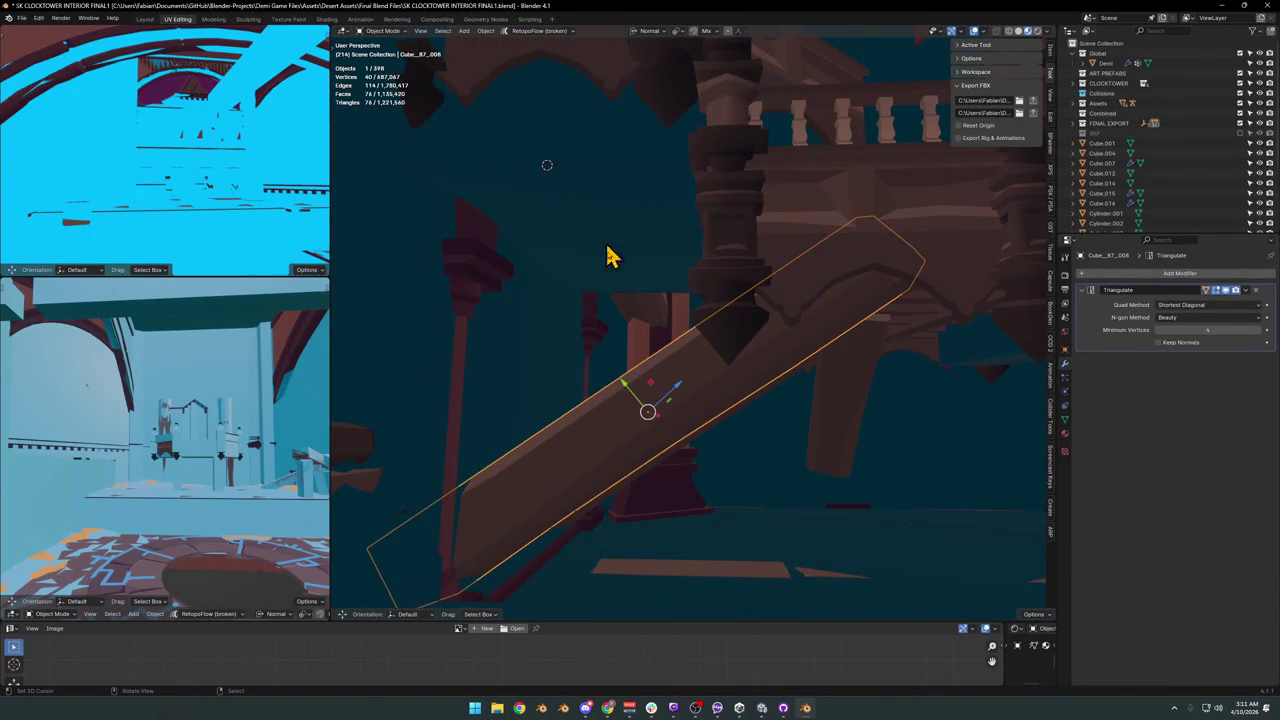
{"action": "middle_click", "coordinate": [750, 362], "text": "alt"}
{"action": "left_click", "coordinate": [668, 426]}
{"action": "key", "text": "shift+c"}
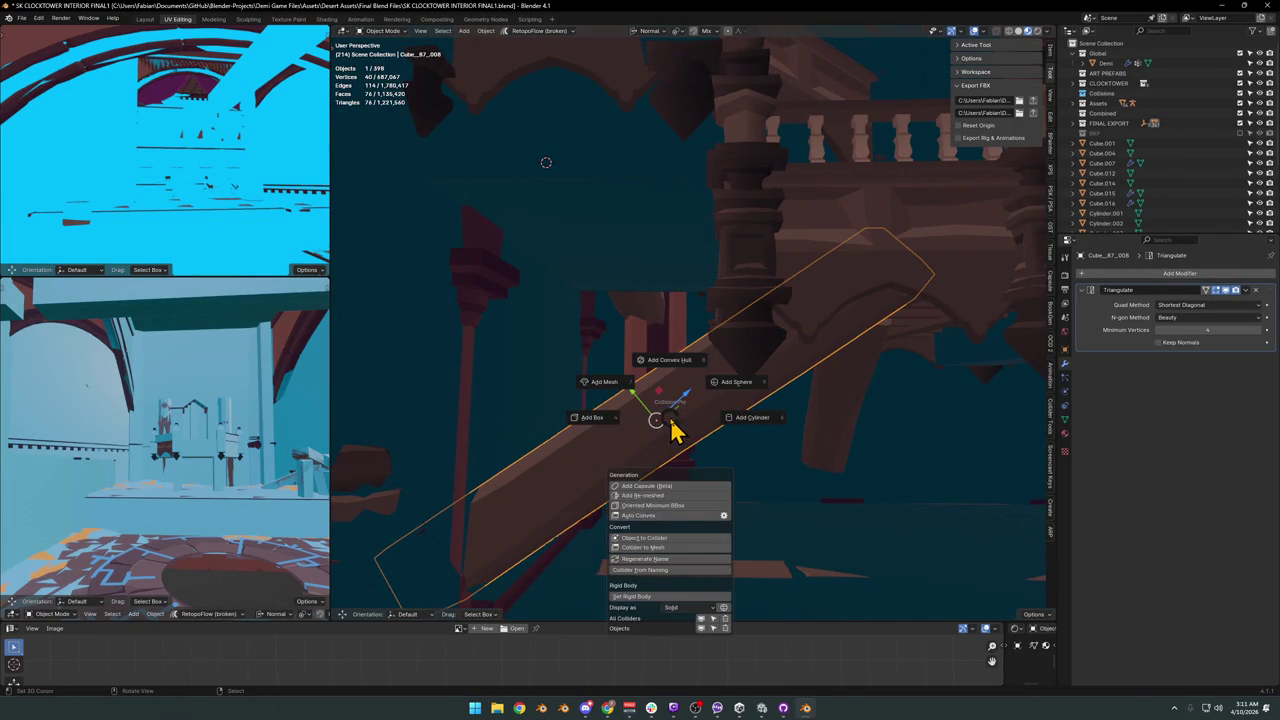
{"action": "left_click", "coordinate": [594, 420]}
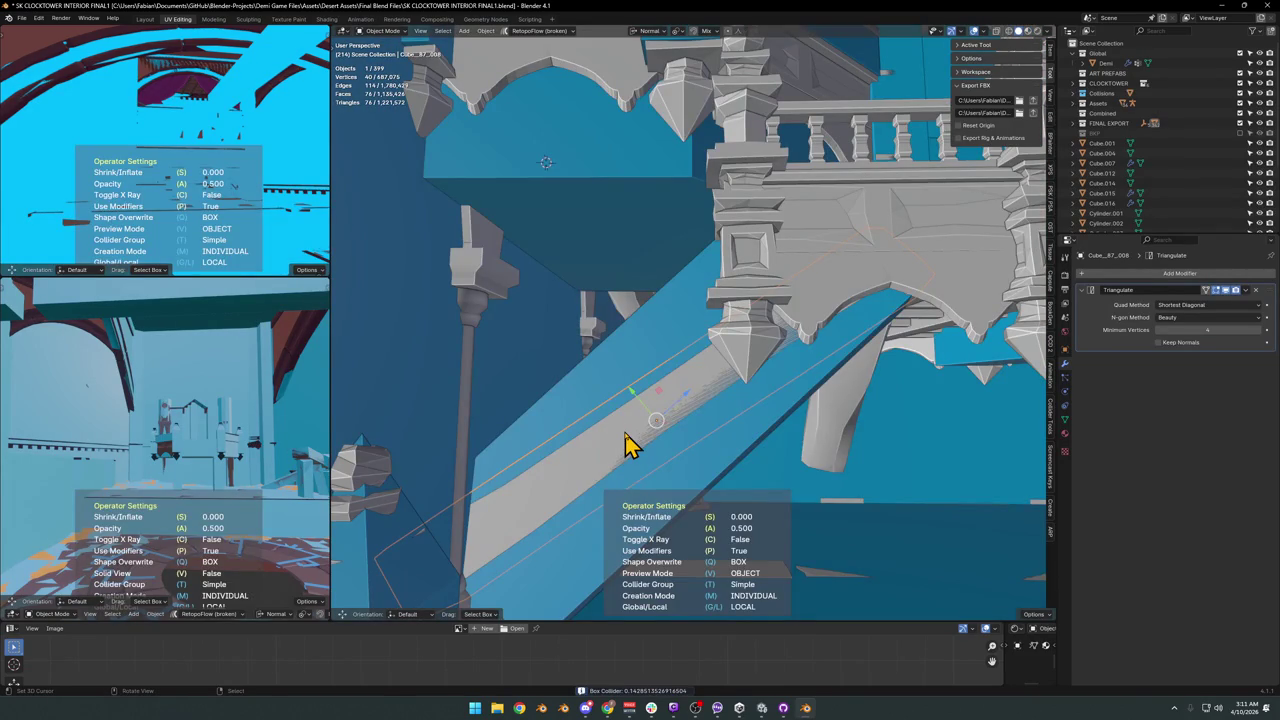